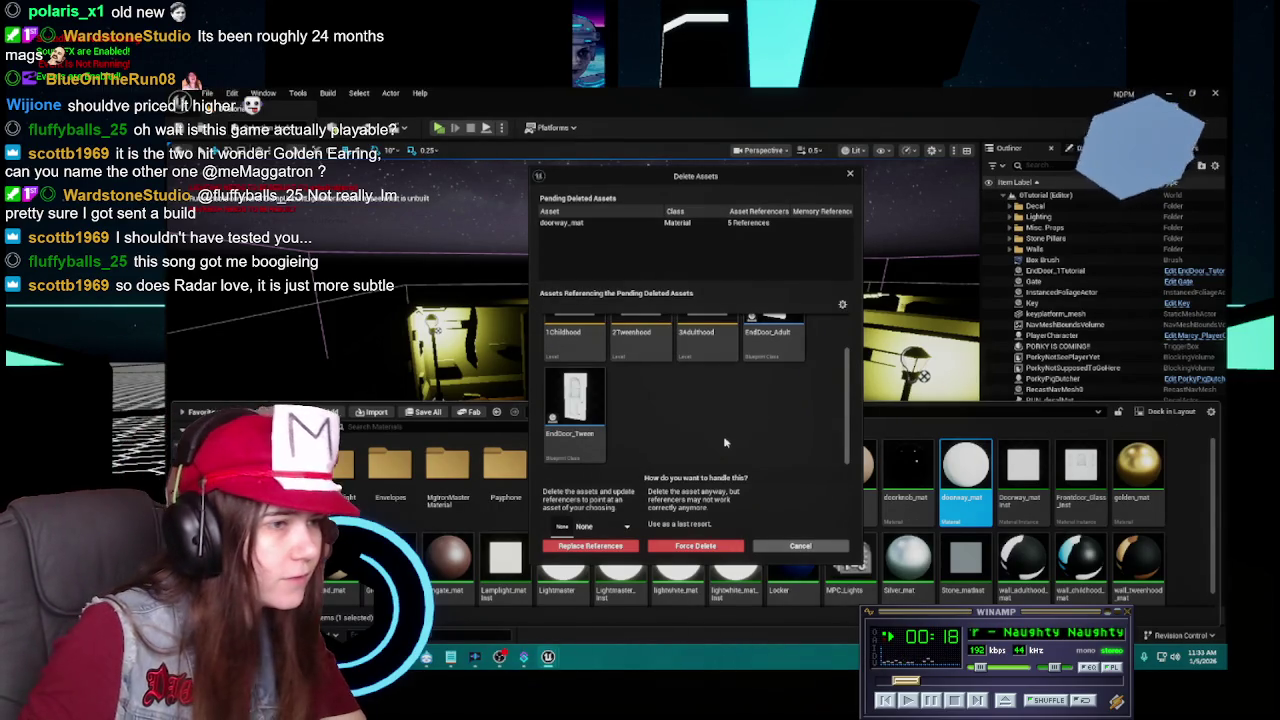
Review the levels referencing doorway_mat and cancel its deletion, leaving the material intact.
{"action": "scroll", "coordinate": [725, 442], "scroll_direction": "up", "scroll_amount": 2}
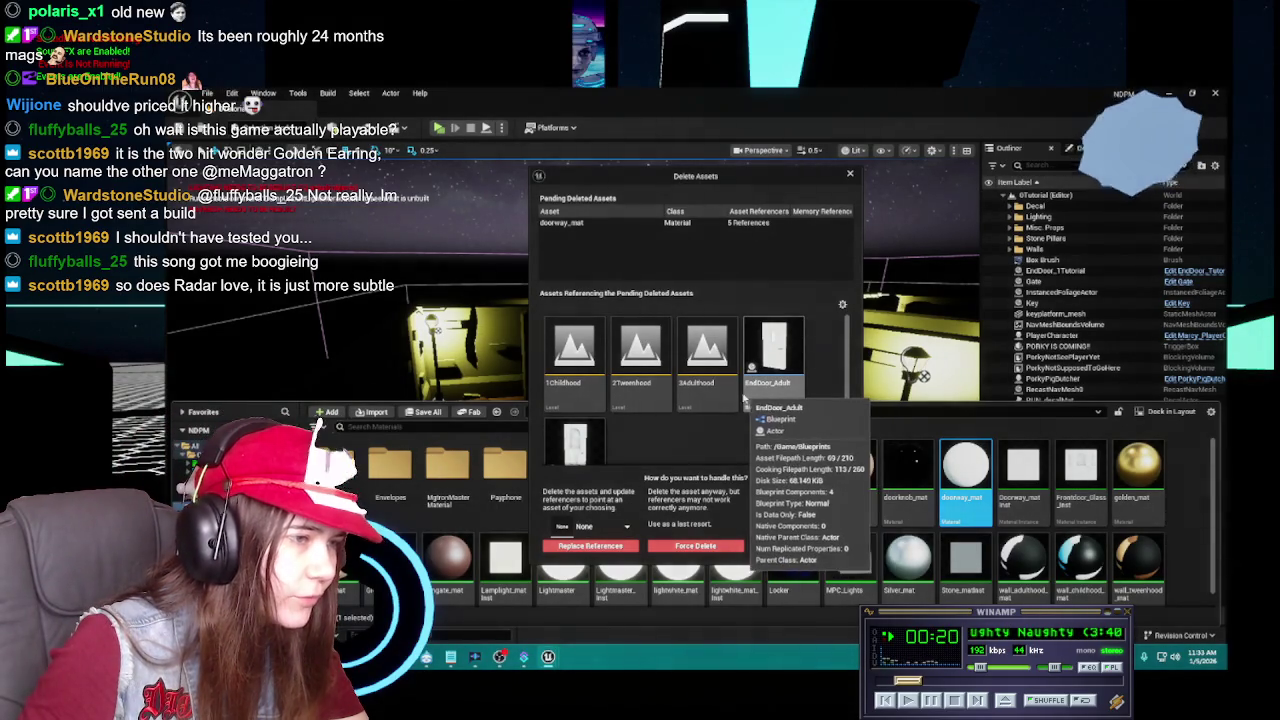
{"action": "scroll", "coordinate": [767, 414], "scroll_direction": "down", "scroll_amount": 1}
{"action": "scroll", "coordinate": [620, 420], "scroll_direction": "down", "scroll_amount": 2}
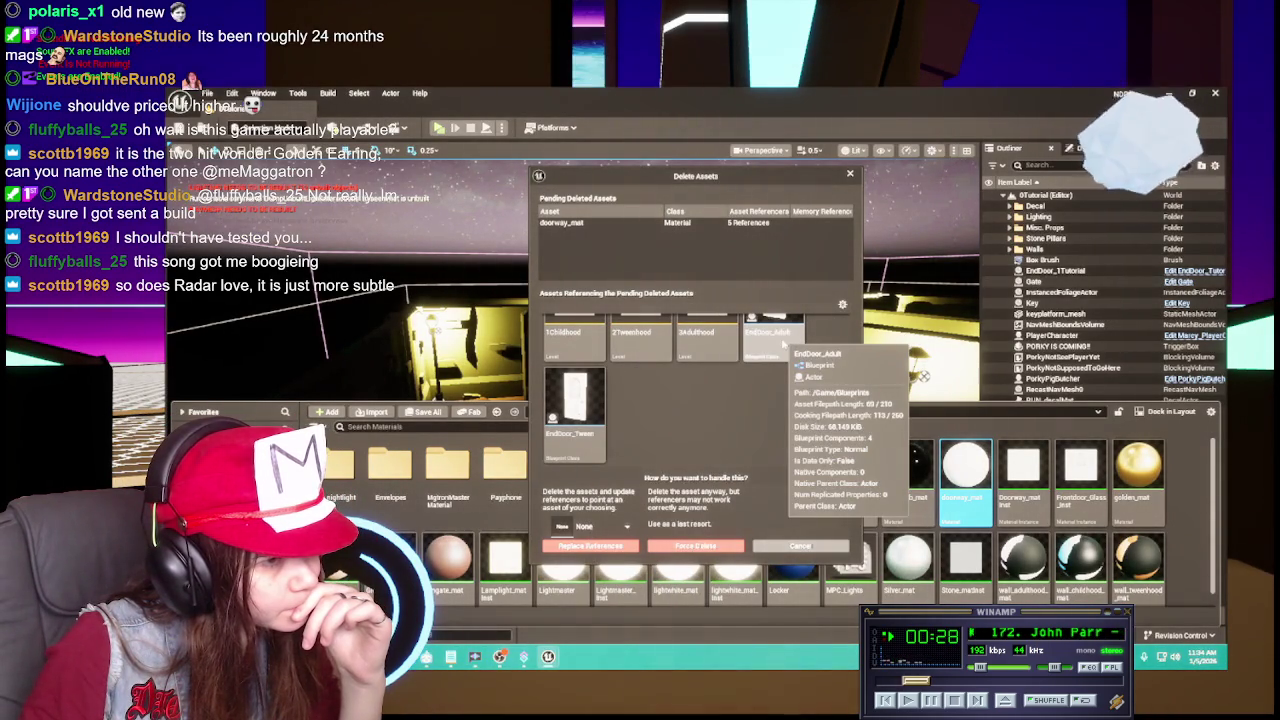
{"action": "left_click", "coordinate": [800, 545]}
{"action": "left_click", "coordinate": [908, 472]}
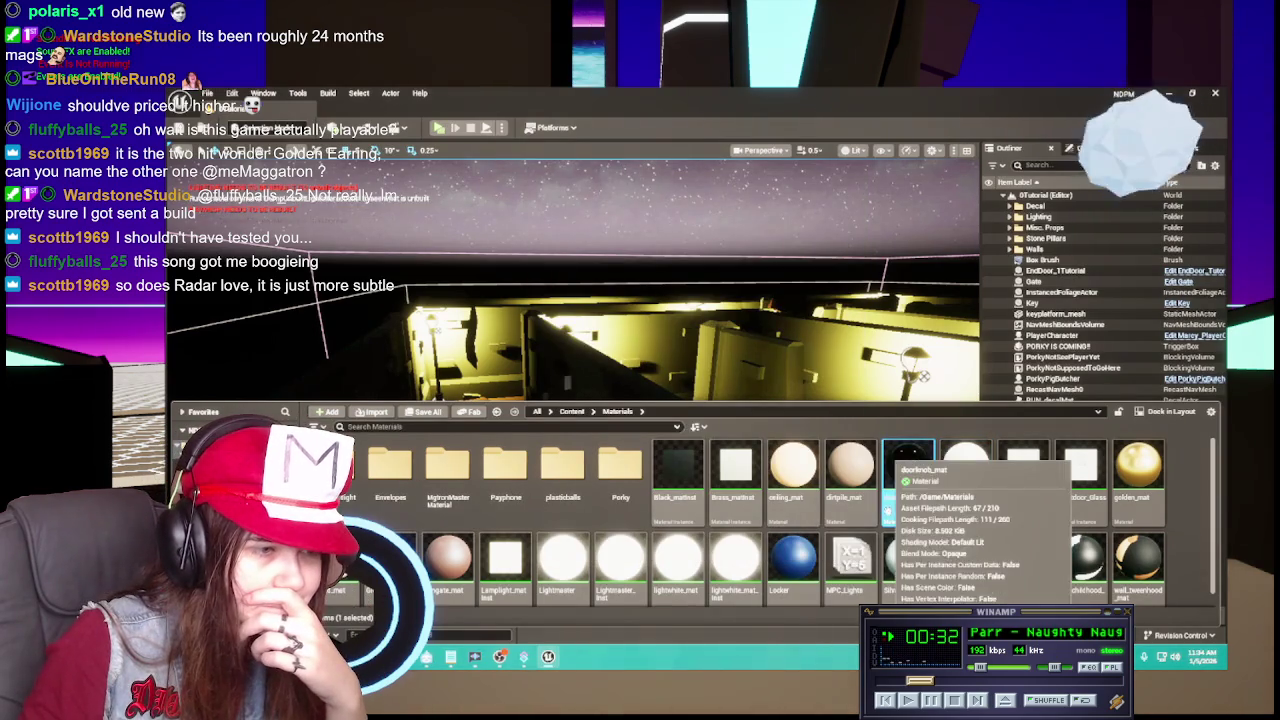
{"action": "left_click", "coordinate": [788, 500]}
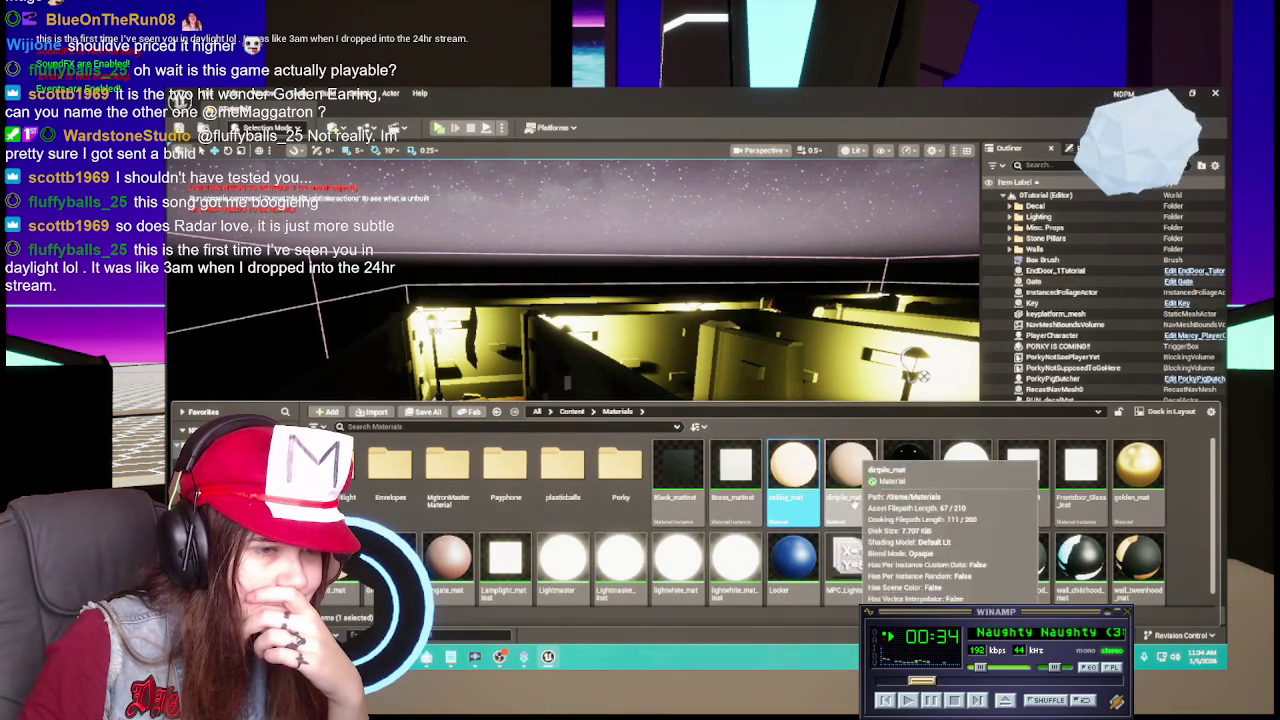
{"action": "scroll", "coordinate": [772, 550], "scroll_direction": "down", "scroll_amount": 1}
{"action": "scroll", "coordinate": [780, 550], "scroll_direction": "up", "scroll_amount": 1}
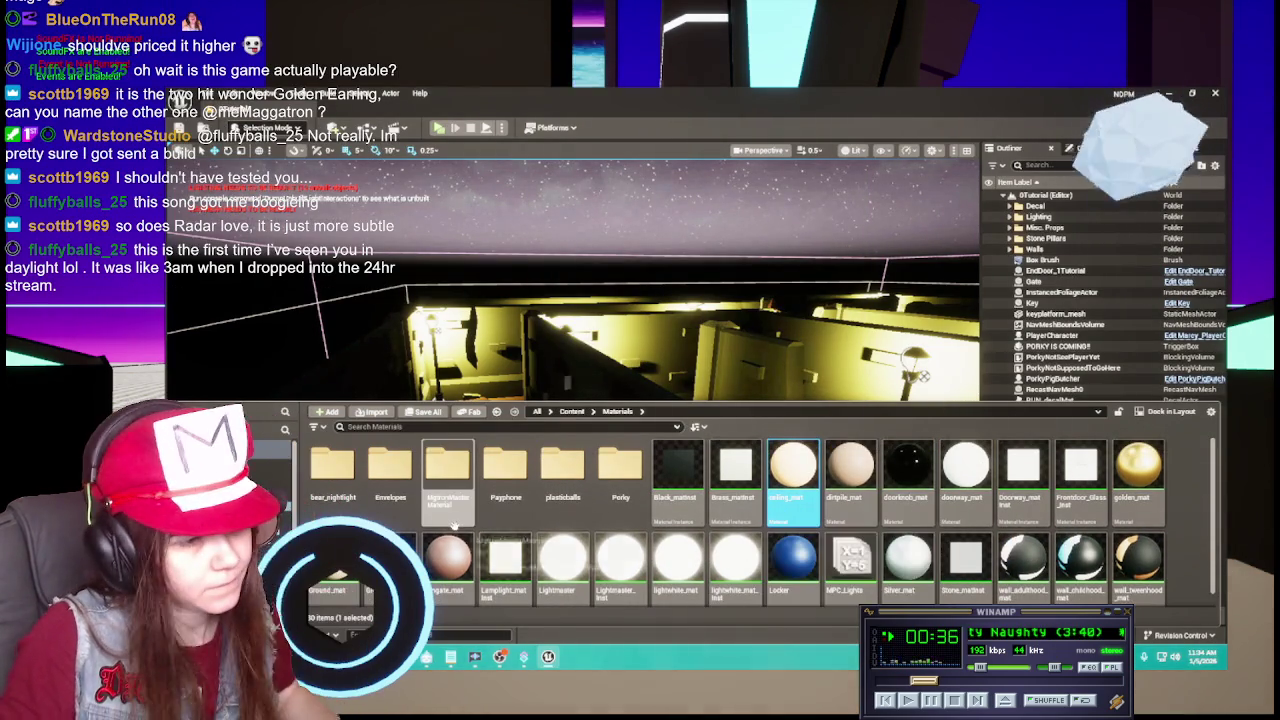
{"action": "scroll", "coordinate": [470, 530], "scroll_direction": "down", "scroll_amount": 1}
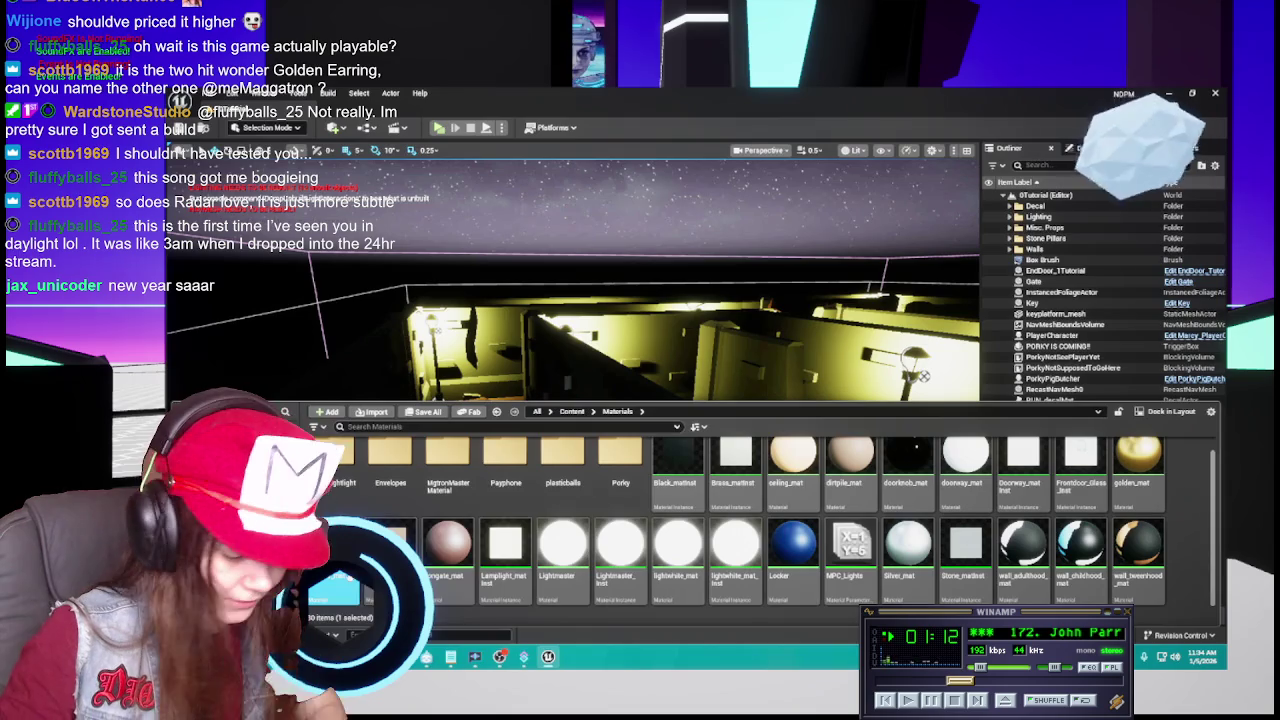
Cancel deleting Ground_mat and assign Ground_matinst to the Box Brush floor's Element 0.
{"action": "key", "text": "Delete"}
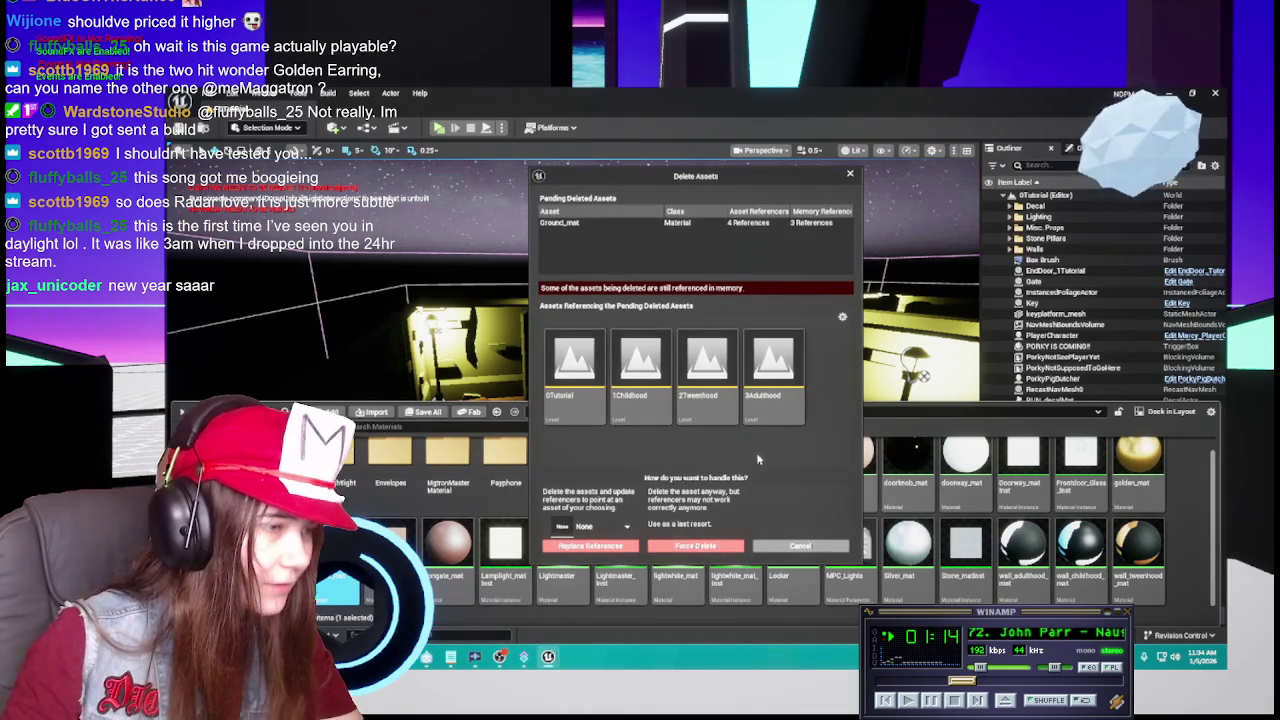
{"action": "left_click", "coordinate": [808, 545]}
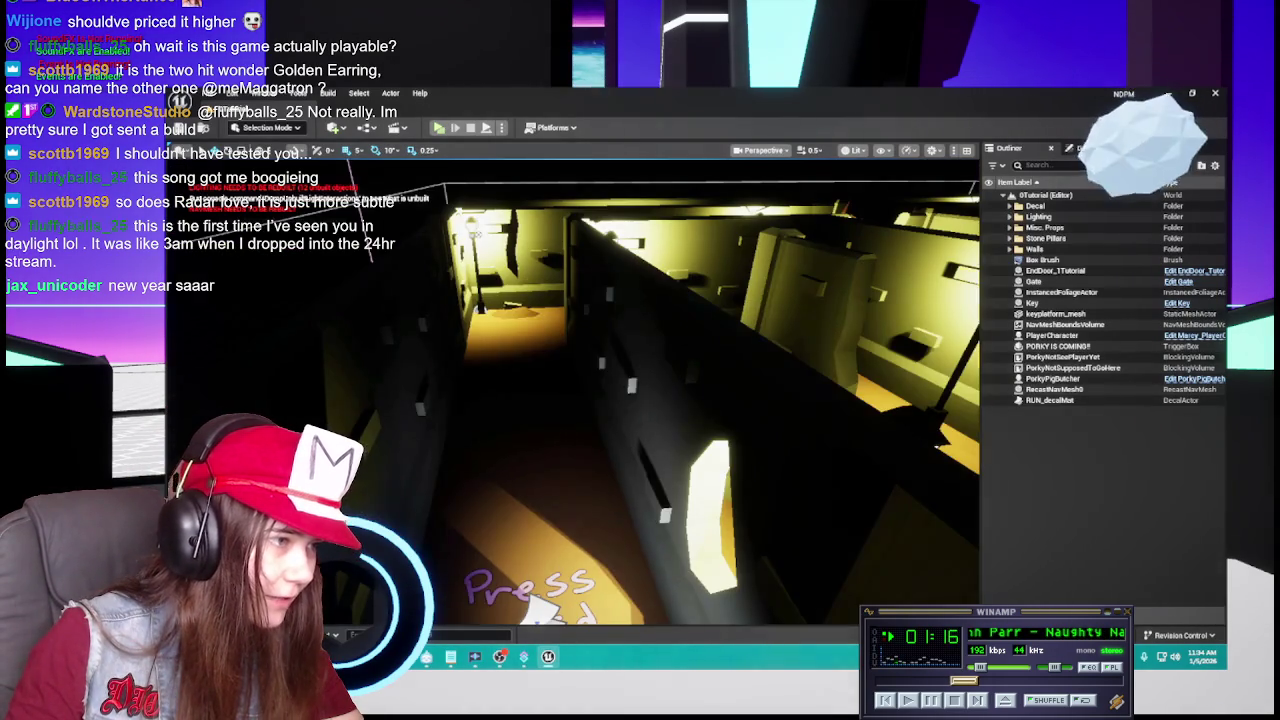
{"action": "left_click", "coordinate": [788, 407]}
{"action": "left_click", "coordinate": [1080, 148]}
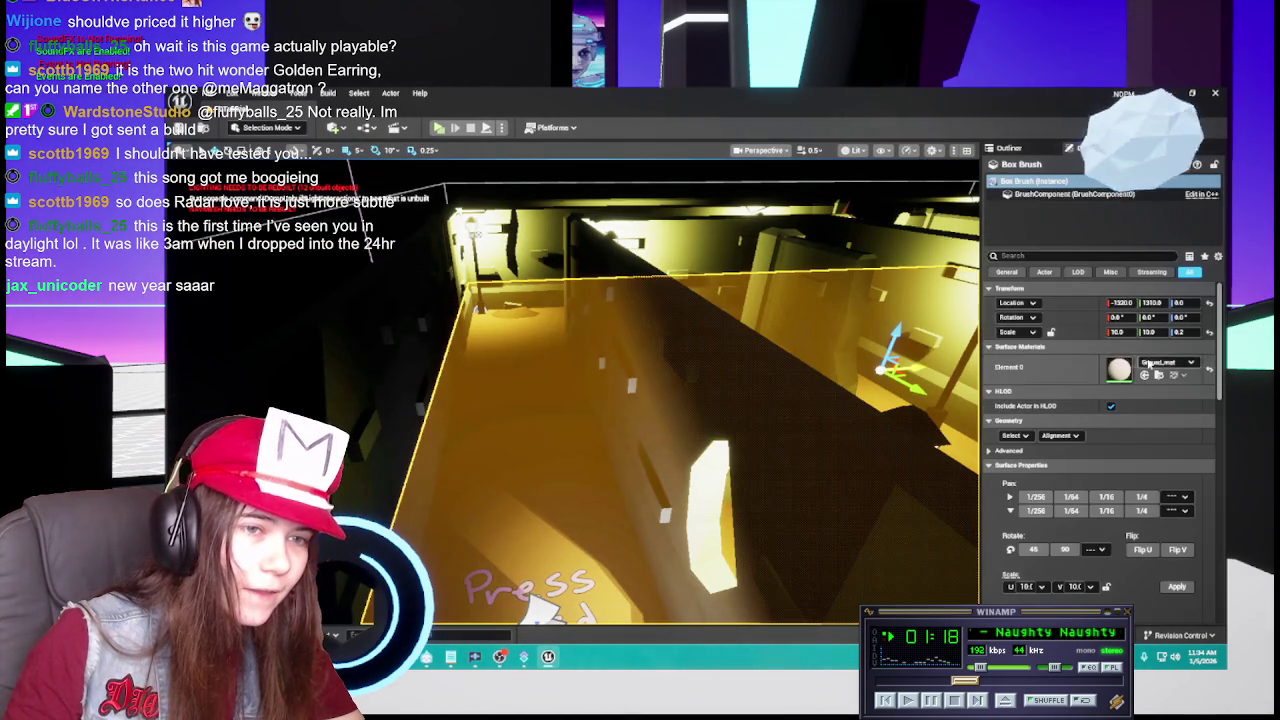
{"action": "left_click", "coordinate": [1145, 375]}
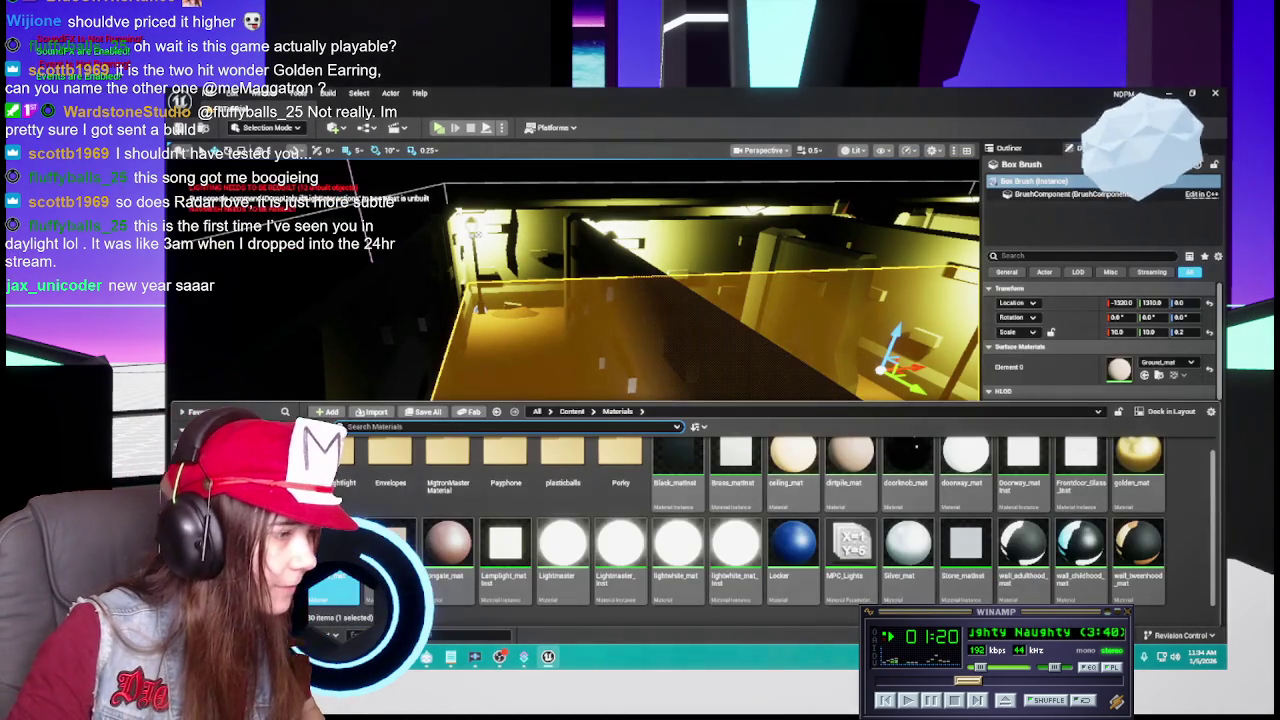
{"action": "left_click_drag", "start_coordinate": [424, 522], "coordinate": [590, 477]}
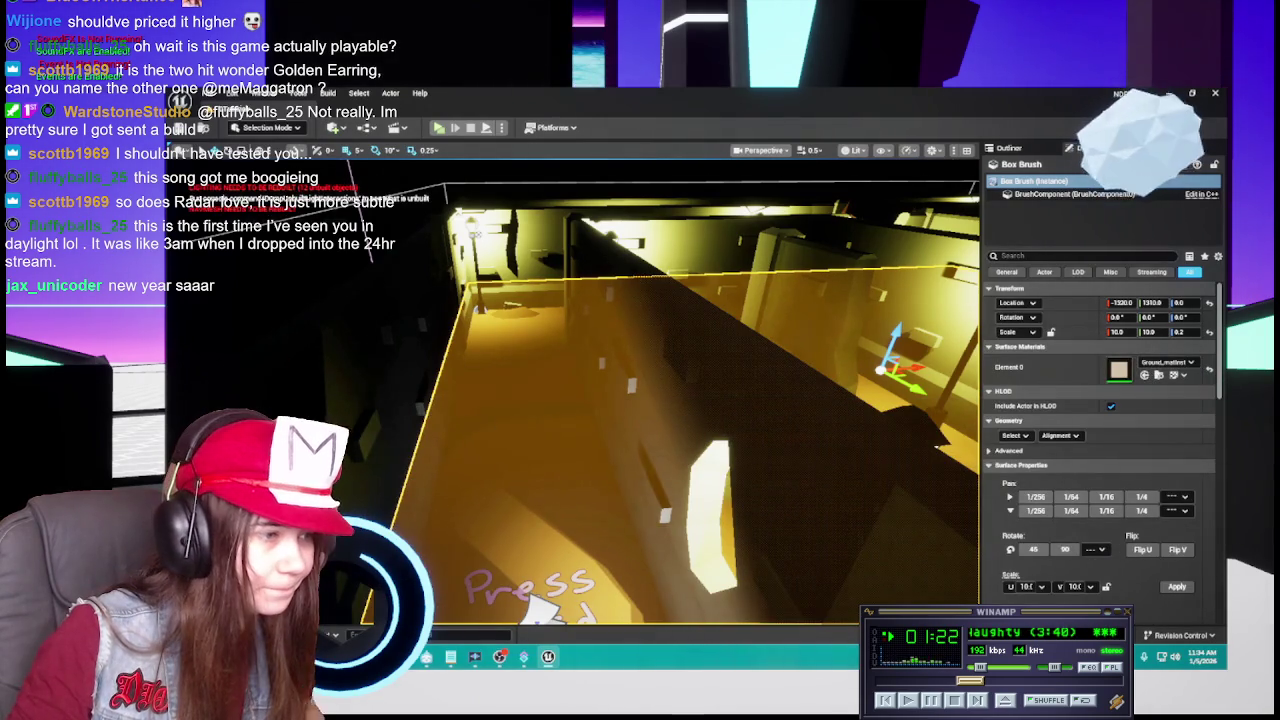
Navigate the content browser to the Content > Levels folder.
{"action": "key", "text": "ctrl+space"}
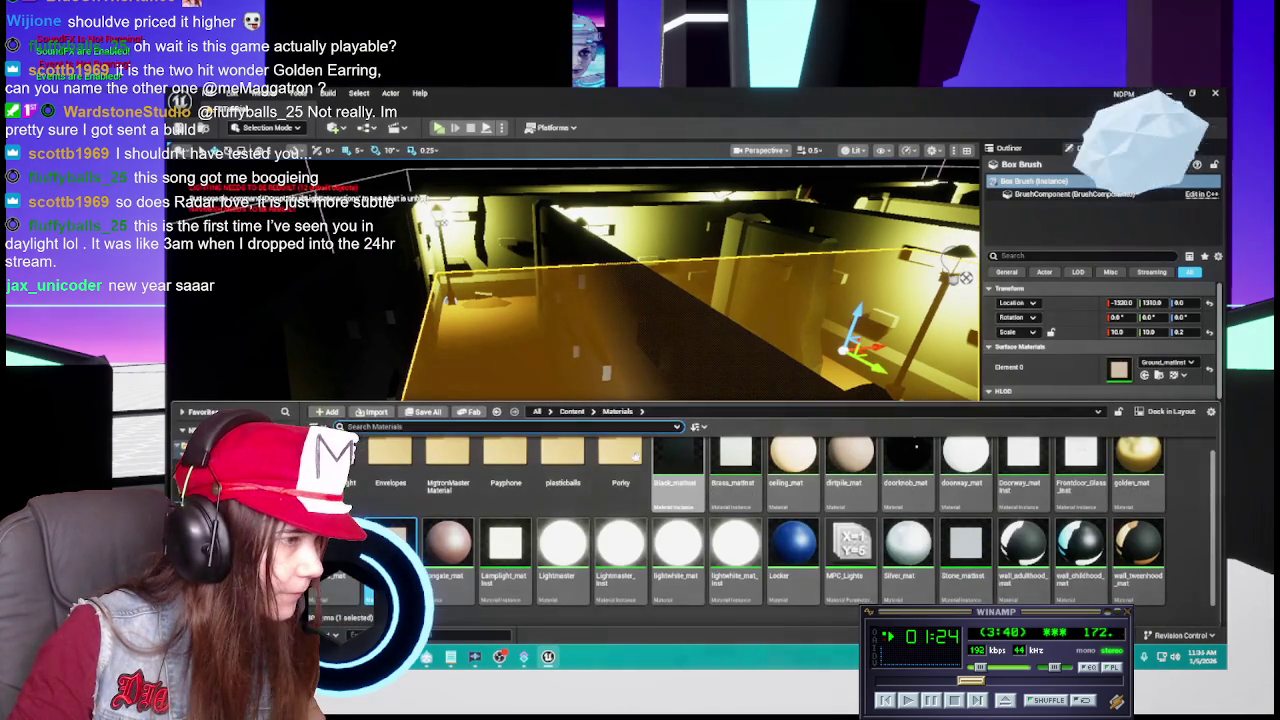
{"action": "left_click", "coordinate": [572, 411]}
{"action": "double_click", "coordinate": [571, 487]}
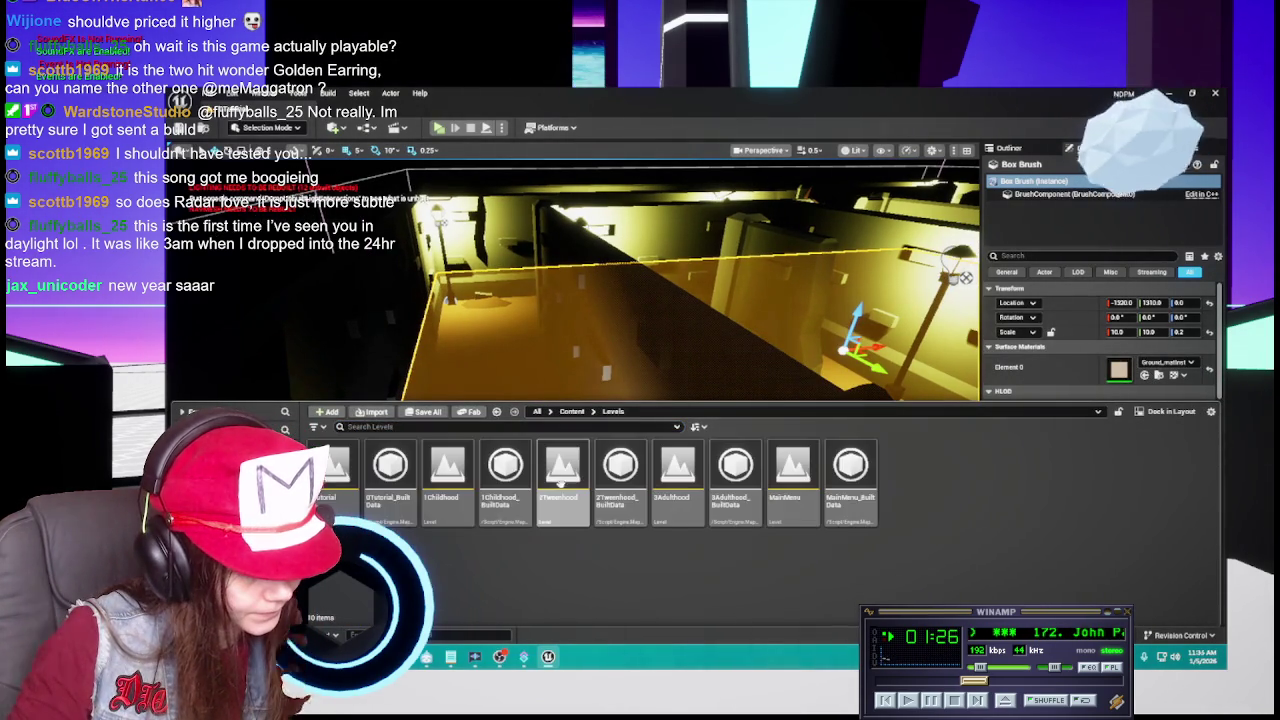
In the 1Childhood level, give the Floor the Ground_matinst material and save the level.
{"action": "double_click", "coordinate": [447, 470]}
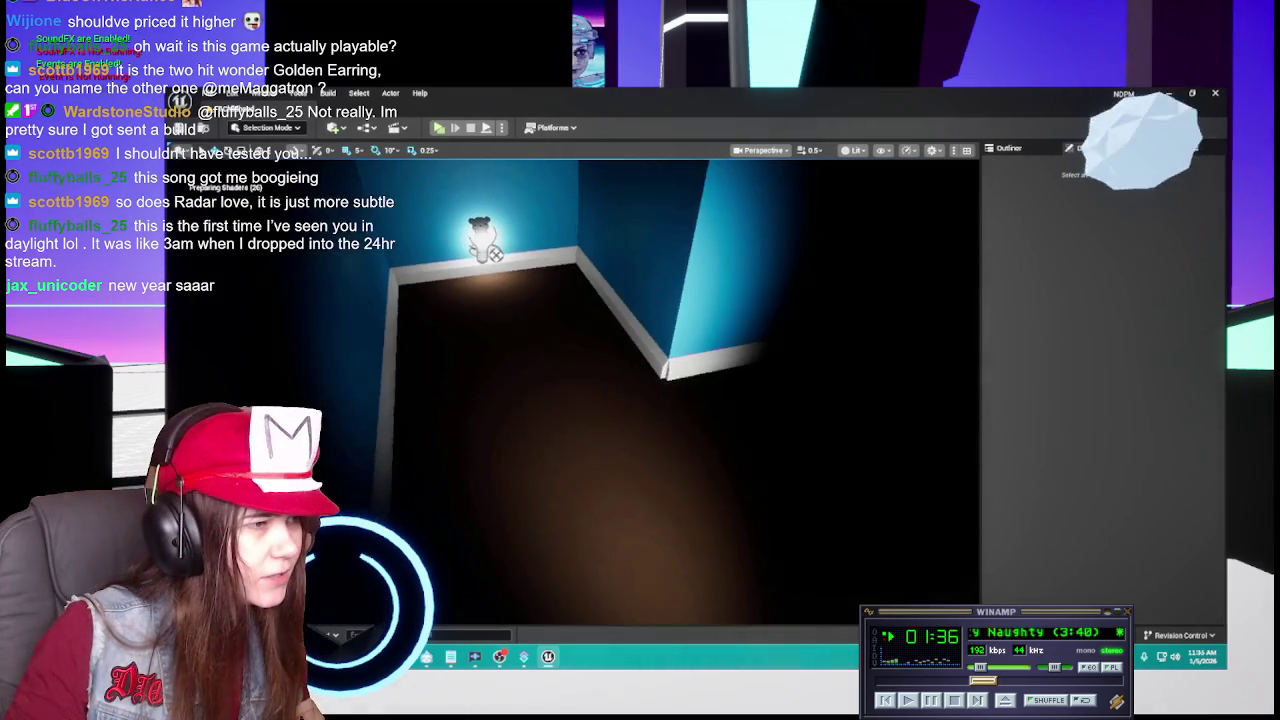
{"action": "left_click", "coordinate": [535, 505]}
{"action": "key", "text": "f"}
{"action": "key", "text": "ctrl+space"}
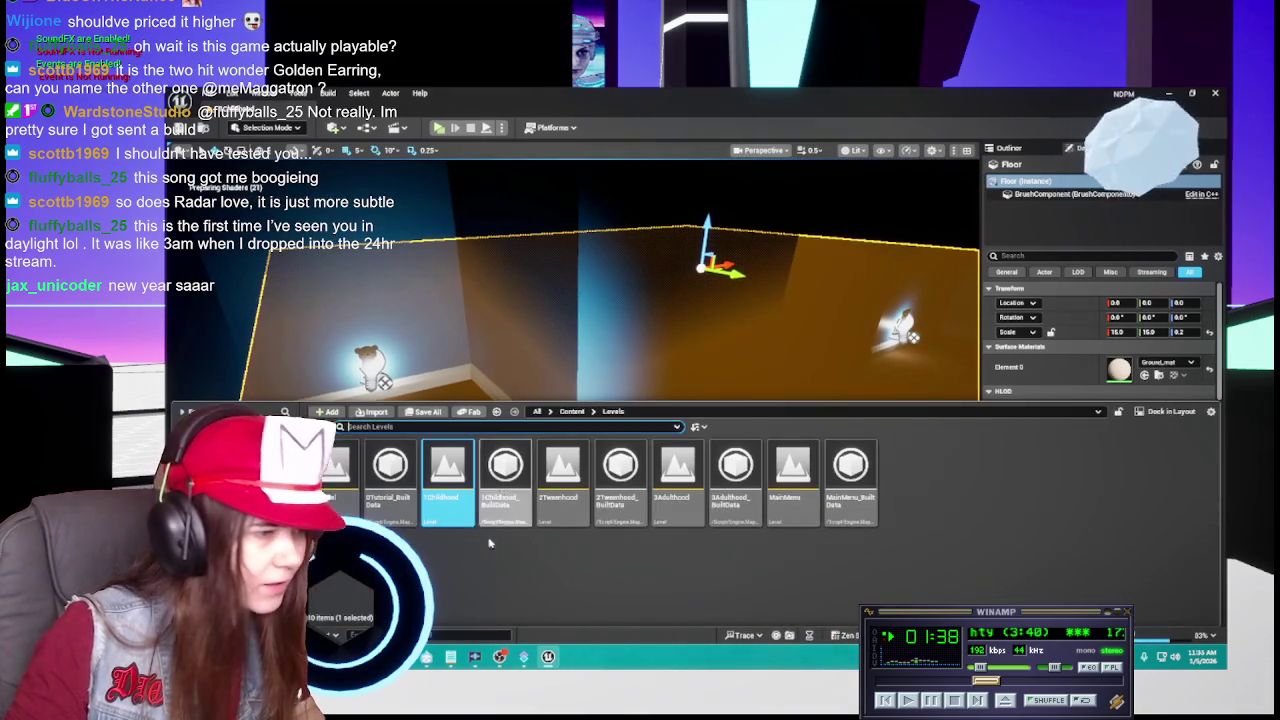
{"action": "left_click", "coordinate": [572, 411]}
{"action": "double_click", "coordinate": [620, 463]}
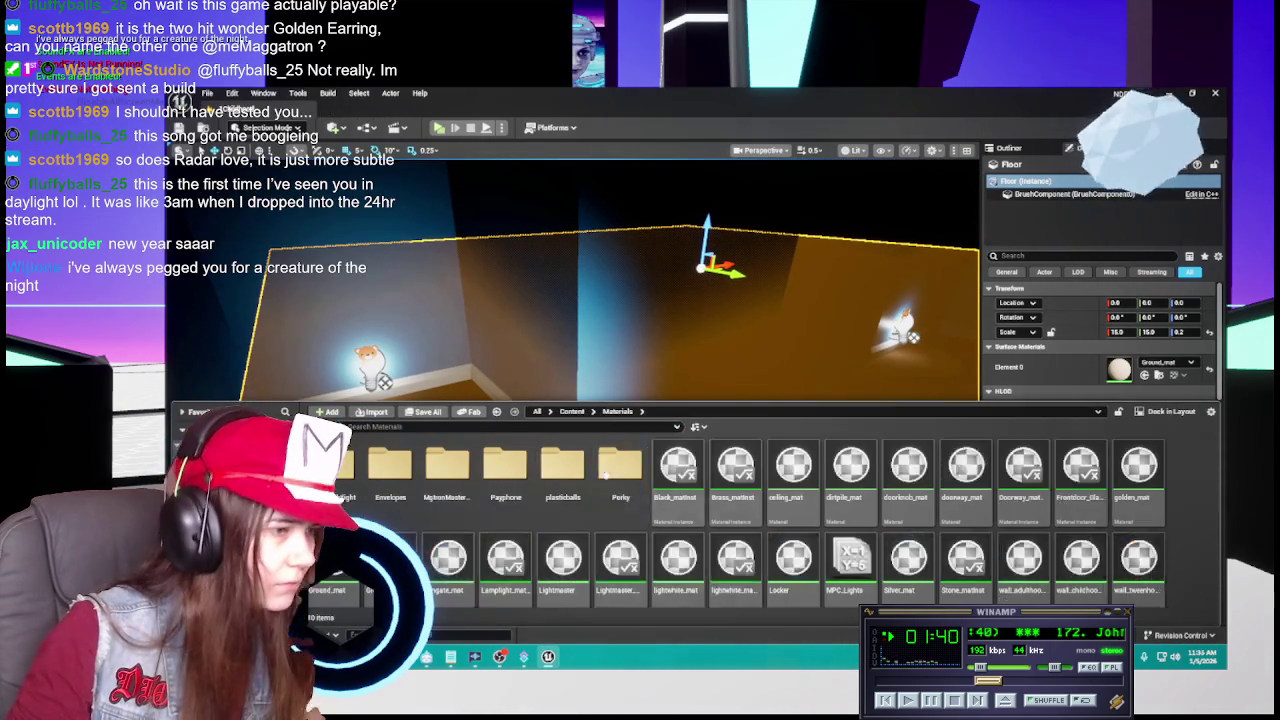
{"action": "scroll", "coordinate": [530, 535], "scroll_direction": "down", "scroll_amount": 1}
{"action": "left_click_drag", "start_coordinate": [390, 550], "coordinate": [1118, 370]}
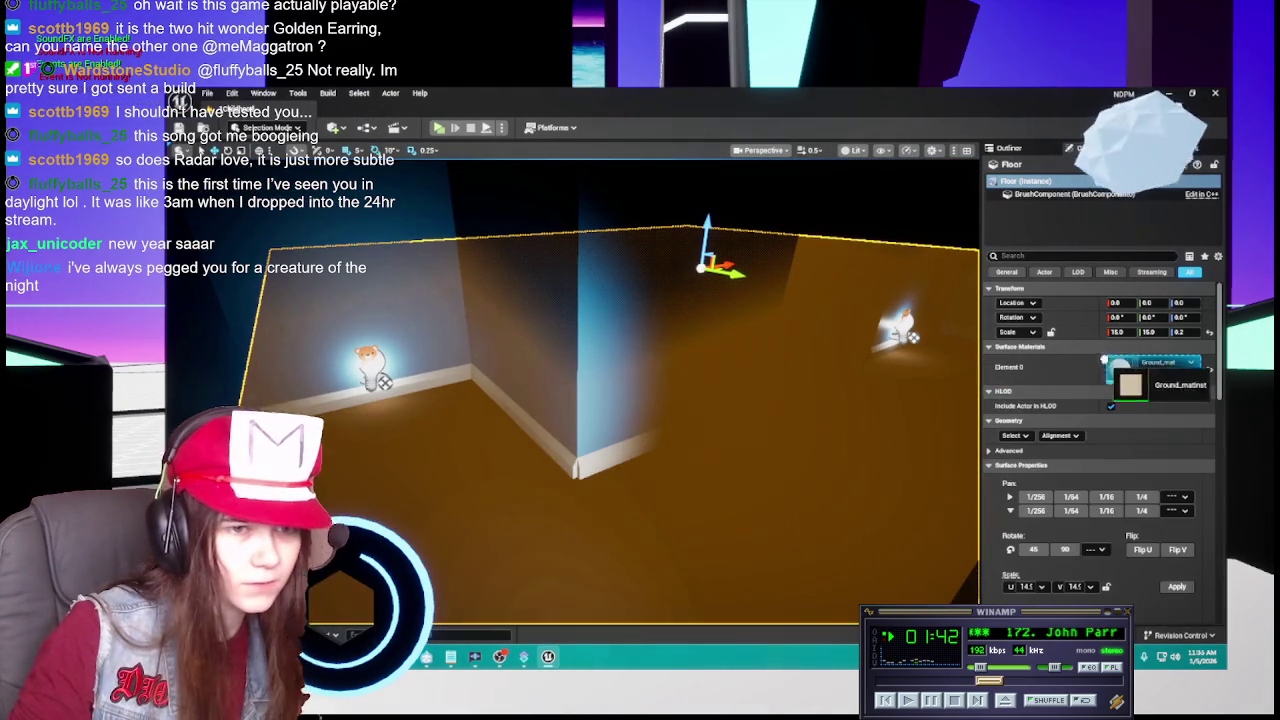
{"action": "key", "text": "ctrl+s"}
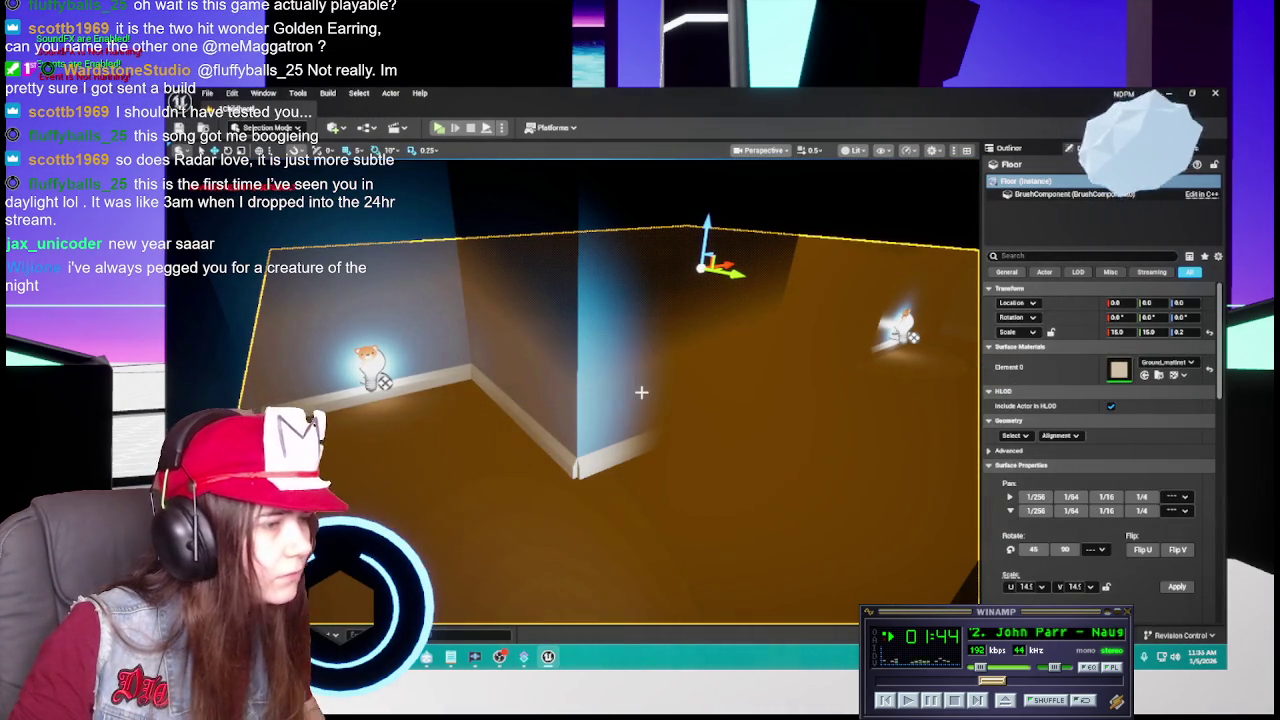
Open the 2Tweenhood level from the Levels folder.
{"action": "key", "text": "ctrl+space"}
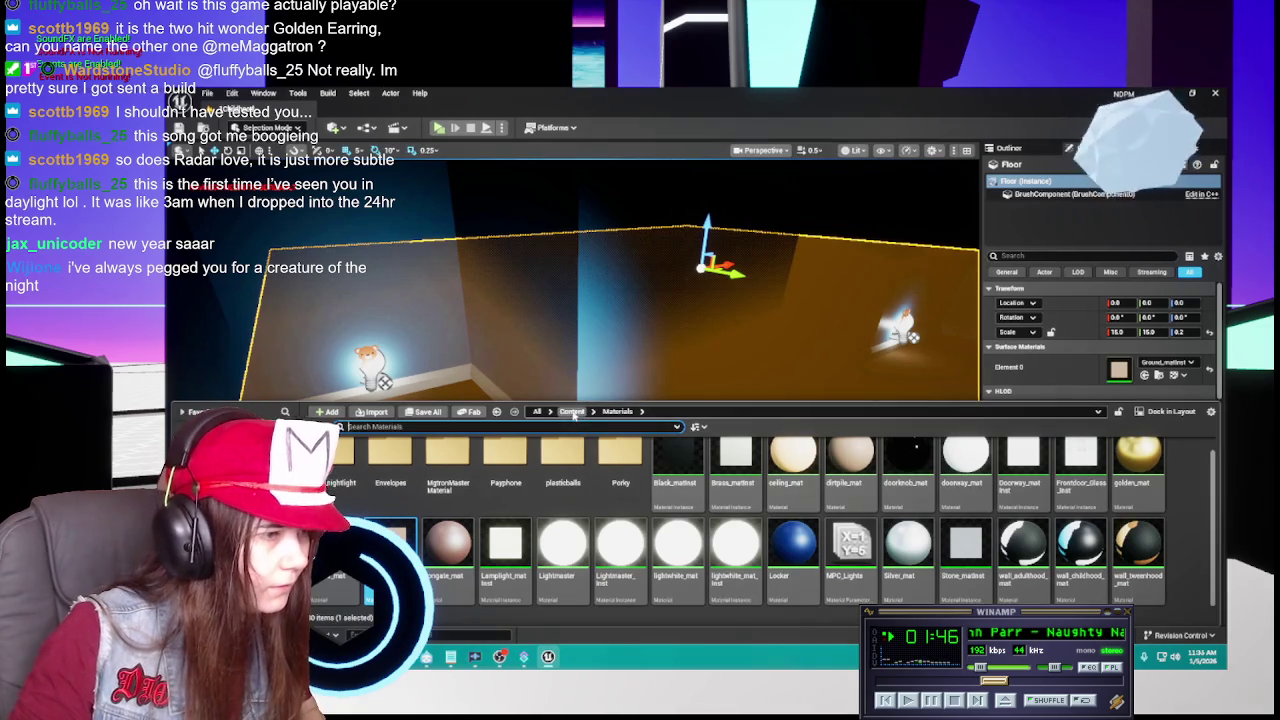
{"action": "left_click", "coordinate": [574, 412]}
{"action": "double_click", "coordinate": [563, 465]}
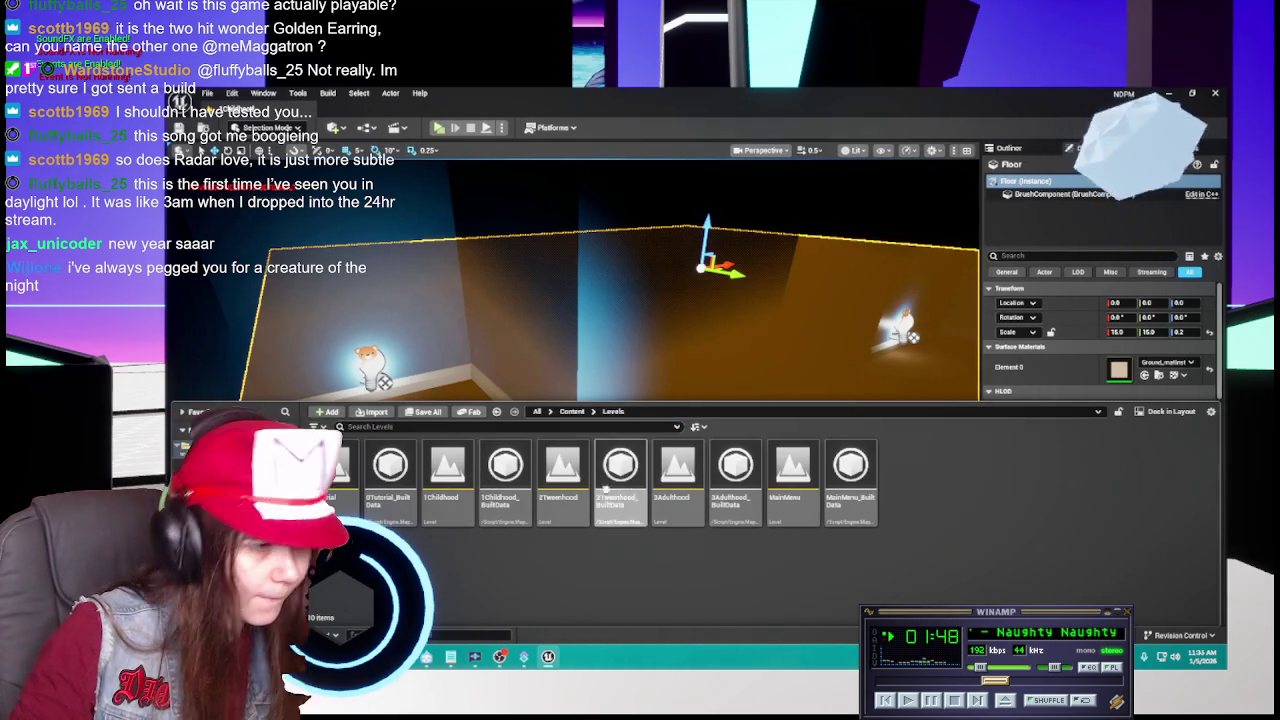
{"action": "double_click", "coordinate": [563, 470]}
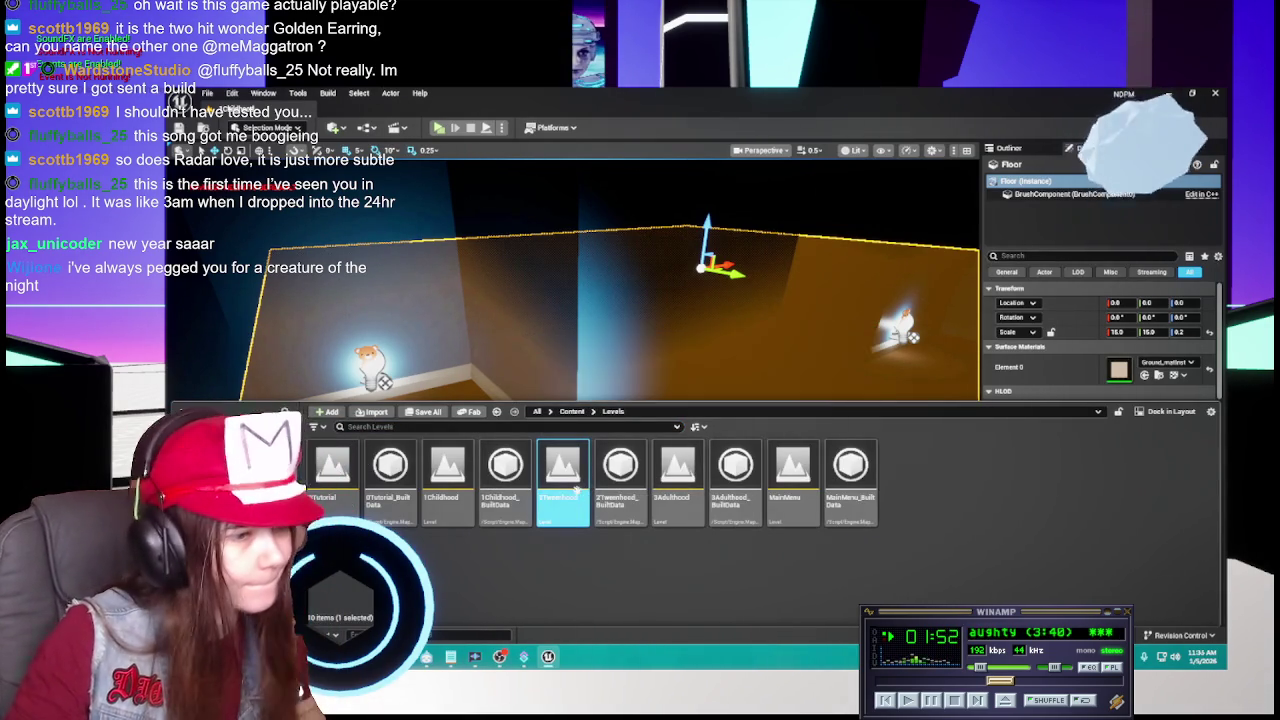
{"action": "scroll", "coordinate": [580, 437], "scroll_direction": "up", "scroll_amount": 3}
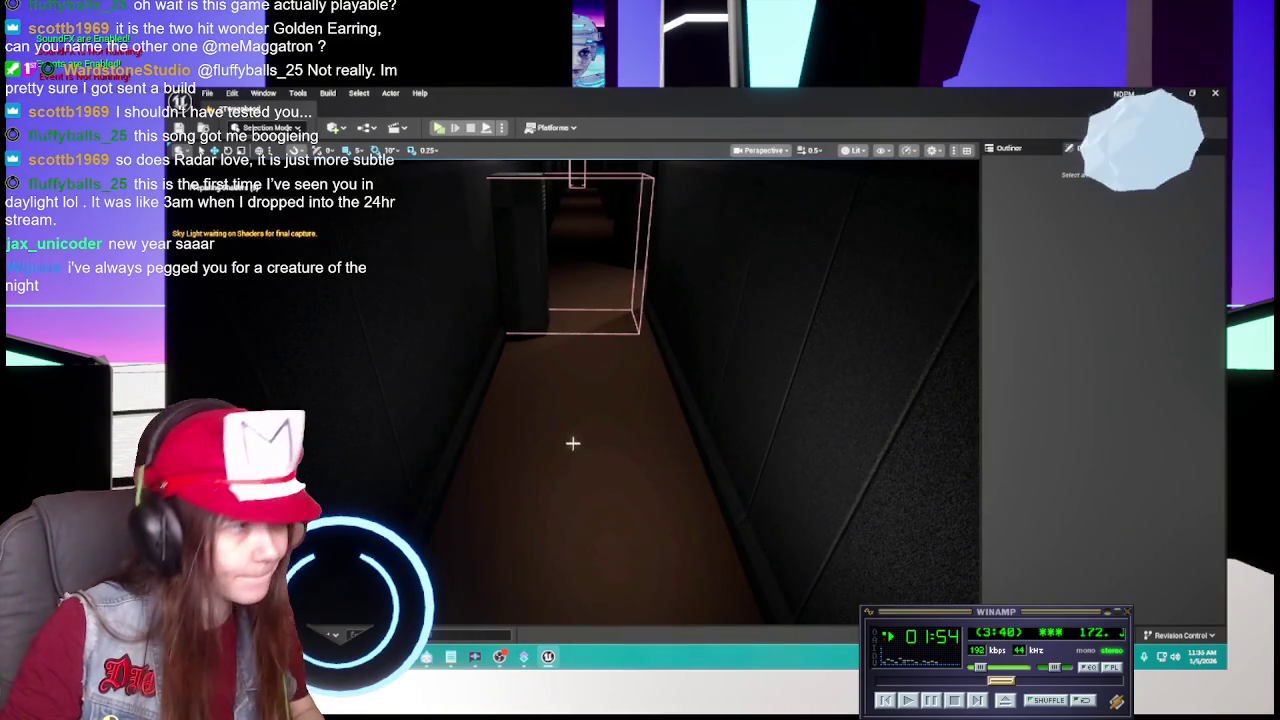
Assign Ground_matinst to the 2Tweenhood corridor floor and save the level.
{"action": "left_click", "coordinate": [576, 441]}
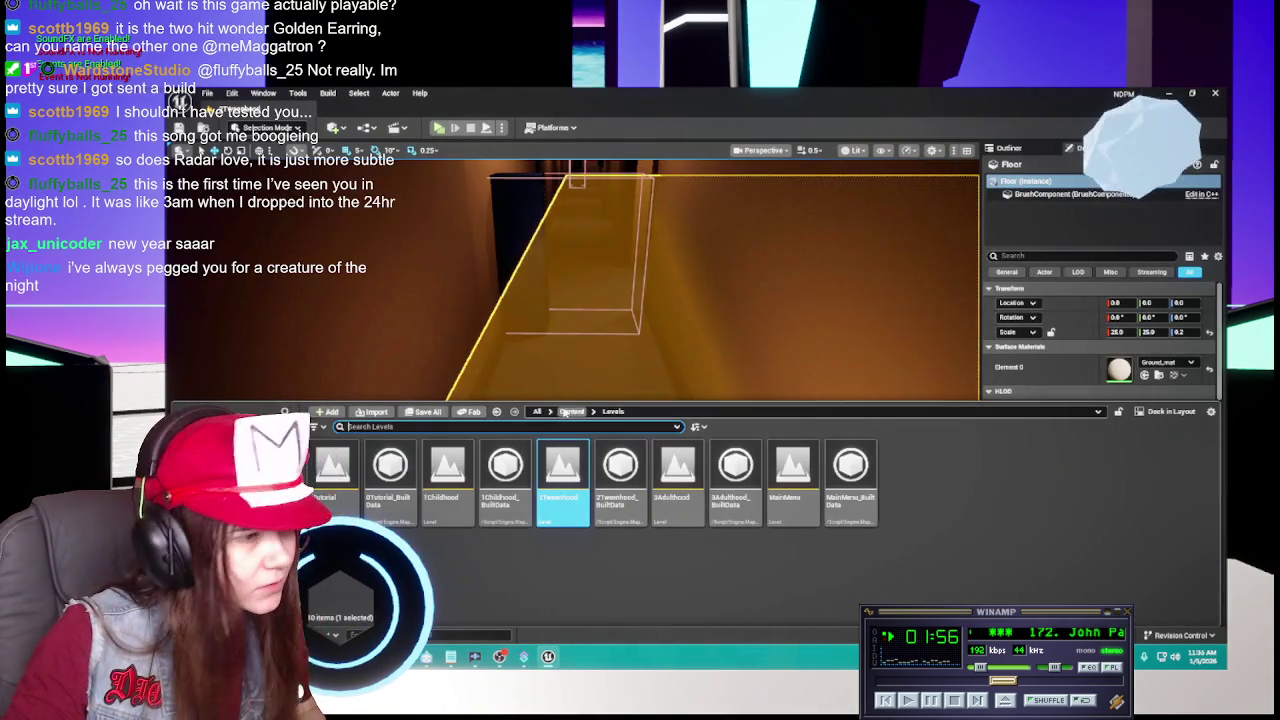
{"action": "left_click", "coordinate": [572, 411]}
{"action": "double_click", "coordinate": [620, 463]}
{"action": "left_click_drag", "start_coordinate": [435, 565], "coordinate": [1120, 370]}
{"action": "key", "text": "ctrl+s"}
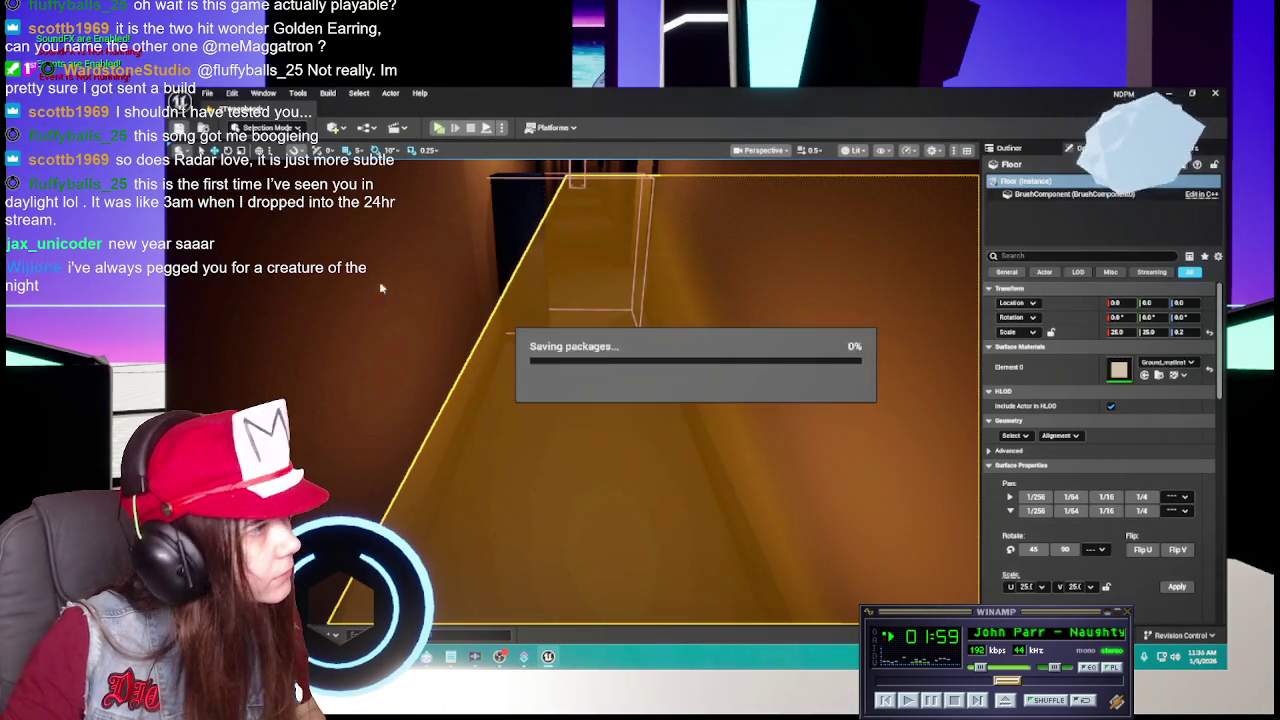
Return the content browser to the Content > Levels folder.
{"action": "key", "text": "ctrl+space"}
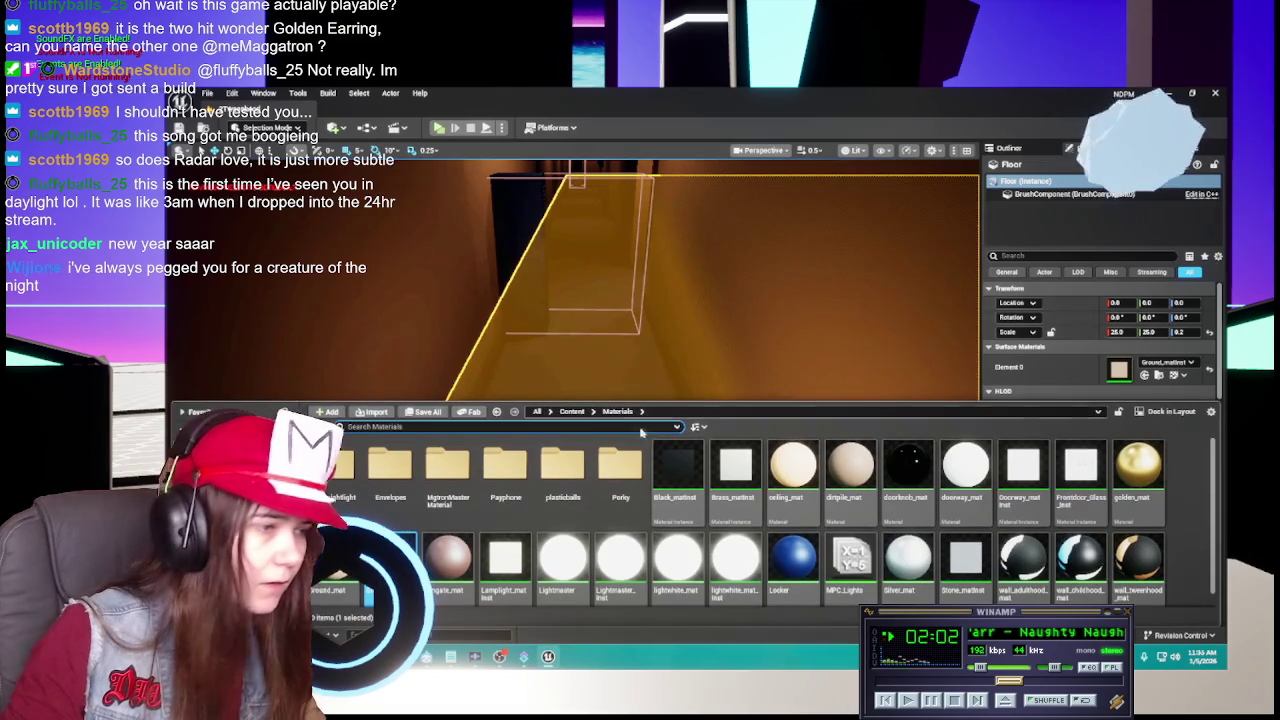
{"action": "left_click", "coordinate": [572, 411]}
{"action": "double_click", "coordinate": [561, 483]}
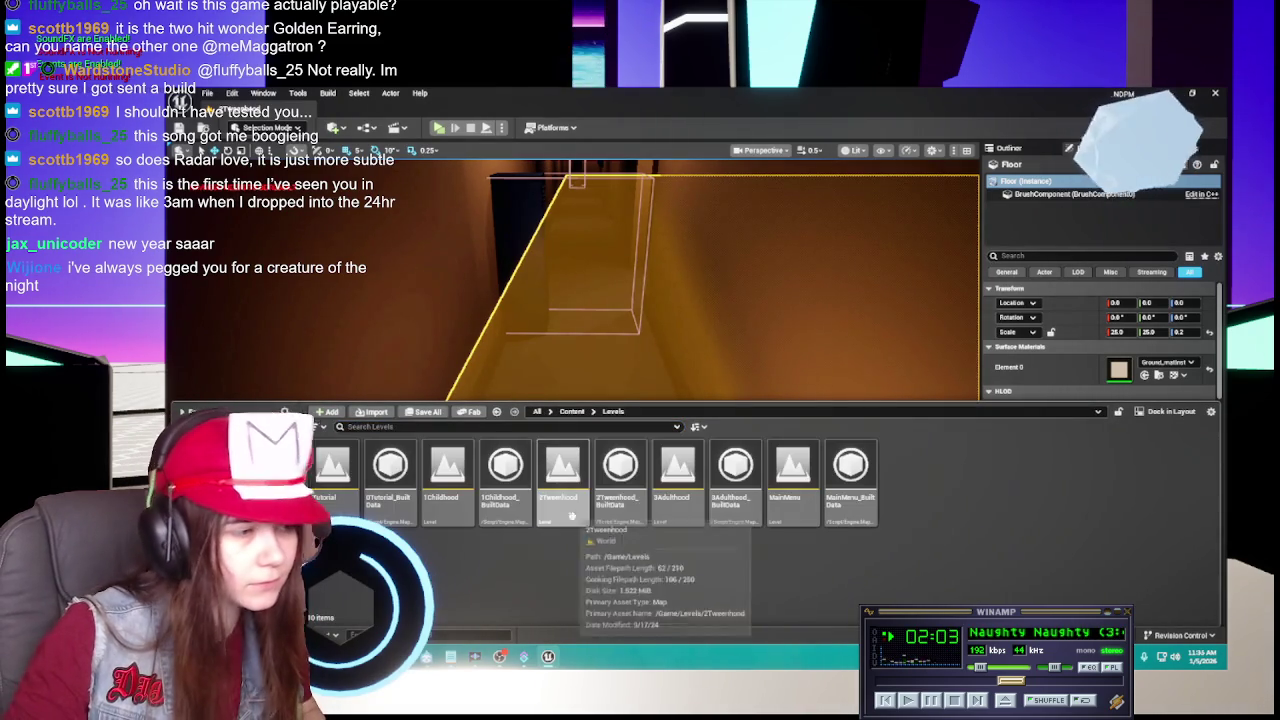
Load 3Adulthood, select its hallway floor, and show the Content root folders.
{"action": "double_click", "coordinate": [678, 470]}
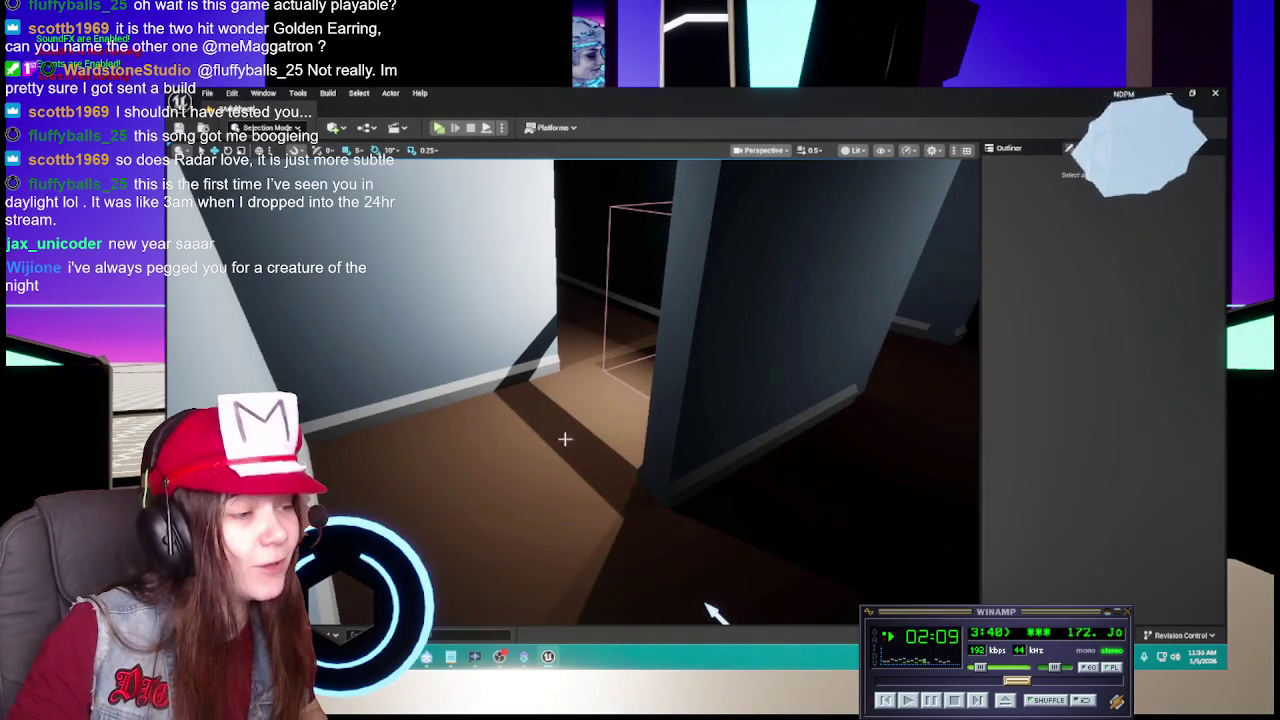
{"action": "left_click", "coordinate": [544, 463]}
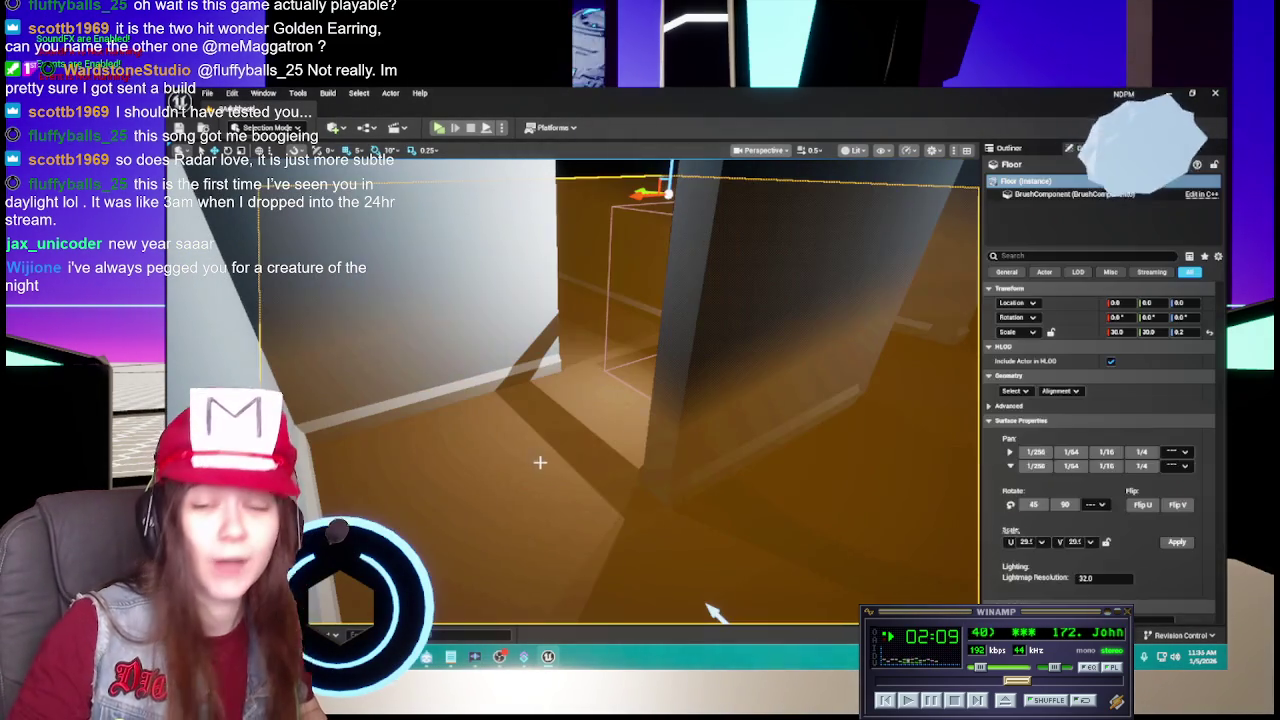
{"action": "key", "text": "ctrl+space"}
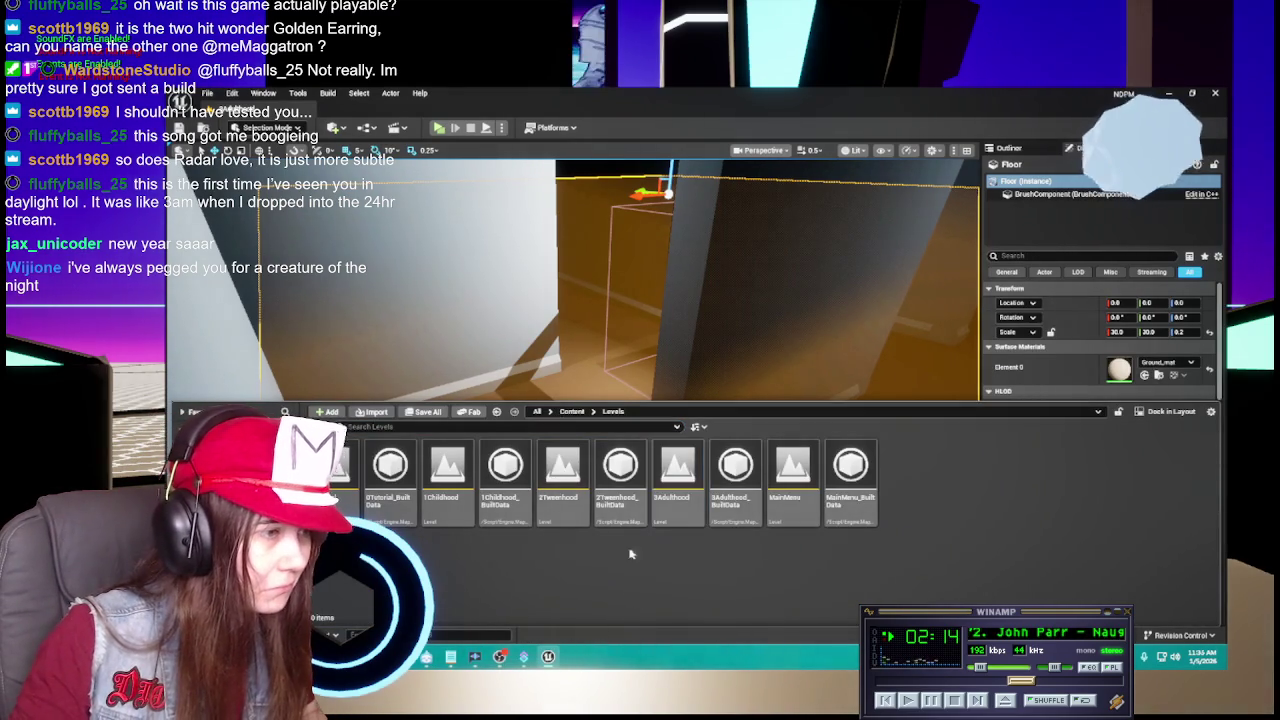
{"action": "left_click", "coordinate": [572, 411]}
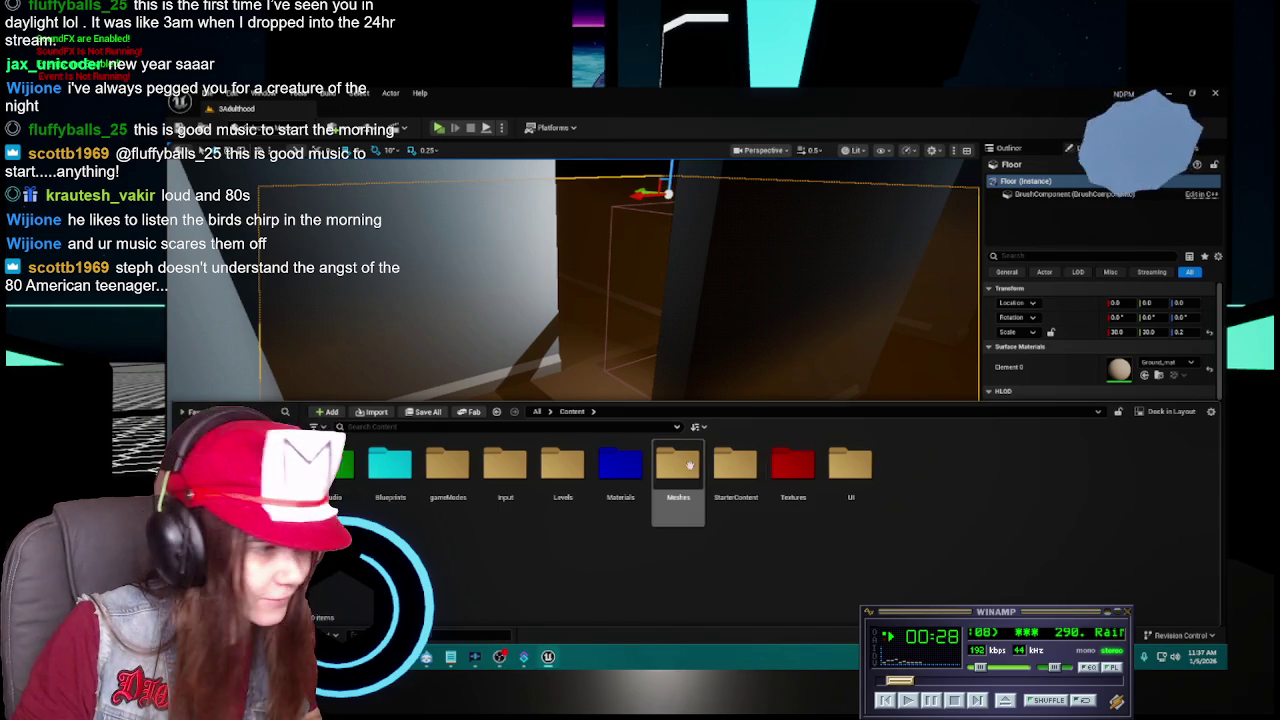
Open the Materials folder and save all modified content.
{"action": "double_click", "coordinate": [620, 463]}
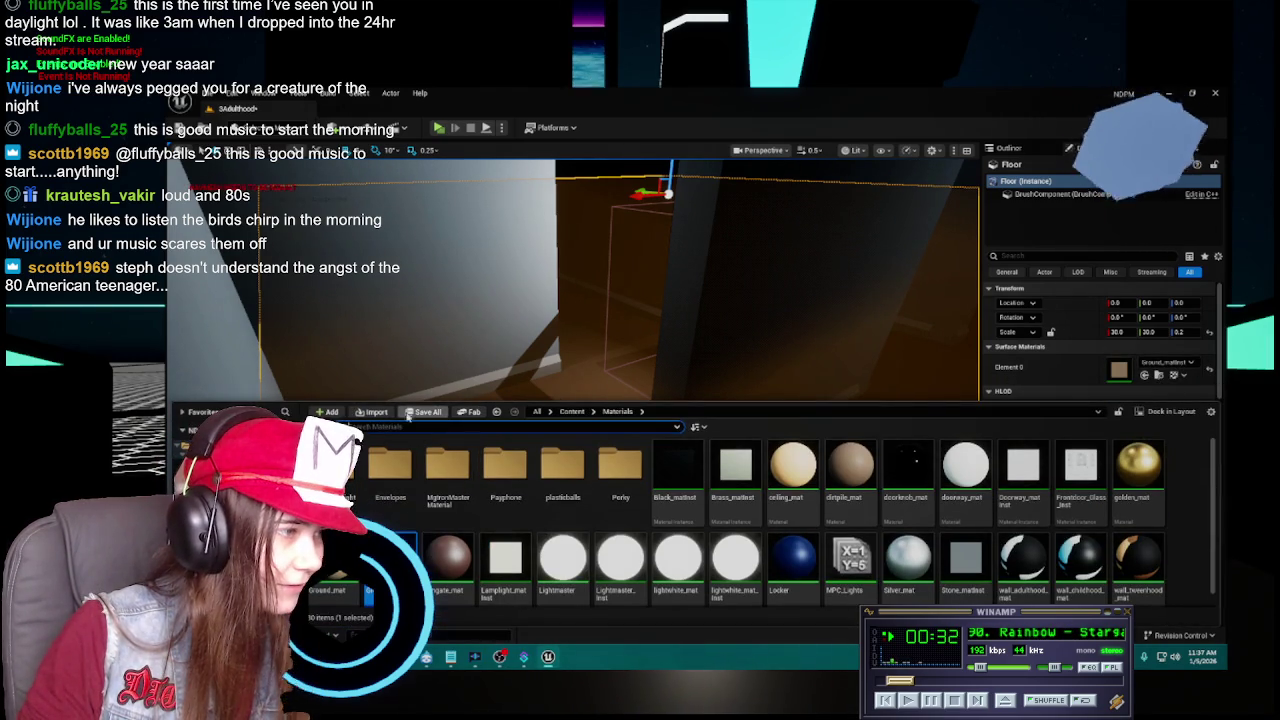
{"action": "key", "text": "ctrl+shift+s"}
{"action": "key", "text": "Return"}
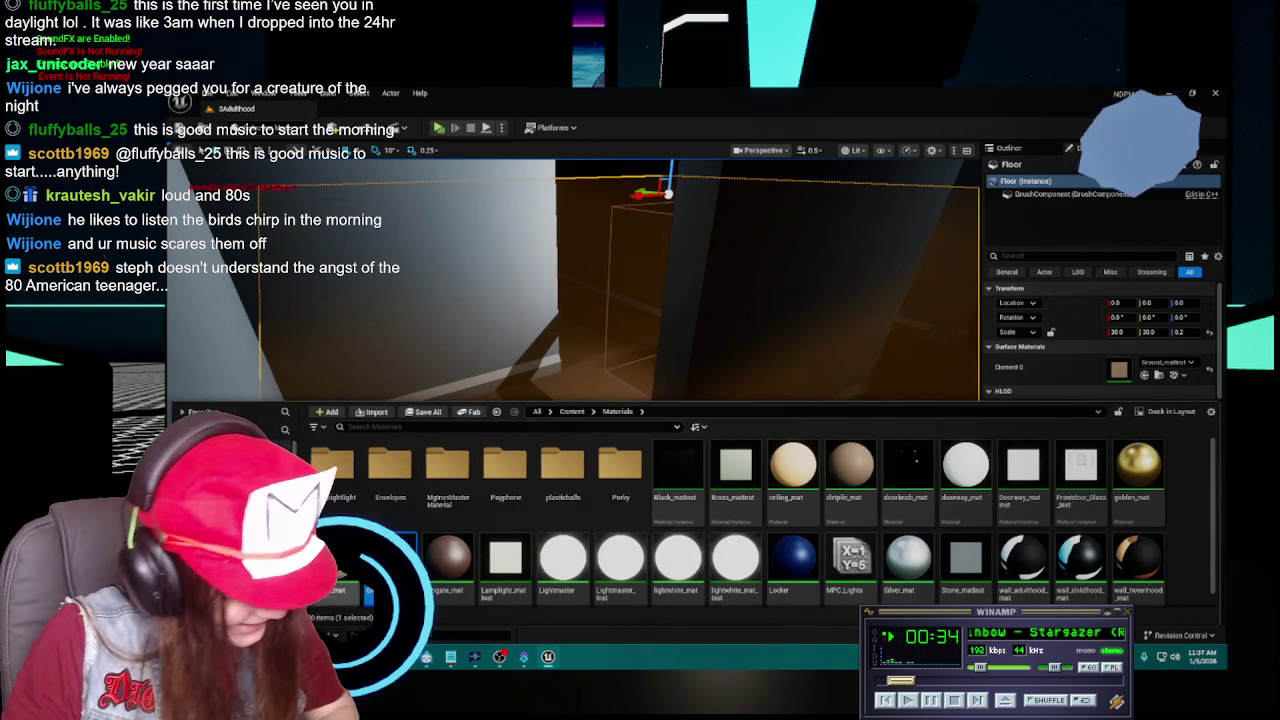
Delete the old Ground_mat material from the Materials folder.
{"action": "right_click", "coordinate": [395, 555]}
{"action": "left_click", "coordinate": [420, 520]}
{"action": "left_click", "coordinate": [616, 546]}
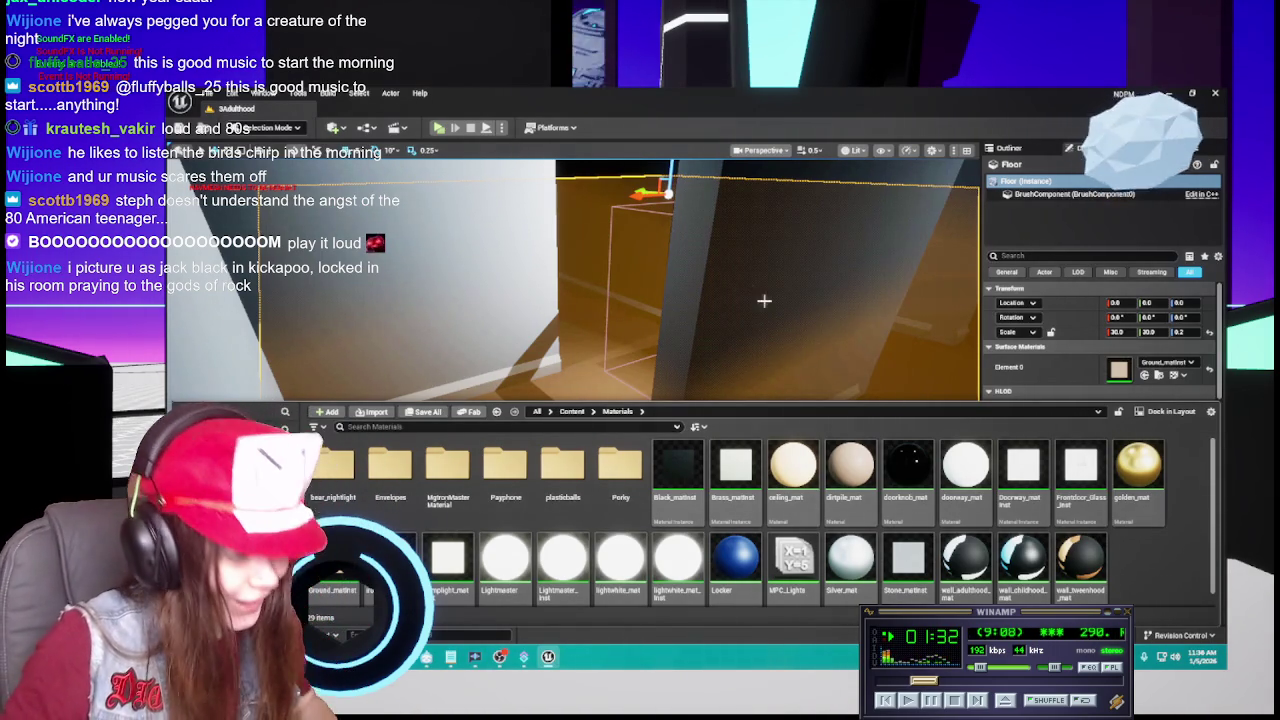
Load the 0Tutorial level from Content > Levels.
{"action": "left_click", "coordinate": [586, 419]}
{"action": "left_click", "coordinate": [628, 469]}
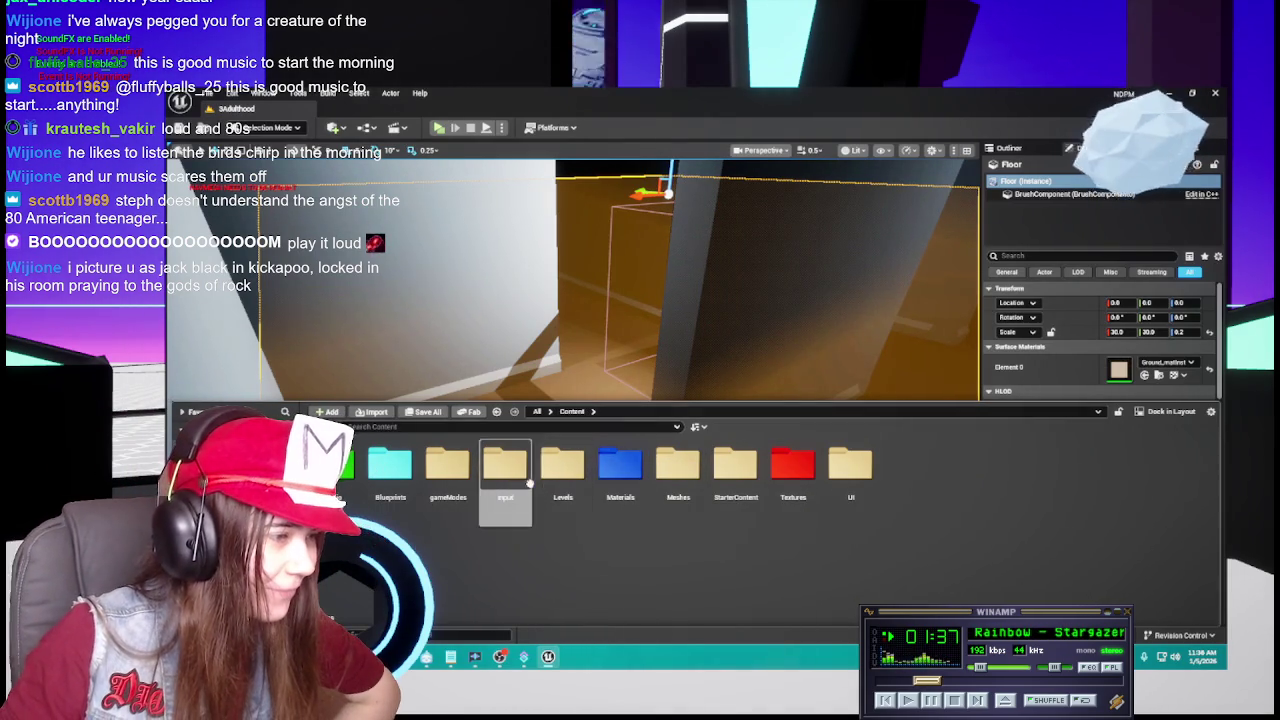
{"action": "double_click", "coordinate": [563, 468]}
{"action": "left_click", "coordinate": [330, 488]}
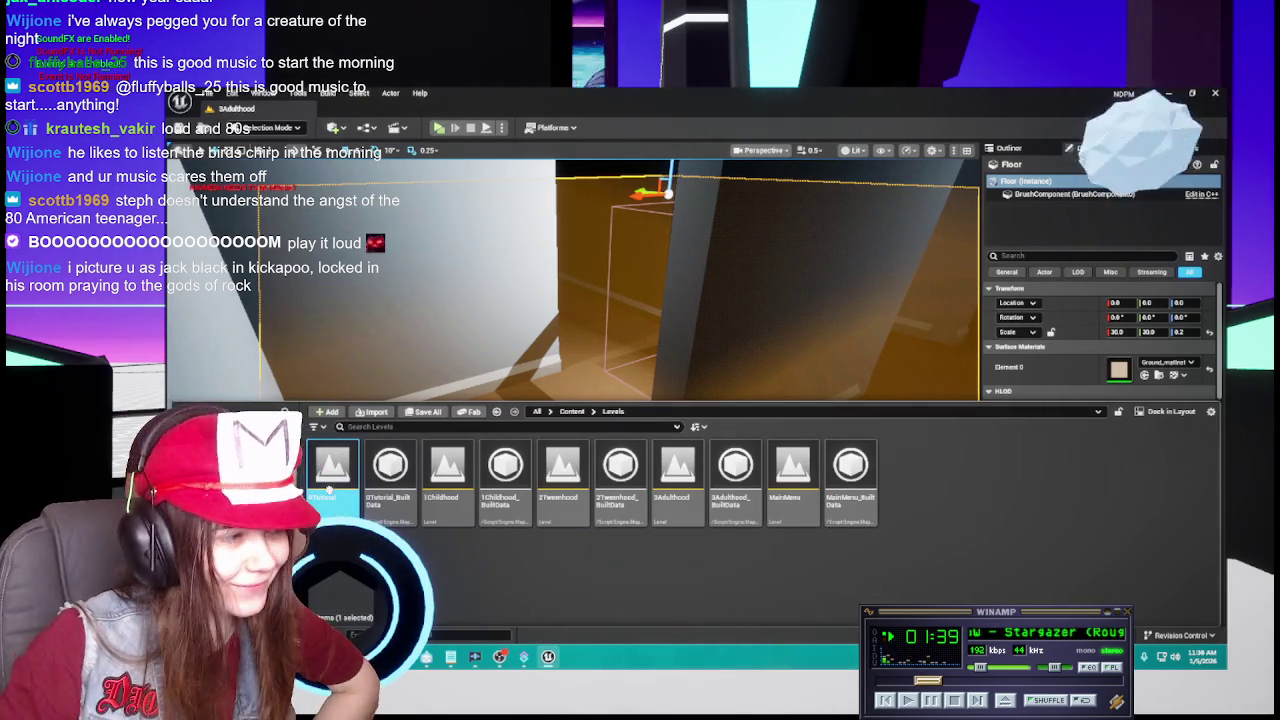
{"action": "double_click", "coordinate": [330, 488]}
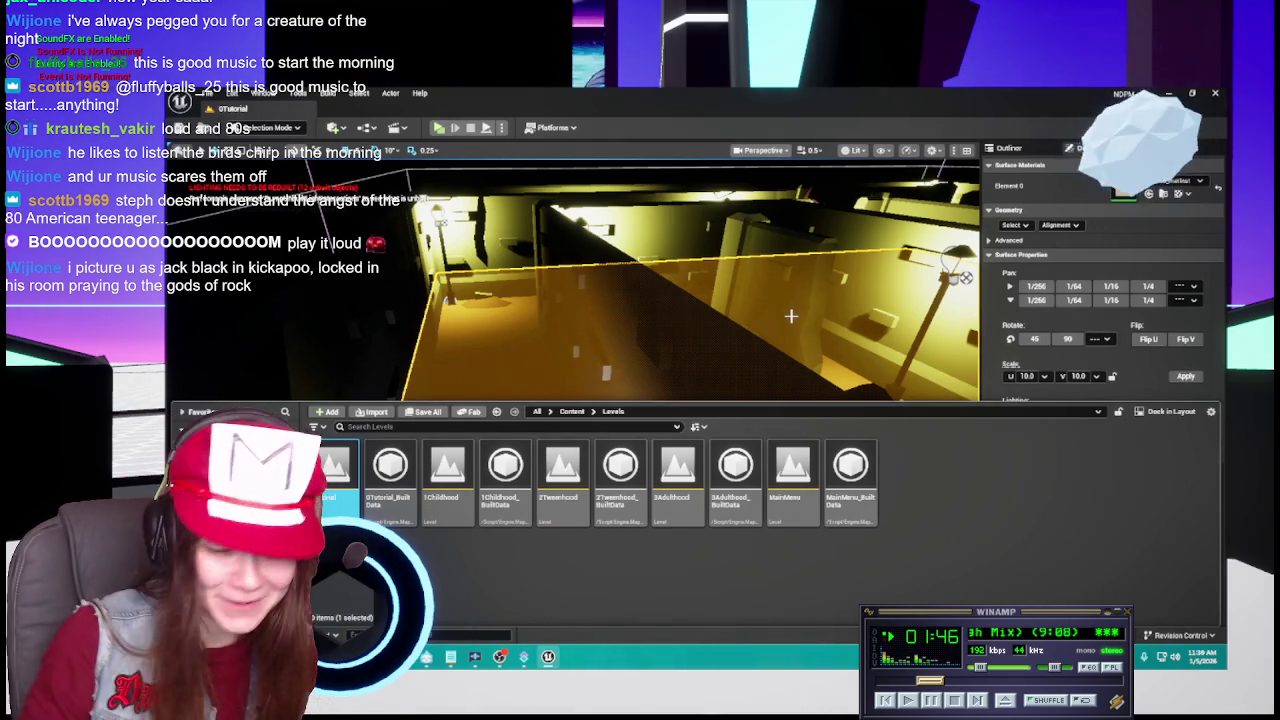
Hide the content browser and inspect the 0Tutorial actors in the Outliner and floor Details.
{"action": "left_click", "coordinate": [658, 324]}
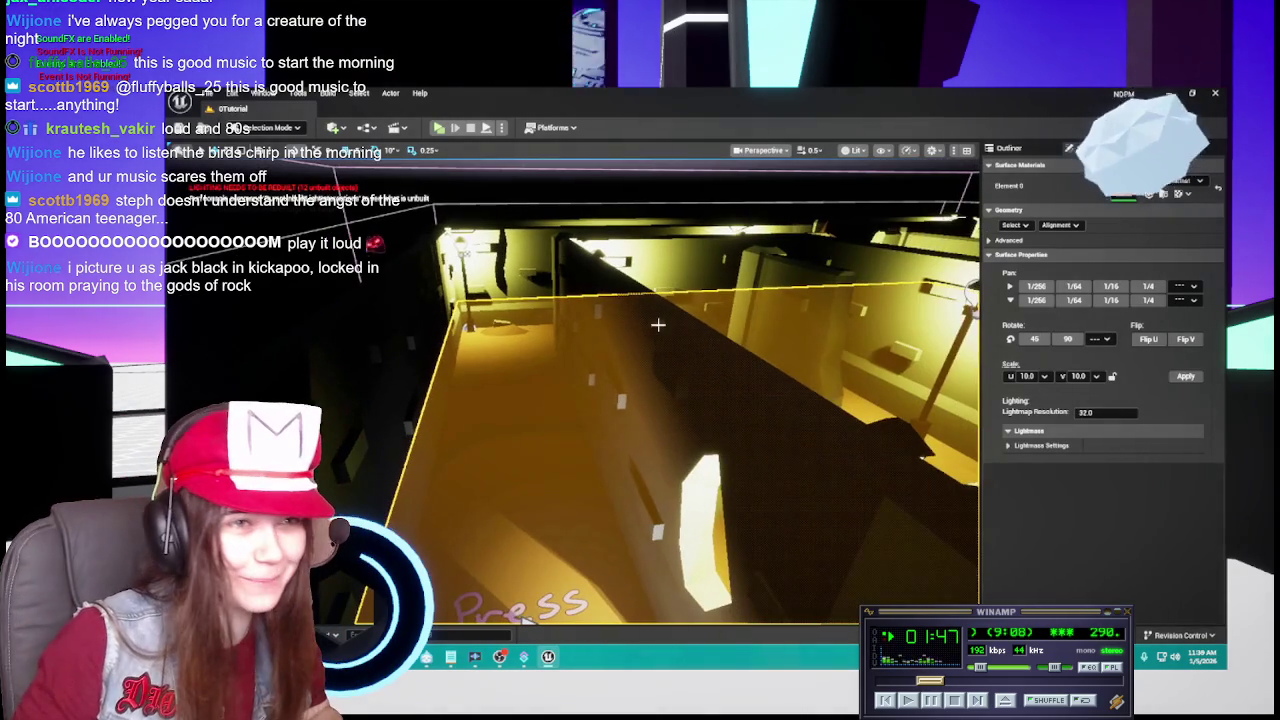
{"action": "left_click", "coordinate": [1009, 148]}
{"action": "mouse_move", "coordinate": [754, 430]}
{"action": "left_mouse_down"}
{"action": "mouse_move", "coordinate": [754, 400]}
{"action": "mouse_move", "coordinate": [760, 423]}
{"action": "left_mouse_up"}
{"action": "left_click", "coordinate": [1085, 148]}
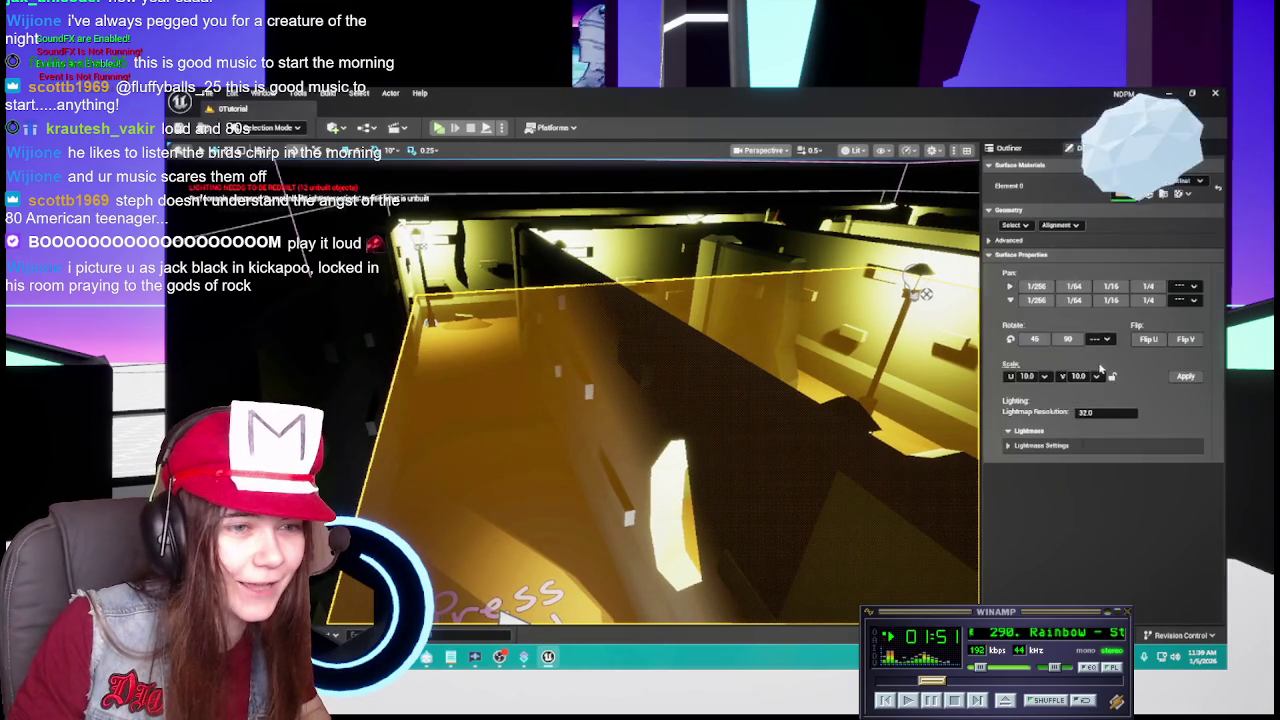
{"action": "left_click", "coordinate": [1009, 148]}
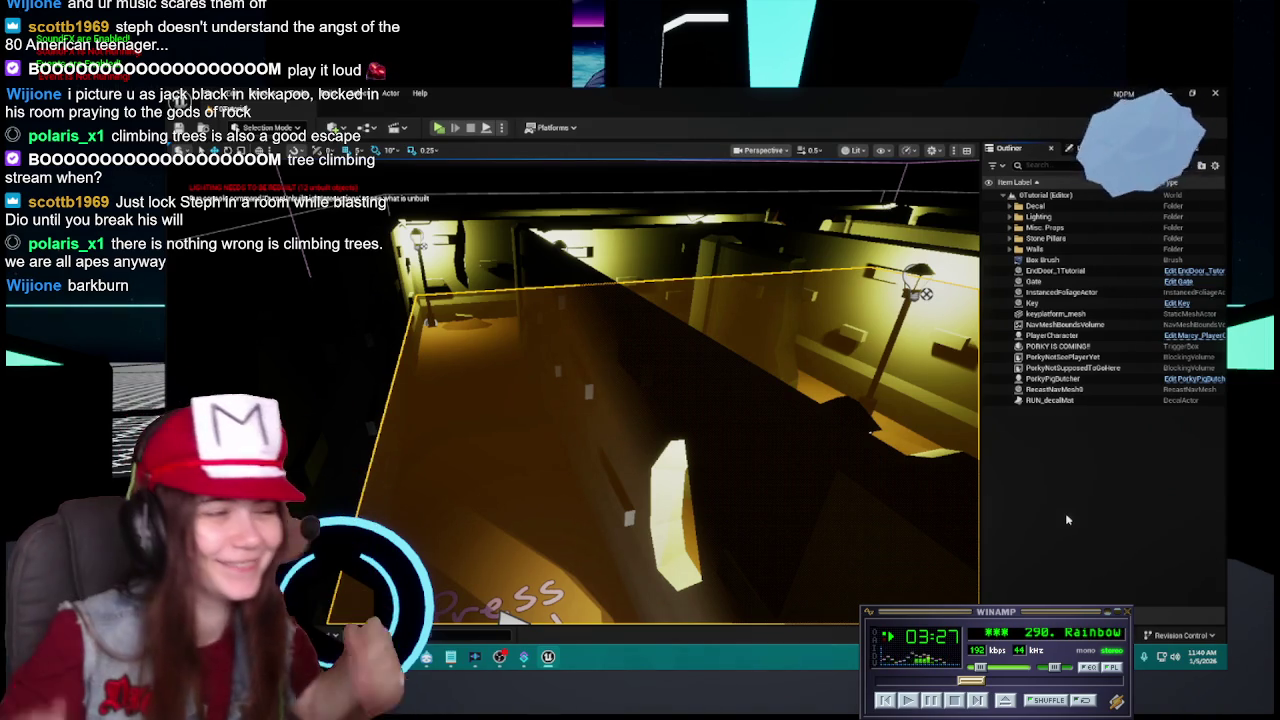
{"action": "scroll", "coordinate": [711, 423], "scroll_direction": "down", "scroll_amount": 2}
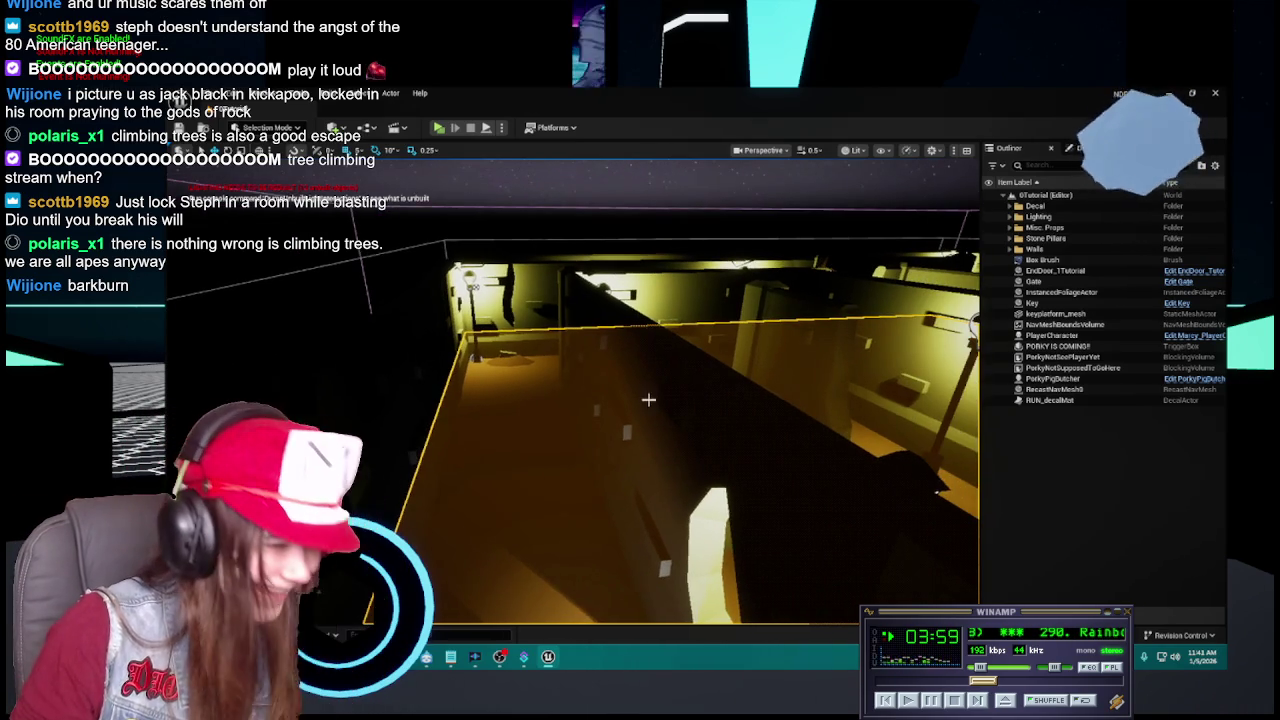
{"action": "key", "text": "ctrl+space"}
Create a material instance of irongate_mat and open it for editing.
{"action": "left_click", "coordinate": [572, 411]}
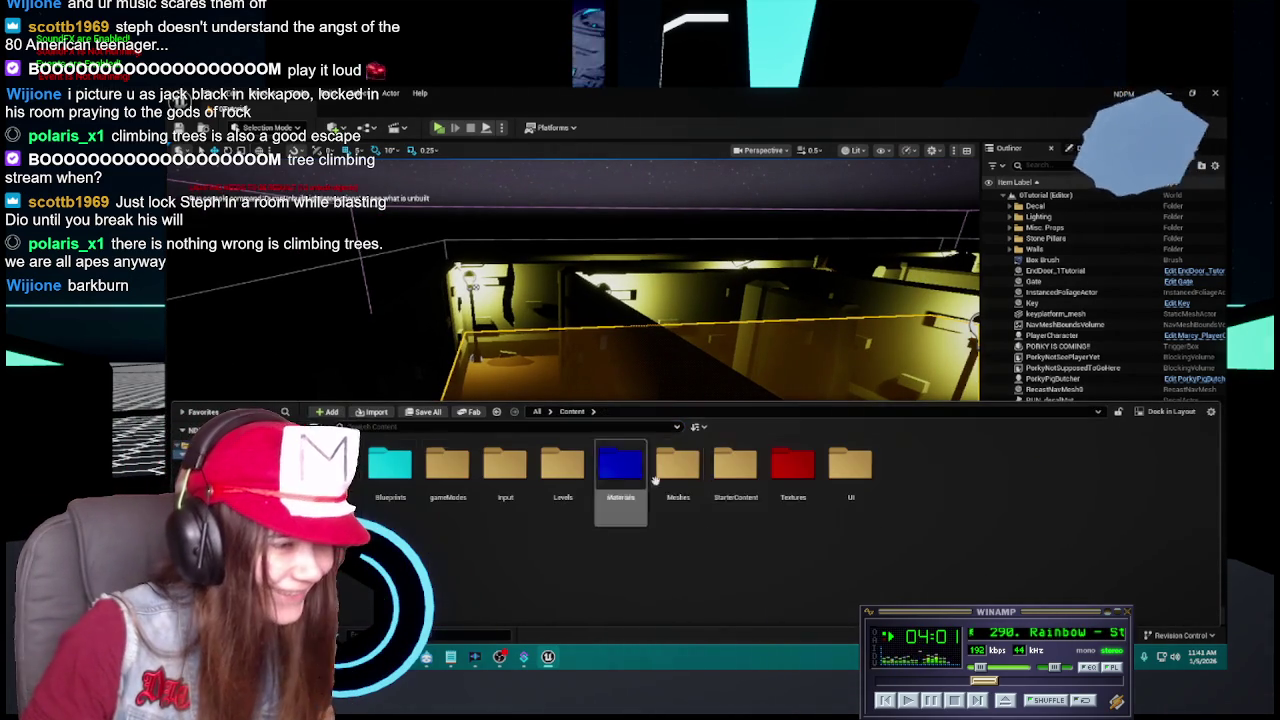
{"action": "double_click", "coordinate": [620, 480]}
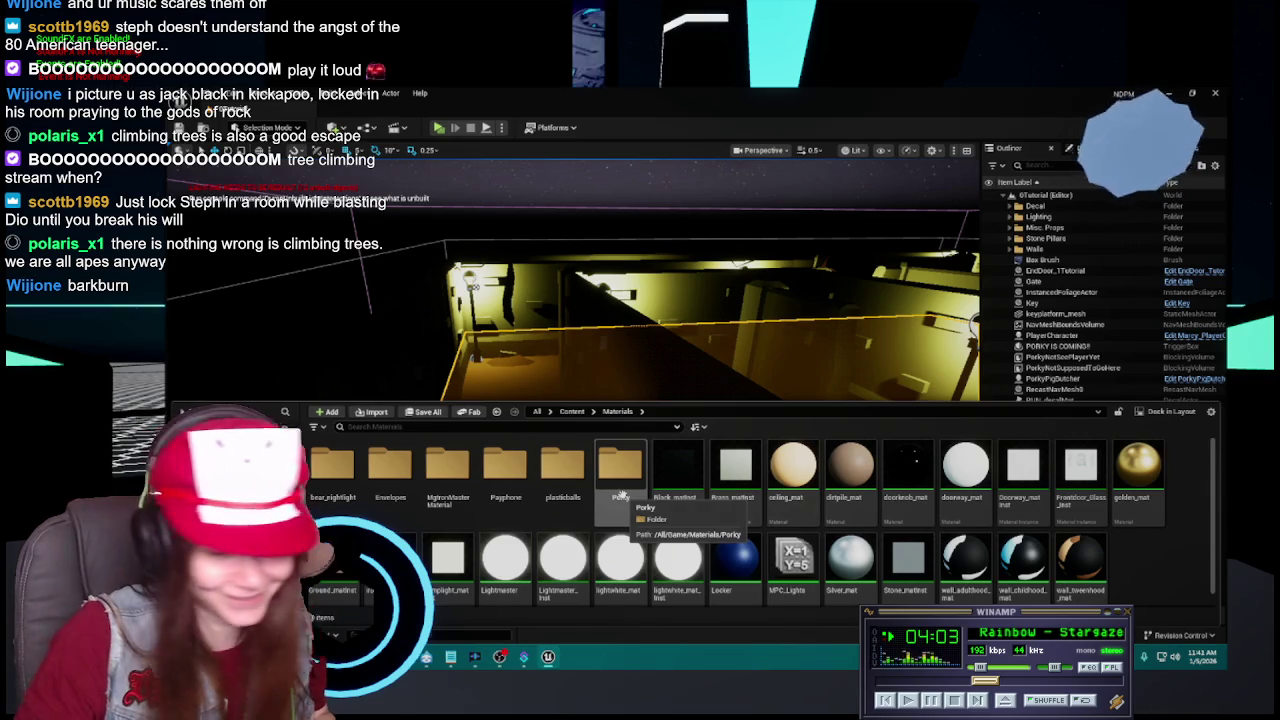
{"action": "left_click_drag", "start_coordinate": [812, 374], "coordinate": [790, 360]}
{"action": "key", "text": "ctrl+space"}
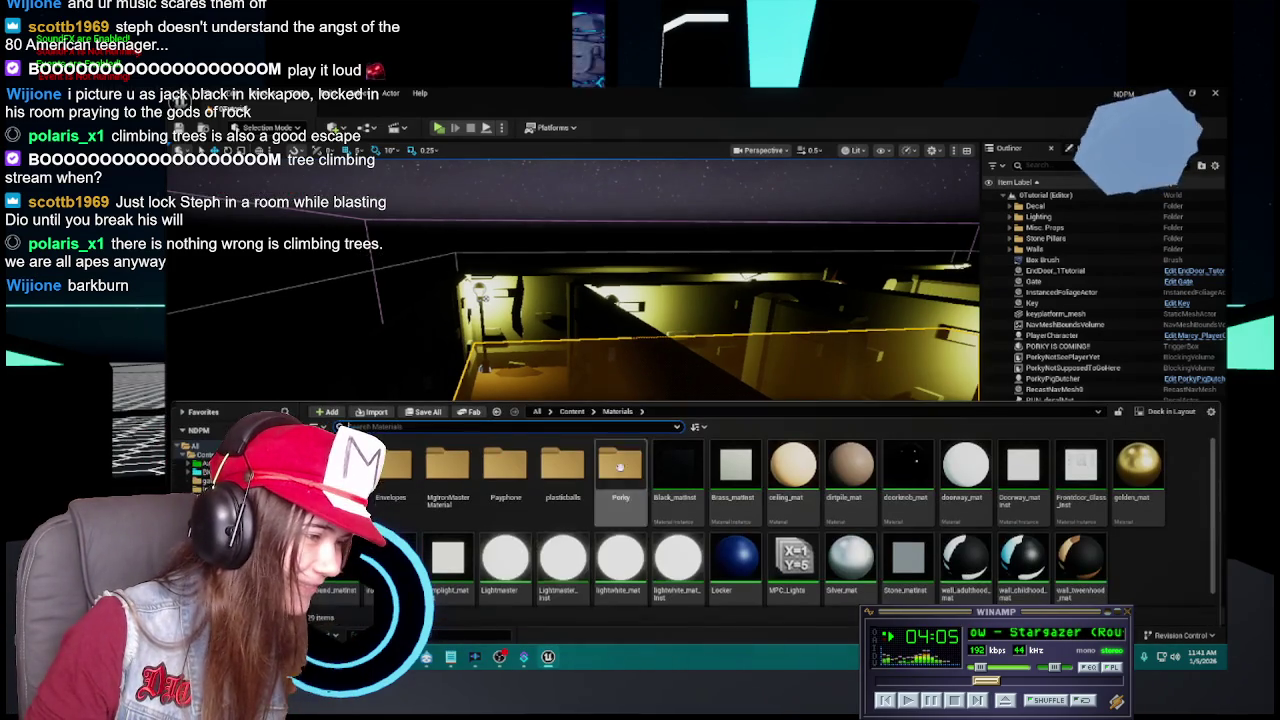
{"action": "scroll", "coordinate": [493, 555], "scroll_direction": "down", "scroll_amount": 1}
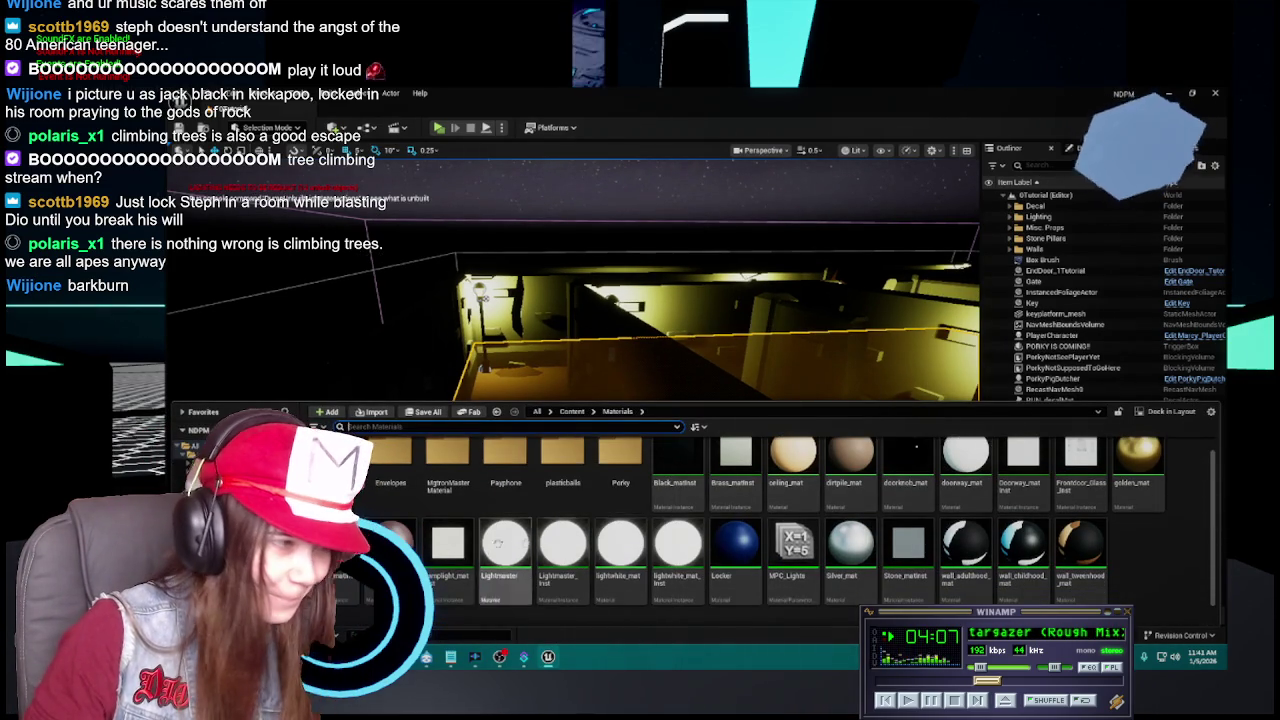
{"action": "right_click", "coordinate": [447, 545]}
{"action": "left_click", "coordinate": [480, 520]}
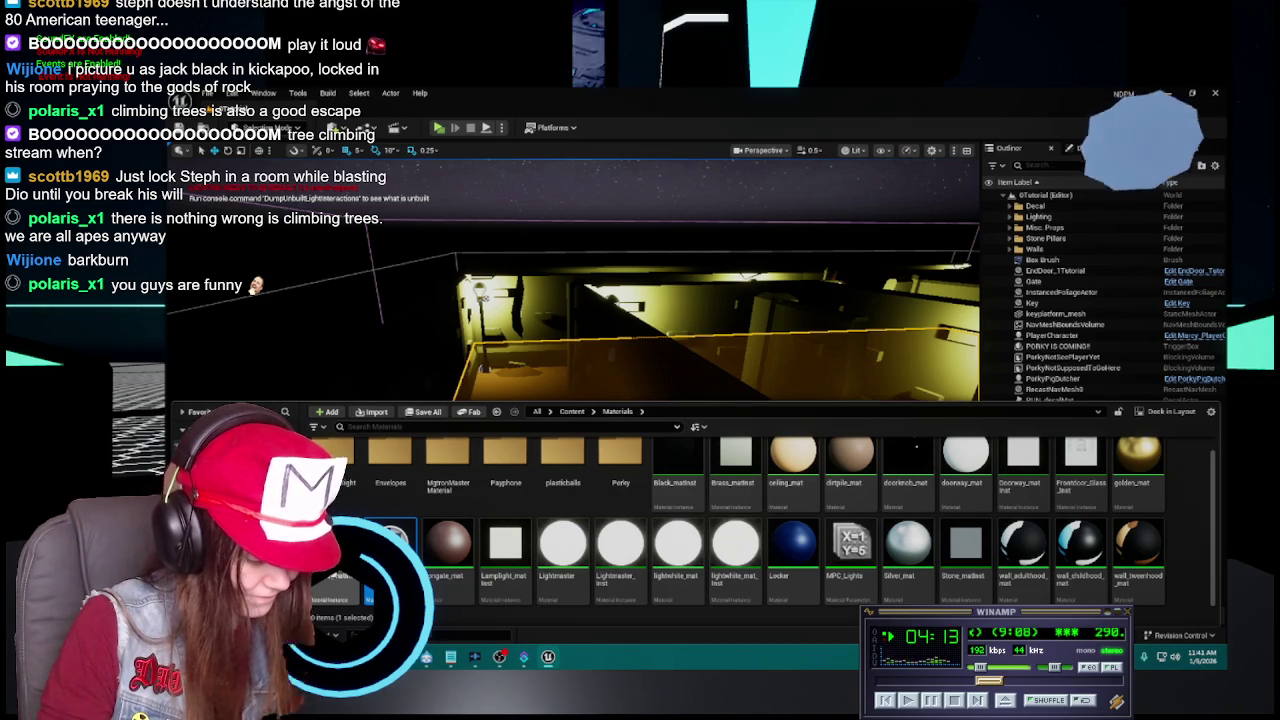
{"action": "left_click", "coordinate": [447, 545]}
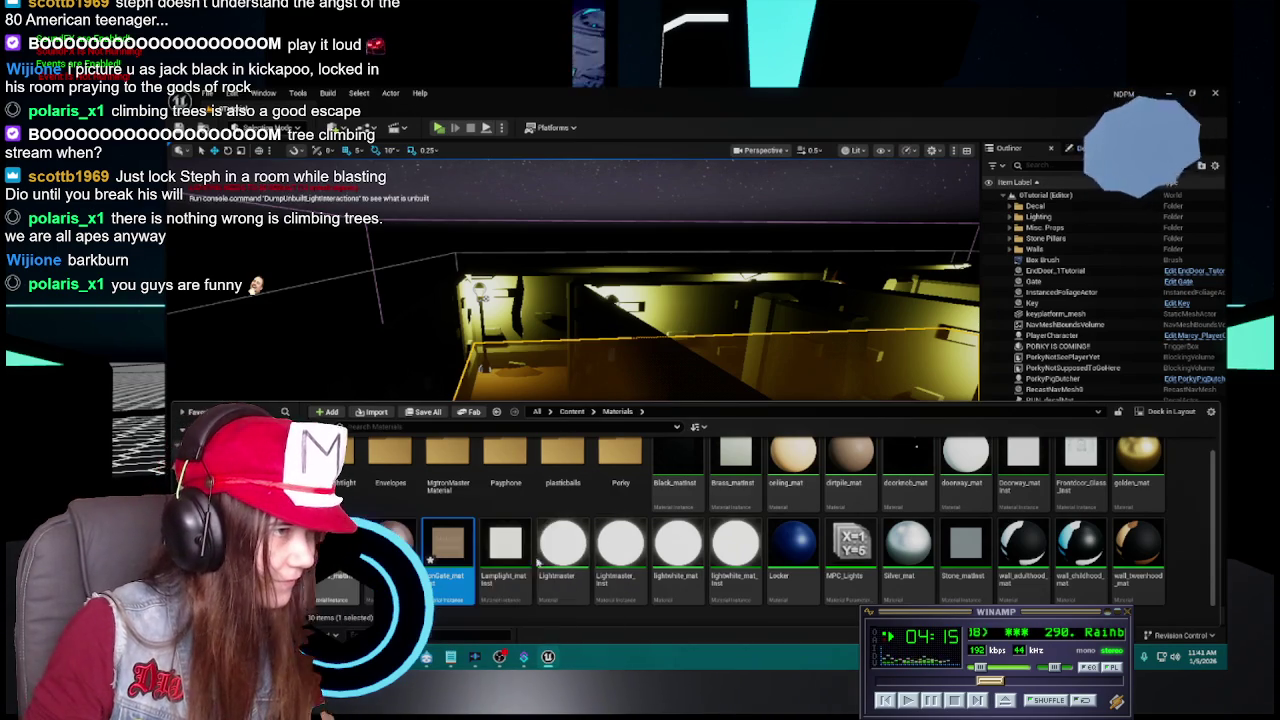
{"action": "double_click", "coordinate": [447, 545]}
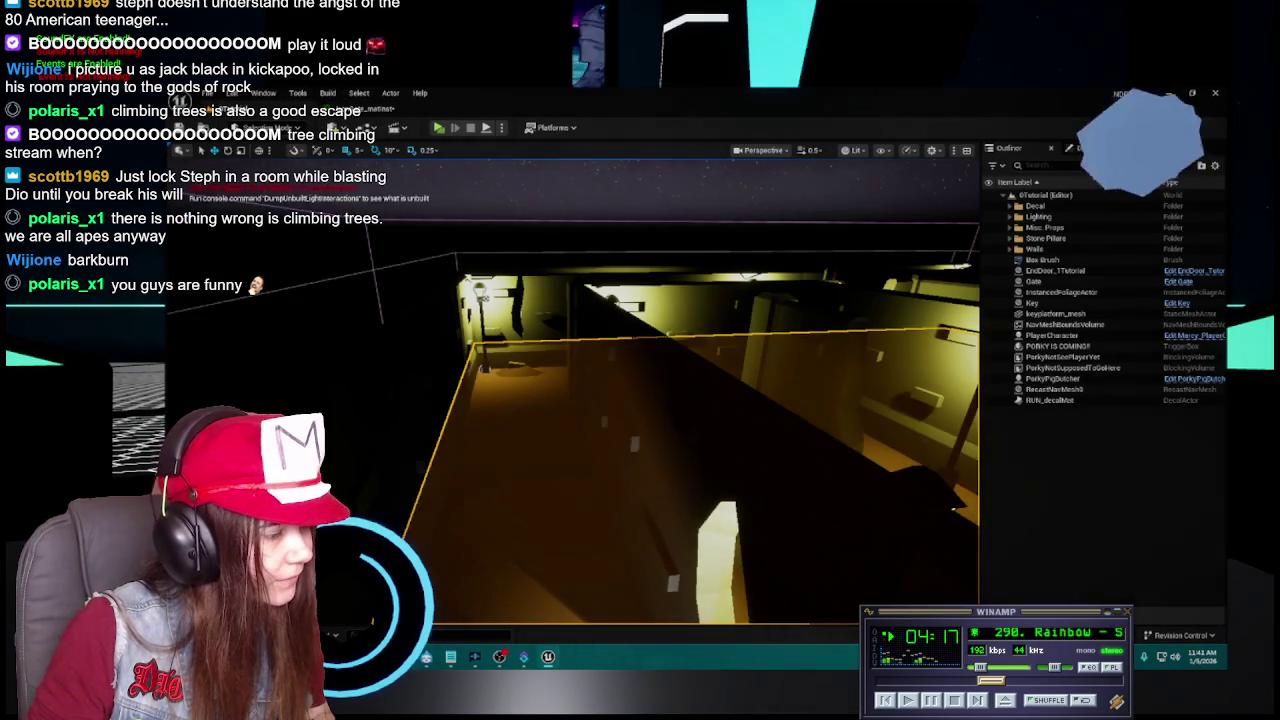
In the irongate_mat graph, move the 100 constant node, check the Param colour, and apply.
{"action": "key", "text": "ctrl+space"}
{"action": "double_click", "coordinate": [447, 545]}
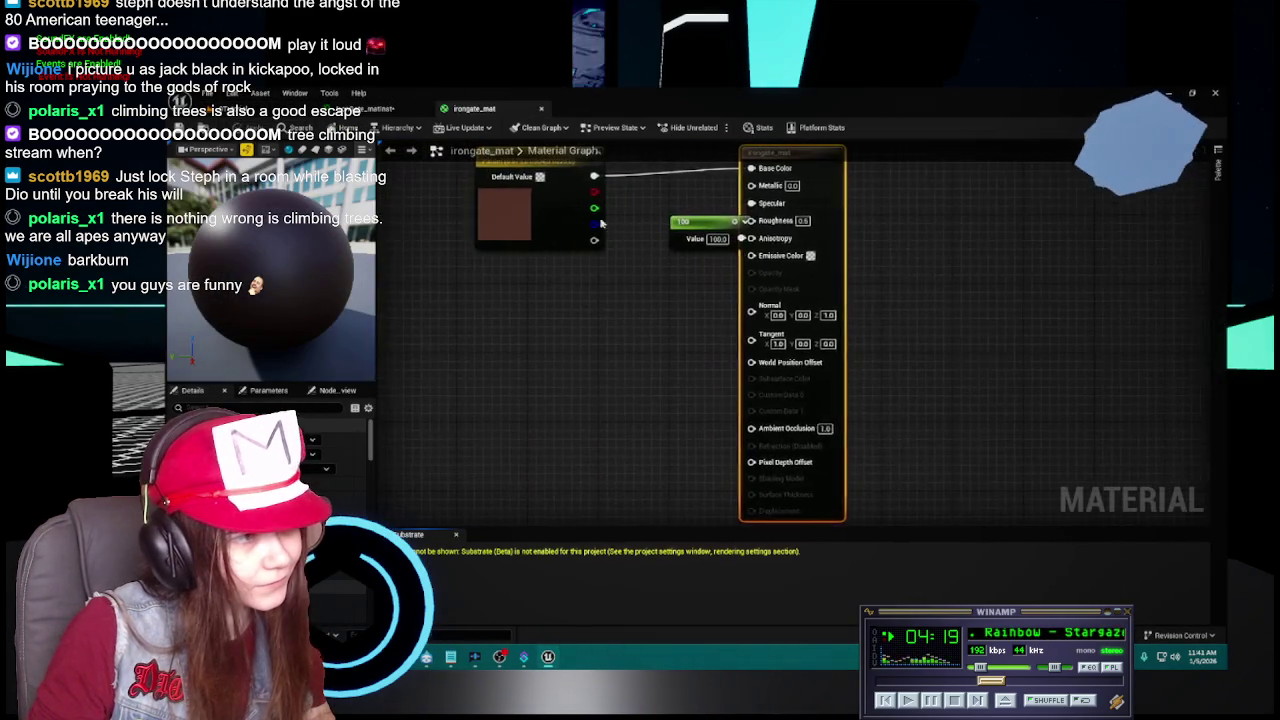
{"action": "left_click_drag", "start_coordinate": [725, 305], "coordinate": [600, 395]}
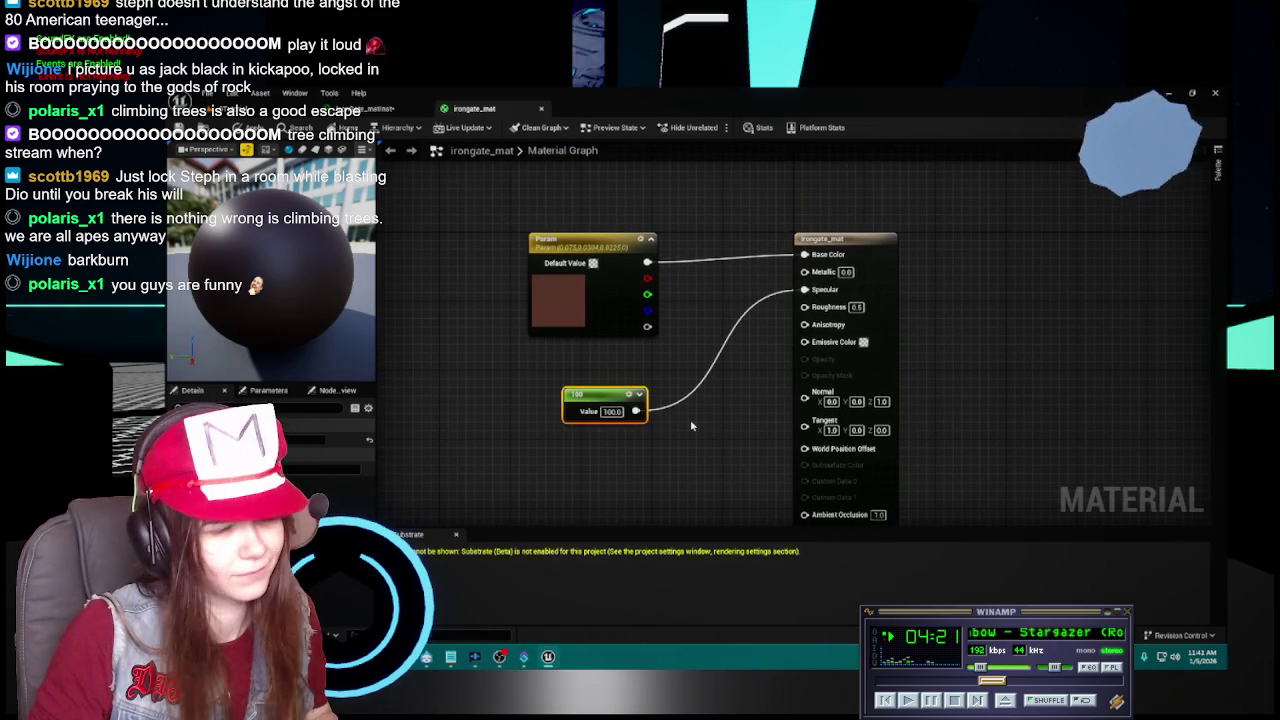
{"action": "left_click", "coordinate": [578, 298]}
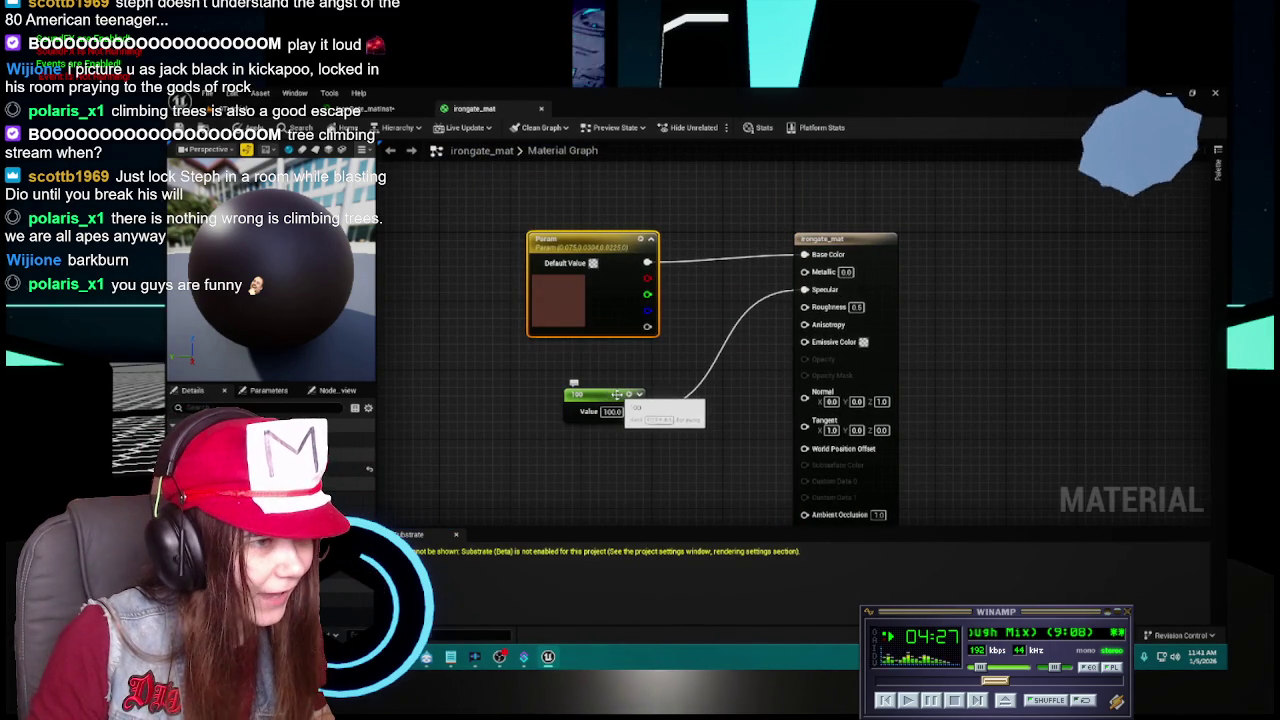
{"action": "left_click_drag", "start_coordinate": [594, 398], "coordinate": [609, 381]}
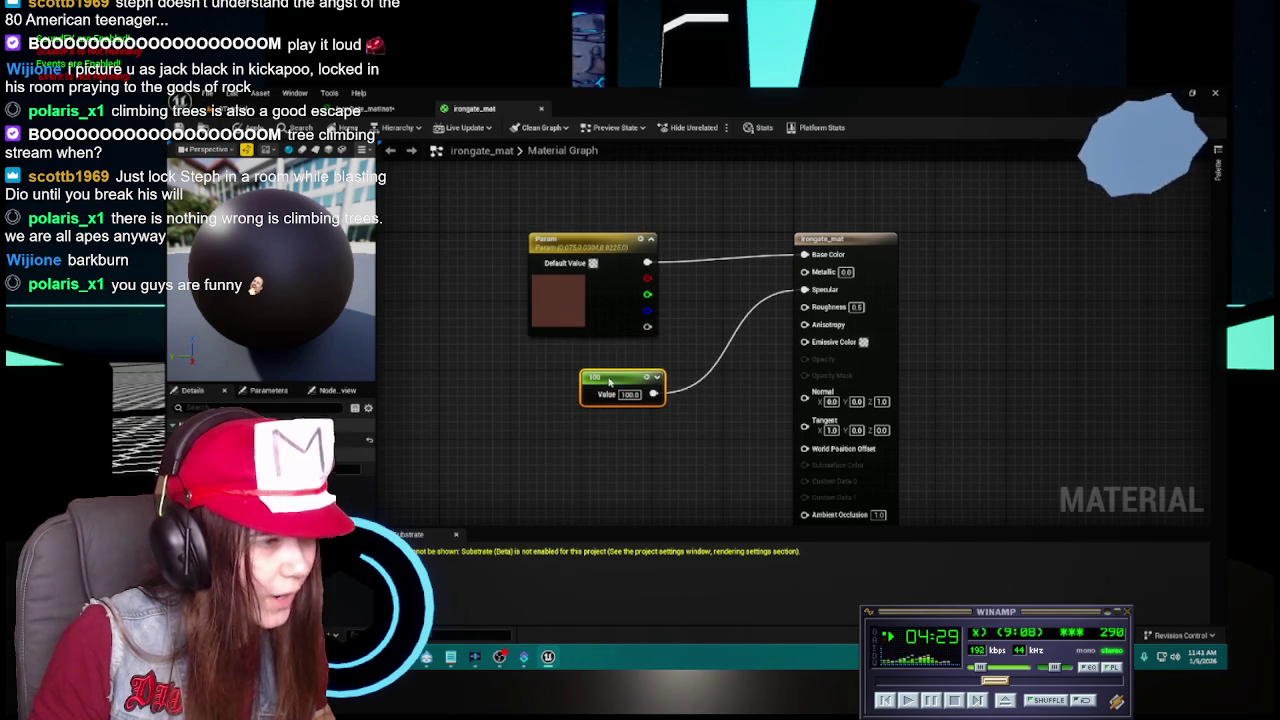
{"action": "left_click", "coordinate": [620, 291]}
{"action": "double_click", "coordinate": [575, 311]}
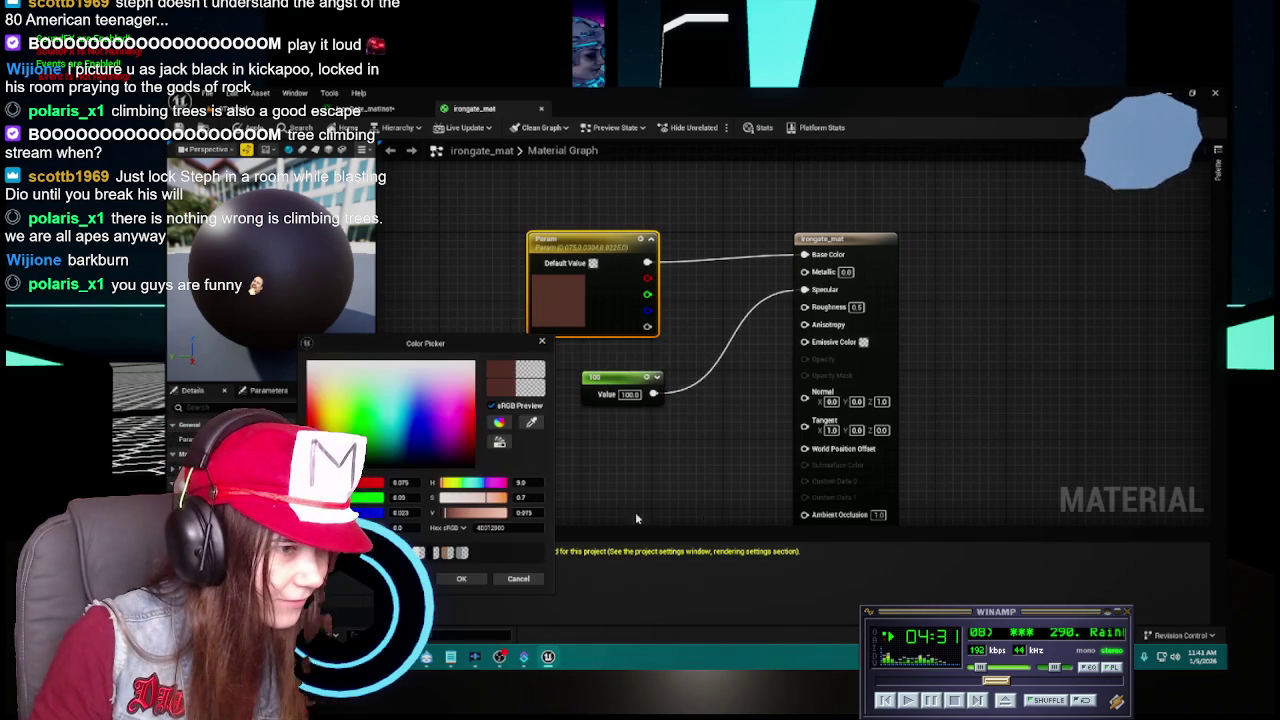
{"action": "left_click", "coordinate": [509, 527]}
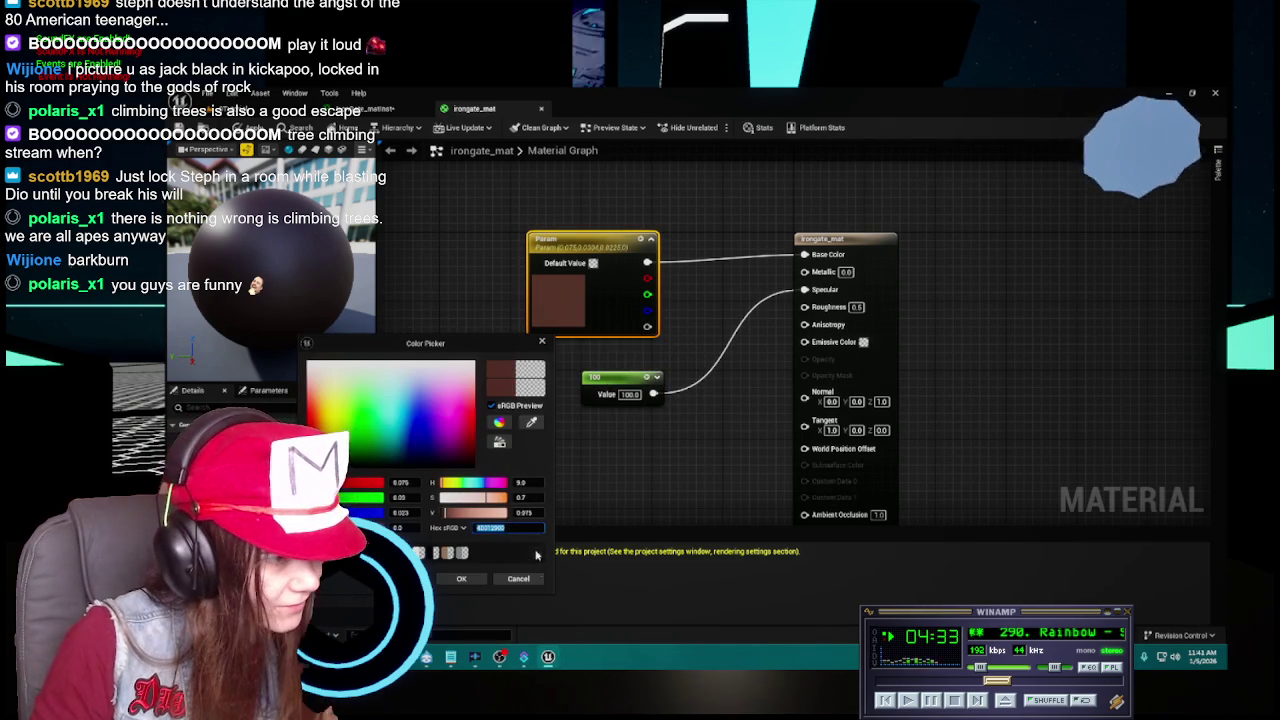
{"action": "left_click", "coordinate": [518, 579]}
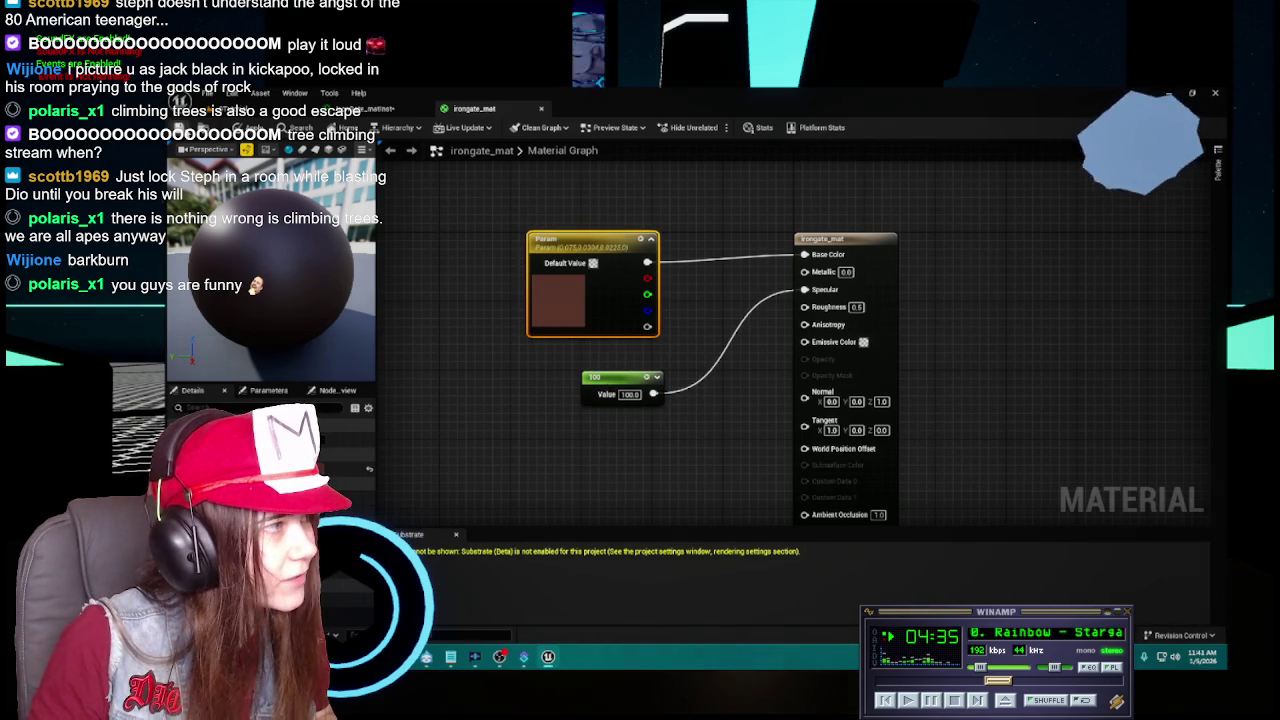
{"action": "left_click", "coordinate": [187, 134]}
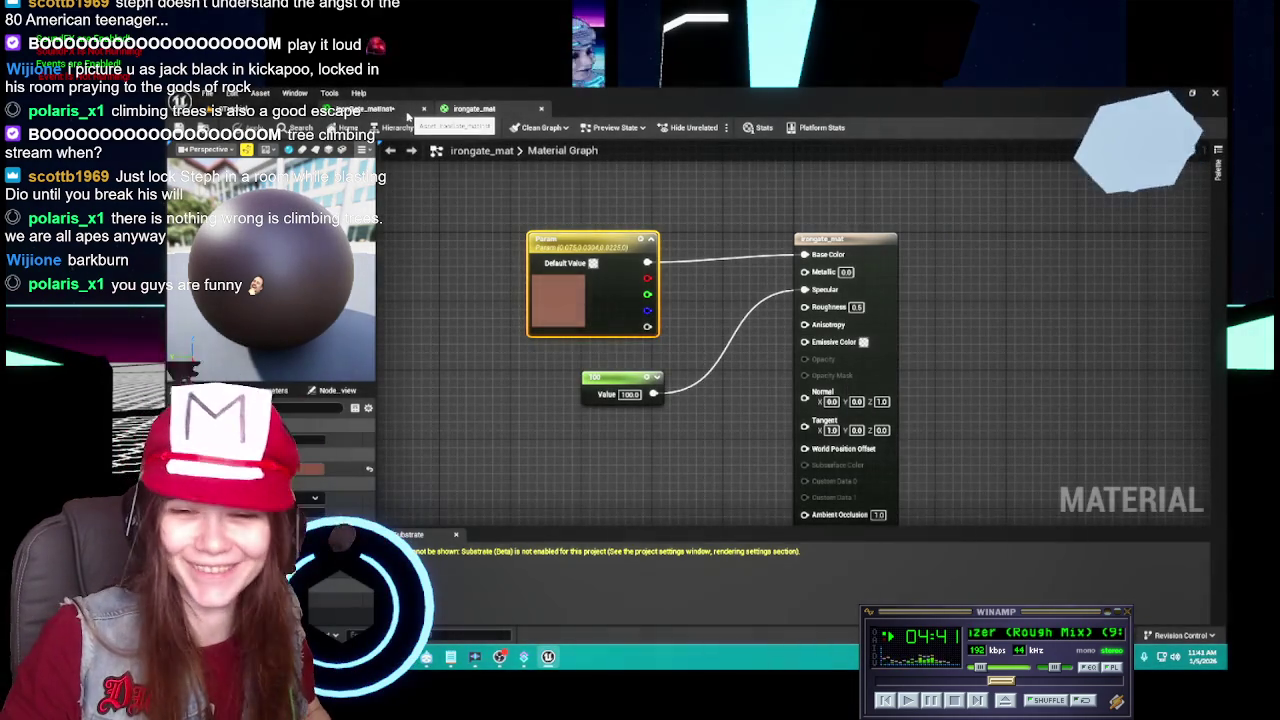
Tint the instance's Base Color dark reddish-brown by pasting a hex value.
{"action": "left_click", "coordinate": [400, 110]}
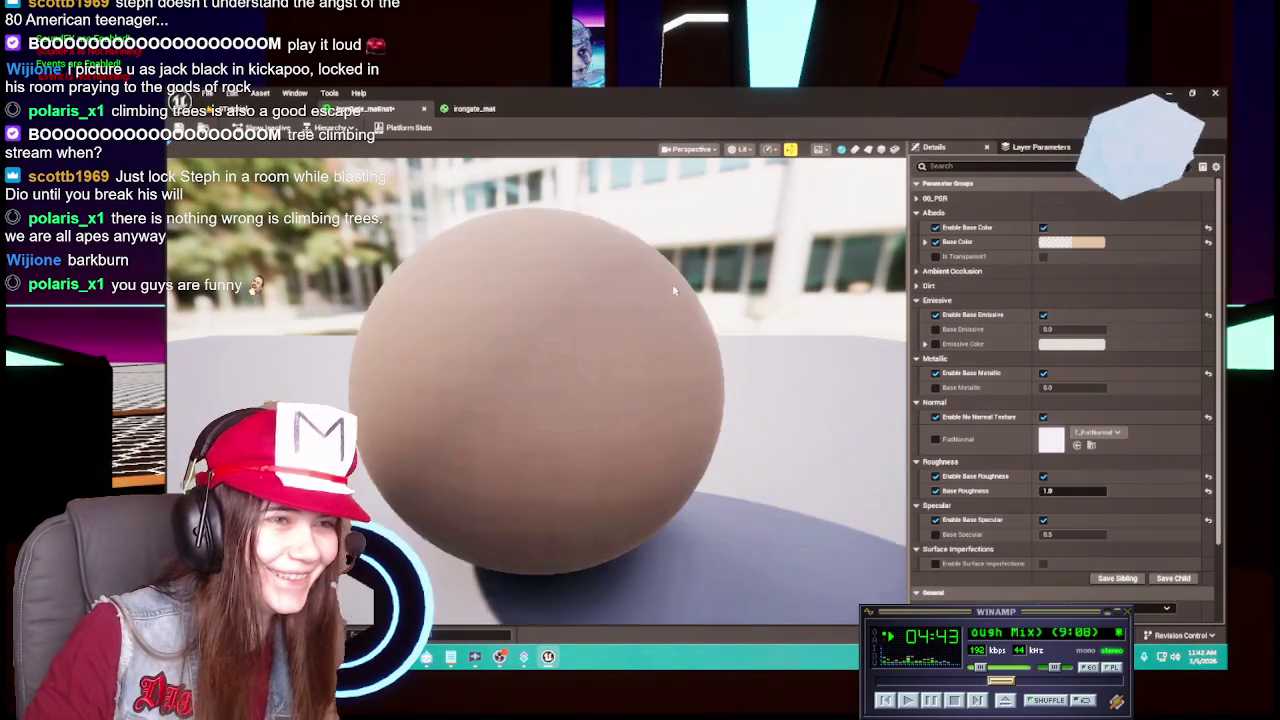
{"action": "left_click", "coordinate": [1050, 242]}
{"action": "left_click", "coordinate": [1033, 437]}
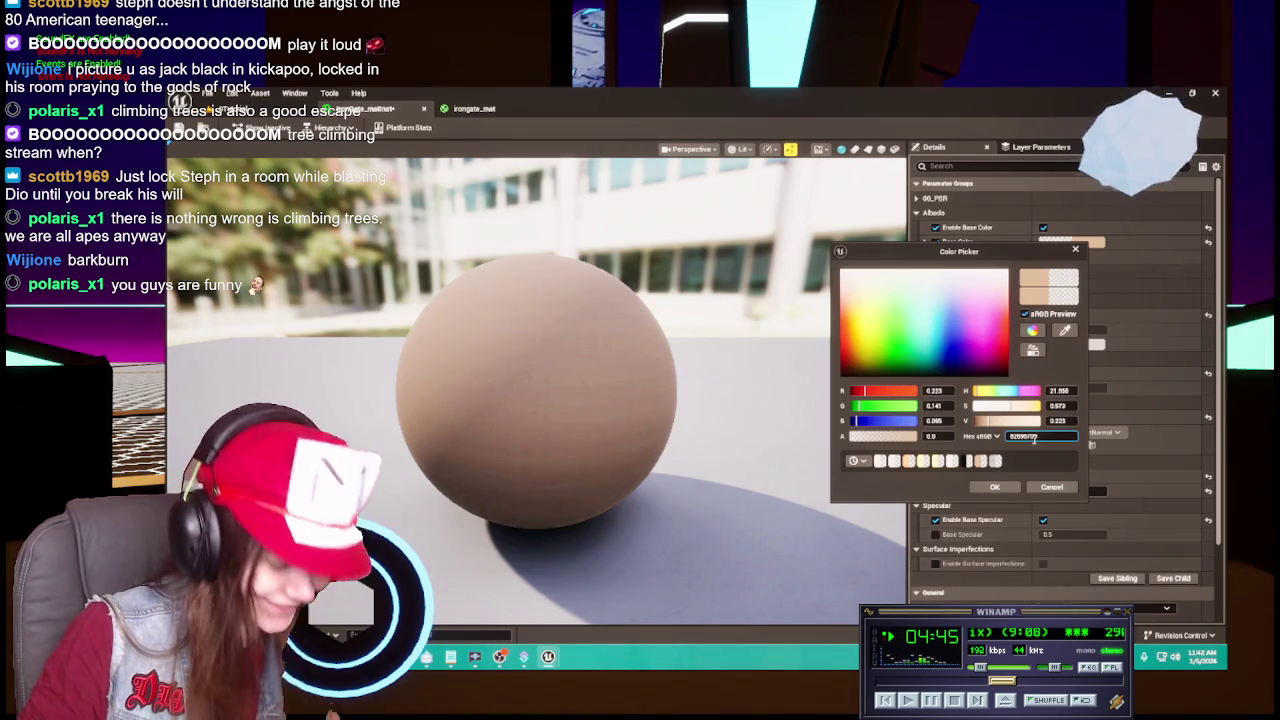
{"action": "left_click", "coordinate": [1051, 487]}
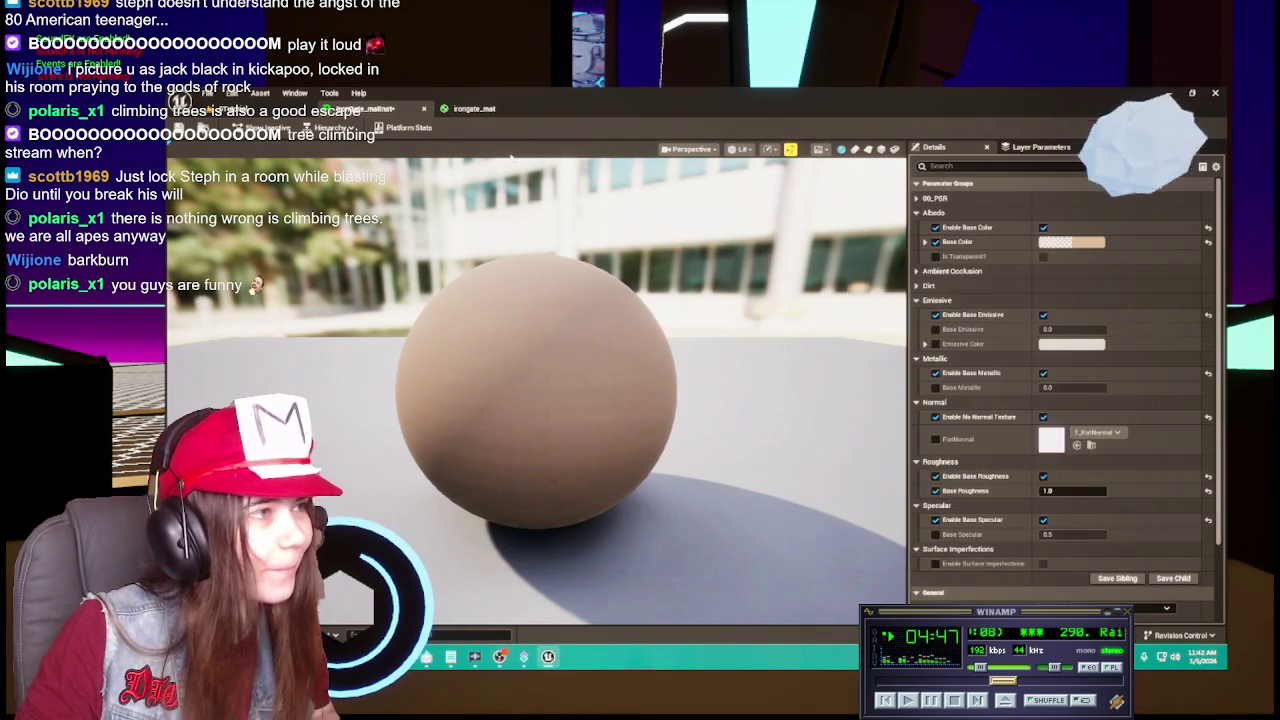
{"action": "left_click", "coordinate": [480, 109]}
{"action": "double_click", "coordinate": [560, 303]}
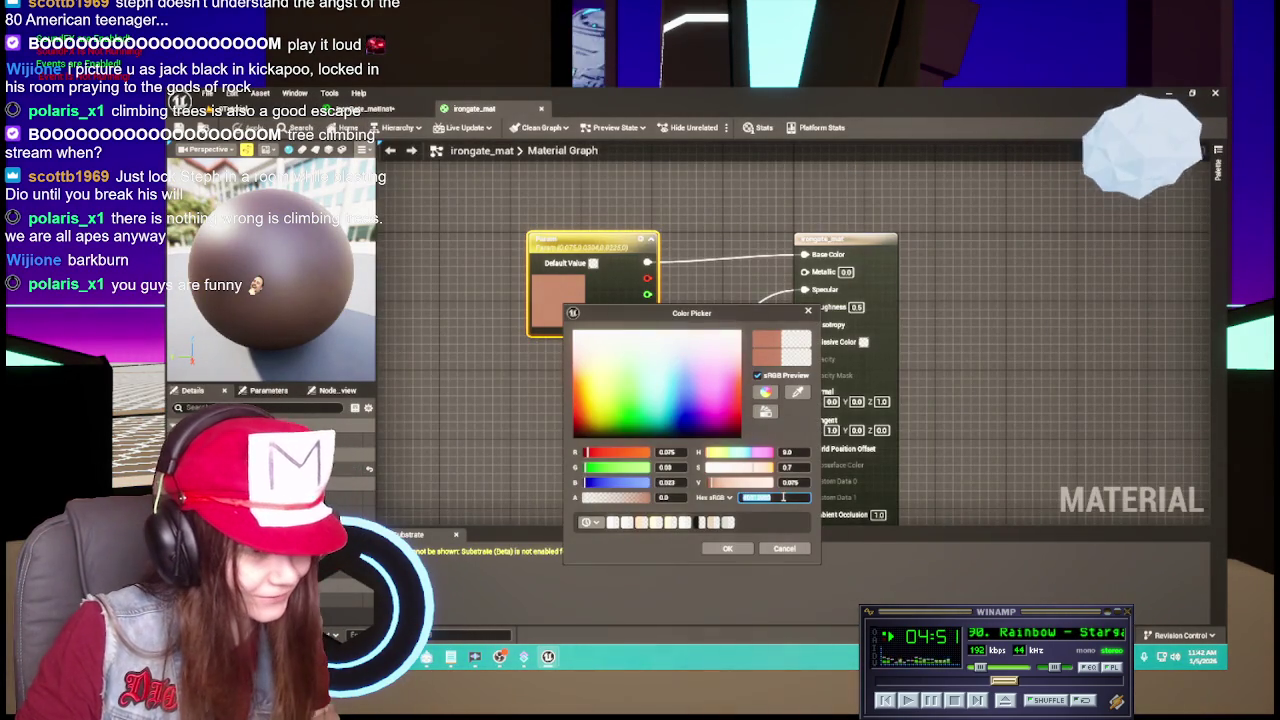
{"action": "left_click", "coordinate": [784, 548]}
{"action": "left_click", "coordinate": [370, 108]}
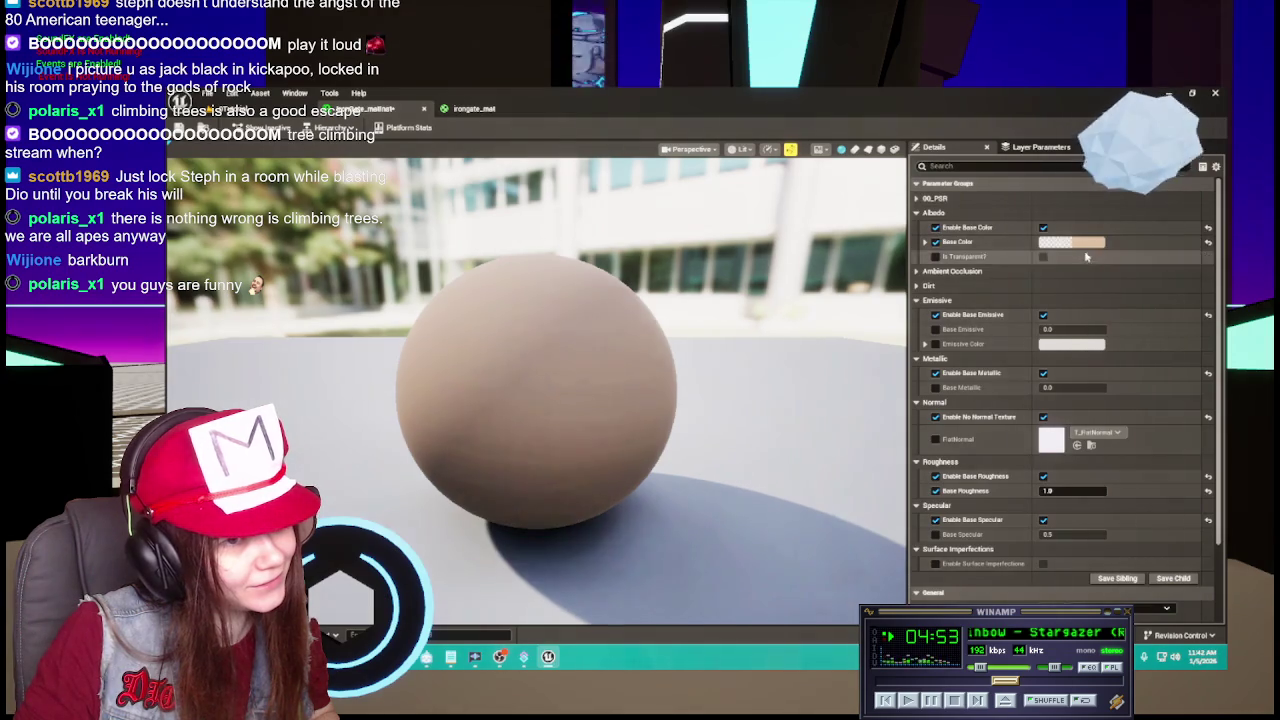
{"action": "double_click", "coordinate": [1070, 242]}
{"action": "left_click", "coordinate": [1040, 440]}
{"action": "key", "text": "ctrl+v"}
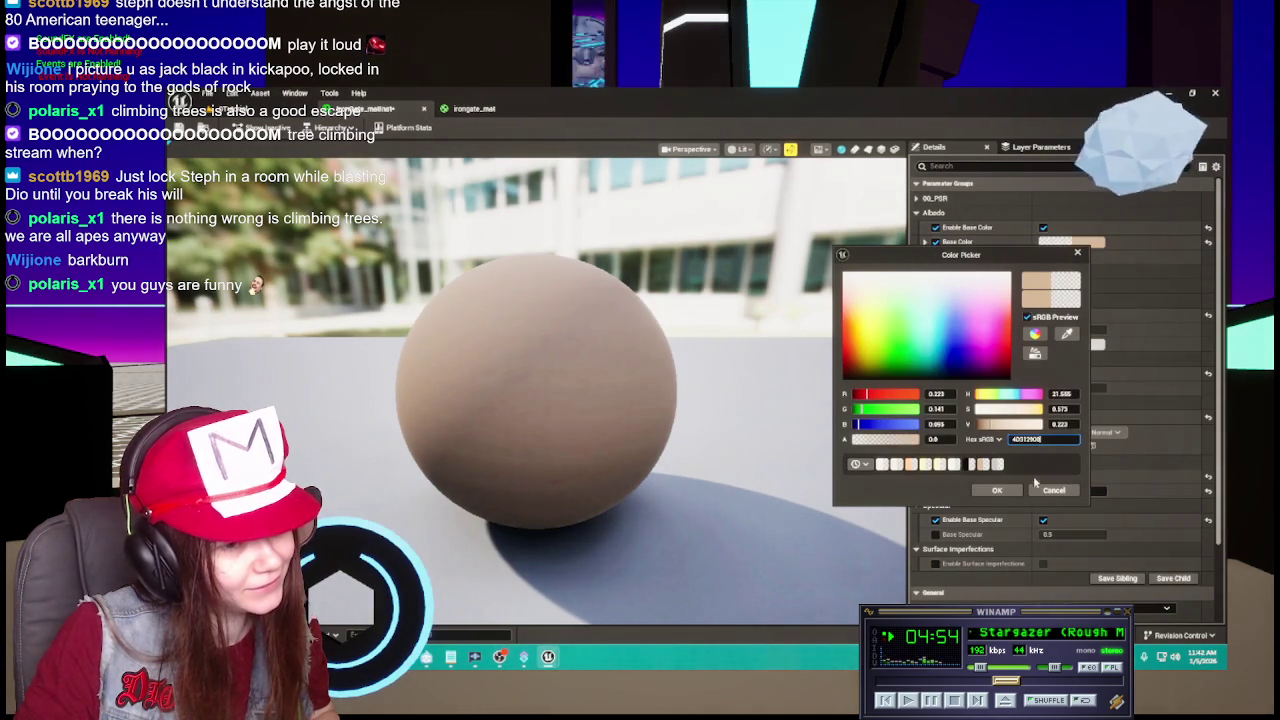
{"action": "left_click", "coordinate": [997, 490]}
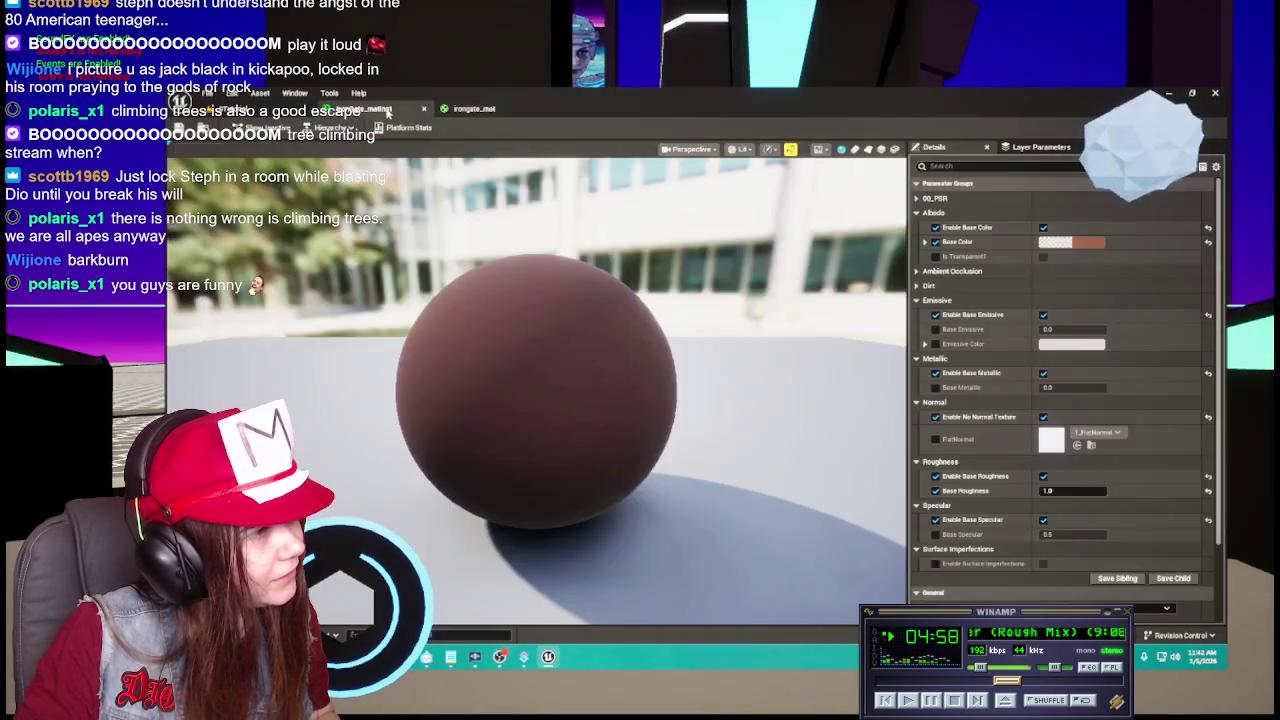
Lower the instance's Base Roughness and leave the Base Specular override turned off.
{"action": "left_click", "coordinate": [436, 112]}
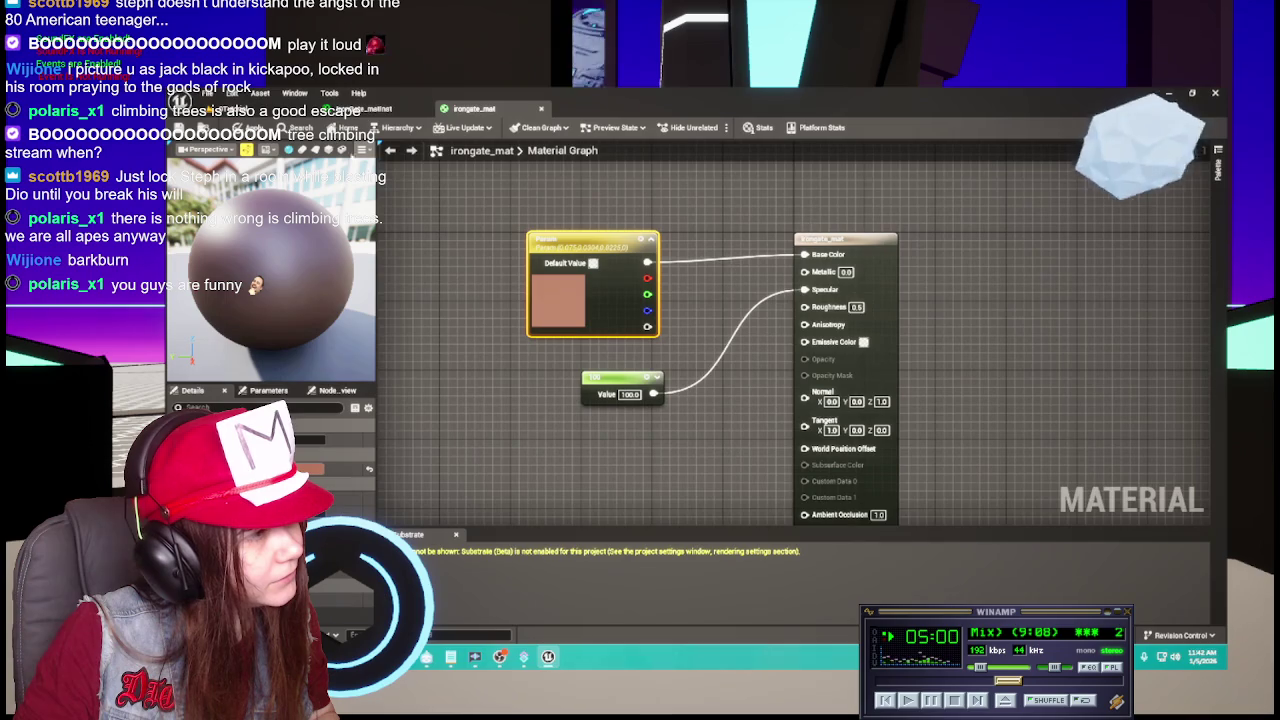
{"action": "left_click", "coordinate": [396, 111]}
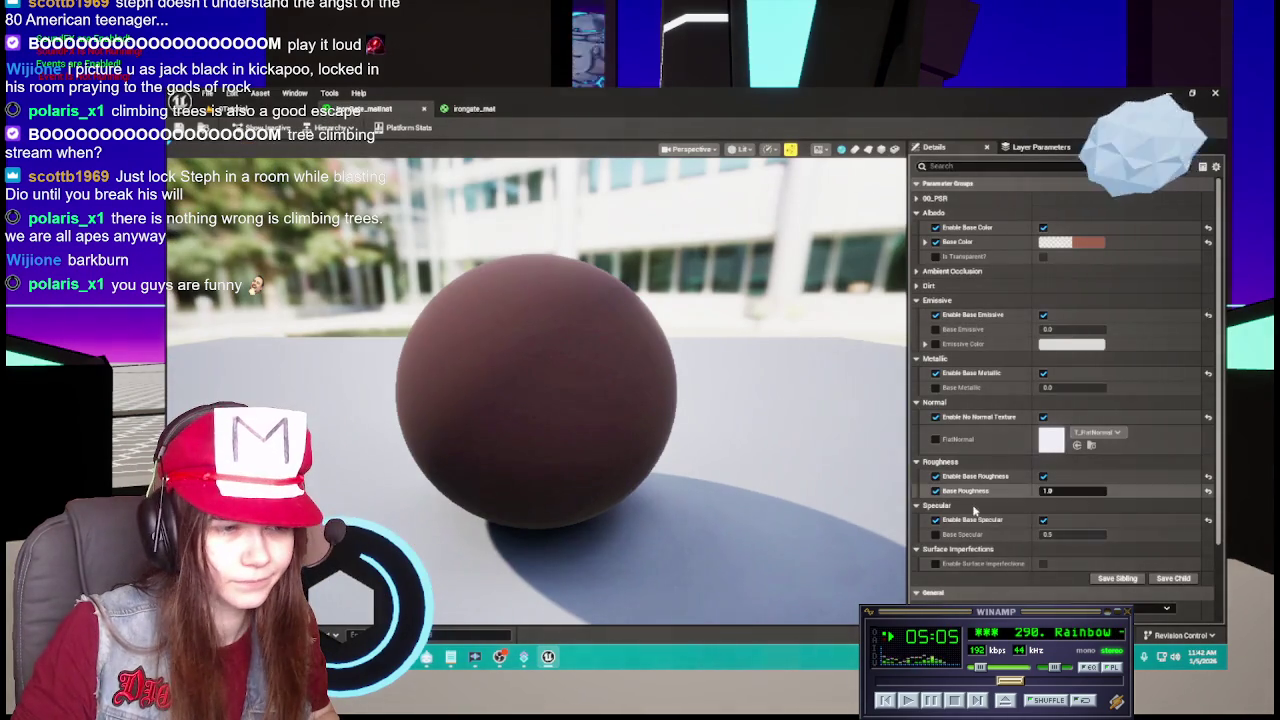
{"action": "left_click", "coordinate": [936, 534]}
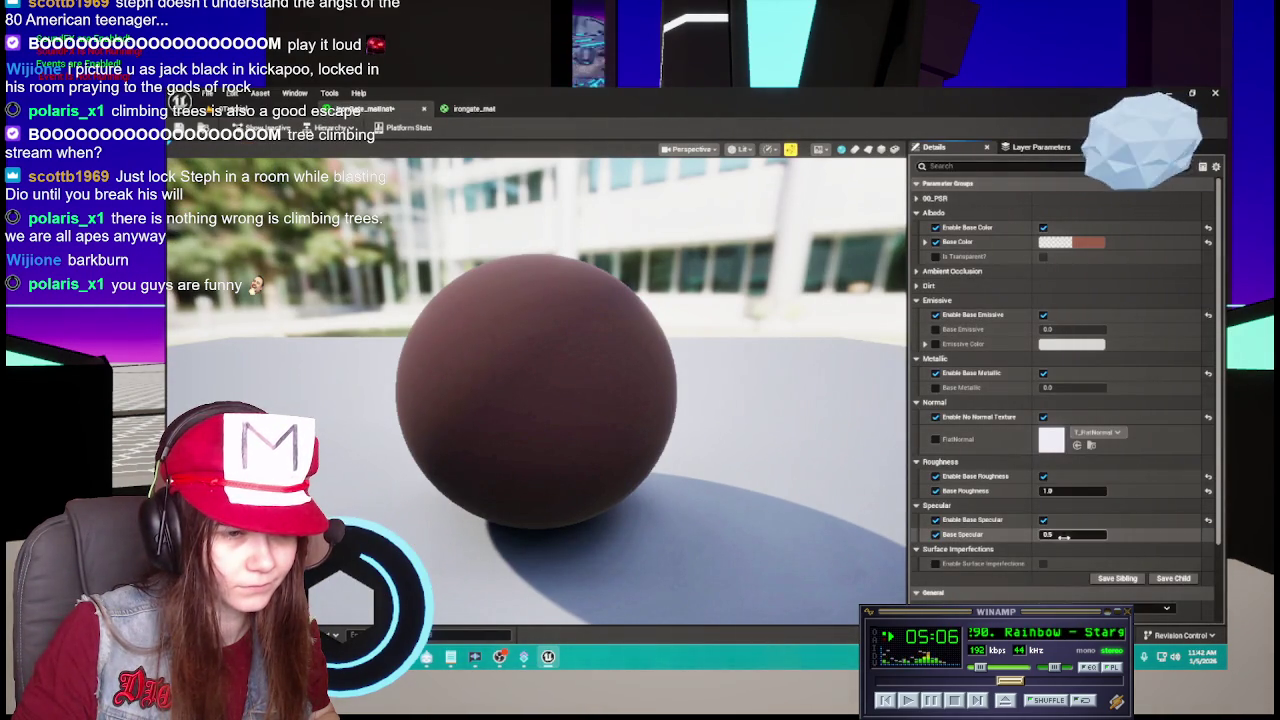
{"action": "left_click", "coordinate": [1078, 491]}
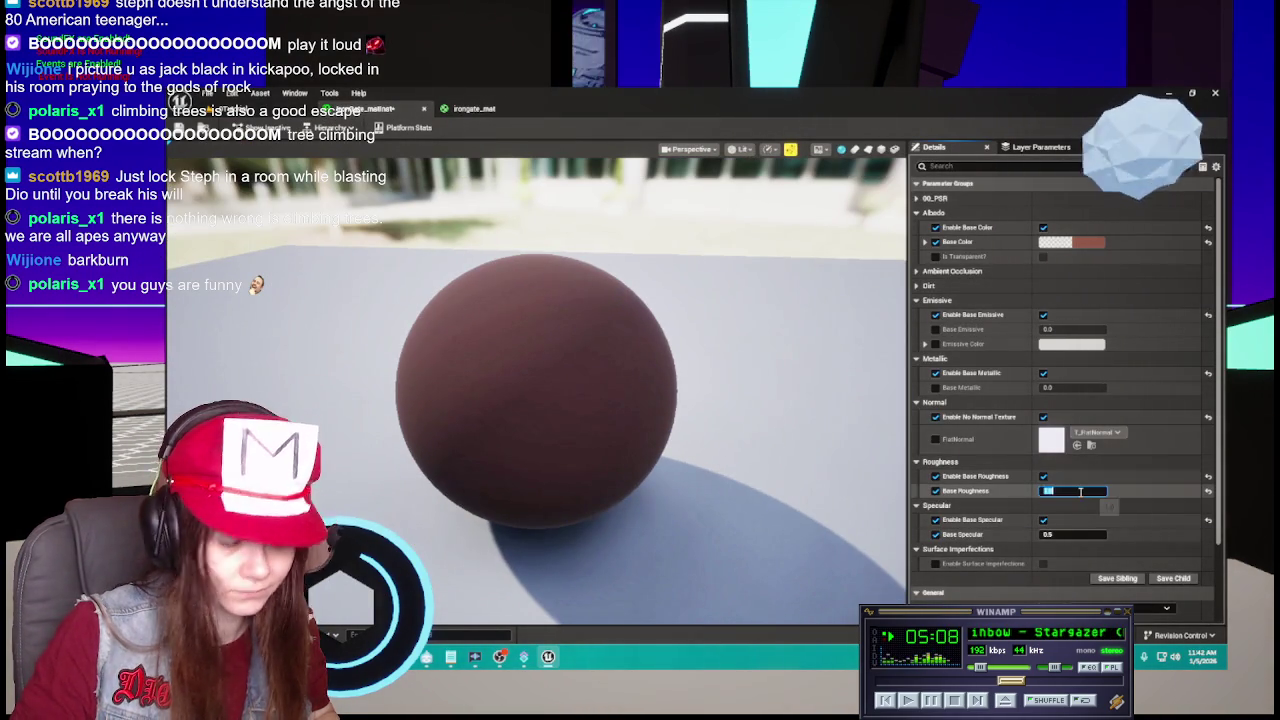
{"action": "type", "text": "0.5"}
{"action": "left_click", "coordinate": [1062, 535]}
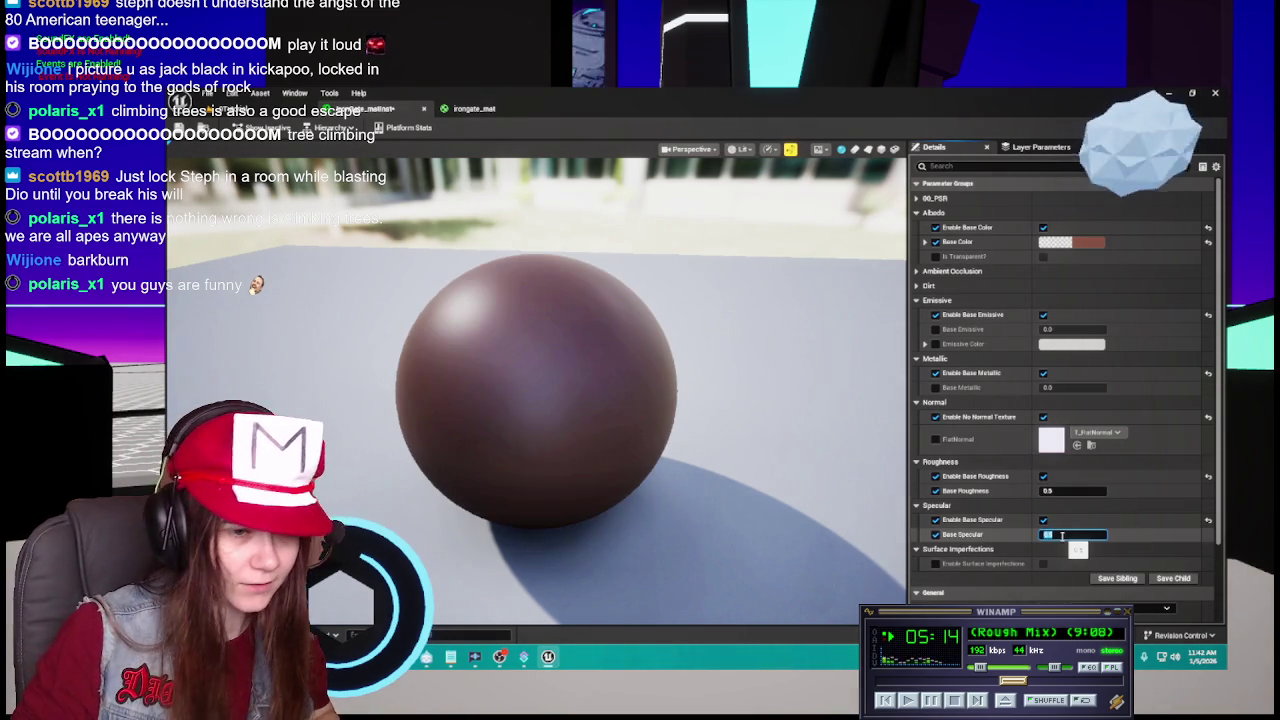
{"action": "left_click", "coordinate": [936, 536]}
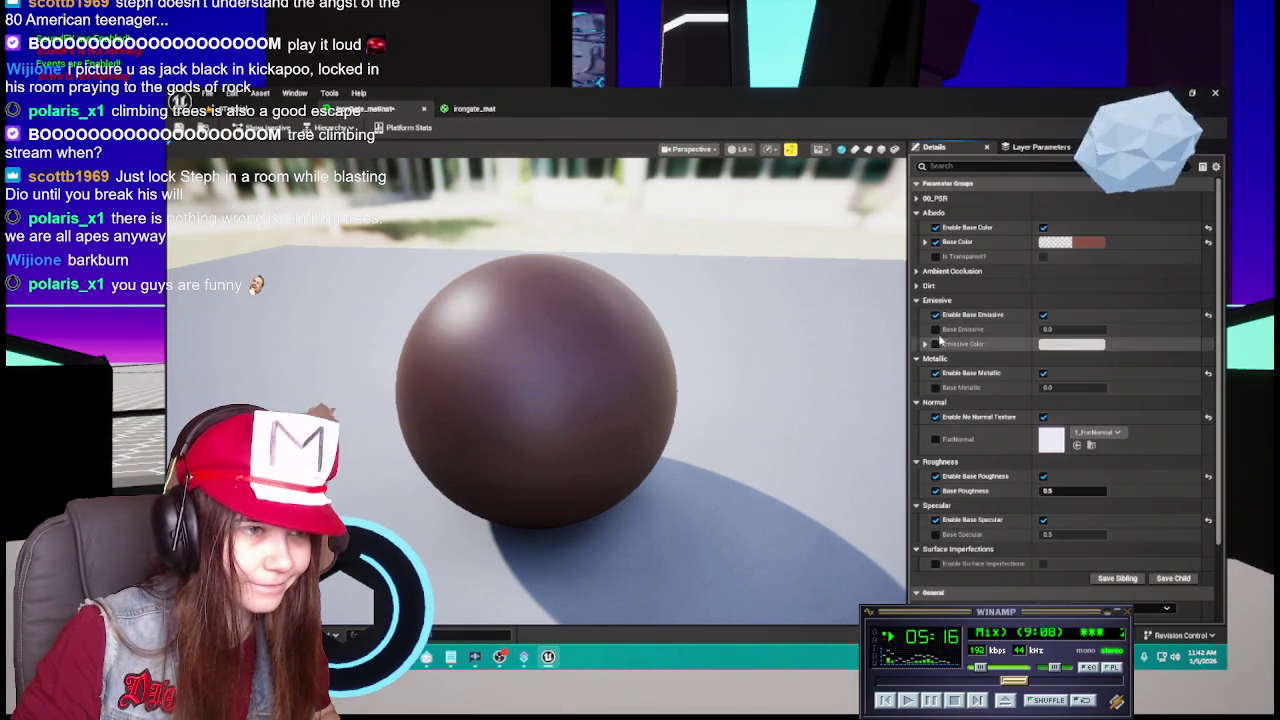
Enable Base Metallic at 0.4 and save the iron gate material instance.
{"action": "left_click", "coordinate": [936, 387]}
{"action": "left_click", "coordinate": [1055, 387]}
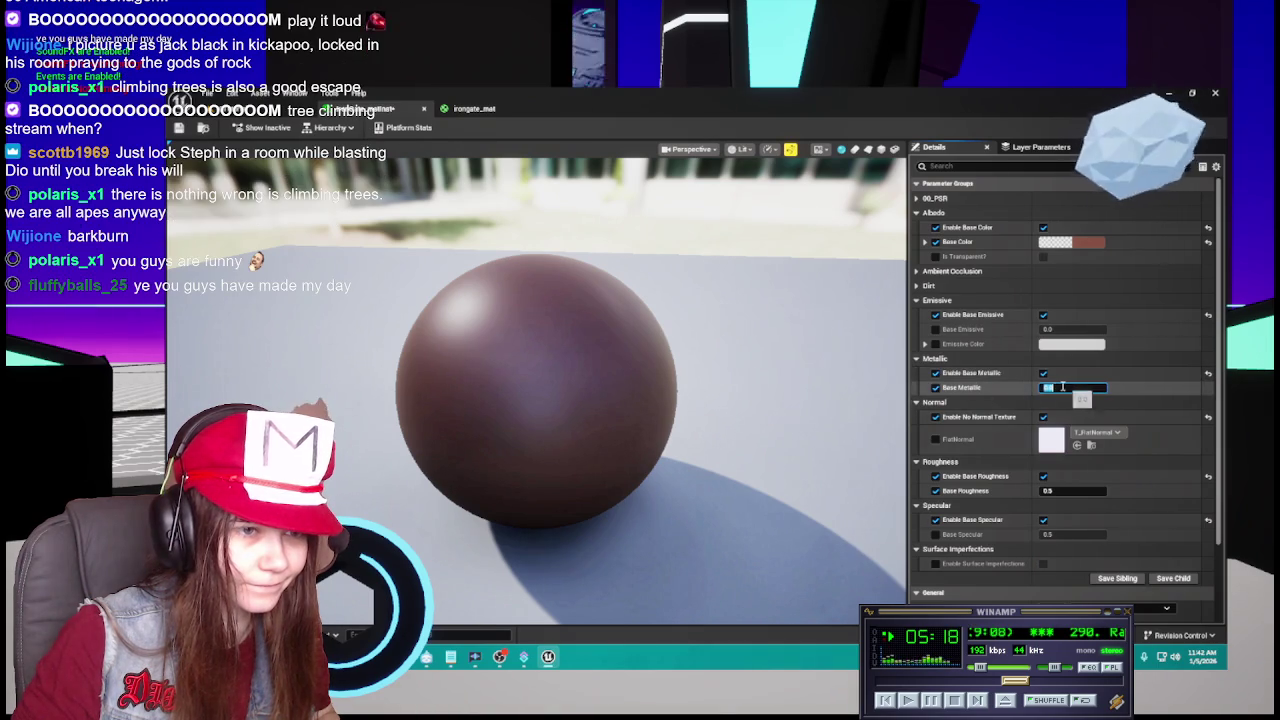
{"action": "left_click_drag", "start_coordinate": [1055, 387], "coordinate": [1060, 387]}
{"action": "left_click", "coordinate": [1058, 387]}
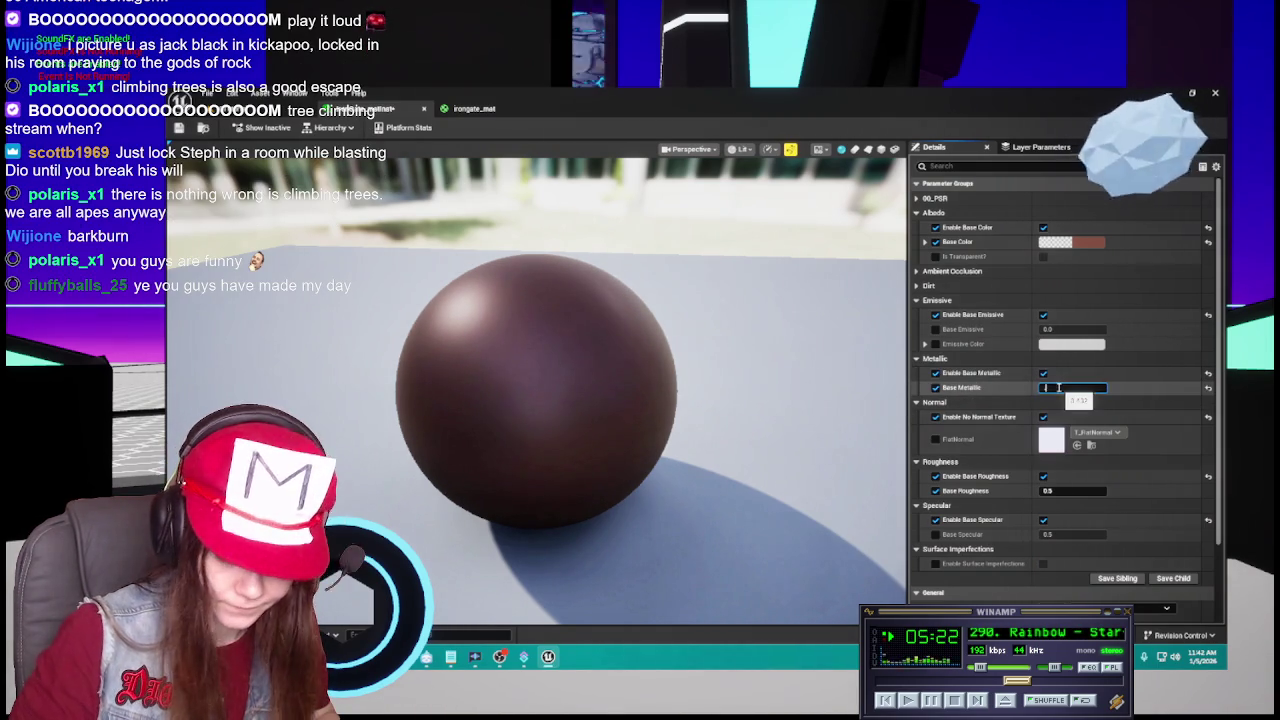
{"action": "type", "text": "0.4"}
{"action": "key", "text": "Return"}
{"action": "left_click", "coordinate": [179, 128]}
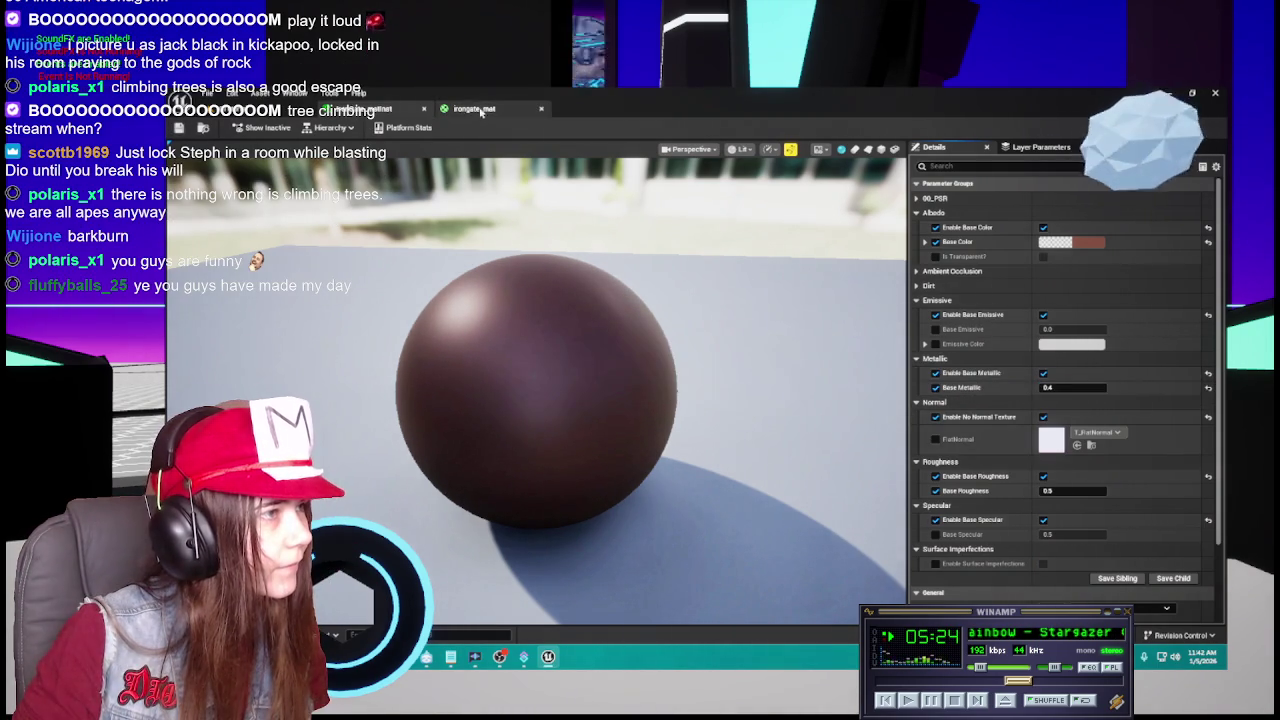
{"action": "left_click", "coordinate": [478, 110]}
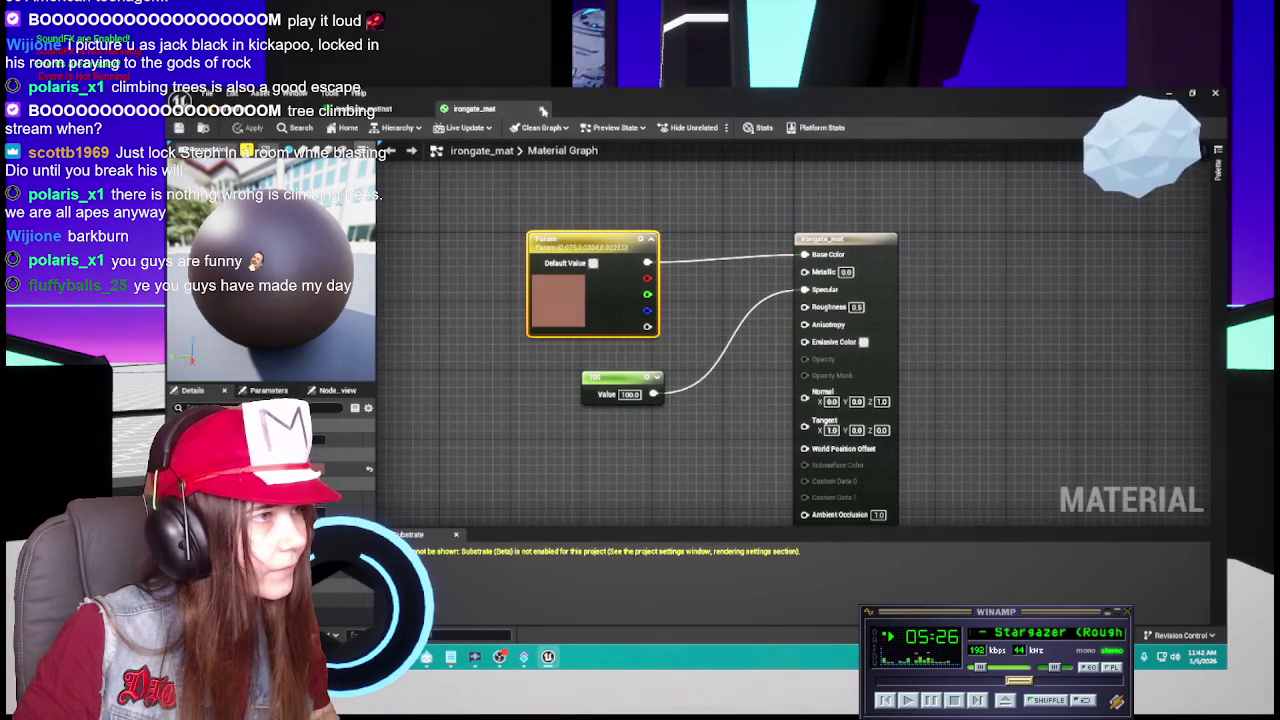
Close the irongate_mat graph and cancel deleting the still-referenced irongate_mat.
{"action": "left_click", "coordinate": [543, 110]}
{"action": "left_click", "coordinate": [543, 110]}
{"action": "key", "text": "ctrl+space"}
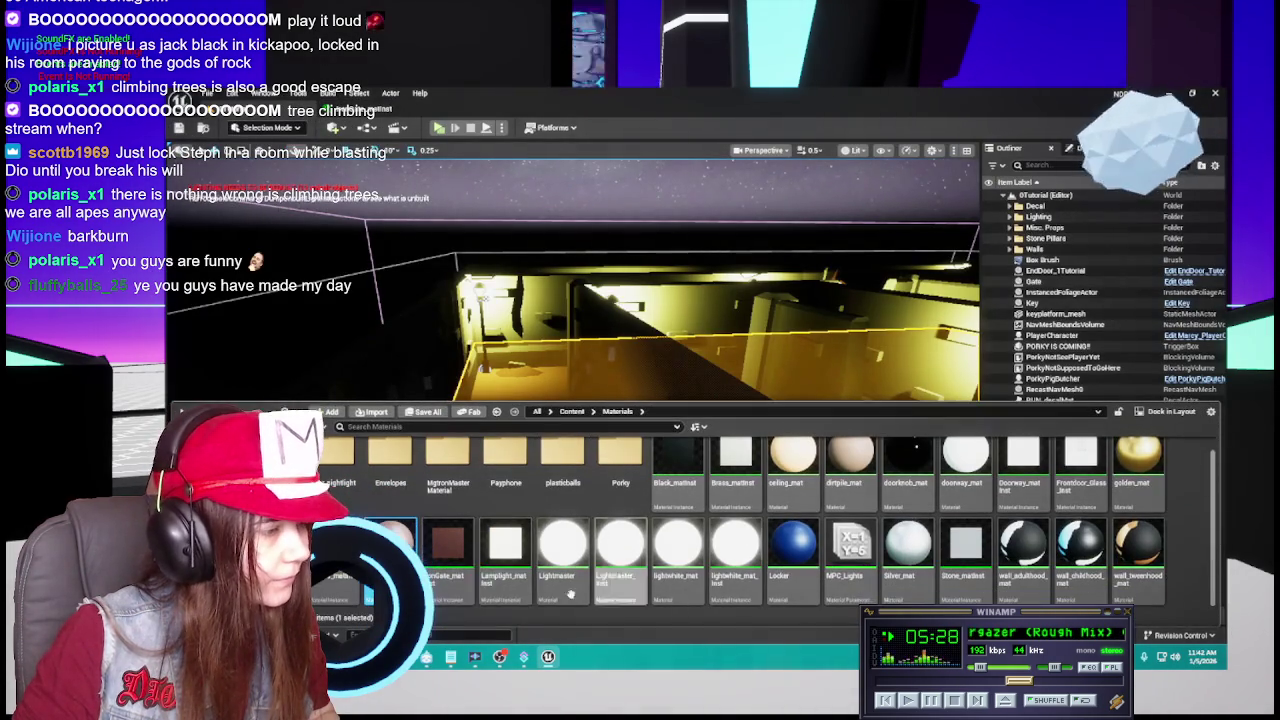
{"action": "key", "text": "Delete"}
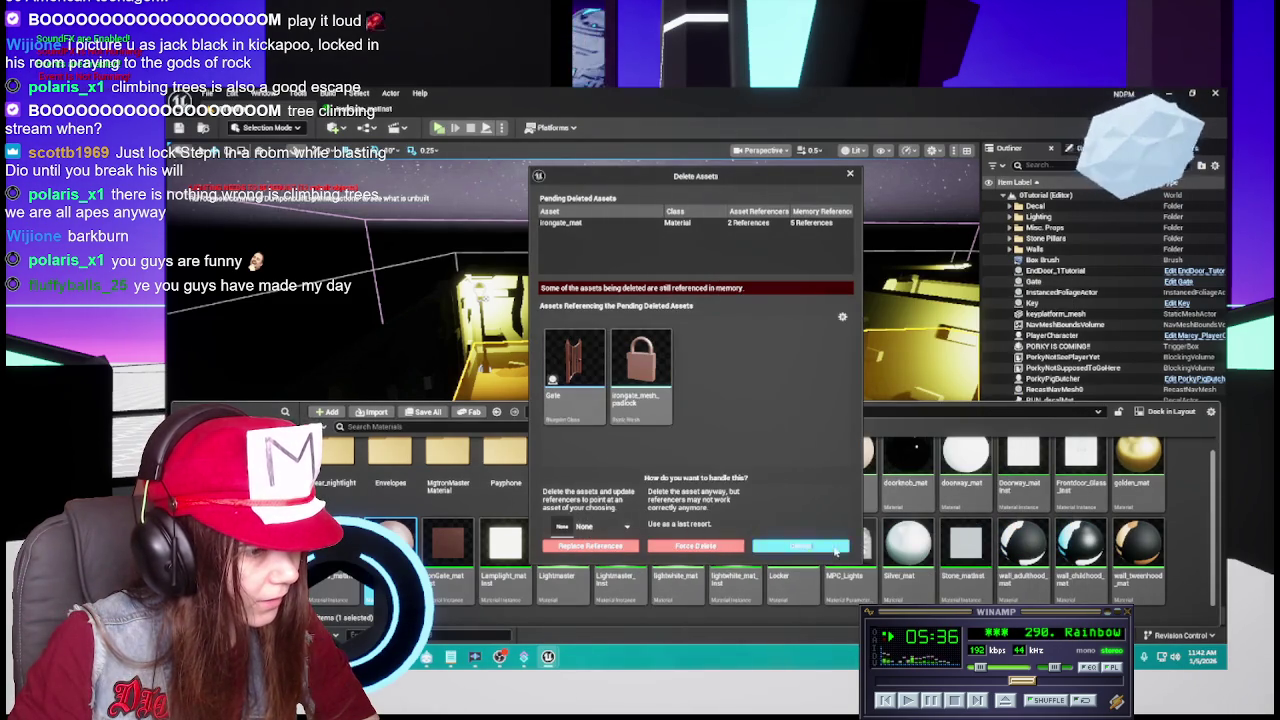
{"action": "left_click", "coordinate": [800, 545]}
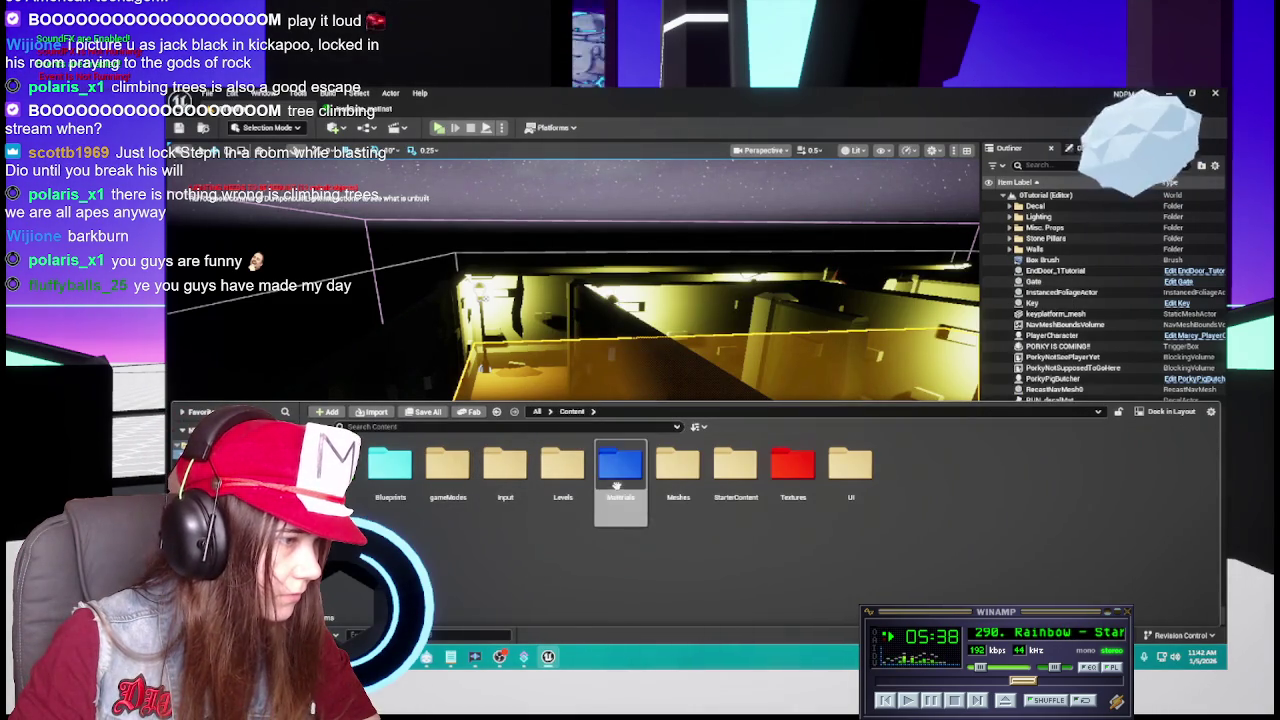
Browse to Content > Meshes > mine and select the padlock mesh.
{"action": "left_click", "coordinate": [572, 411]}
{"action": "double_click", "coordinate": [677, 460]}
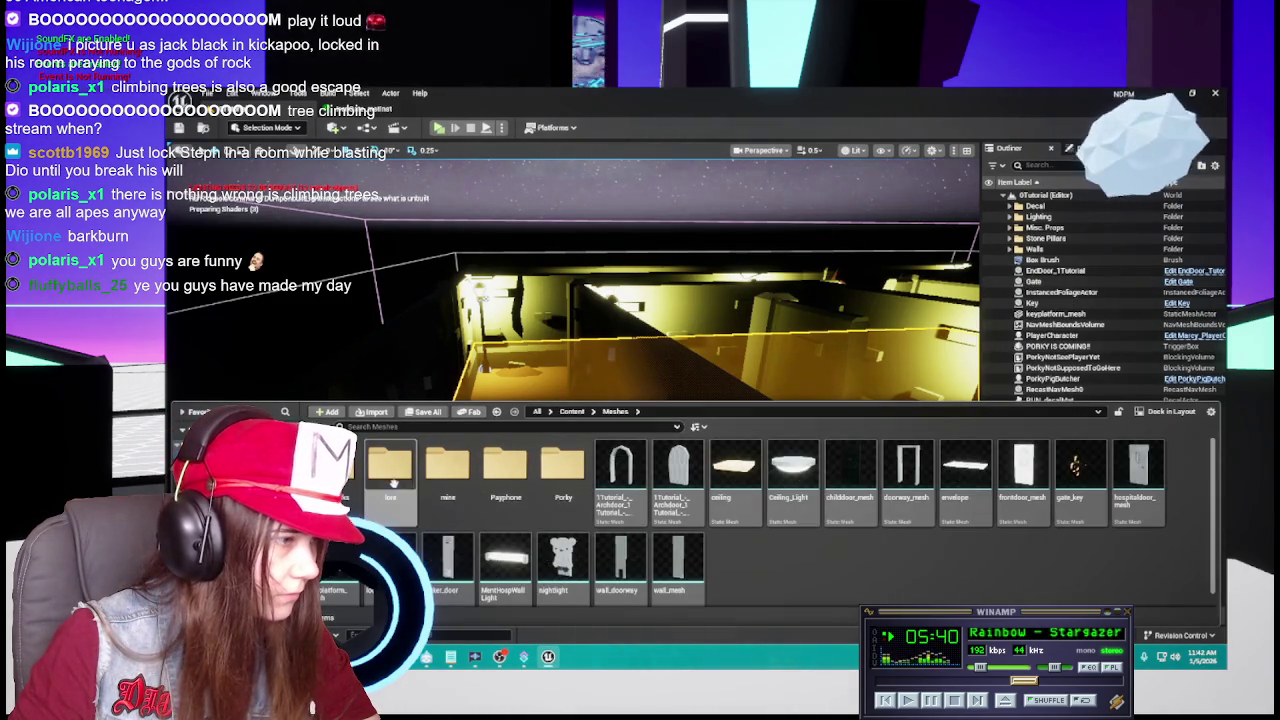
{"action": "double_click", "coordinate": [447, 463]}
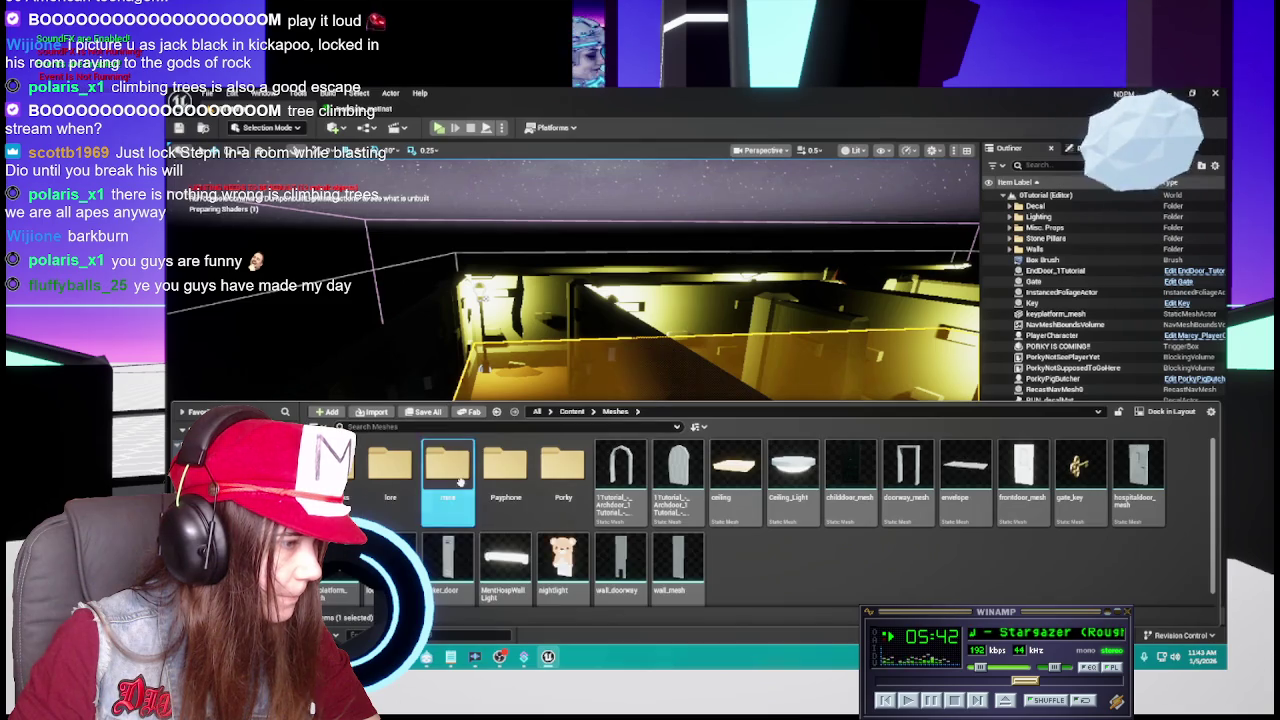
{"action": "left_click", "coordinate": [615, 480]}
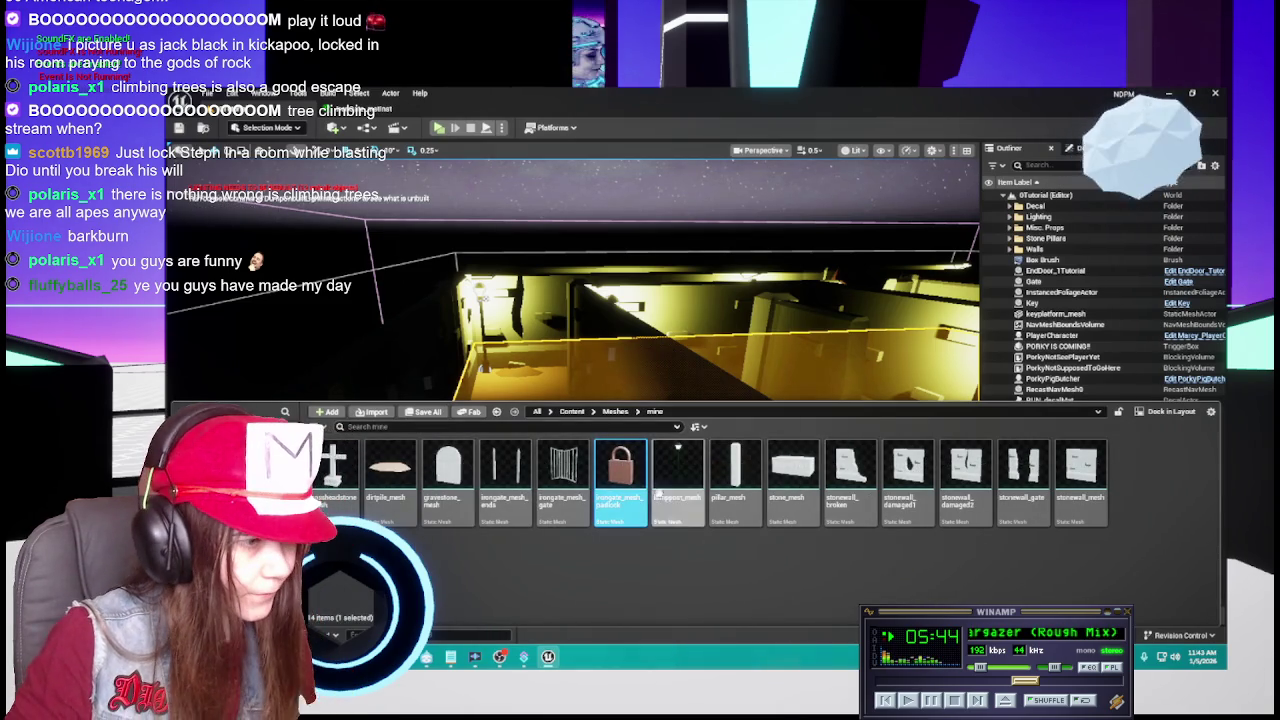
Assign IronGate_matInst to the padlock mesh's Element 0 padlock slot.
{"action": "mouse_move", "coordinate": [624, 473]}
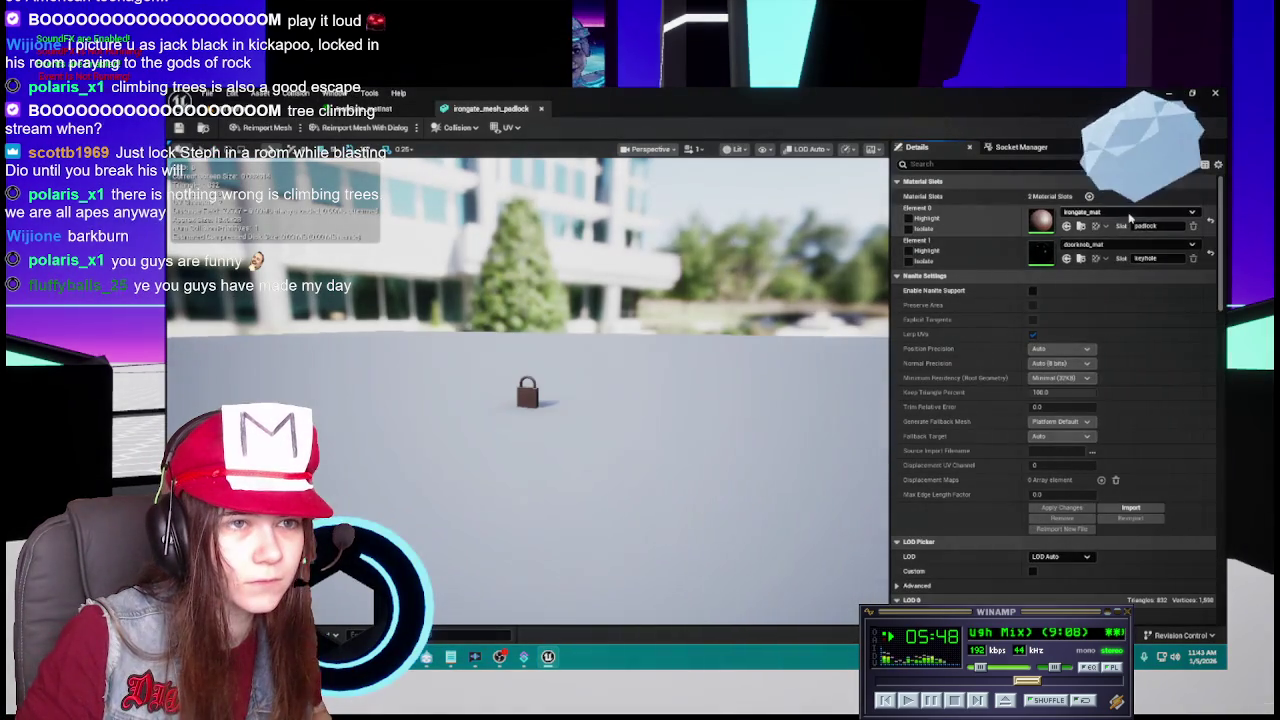
{"action": "left_click", "coordinate": [1128, 212]}
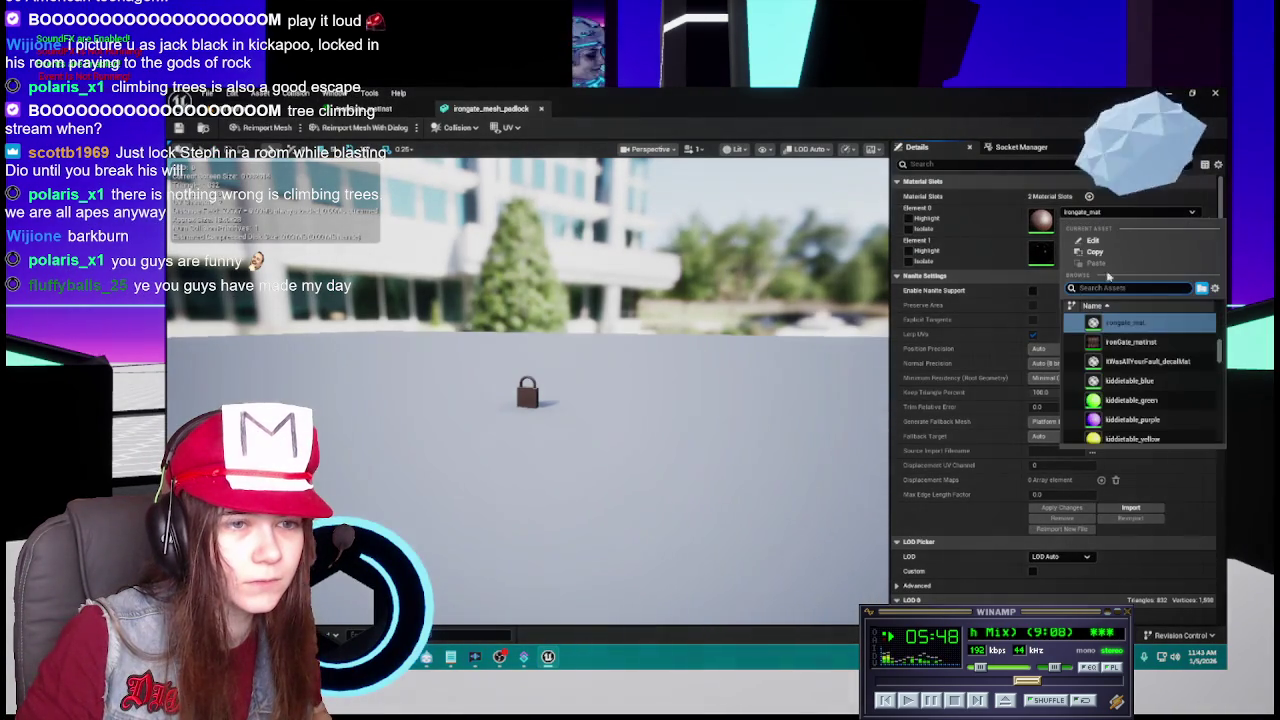
{"action": "left_click", "coordinate": [1130, 342]}
{"action": "scroll", "coordinate": [555, 390], "scroll_direction": "up", "scroll_amount": 5}
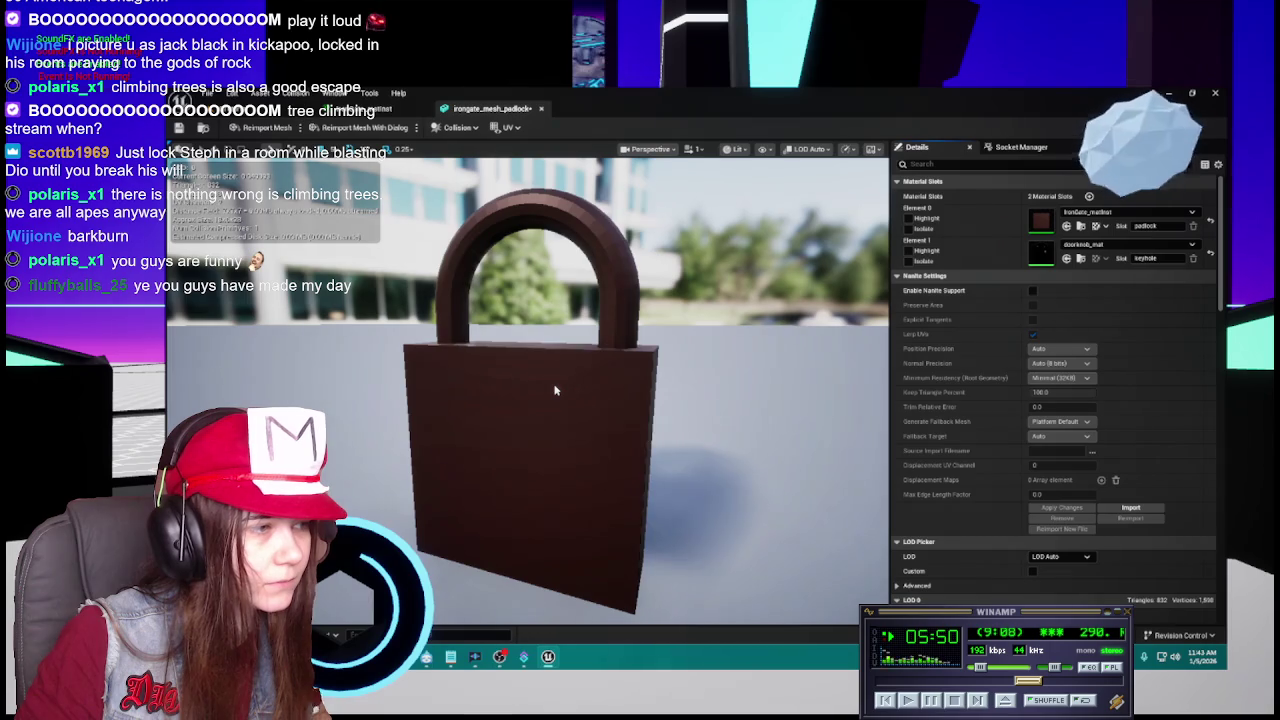
{"action": "scroll", "coordinate": [640, 366], "scroll_direction": "down", "scroll_amount": 5}
Assign the black material to the Element 1 keyhole slot and save the padlock mesh.
{"action": "left_click", "coordinate": [1130, 244]}
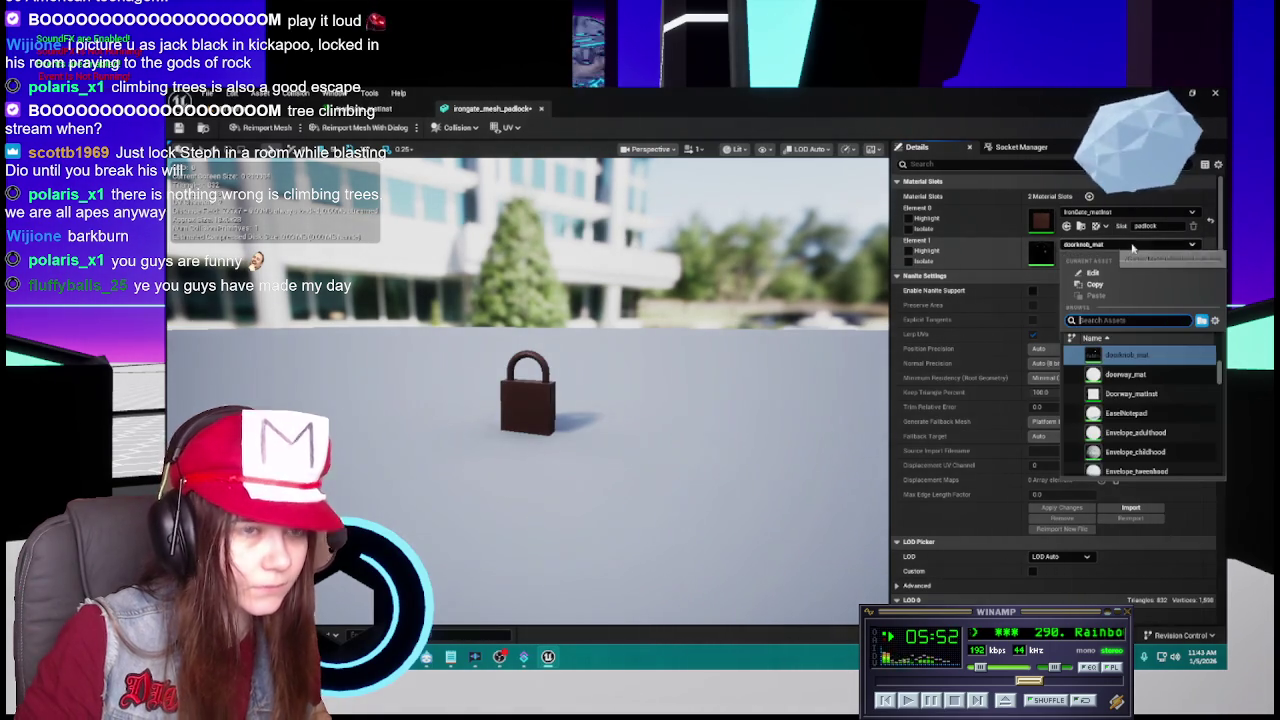
{"action": "type", "text": "black"}
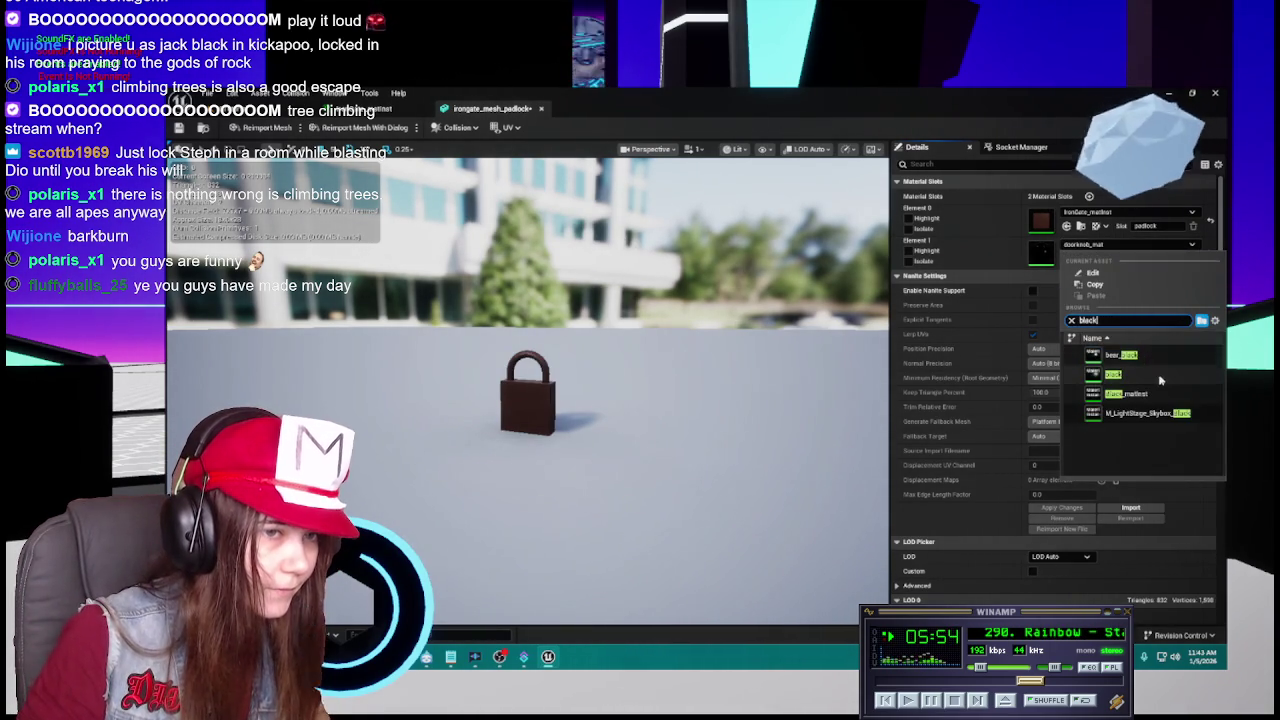
{"action": "left_click", "coordinate": [1130, 374]}
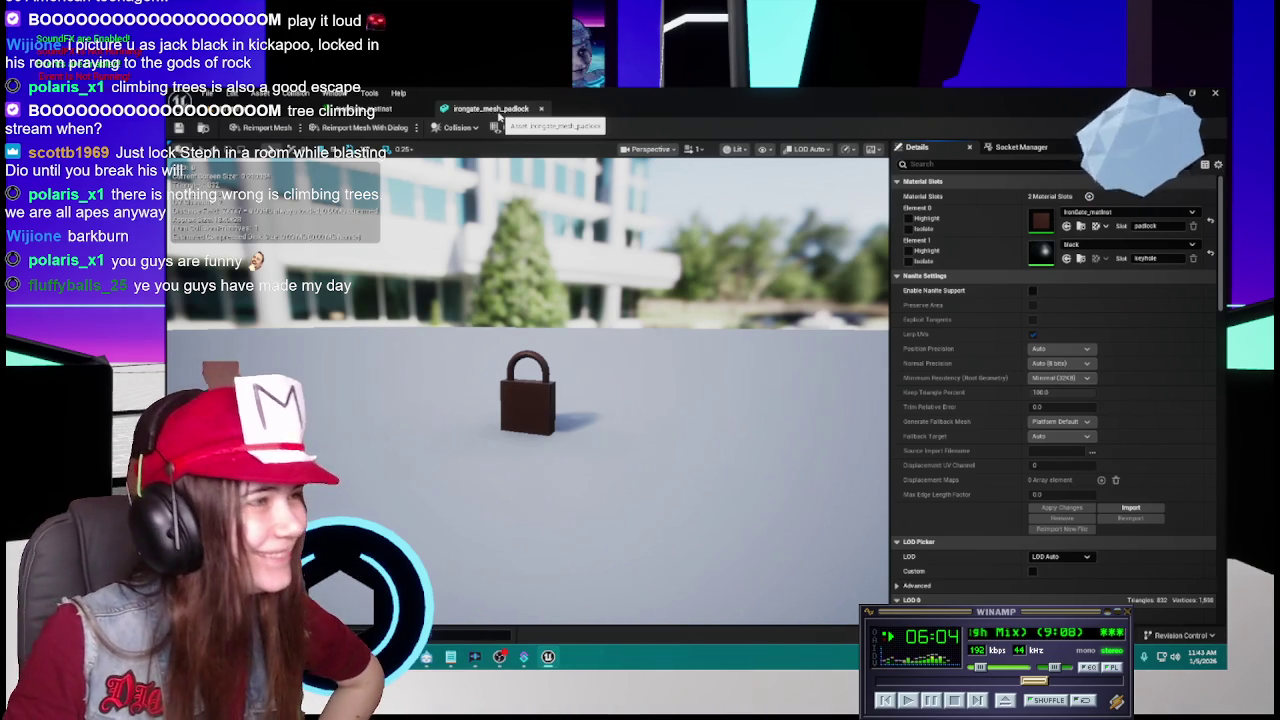
{"action": "left_click", "coordinate": [178, 128]}
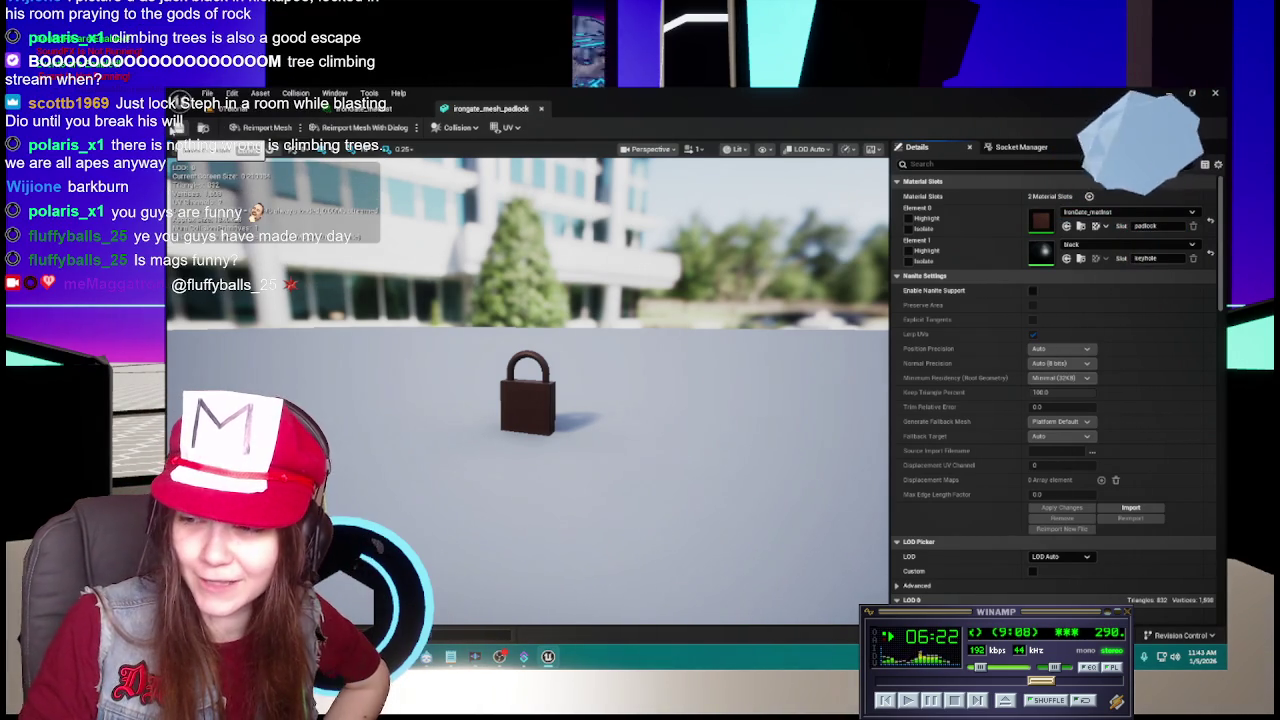
Save the padlock mesh changes and switch to the IronGate_matInst tab.
{"action": "left_click", "coordinate": [176, 128]}
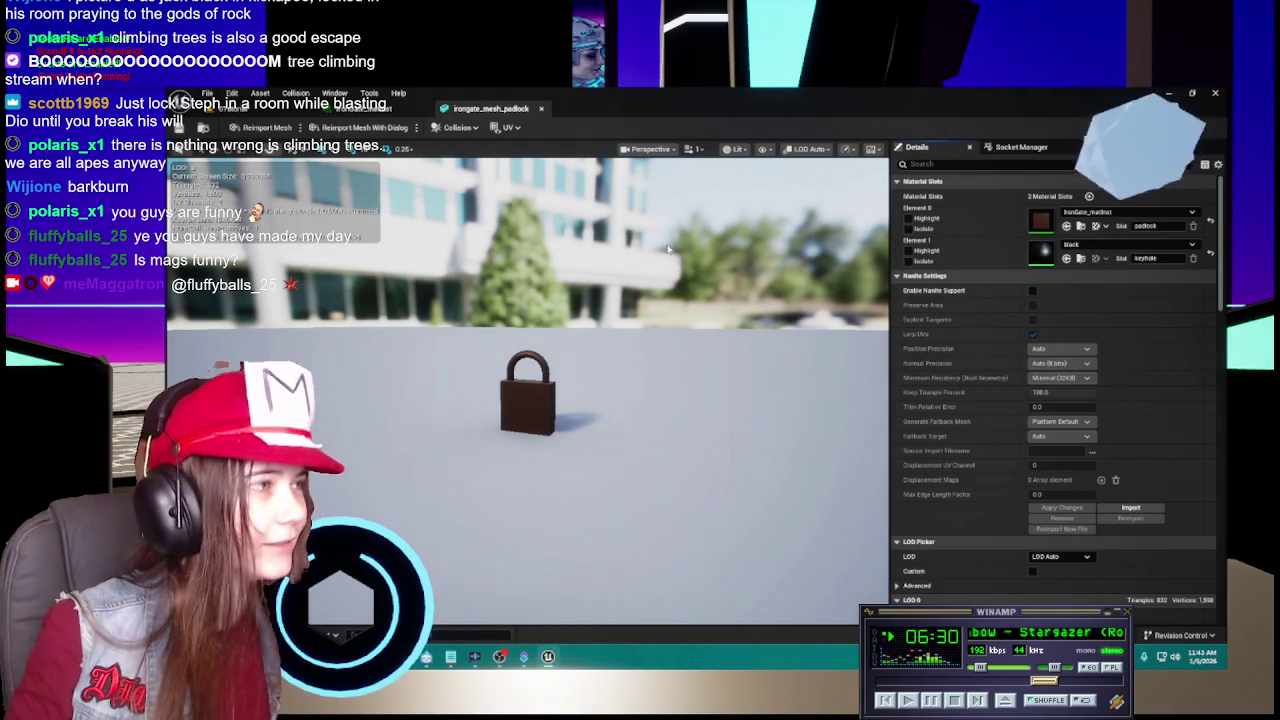
{"action": "left_click", "coordinate": [363, 110]}
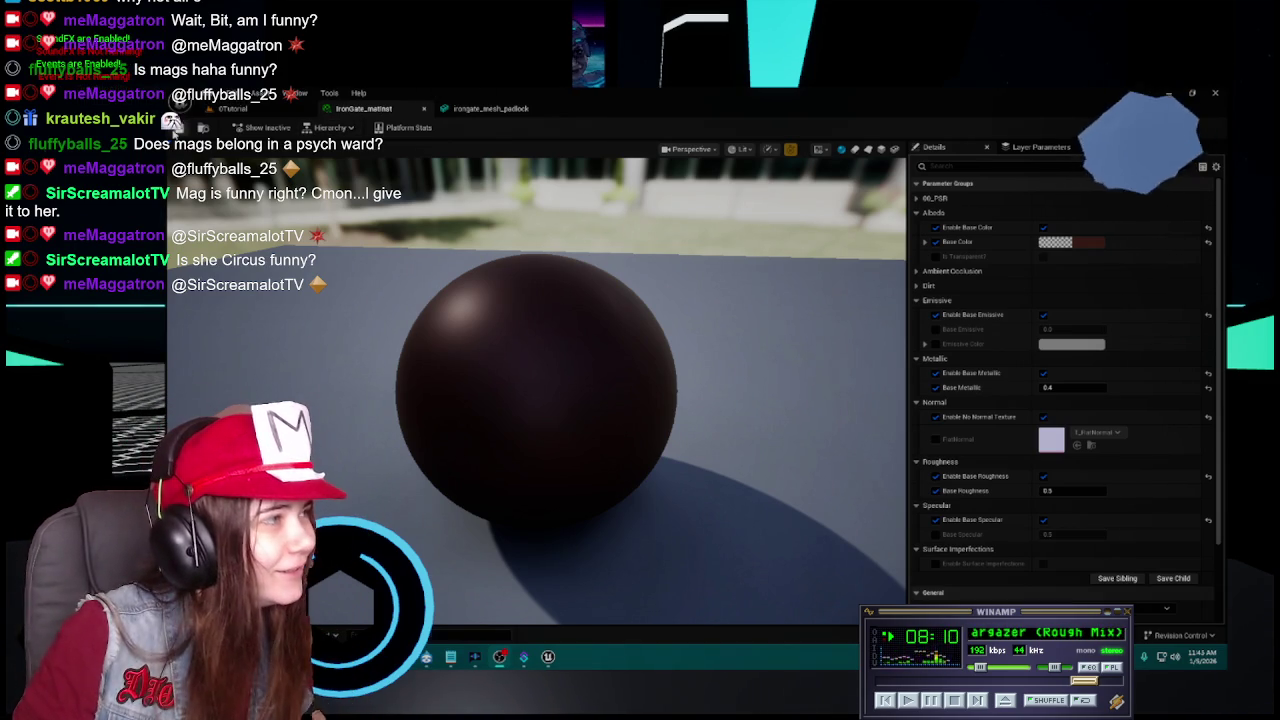
{"action": "left_click", "coordinate": [470, 109]}
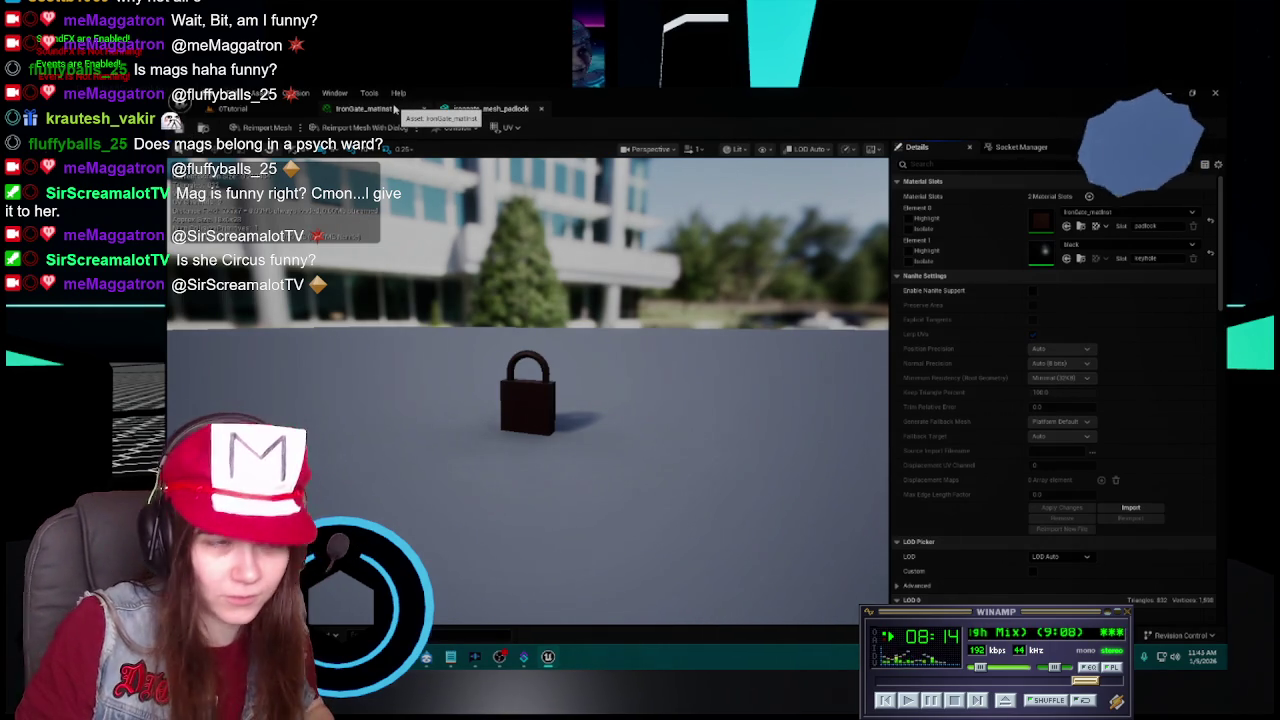
{"action": "left_click", "coordinate": [395, 109]}
{"action": "left_click", "coordinate": [513, 108]}
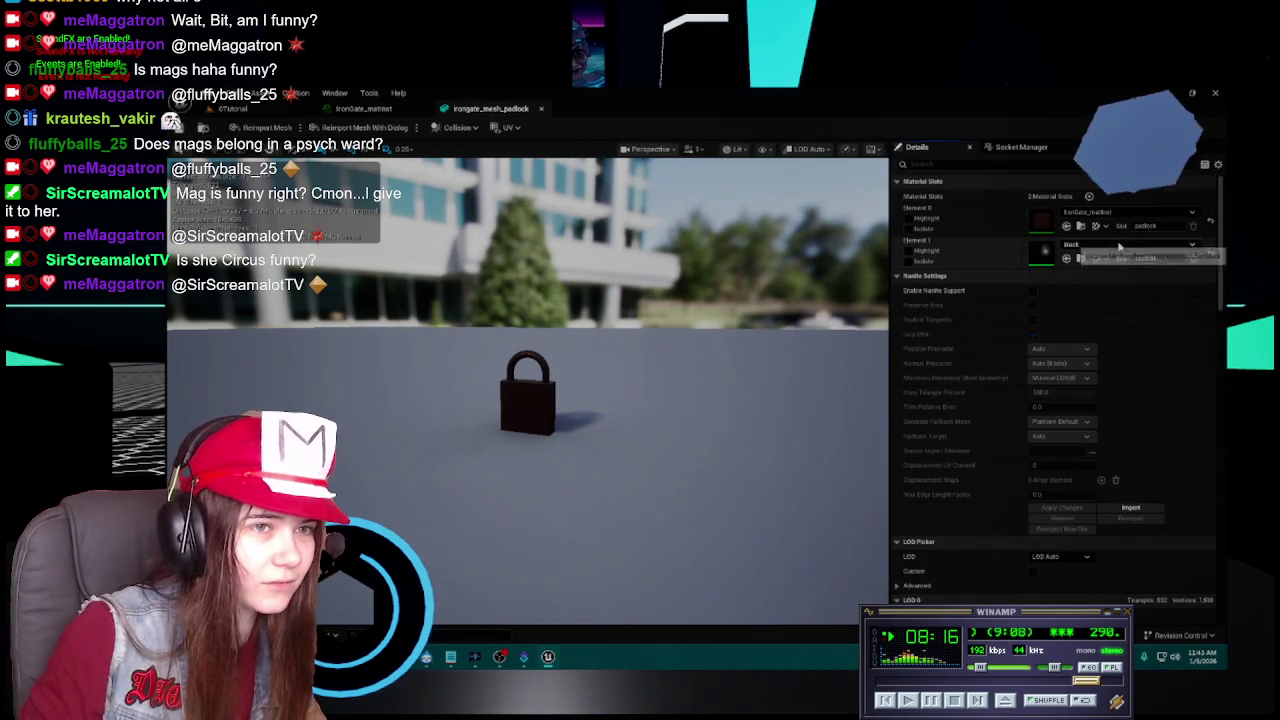
{"action": "left_click", "coordinate": [1130, 244]}
{"action": "scroll", "coordinate": [1116, 441], "scroll_direction": "down", "scroll_amount": 2}
{"action": "left_click", "coordinate": [1116, 441]}
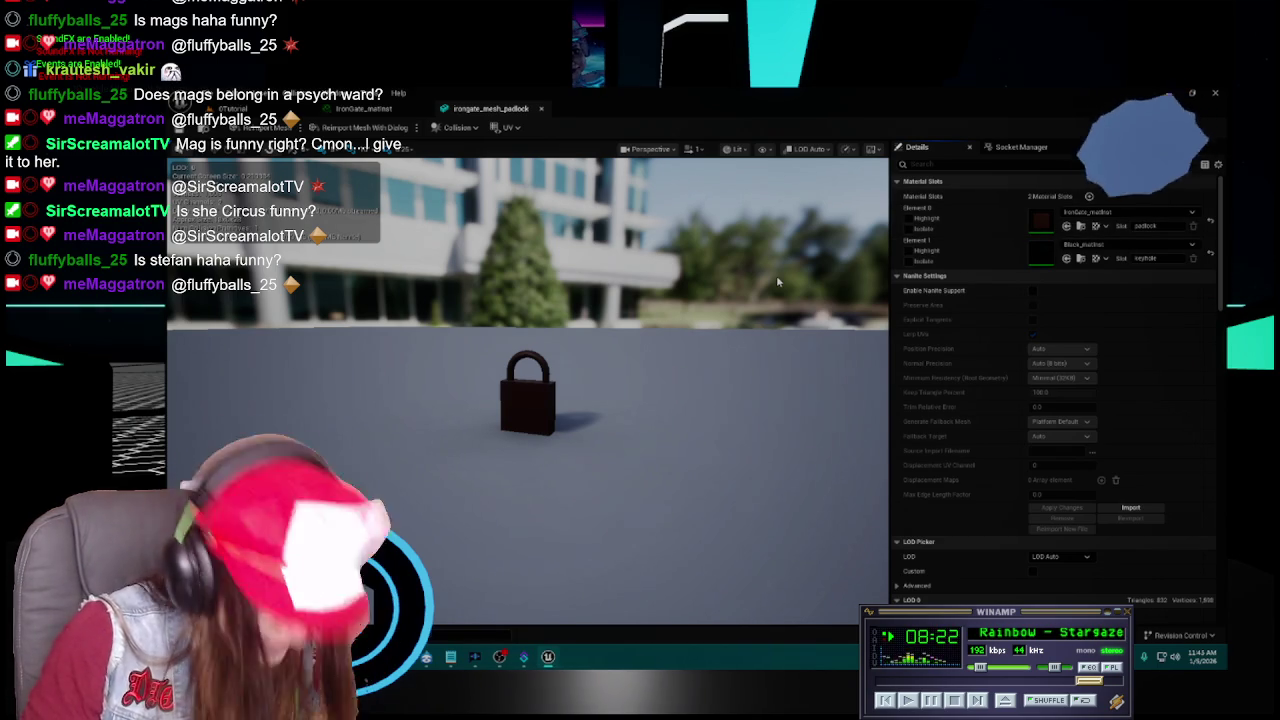
{"action": "left_click", "coordinate": [363, 108]}
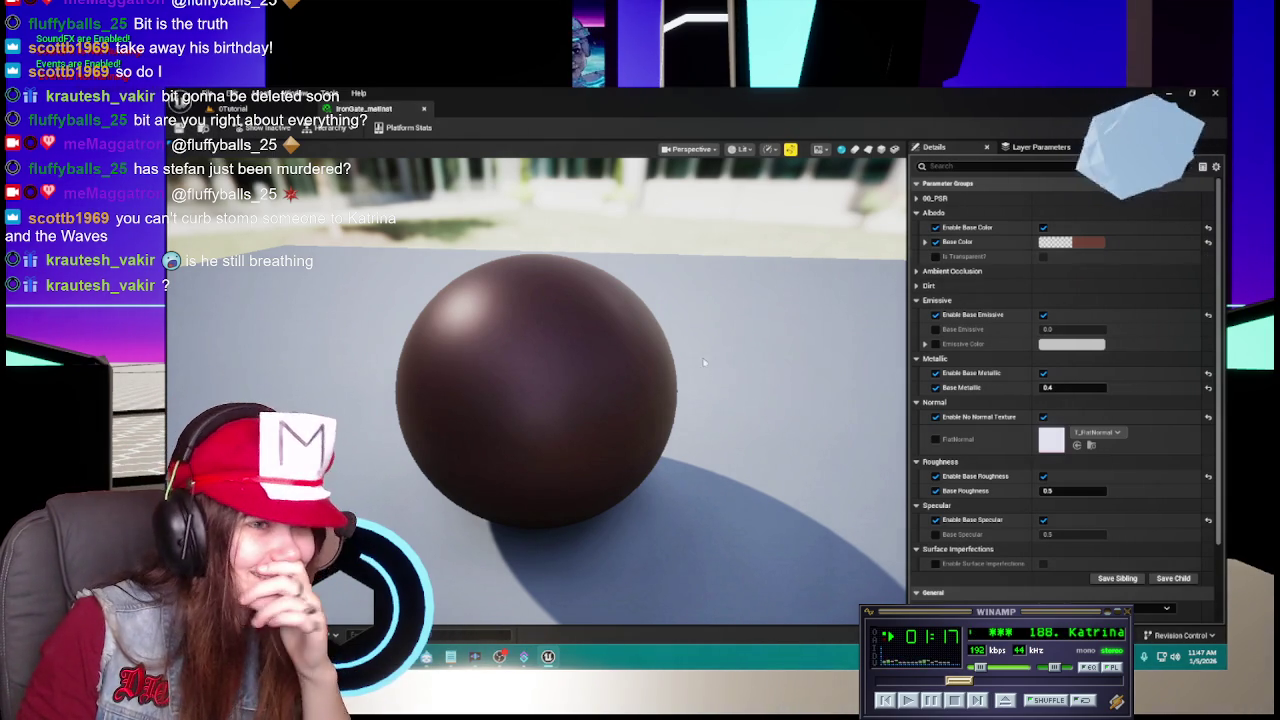
Hide the IronGate_matInst preview background and go back to the level editor.
{"action": "key", "text": "i"}
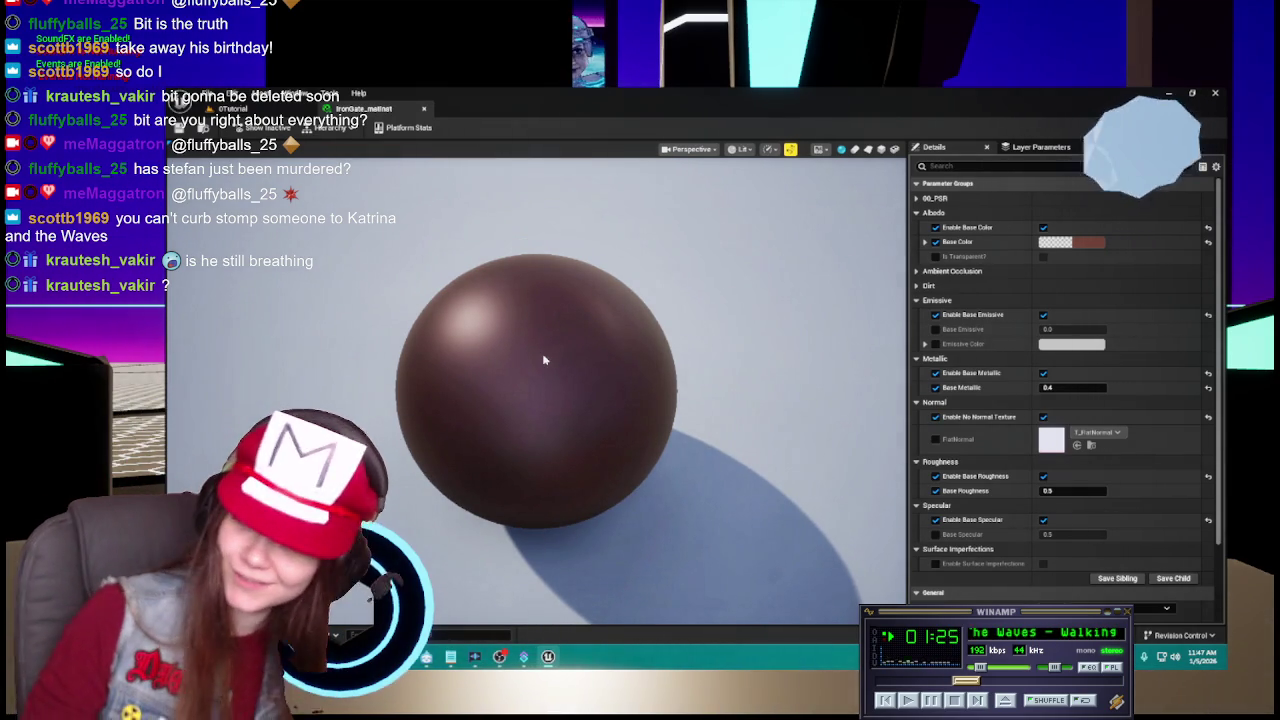
{"action": "left_click", "coordinate": [235, 108]}
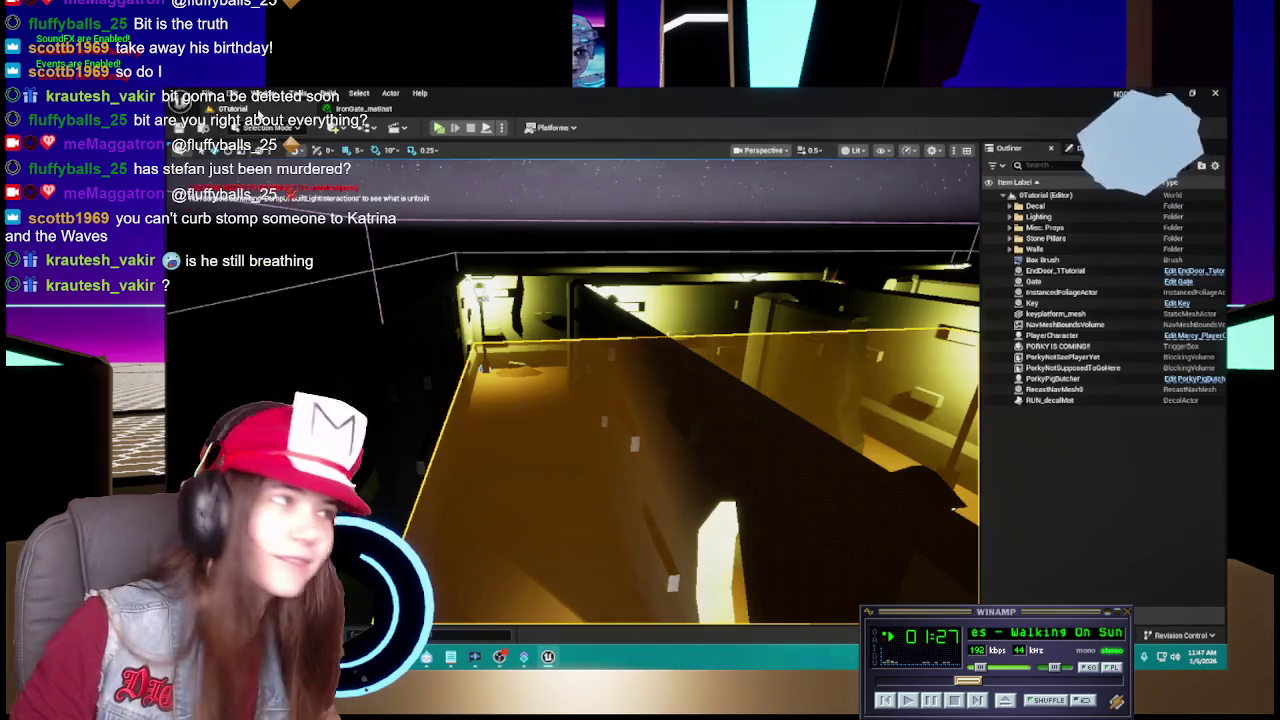
Open the Gate blueprint from the Content > Blueprints folder.
{"action": "key", "text": "ctrl+space"}
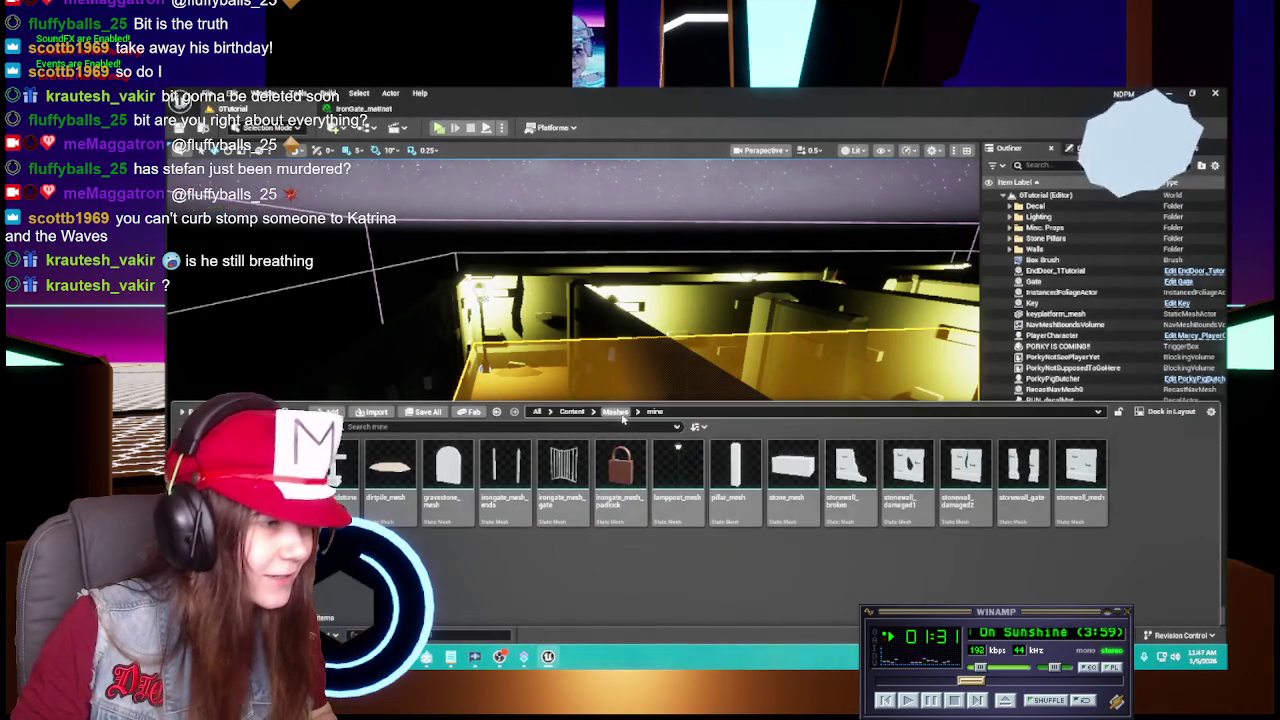
{"action": "left_click", "coordinate": [615, 411]}
{"action": "left_click", "coordinate": [572, 411]}
{"action": "double_click", "coordinate": [390, 500]}
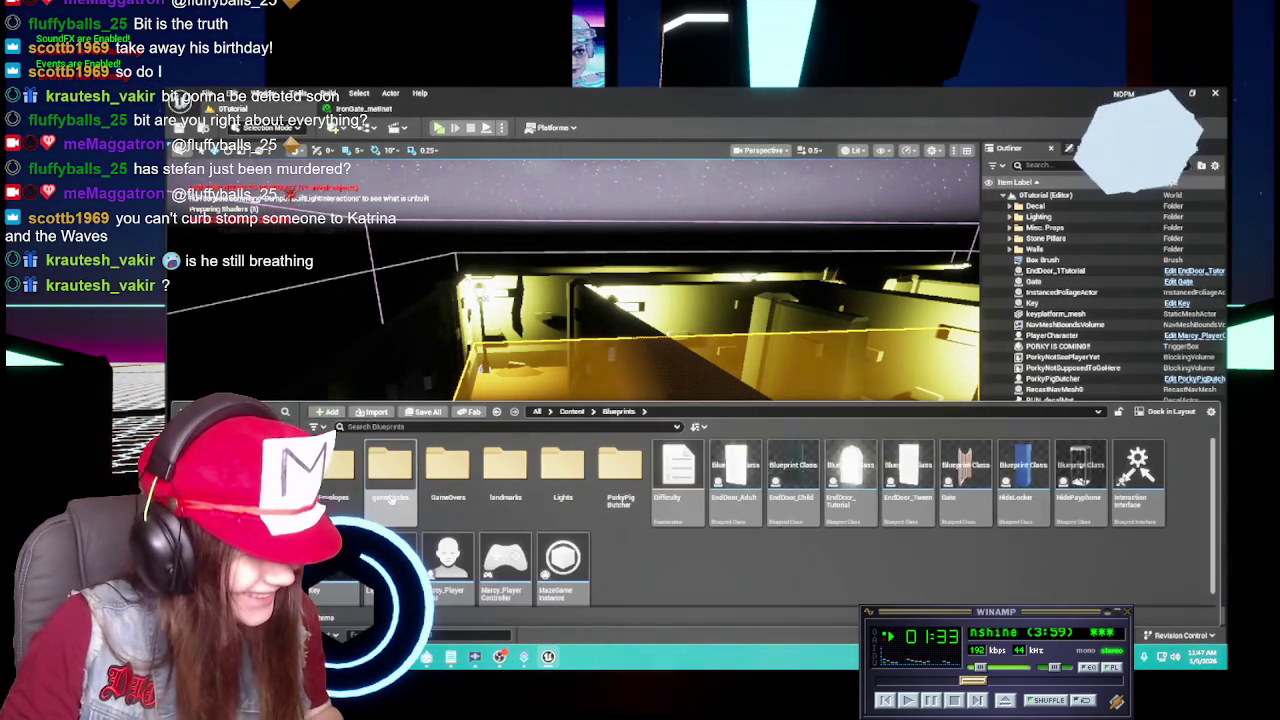
{"action": "left_click", "coordinate": [965, 483]}
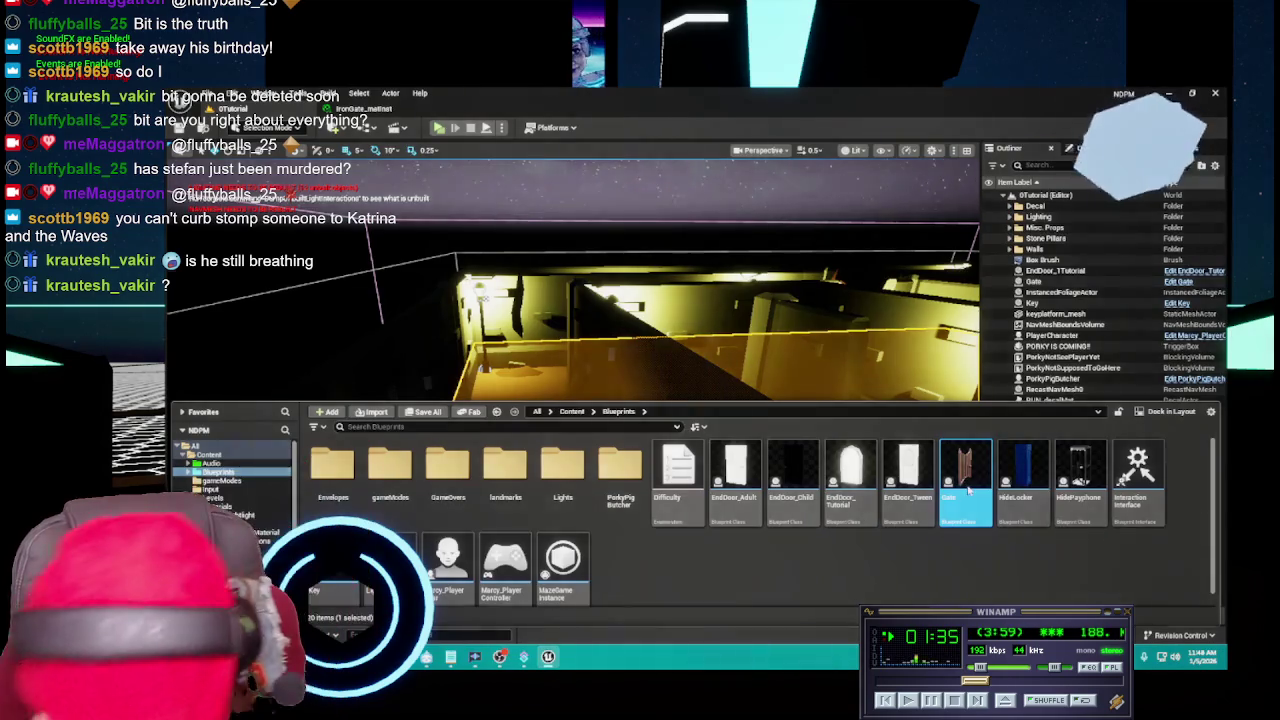
{"action": "double_click", "coordinate": [965, 483]}
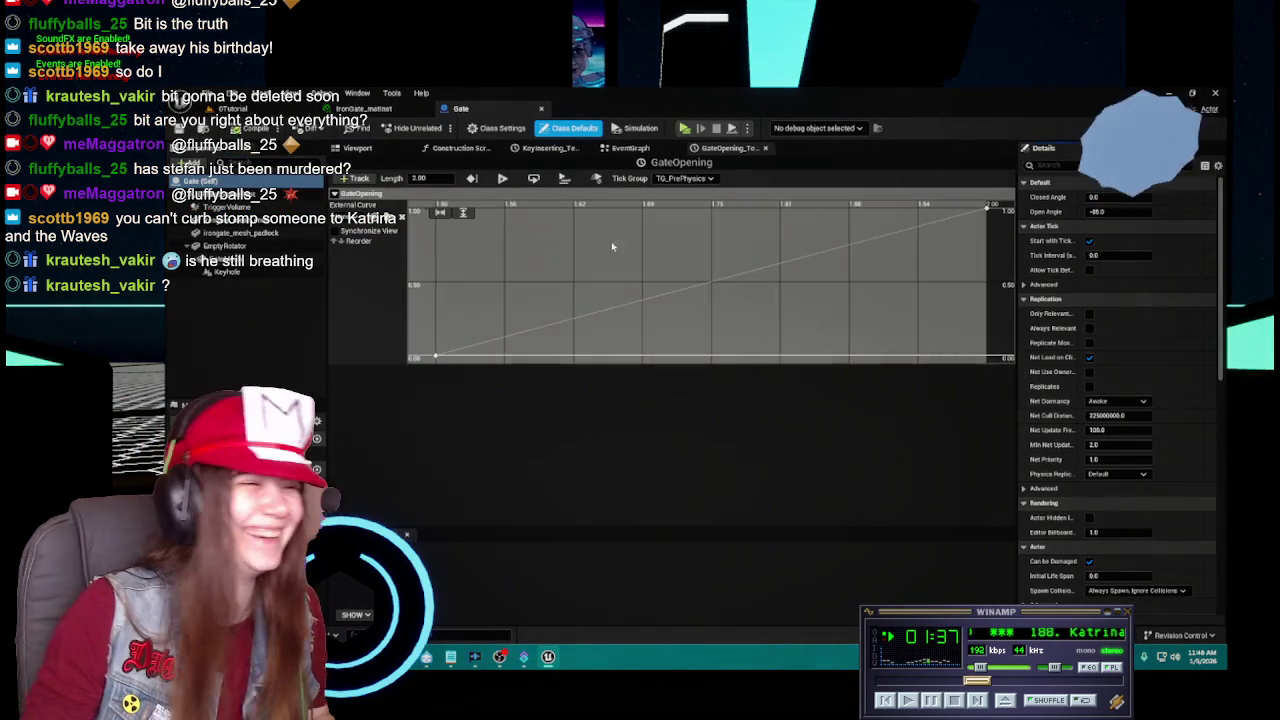
Assign IronGate_matInst to Element 0 of both the gate posts and gate bars meshes.
{"action": "left_click", "coordinate": [392, 150]}
{"action": "scroll", "coordinate": [672, 324], "scroll_direction": "down", "scroll_amount": 10}
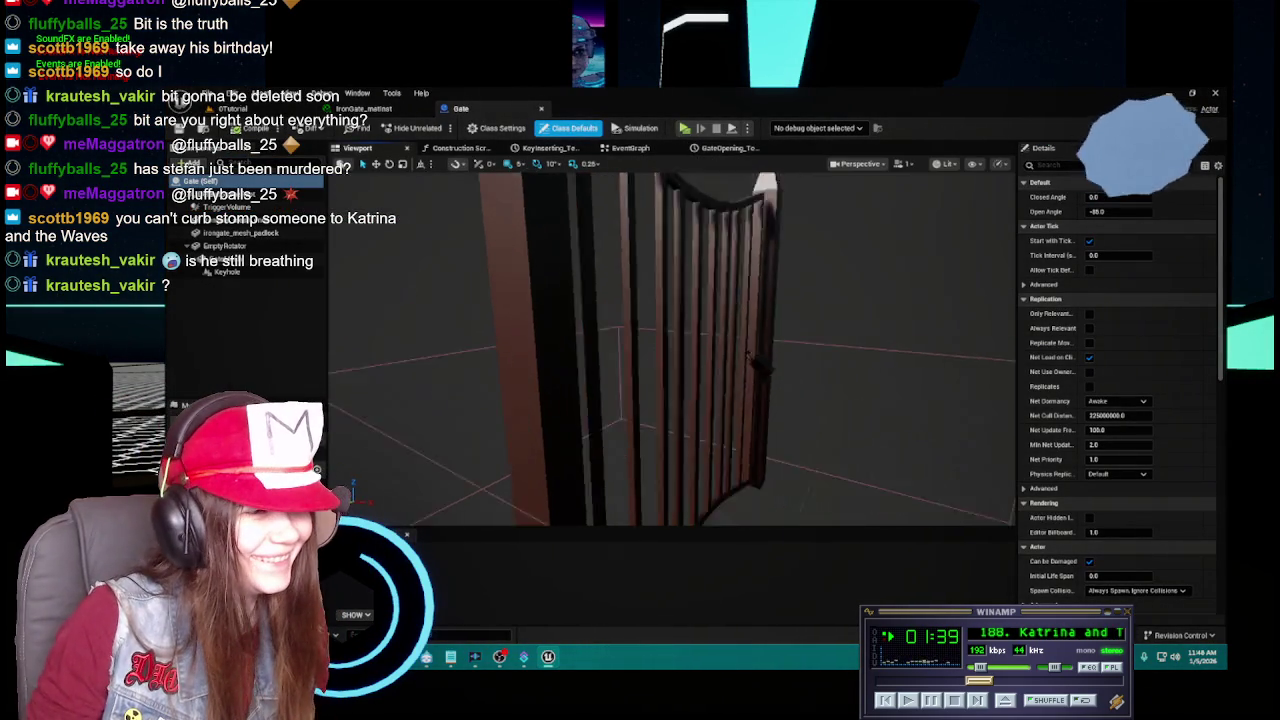
{"action": "scroll", "coordinate": [700, 326], "scroll_direction": "up", "scroll_amount": 3}
{"action": "left_click", "coordinate": [706, 328]}
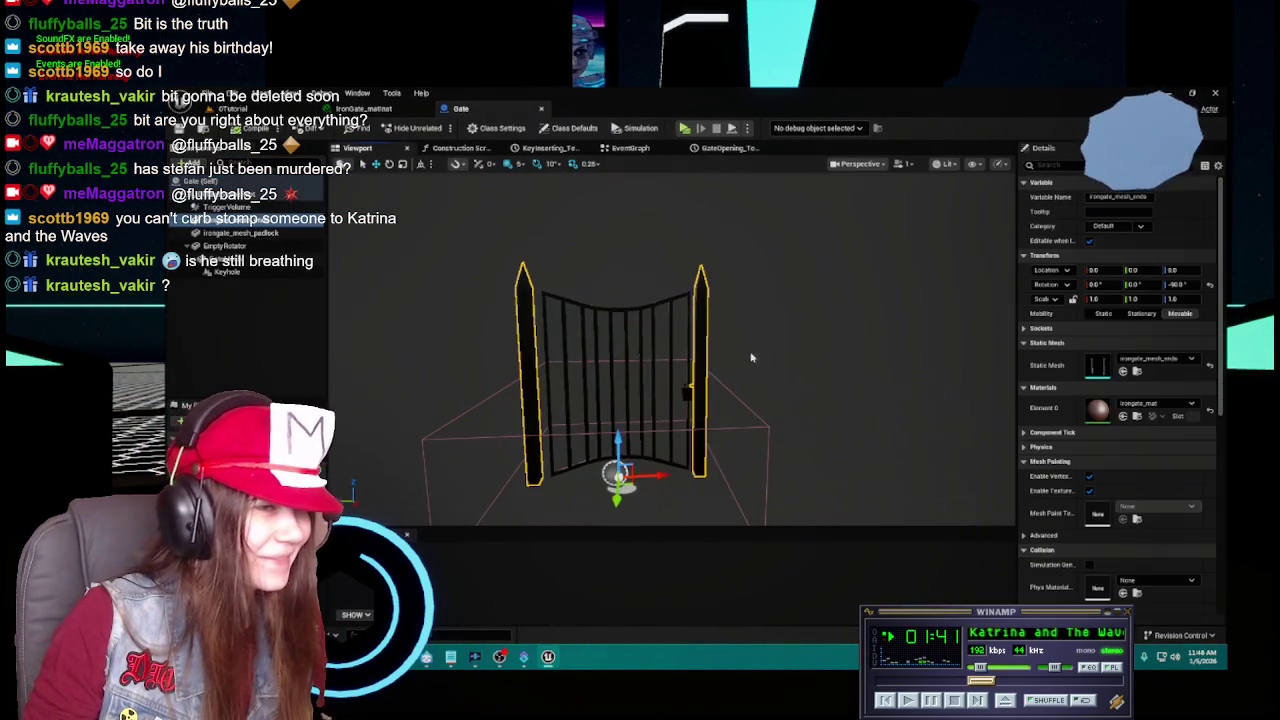
{"action": "key", "text": "f"}
{"action": "left_click", "coordinate": [1155, 403]}
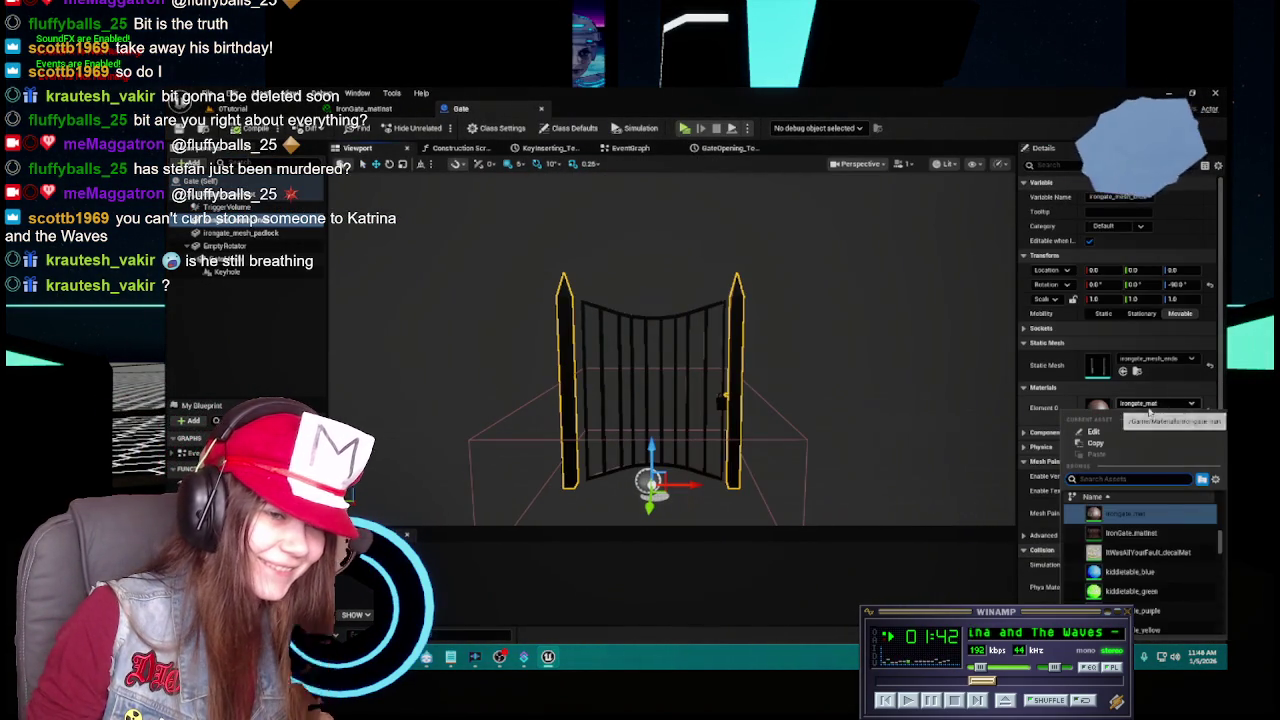
{"action": "left_click", "coordinate": [1131, 533]}
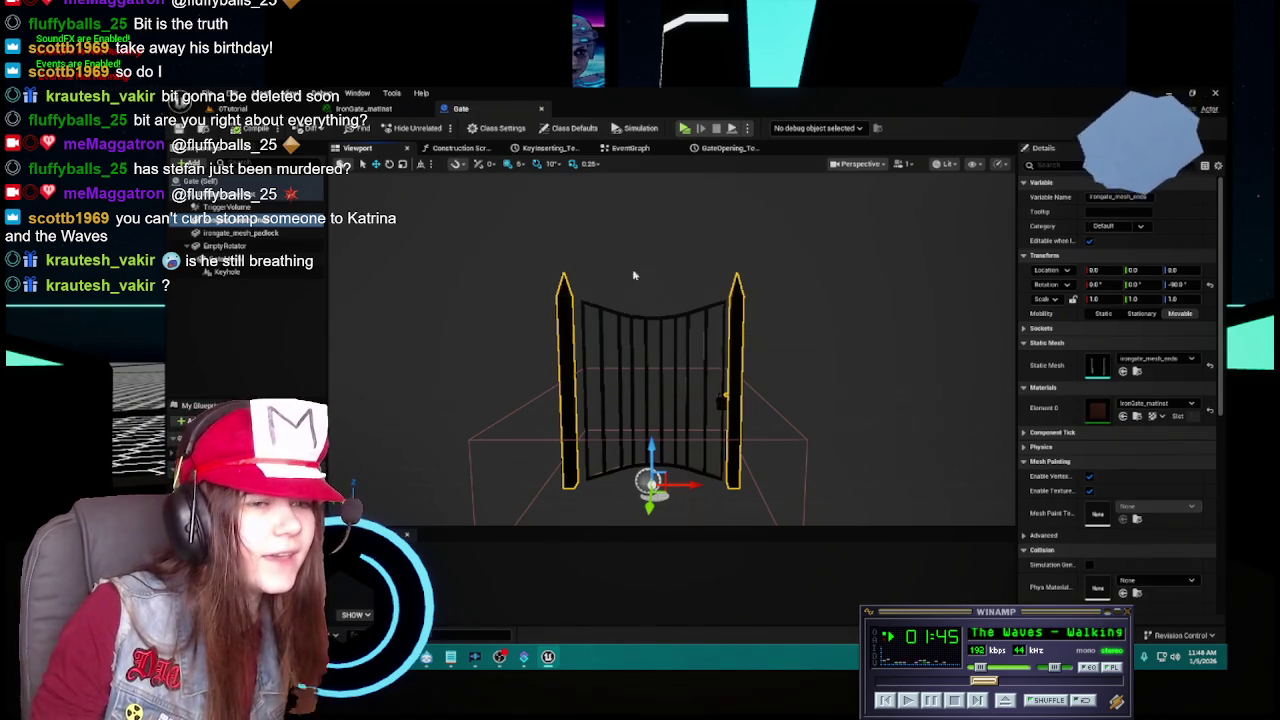
{"action": "left_click", "coordinate": [706, 306]}
{"action": "left_click", "coordinate": [1158, 405]}
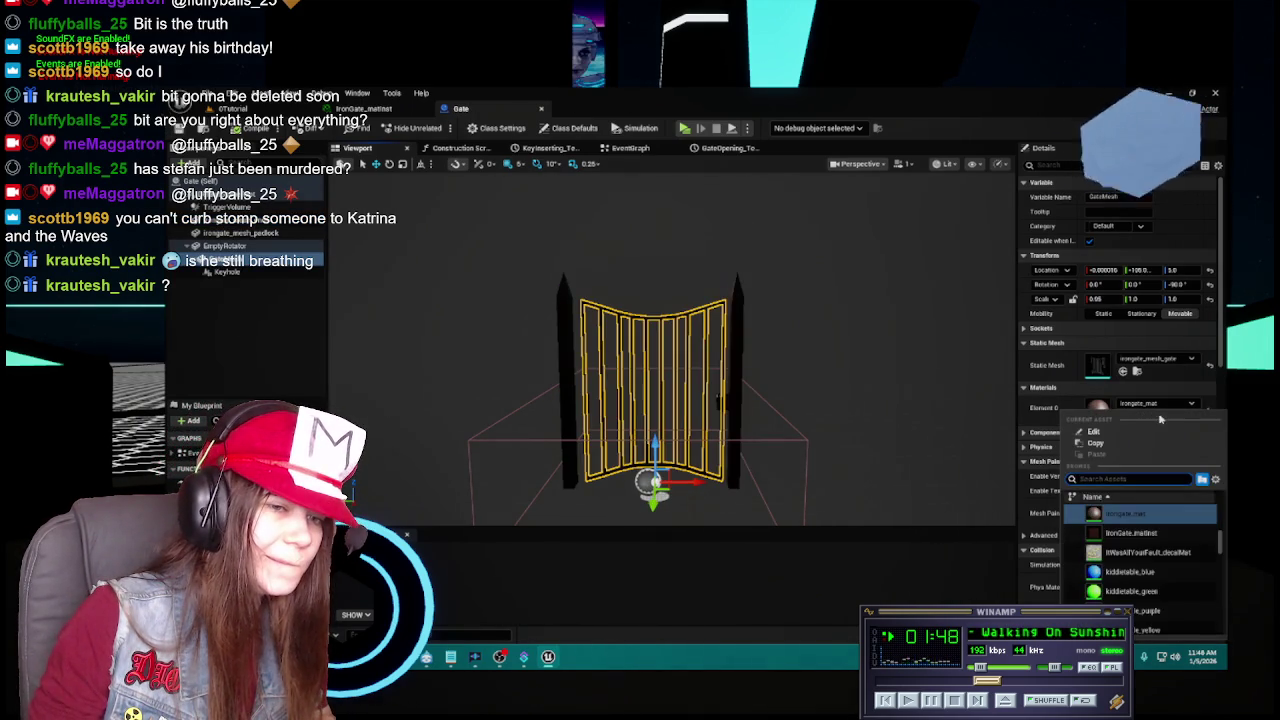
{"action": "left_click", "coordinate": [1135, 533]}
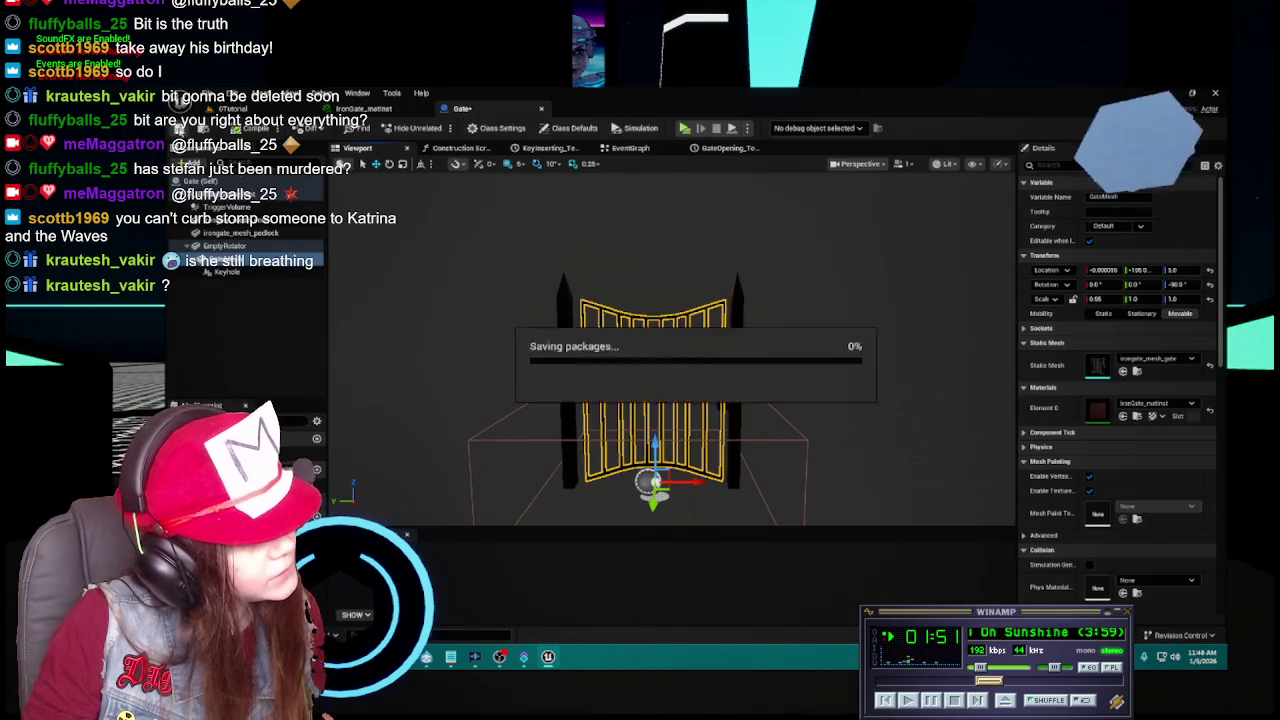
{"action": "left_click_drag", "start_coordinate": [689, 427], "coordinate": [685, 427]}
Check the materials on the padlock, gate posts, EmptyRotator and Keyhole components.
{"action": "left_click", "coordinate": [720, 402]}
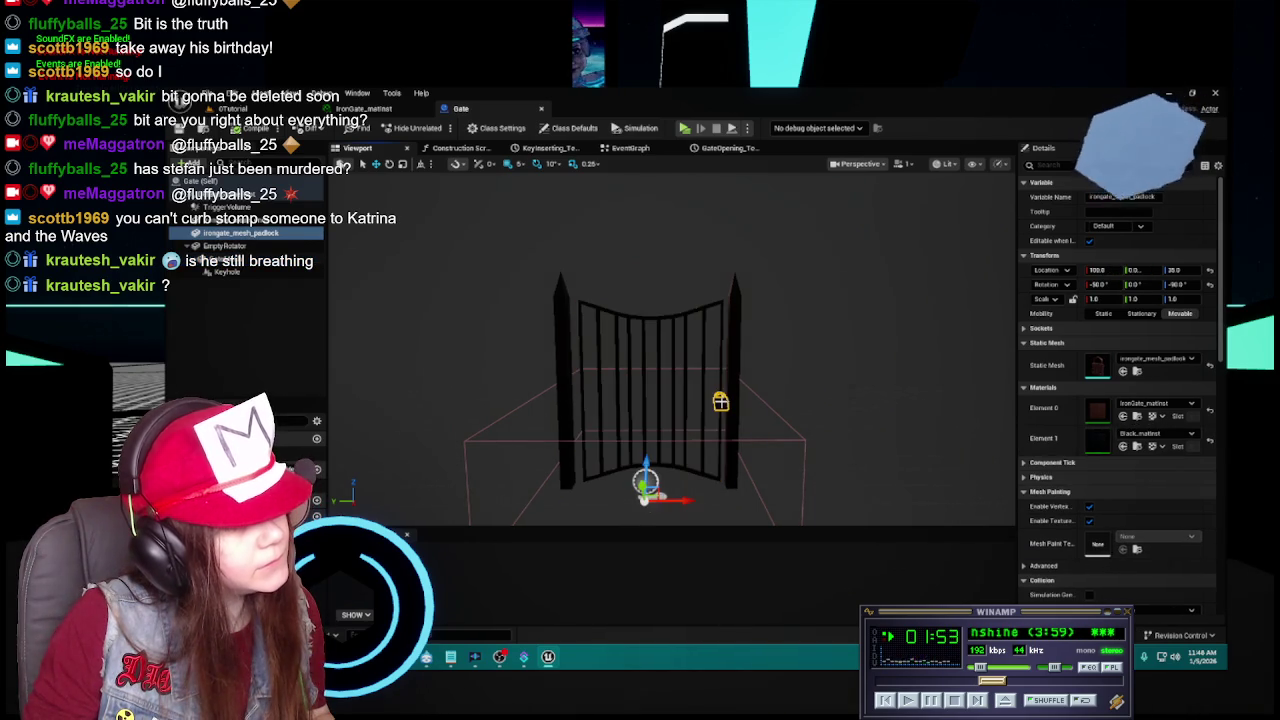
{"action": "left_click", "coordinate": [232, 220]}
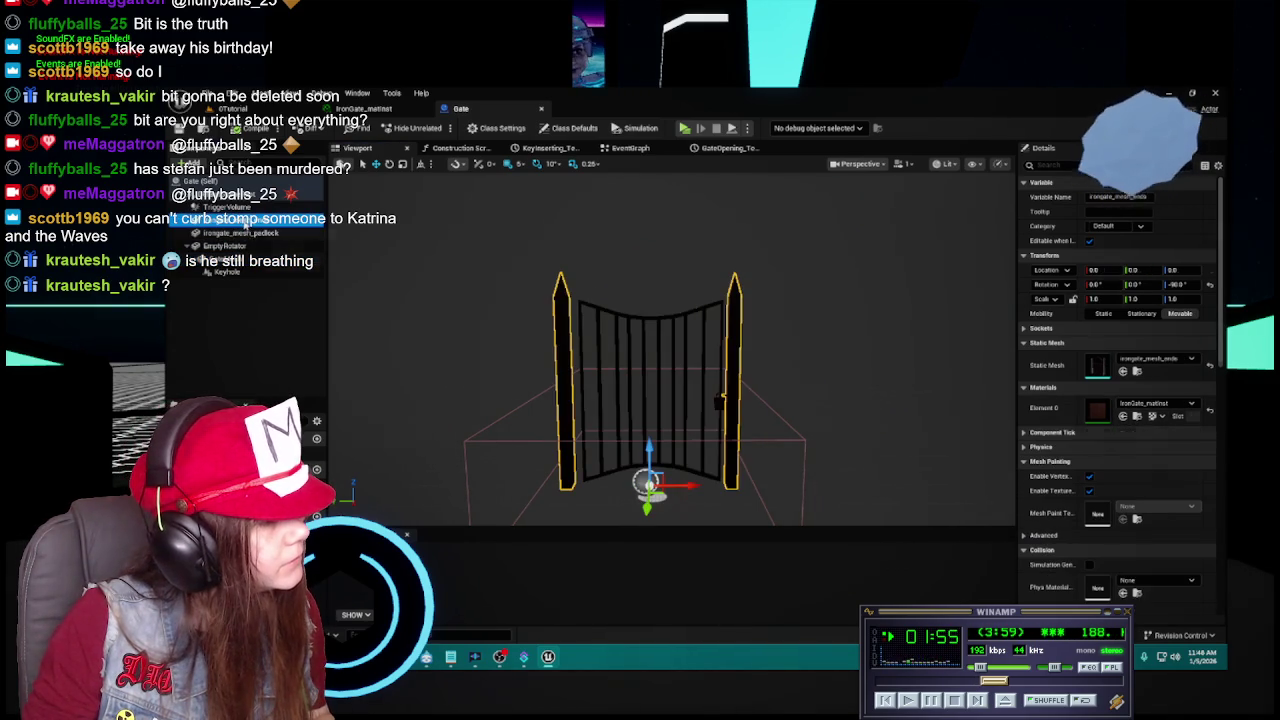
{"action": "left_click", "coordinate": [240, 233]}
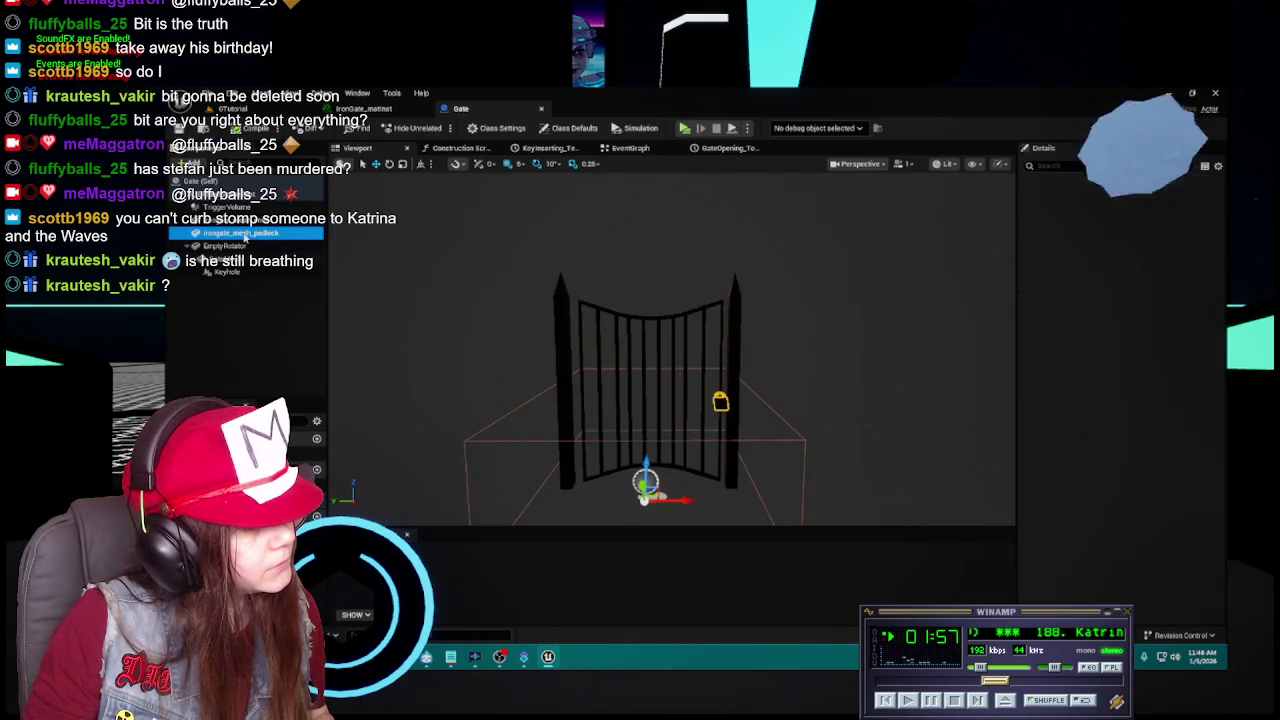
{"action": "left_click", "coordinate": [248, 246]}
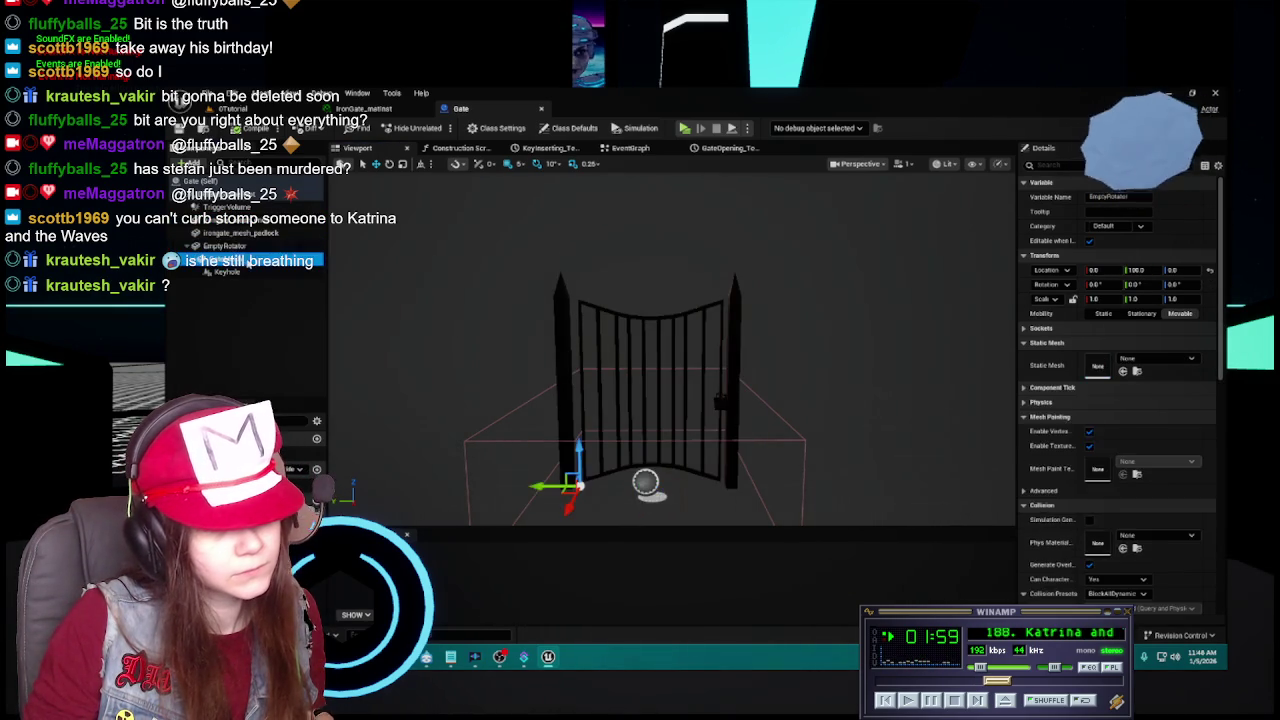
{"action": "left_click", "coordinate": [248, 272]}
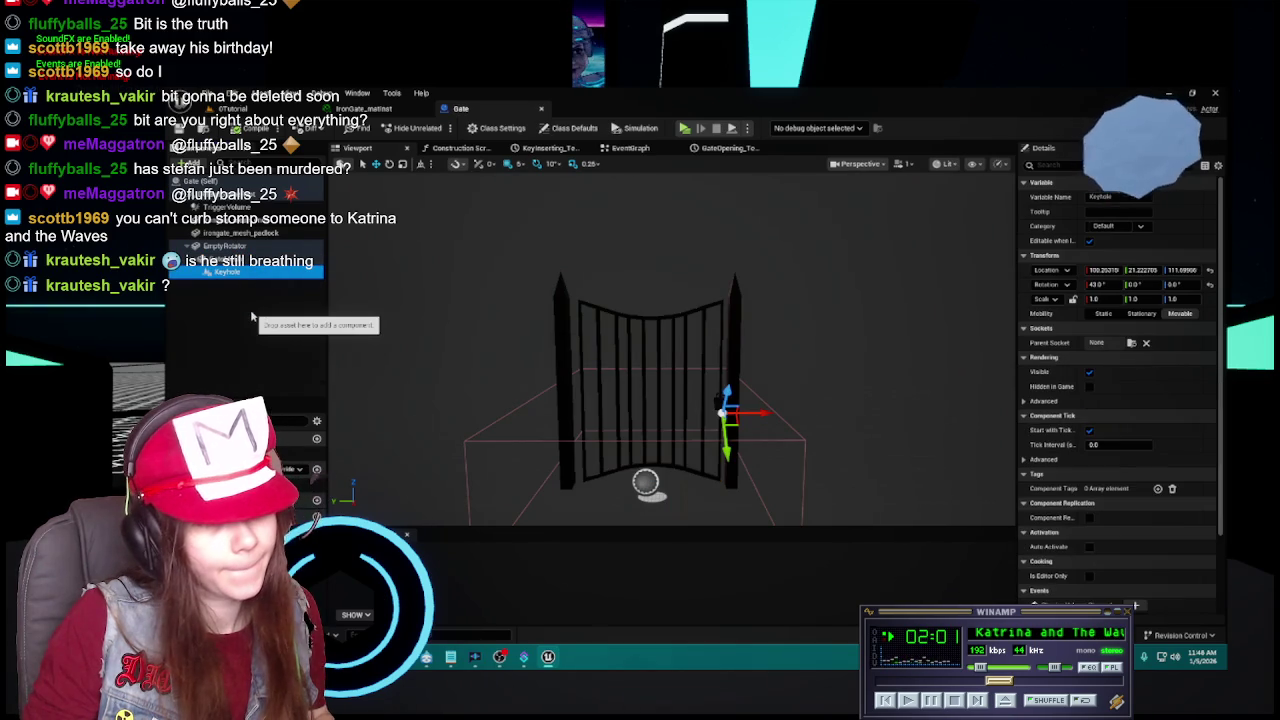
{"action": "left_click", "coordinate": [252, 316]}
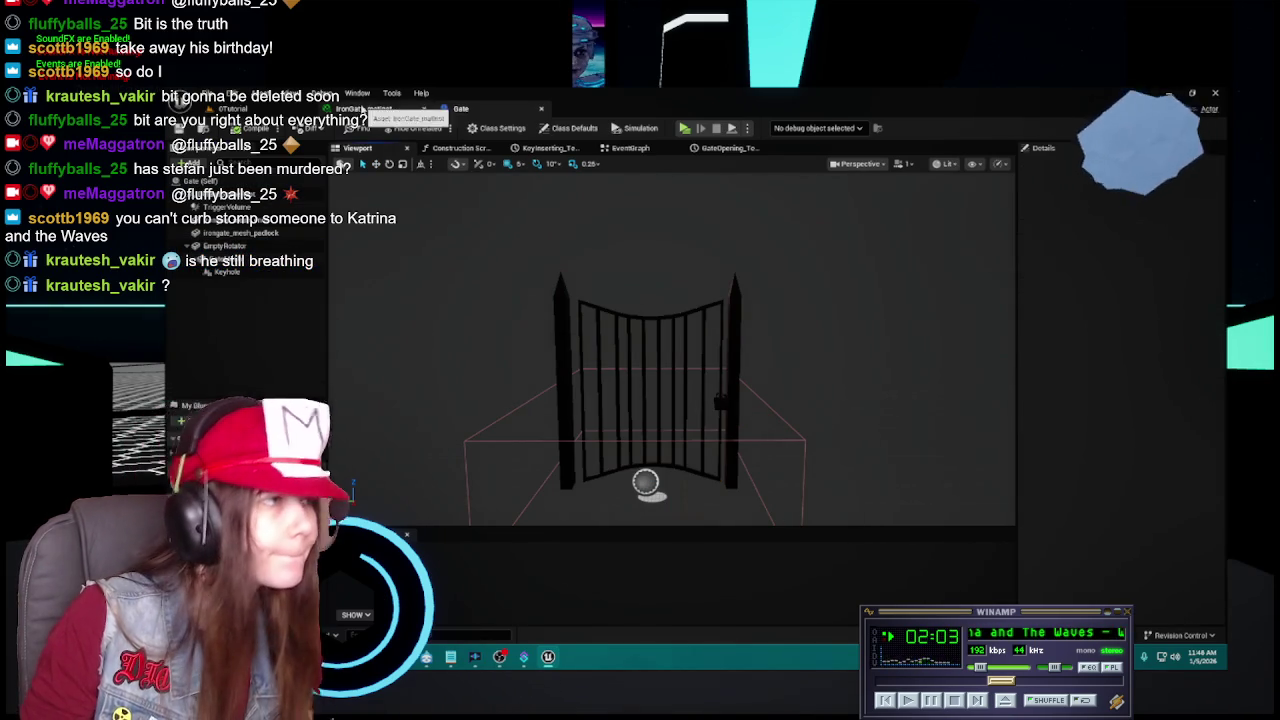
{"action": "left_click", "coordinate": [365, 108]}
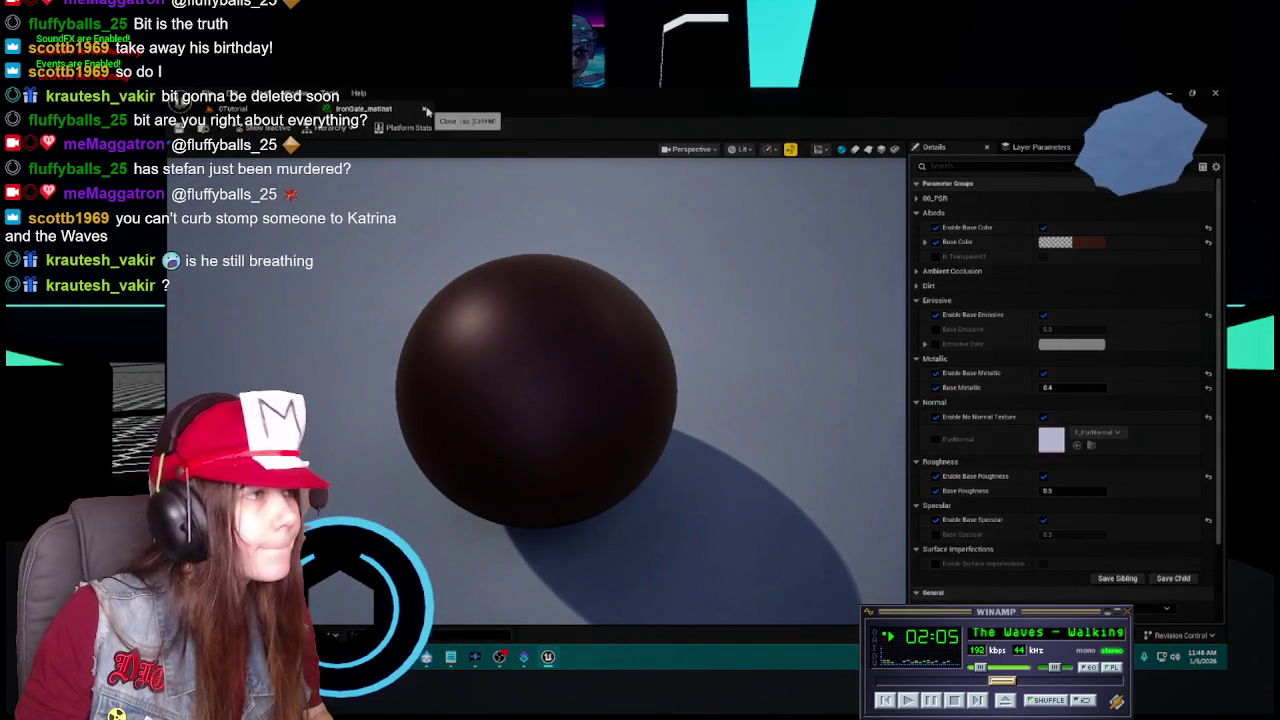
Delete the old irongate_mat material from the Materials folder.
{"action": "left_click", "coordinate": [478, 110]}
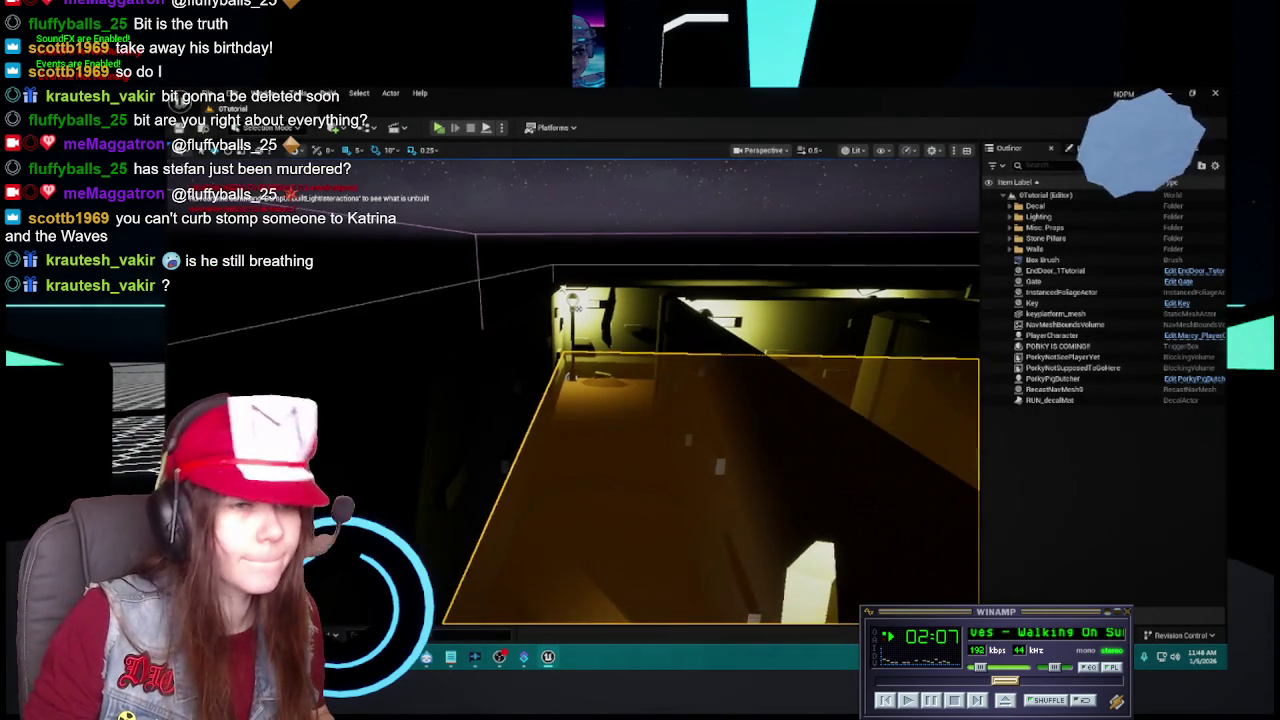
{"action": "key", "text": "ctrl+space"}
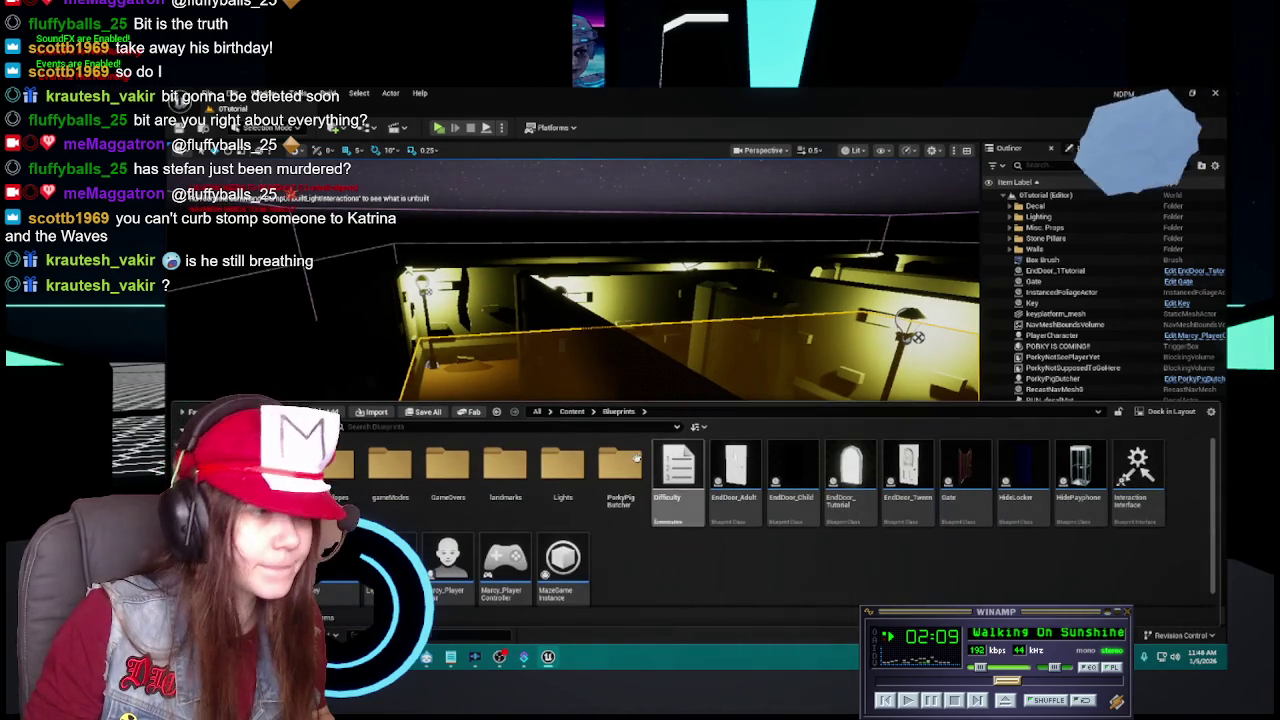
{"action": "left_click", "coordinate": [572, 411]}
{"action": "left_click", "coordinate": [620, 472]}
{"action": "double_click", "coordinate": [620, 472]}
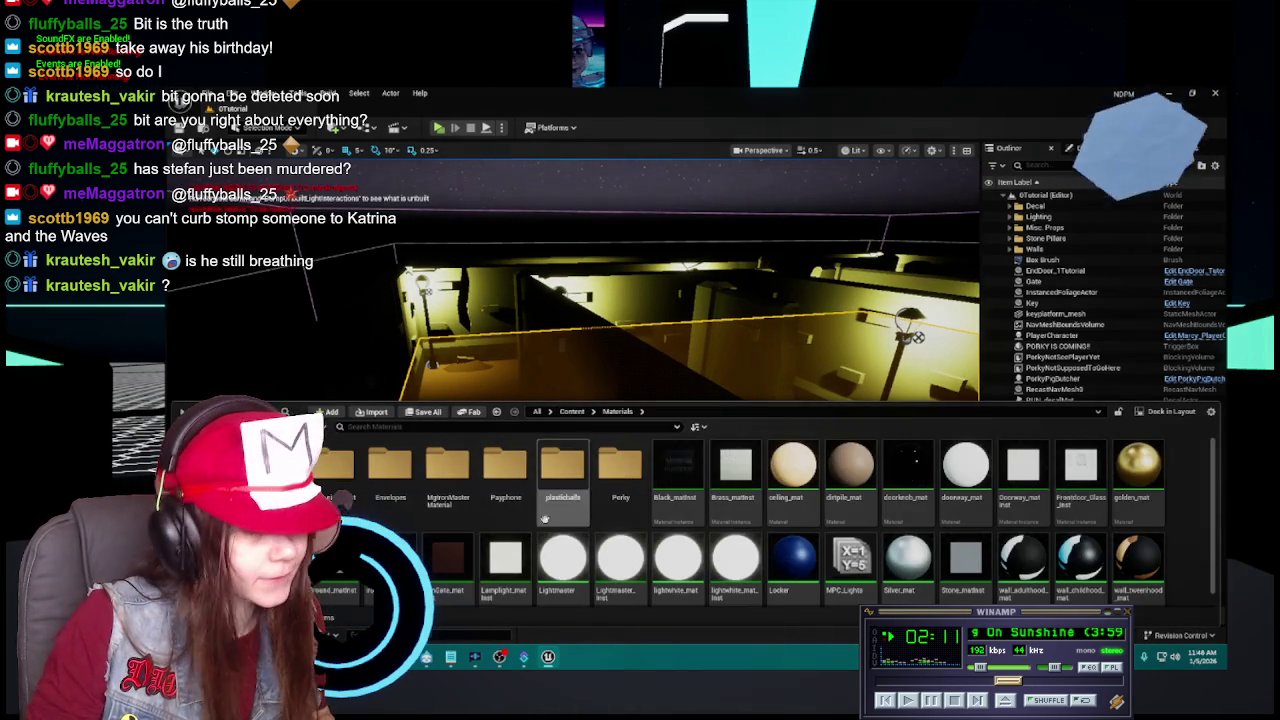
{"action": "left_click", "coordinate": [448, 560]}
{"action": "key", "text": "Delete"}
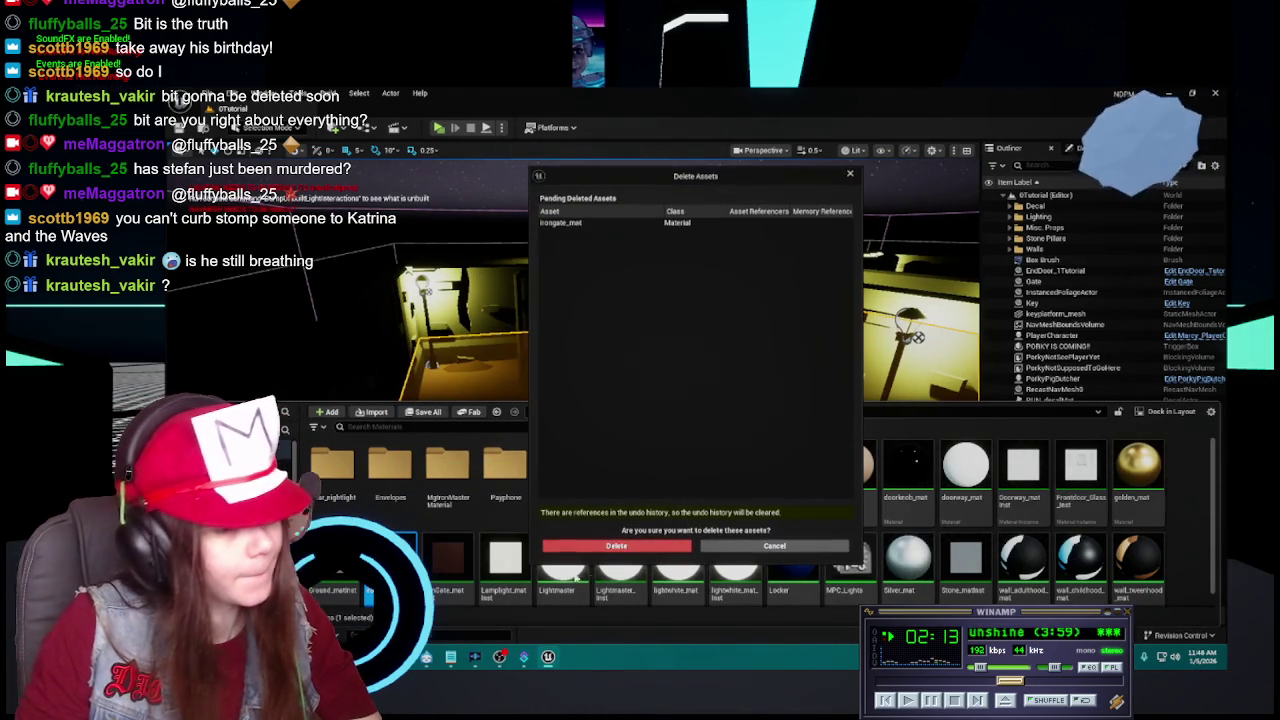
{"action": "left_click", "coordinate": [615, 540]}
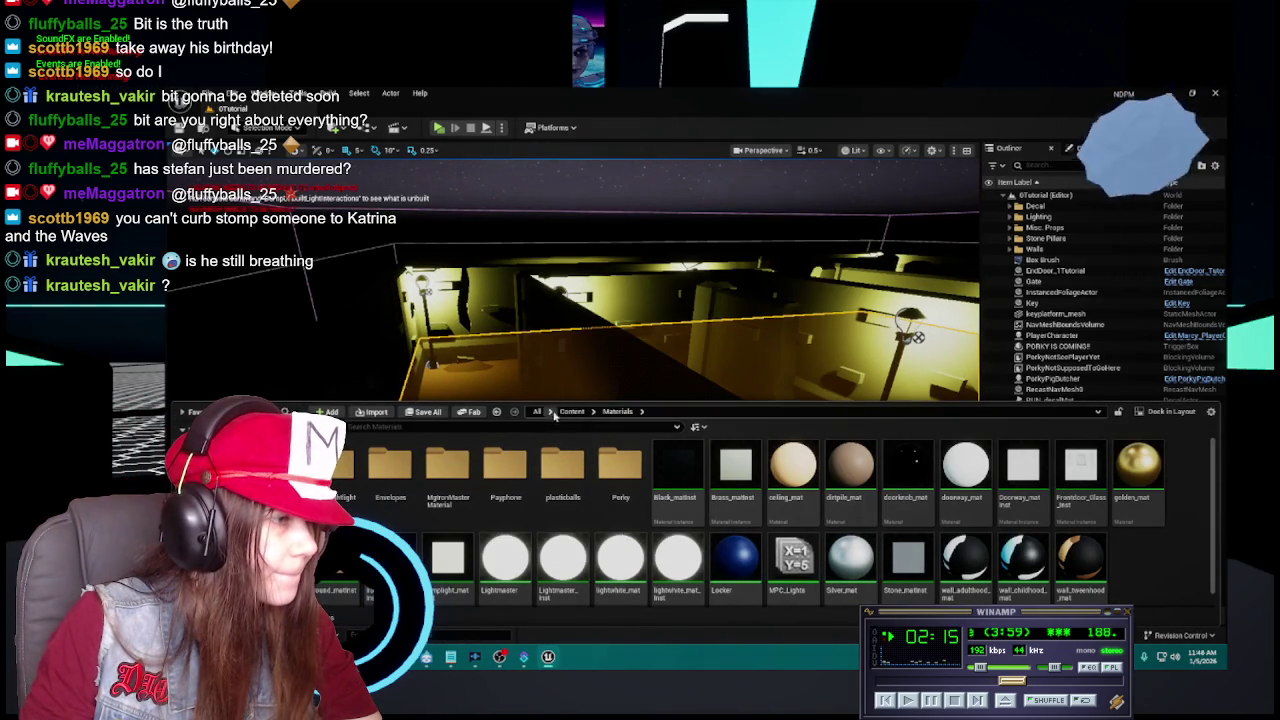
Open the MainMenu level from the Content > Levels folder.
{"action": "left_click", "coordinate": [572, 411]}
{"action": "double_click", "coordinate": [563, 468]}
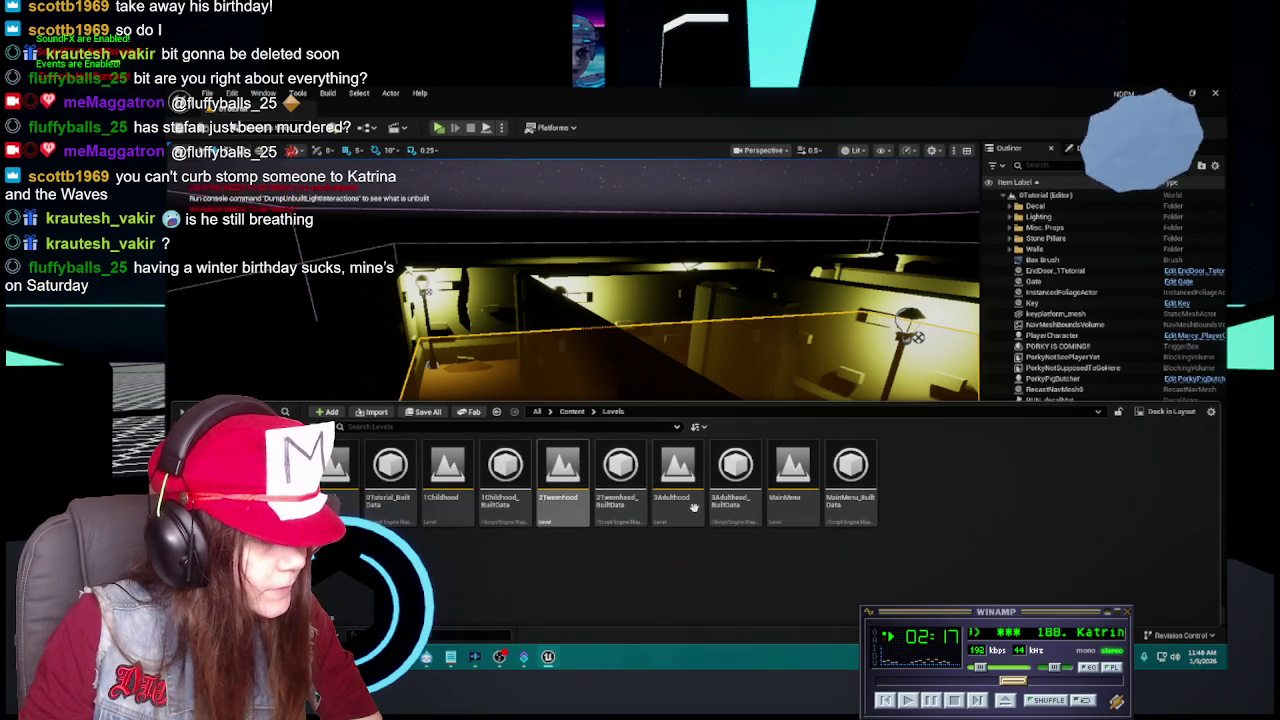
{"action": "left_click", "coordinate": [787, 497]}
{"action": "double_click", "coordinate": [792, 470]}
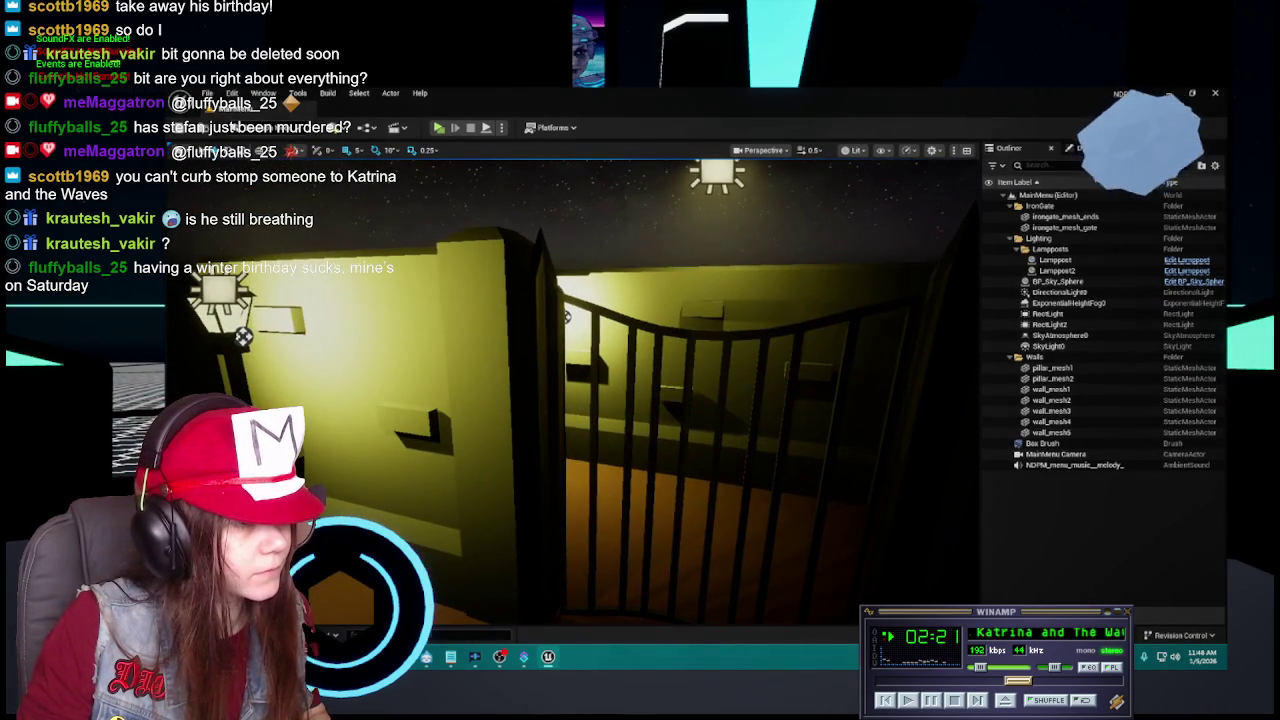
Select the iron gate ends in MainMenu and browse to the Materials folder.
{"action": "left_click", "coordinate": [545, 300]}
{"action": "key", "text": "ctrl+space"}
{"action": "left_click", "coordinate": [497, 411]}
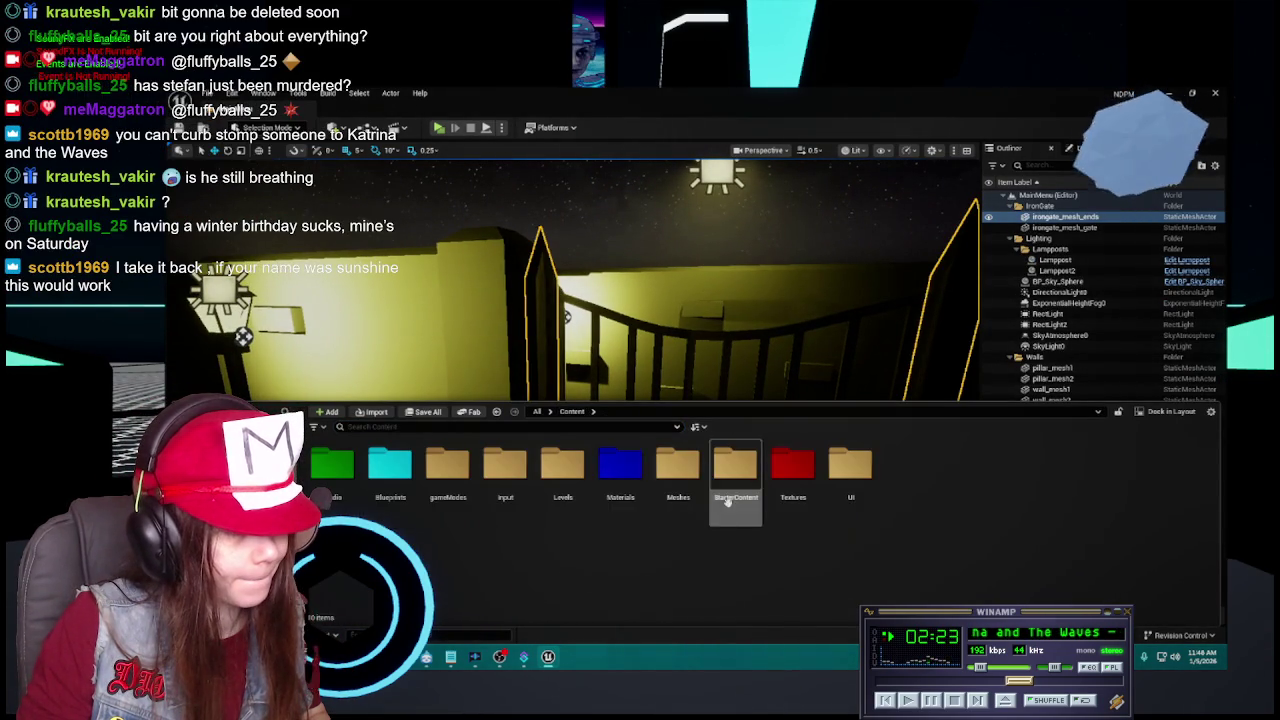
{"action": "double_click", "coordinate": [1098, 215]}
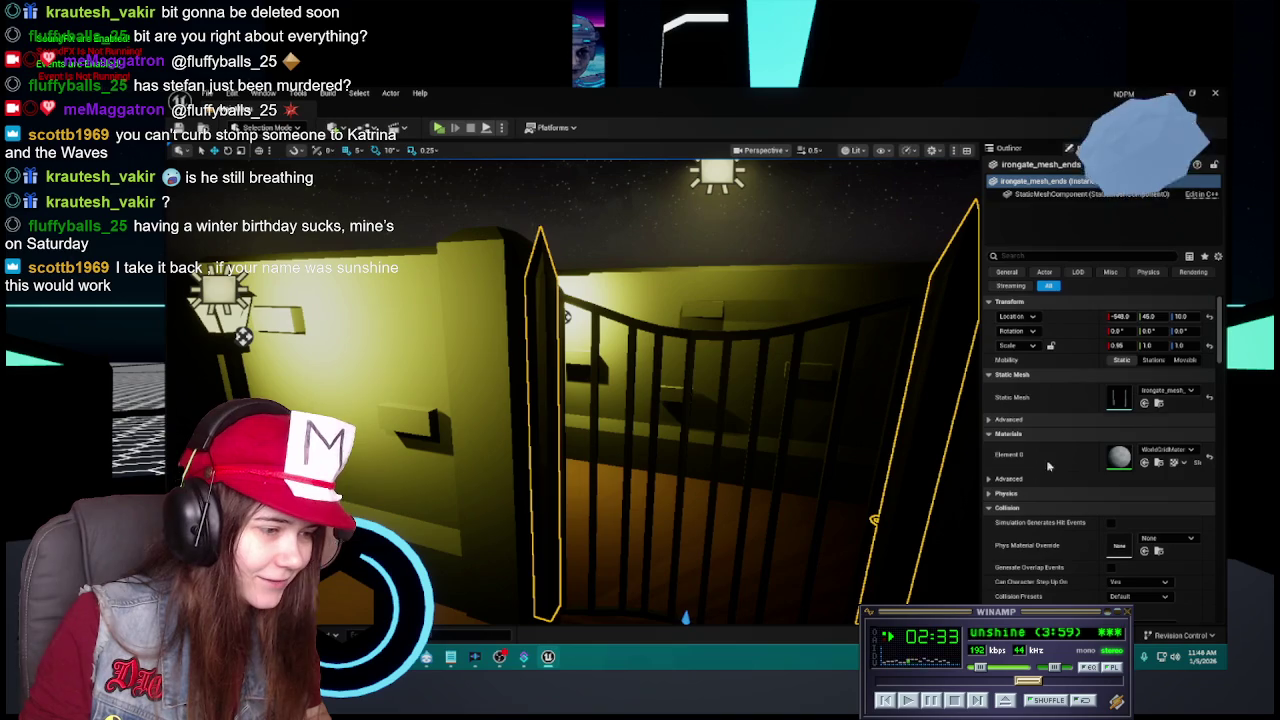
{"action": "mouse_move", "coordinate": [614, 546]}
{"action": "left_mouse_down"}
{"action": "mouse_move", "coordinate": [650, 525]}
{"action": "mouse_move", "coordinate": [618, 465]}
{"action": "left_mouse_up"}
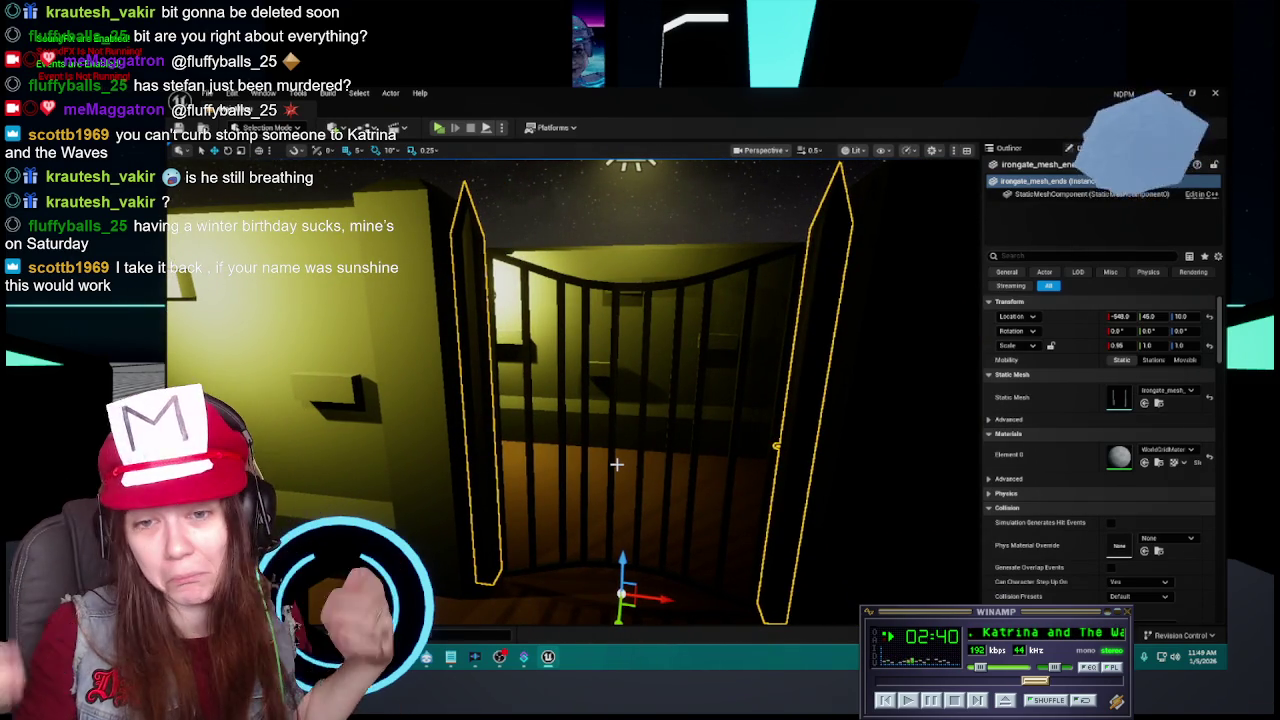
Select Black_matinst in the Materials folder and the iron gate bars in the viewport.
{"action": "key", "text": "ctrl+space"}
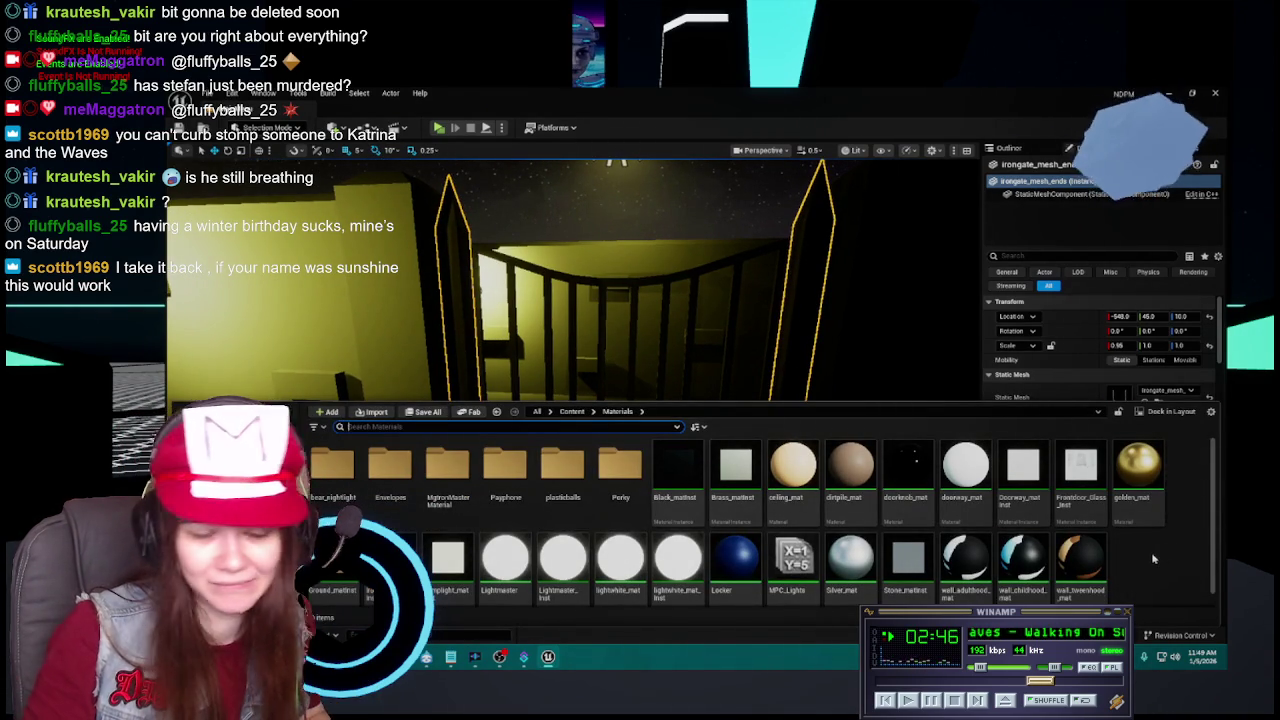
{"action": "left_click", "coordinate": [676, 470]}
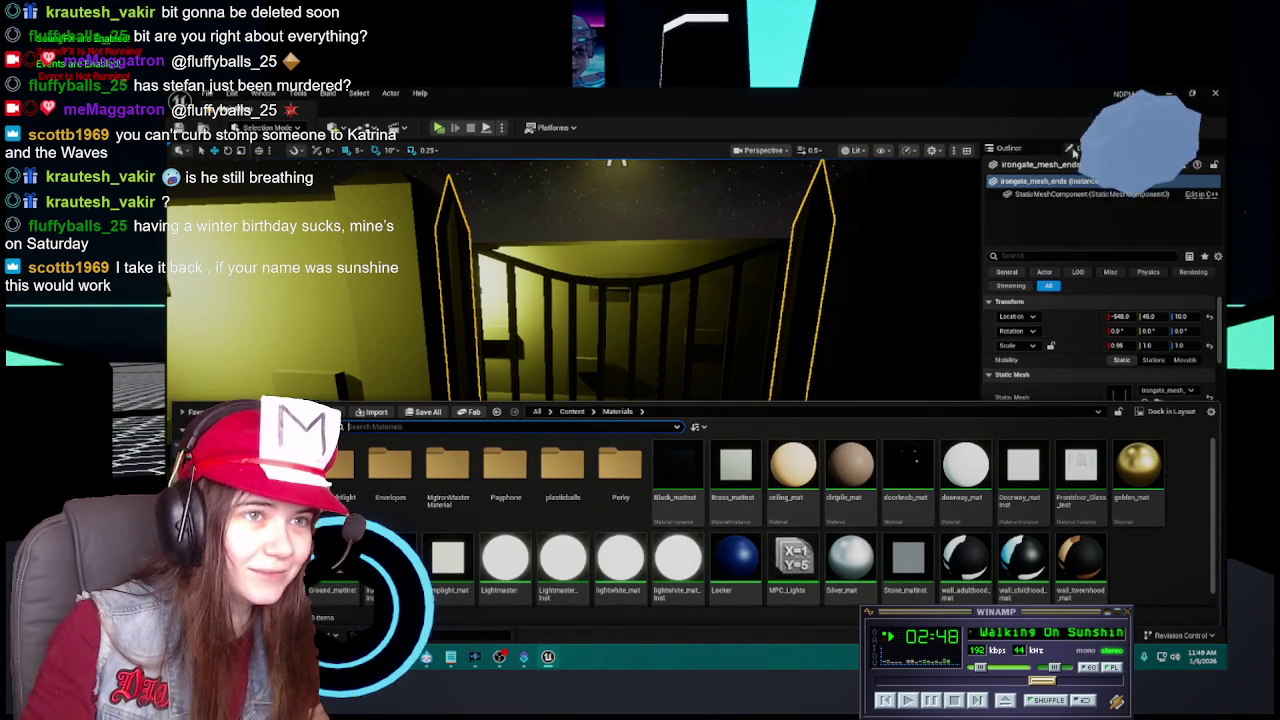
{"action": "key", "text": "ctrl+space"}
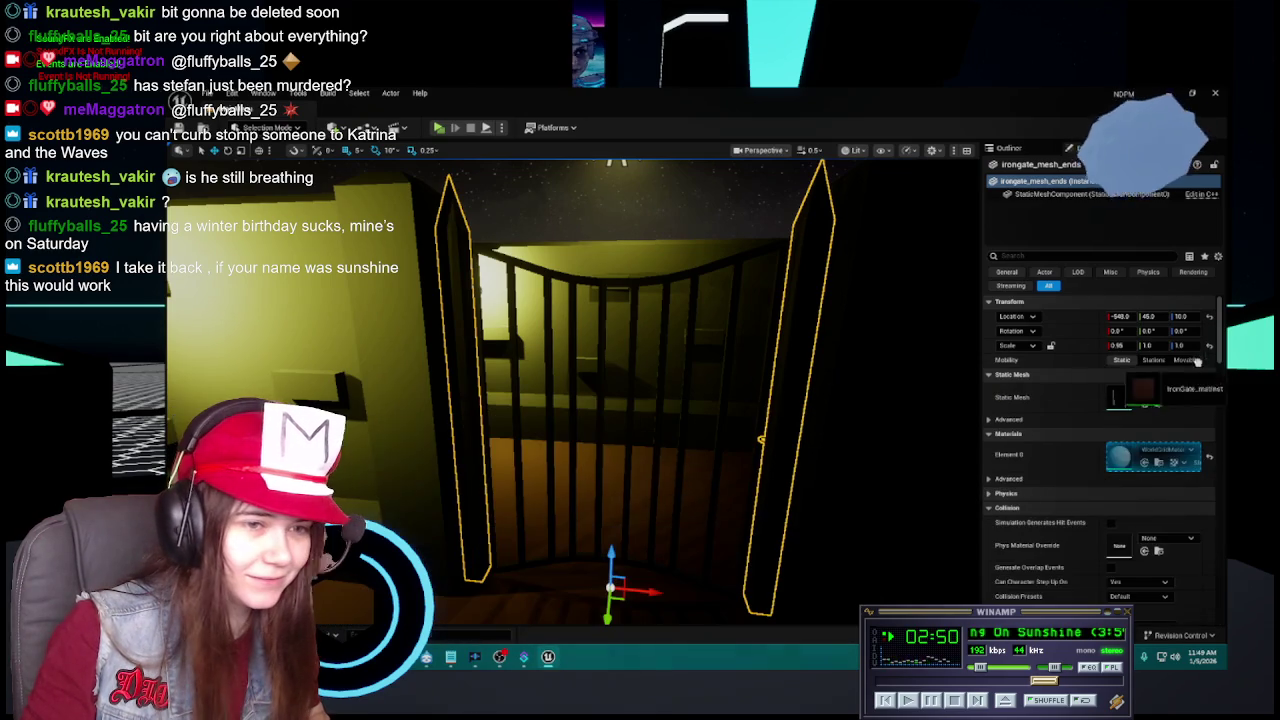
{"action": "key", "text": "ctrl+space"}
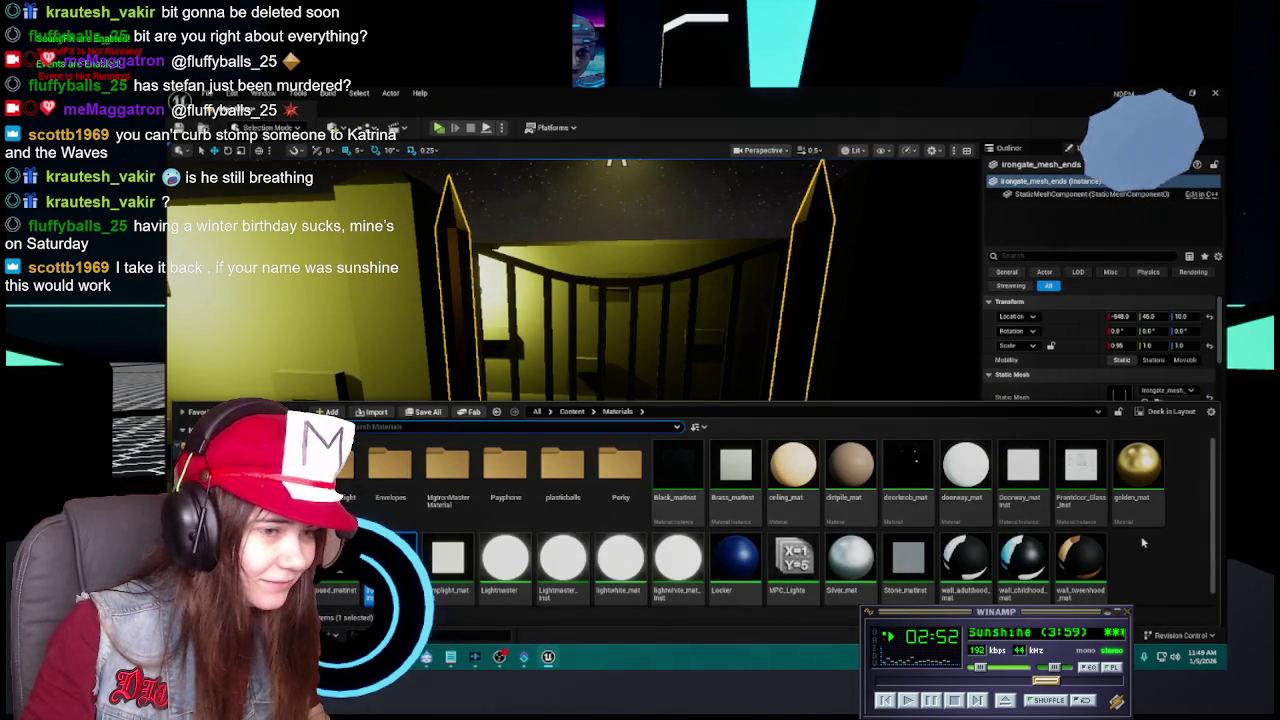
{"action": "left_click", "coordinate": [742, 262]}
{"action": "key", "text": "ctrl+space"}
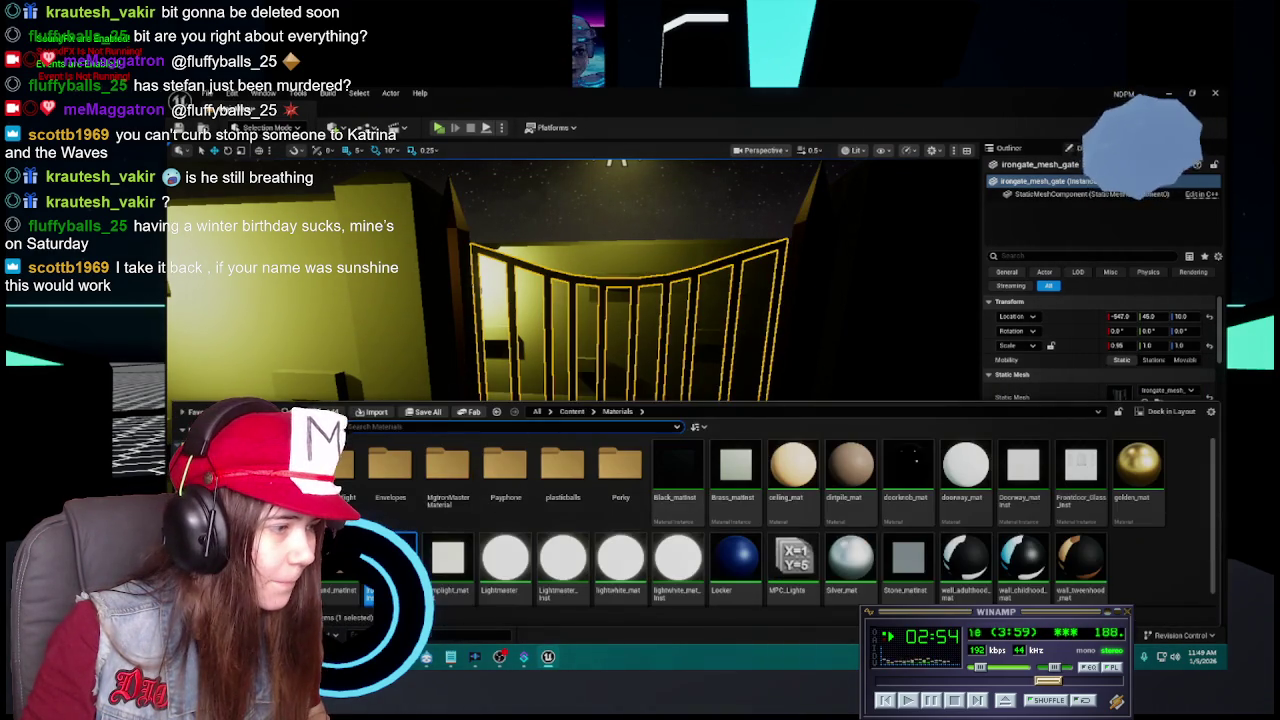
{"action": "key", "text": "ctrl+space"}
Save the MainMenu level with Ctrl+S and clear the gate selection in the actor list.
{"action": "key", "text": "ctrl+s"}
{"action": "scroll", "coordinate": [575, 390], "scroll_direction": "down", "scroll_amount": 5}
{"action": "scroll", "coordinate": [854, 220], "scroll_direction": "down", "scroll_amount": 2}
{"action": "left_click", "coordinate": [1008, 148]}
{"action": "left_click", "coordinate": [1084, 561]}
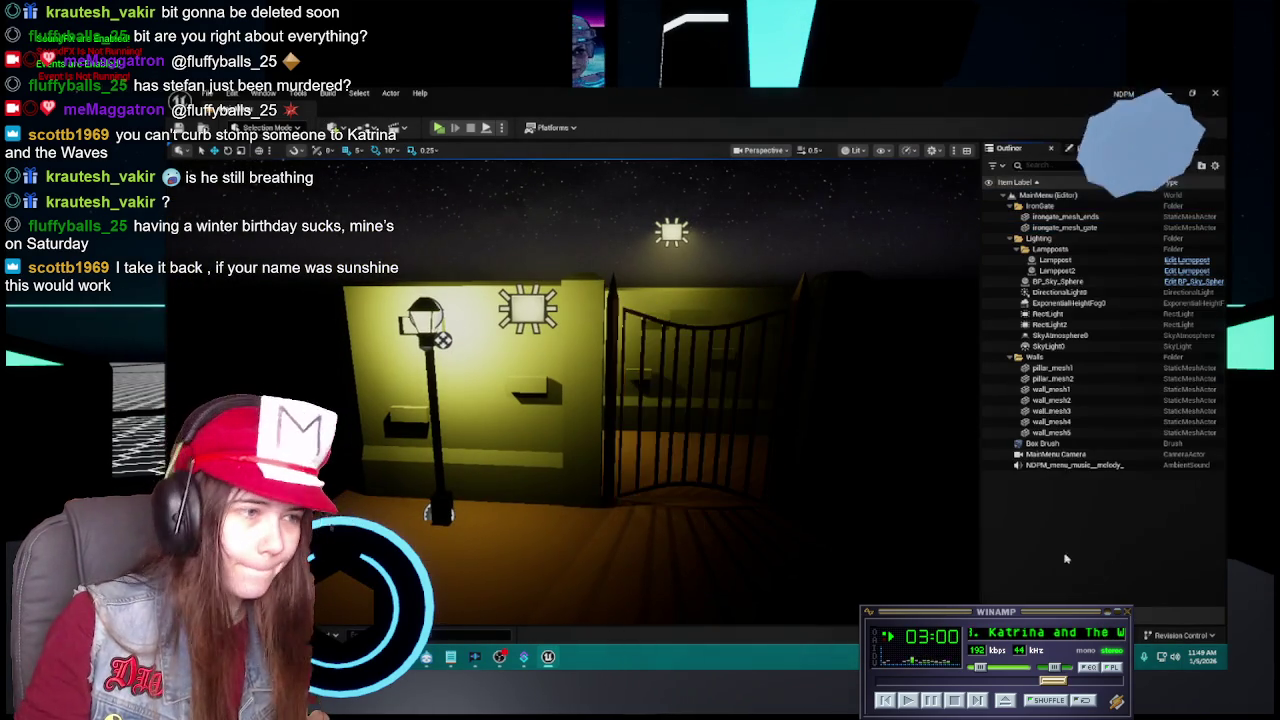
{"action": "scroll", "coordinate": [600, 400], "scroll_direction": "up", "scroll_amount": 3}
{"action": "scroll", "coordinate": [570, 390], "scroll_direction": "up", "scroll_amount": 3}
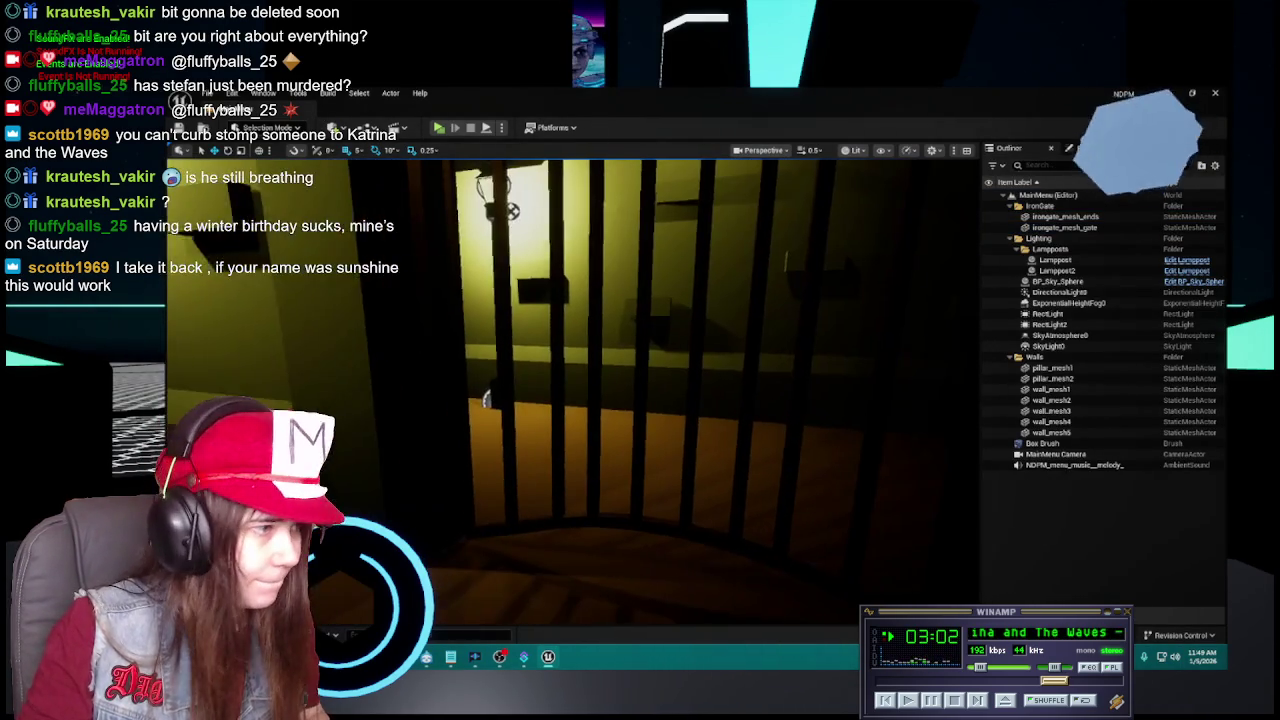
{"action": "scroll", "coordinate": [570, 390], "scroll_direction": "down", "scroll_amount": 3}
{"action": "scroll", "coordinate": [570, 390], "scroll_direction": "down", "scroll_amount": 3}
{"action": "key", "text": "ctrl+space"}
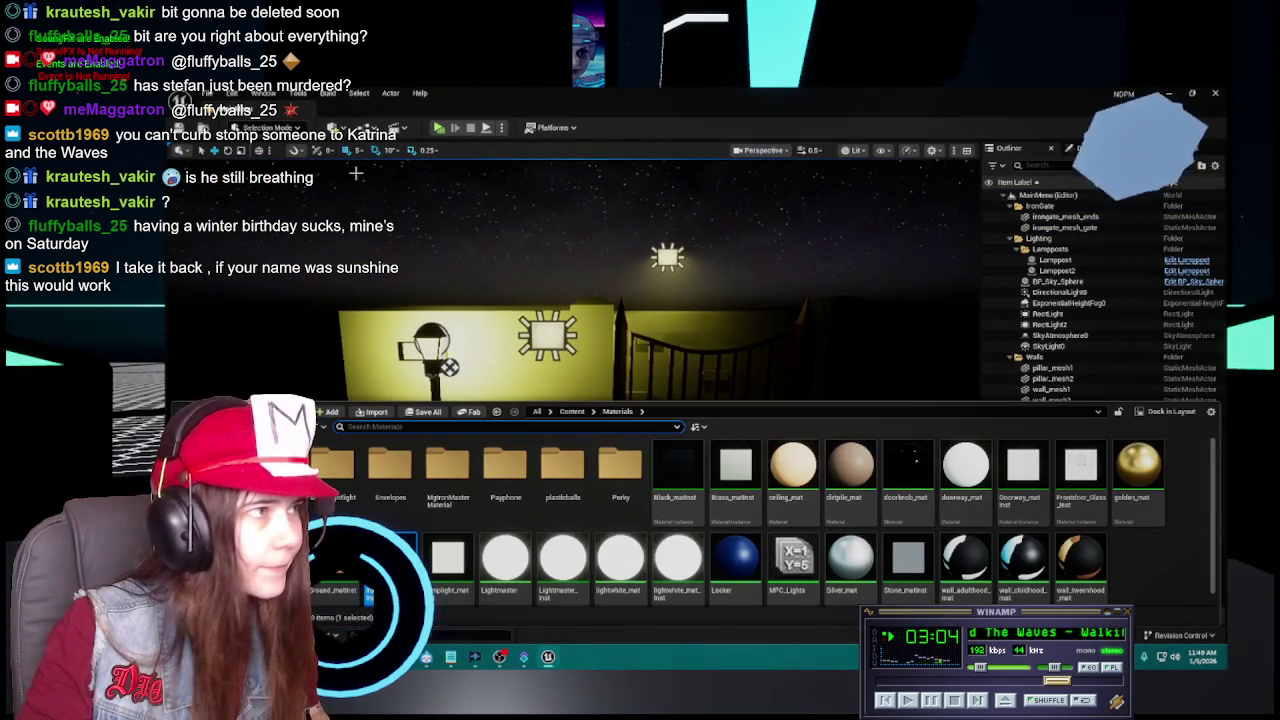
Open the 0Tutorial level and fly down the hallway to select pillar_mesh7.
{"action": "left_click", "coordinate": [572, 411]}
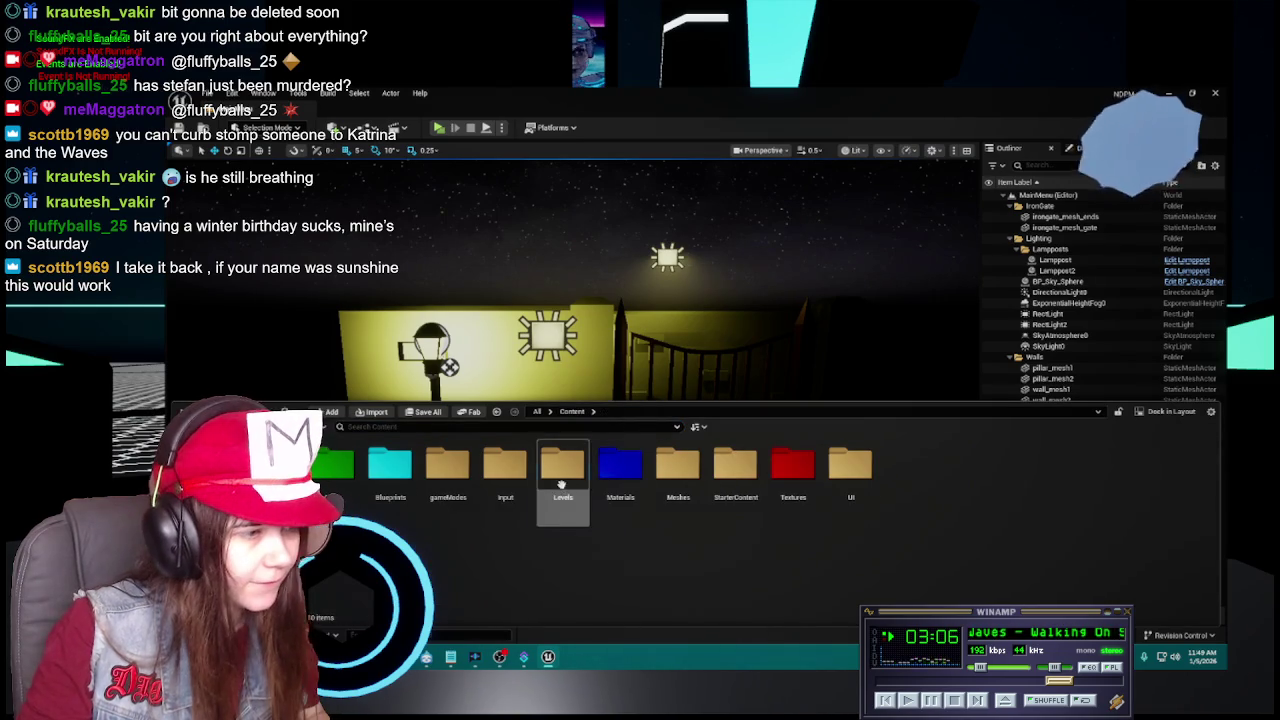
{"action": "double_click", "coordinate": [563, 465]}
{"action": "double_click", "coordinate": [335, 465]}
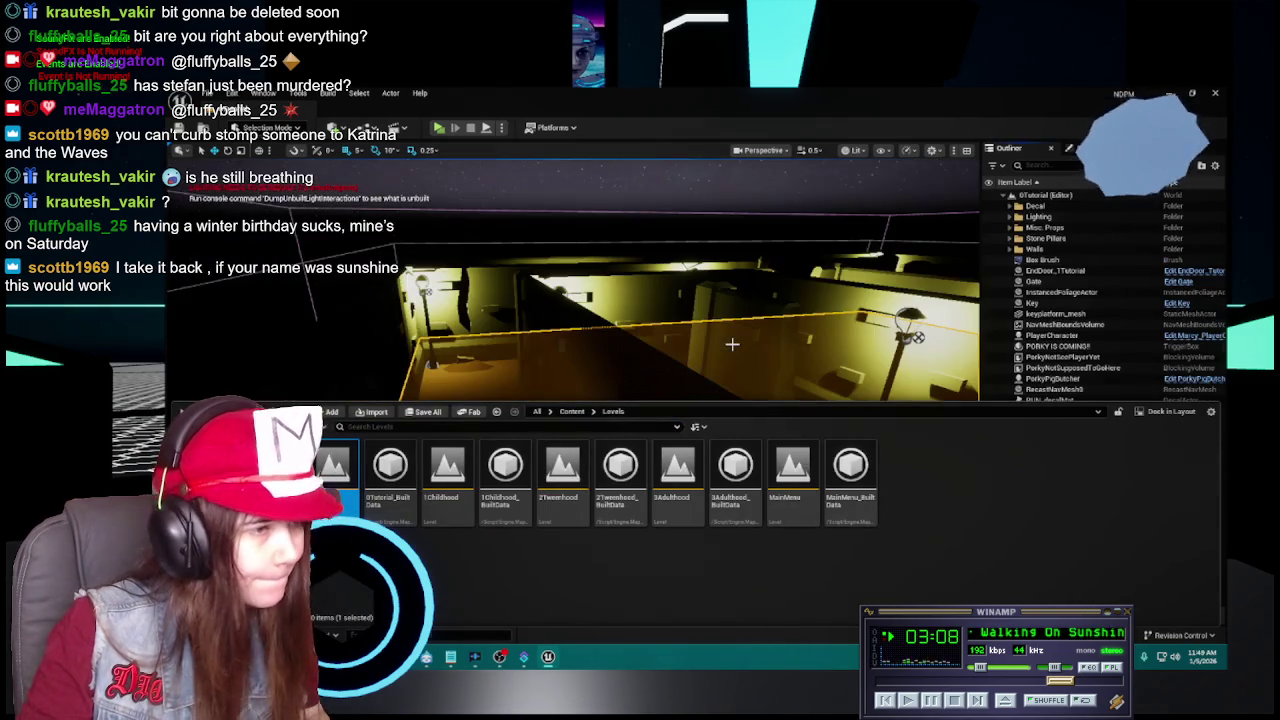
{"action": "left_click_drag", "start_coordinate": [726, 340], "coordinate": [641, 513]}
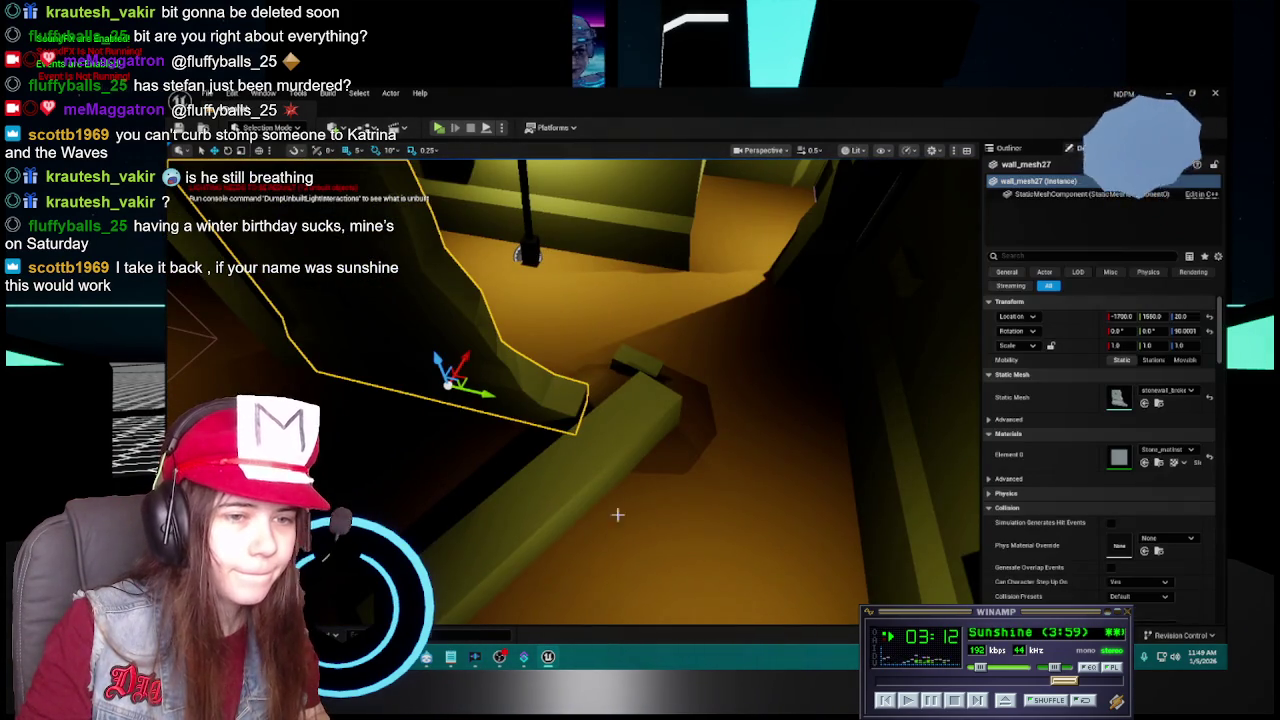
{"action": "mouse_move", "coordinate": [551, 466]}
{"action": "left_mouse_down"}
{"action": "mouse_move", "coordinate": [723, 460]}
{"action": "mouse_move", "coordinate": [680, 480]}
{"action": "left_mouse_up"}
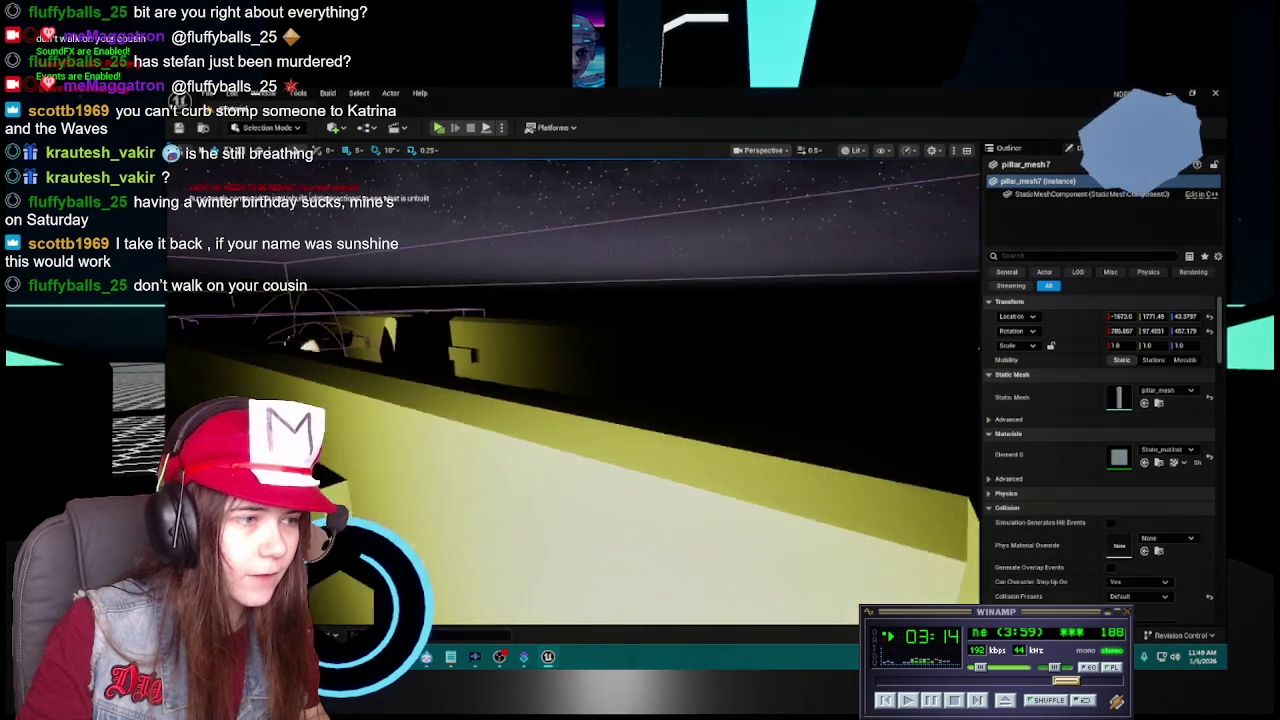
{"action": "left_click", "coordinate": [615, 320]}
{"action": "left_click_drag", "start_coordinate": [717, 437], "coordinate": [717, 437]}
Browse to the Content > Materials folder in the content drawer.
{"action": "key", "text": "ctrl+space"}
{"action": "left_click", "coordinate": [572, 411]}
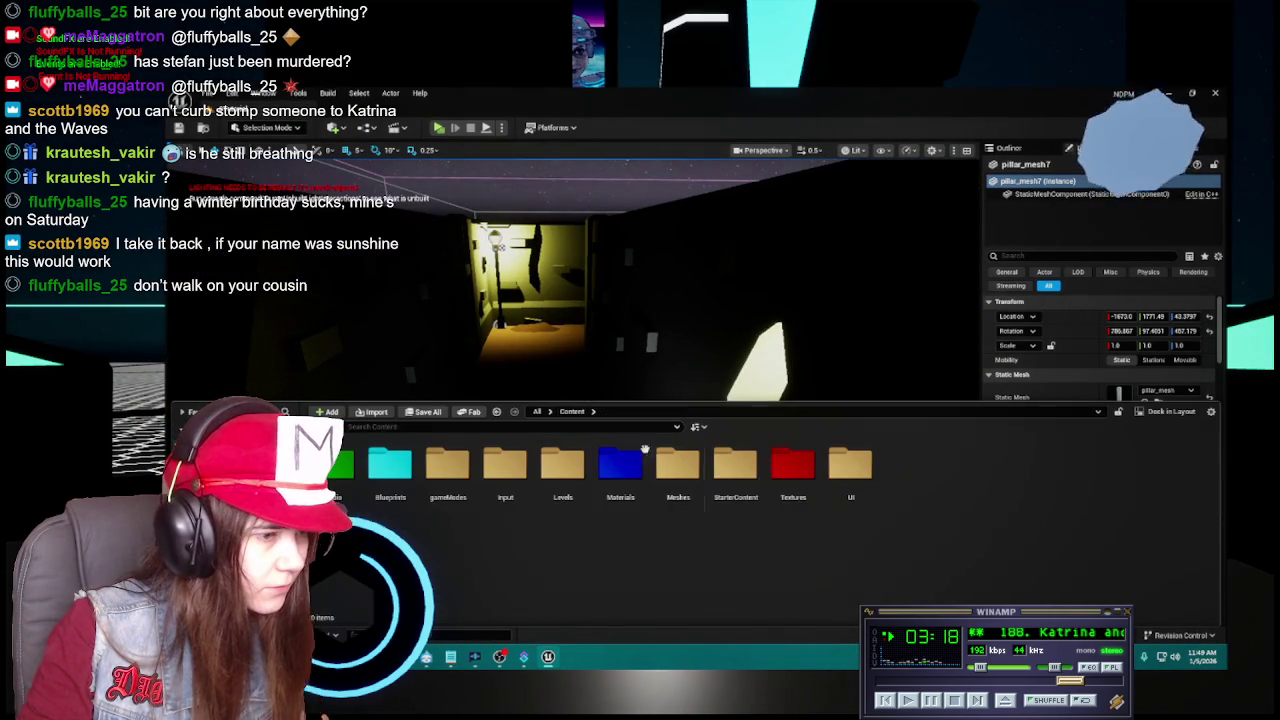
{"action": "double_click", "coordinate": [613, 488]}
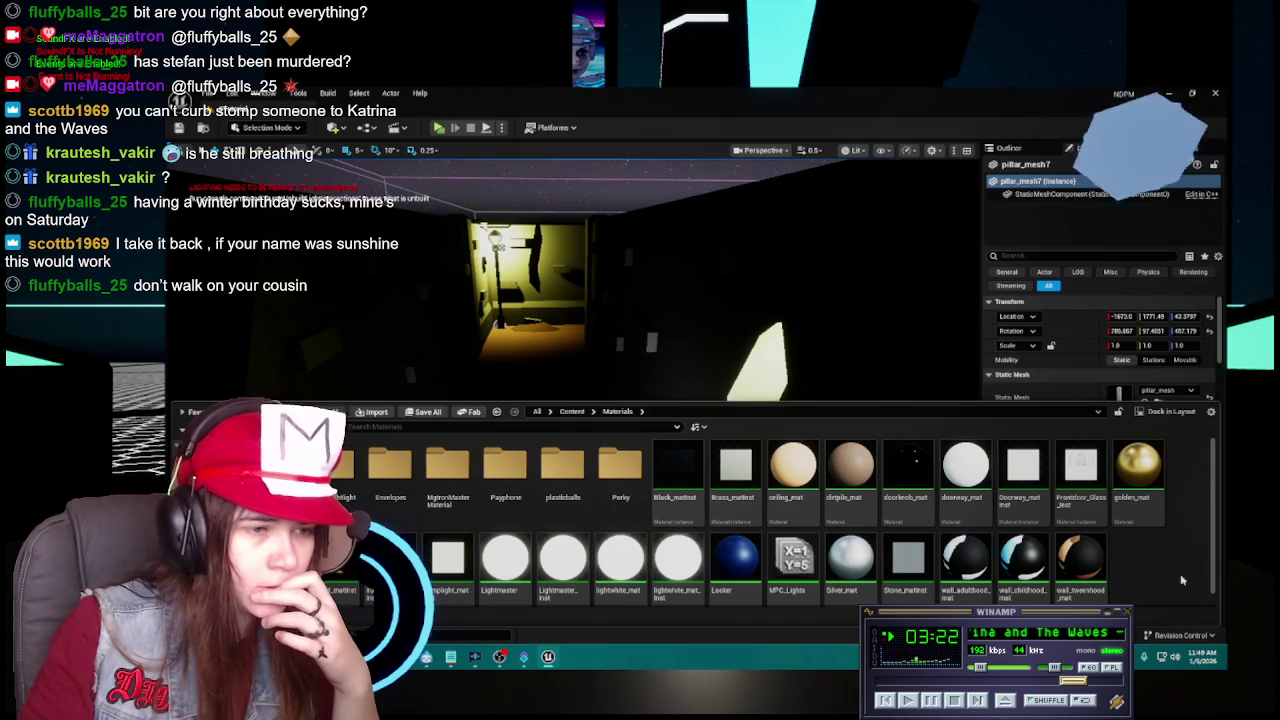
{"action": "scroll", "coordinate": [563, 560], "scroll_direction": "down", "scroll_amount": 1}
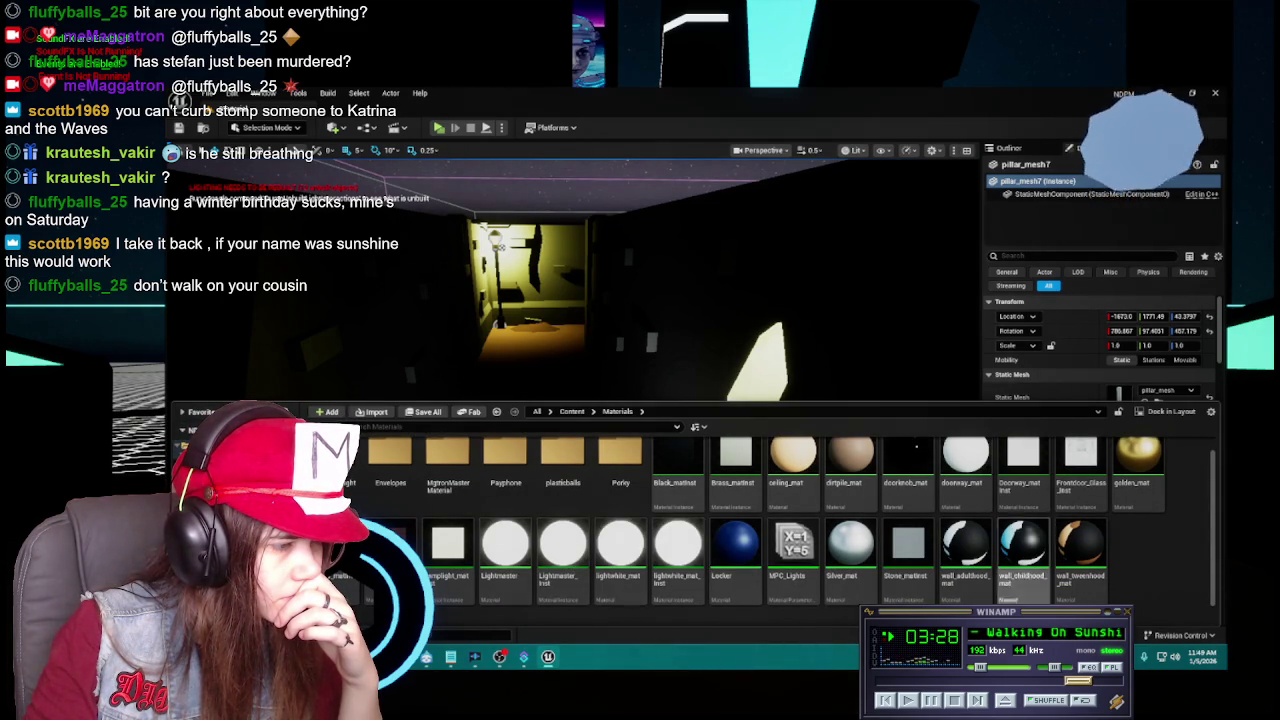
{"action": "mouse_move", "coordinate": [511, 576]}
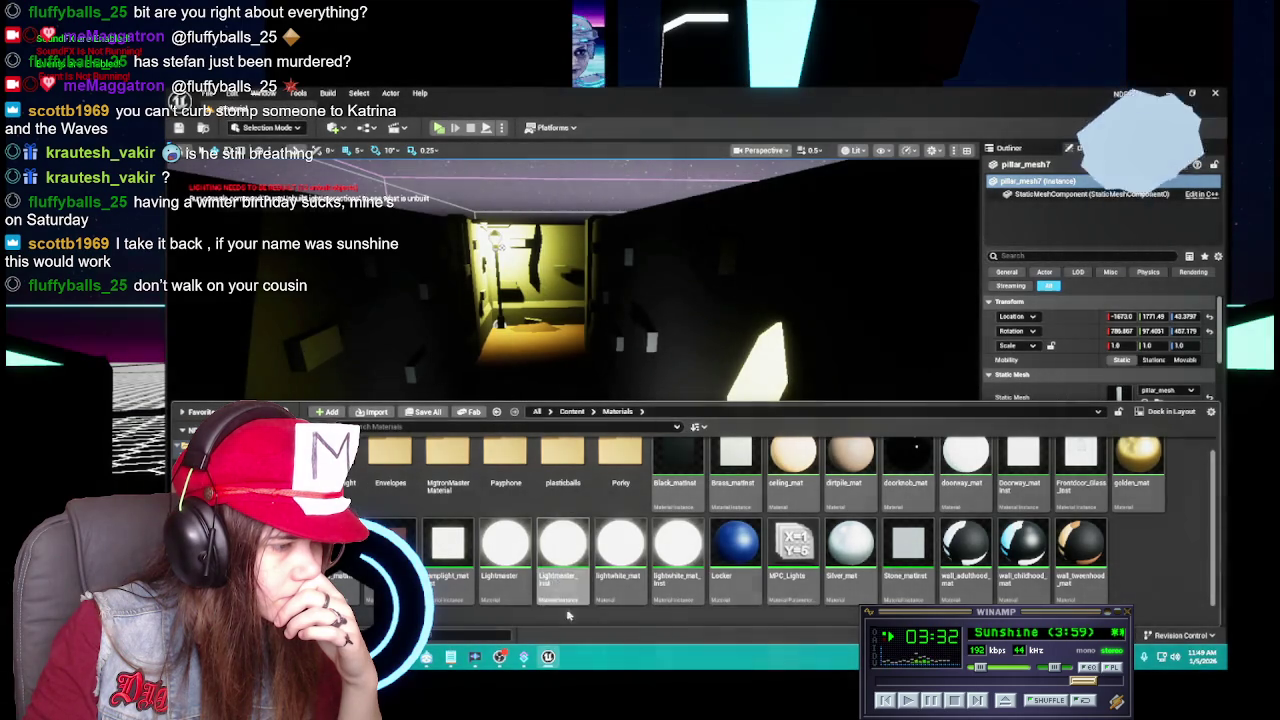
Inspect Lightmaster_Inst and its parent Lightmaster material graph, then close the graph.
{"action": "double_click", "coordinate": [560, 545]}
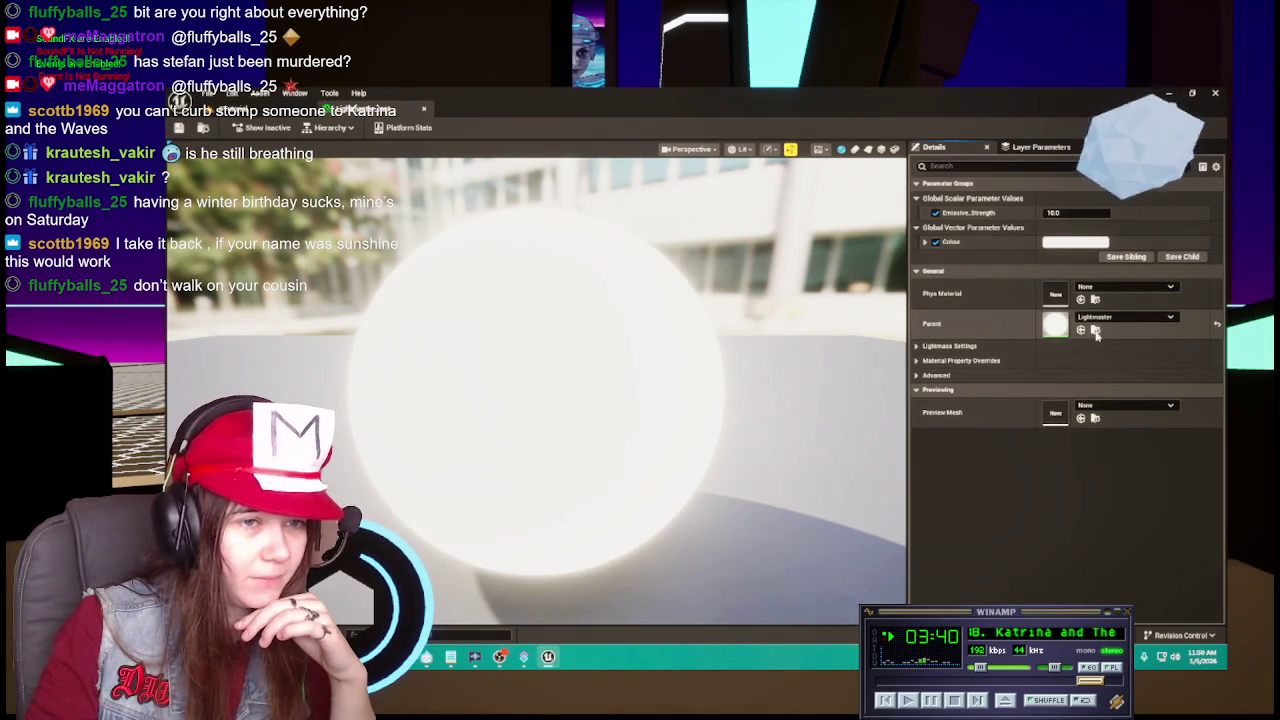
{"action": "key", "text": "ctrl+space"}
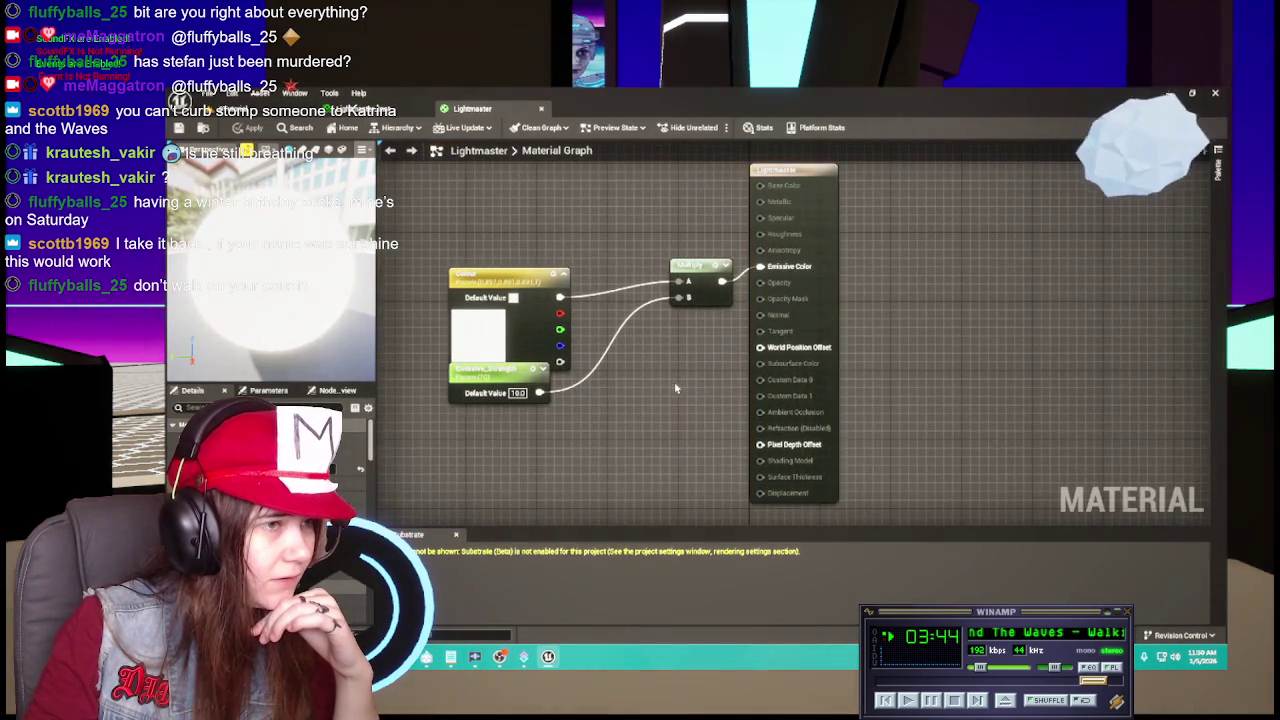
{"action": "mouse_move", "coordinate": [674, 381]}
{"action": "left_mouse_down"}
{"action": "mouse_move", "coordinate": [711, 409]}
{"action": "mouse_move", "coordinate": [688, 397]}
{"action": "left_mouse_up"}
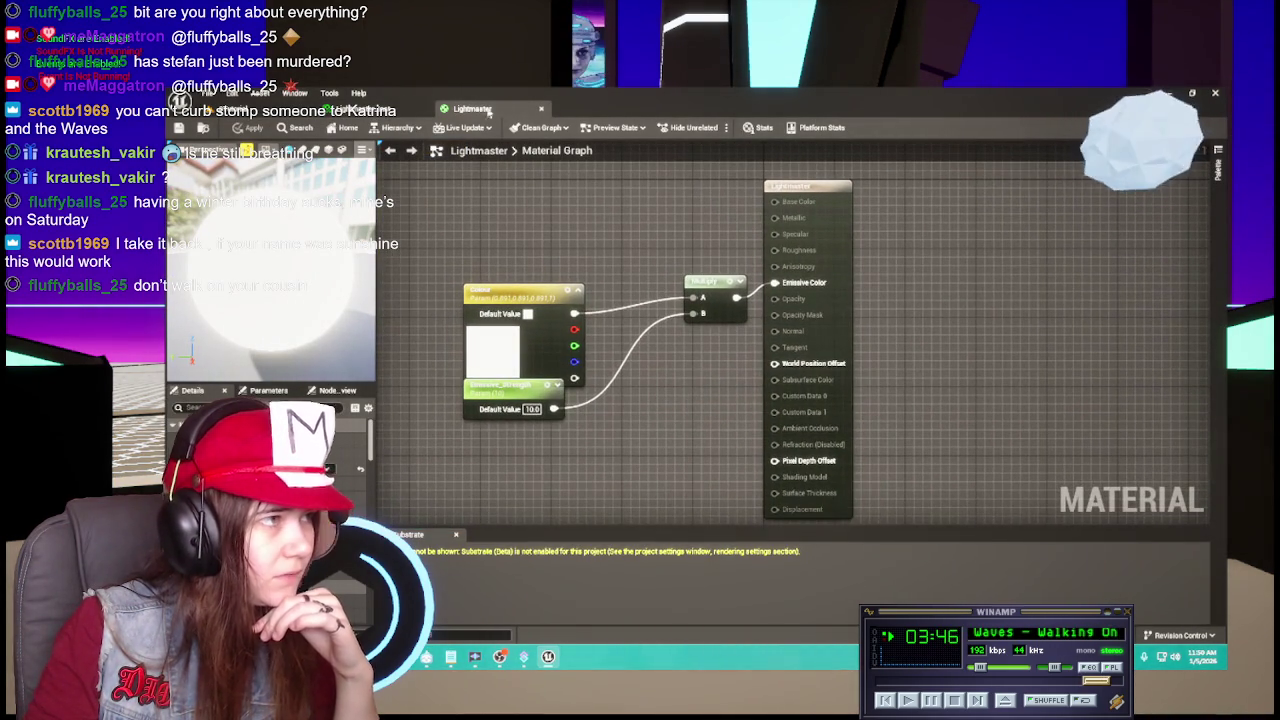
{"action": "left_click", "coordinate": [541, 108]}
Choose Delete on the Lightmaster material in the content drawer.
{"action": "key", "text": "ctrl+space"}
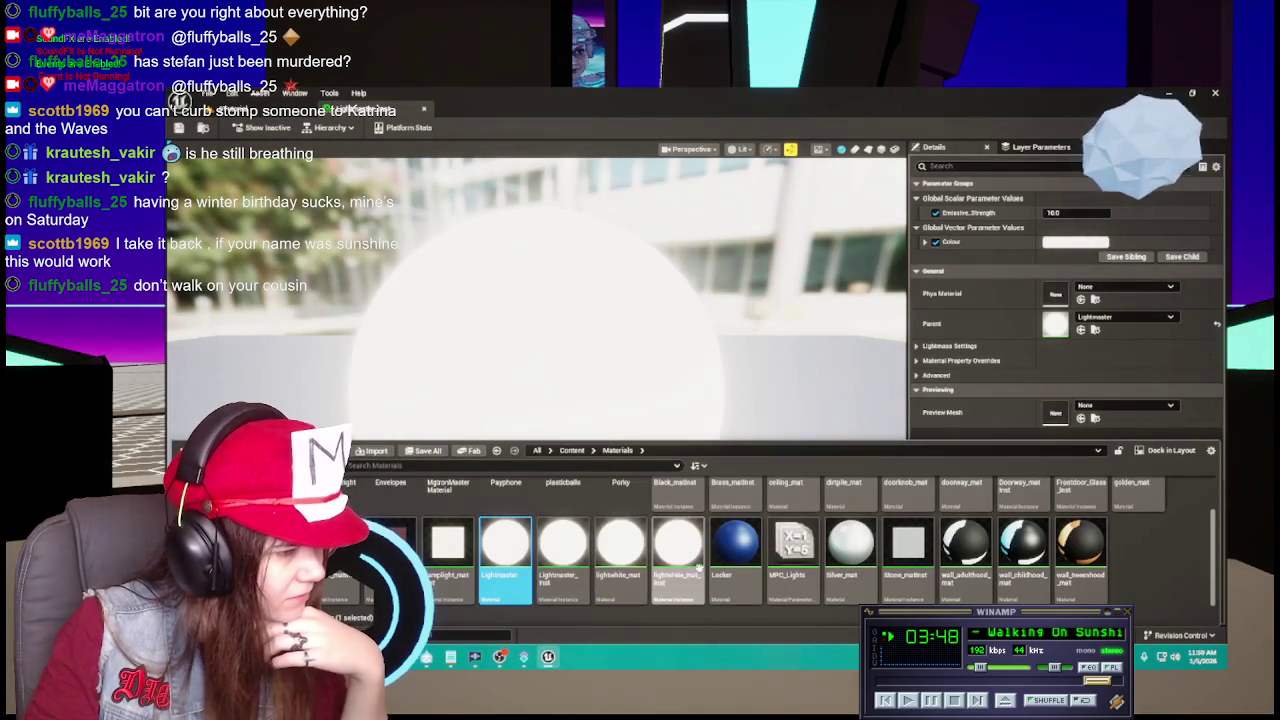
{"action": "right_click", "coordinate": [512, 556]}
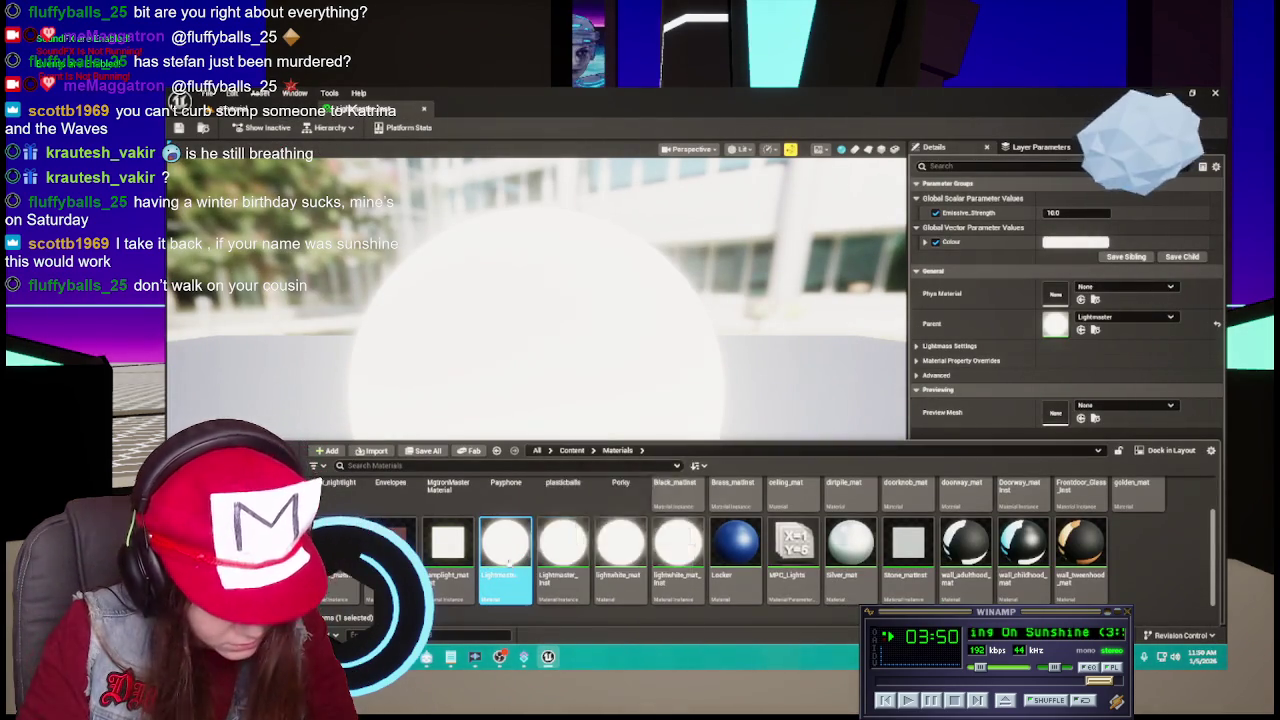
{"action": "left_click", "coordinate": [650, 575]}
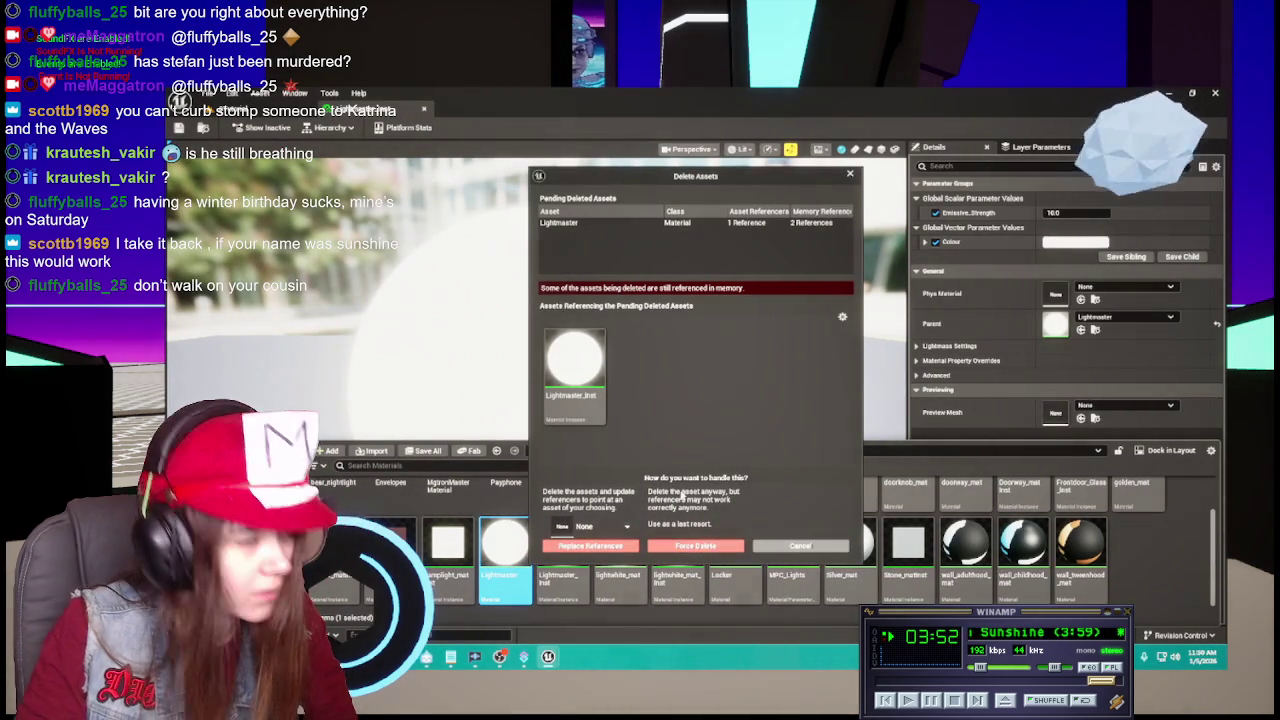
Add Lightmaster_Inst to pending deletes and force-delete it together with Lightmaster.
{"action": "right_click", "coordinate": [568, 370]}
{"action": "left_click", "coordinate": [630, 389]}
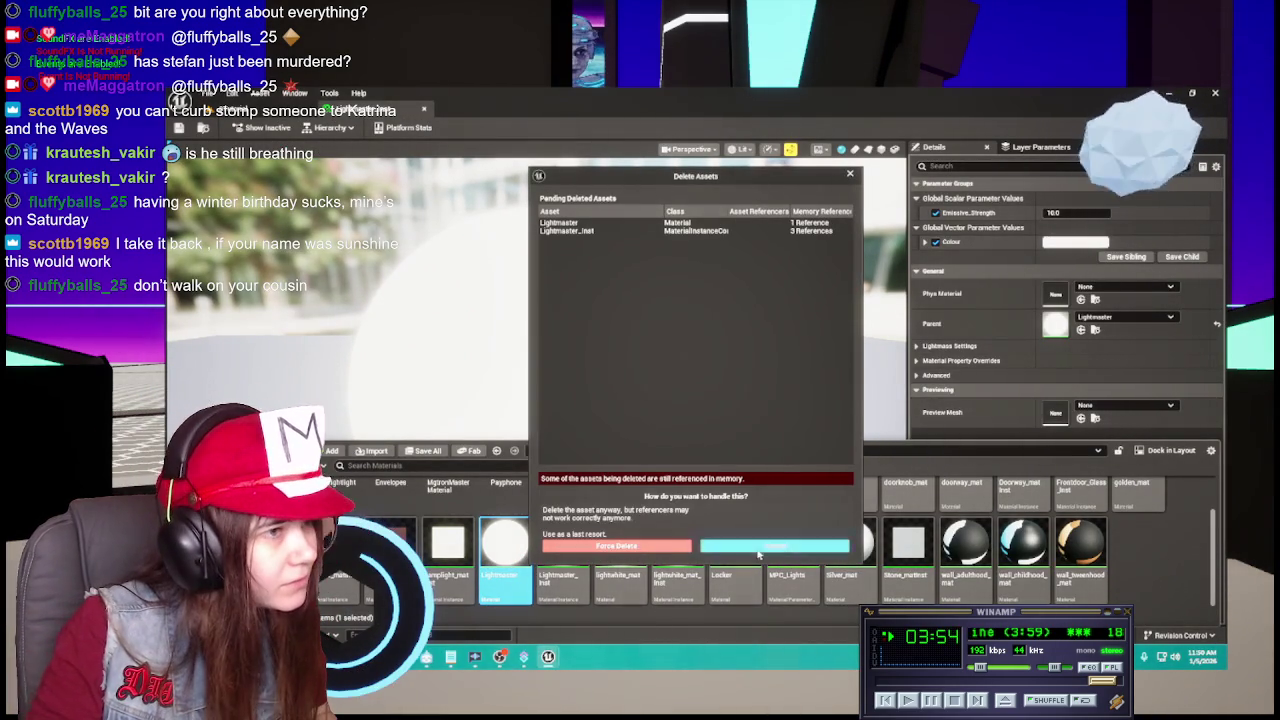
{"action": "left_click", "coordinate": [668, 548]}
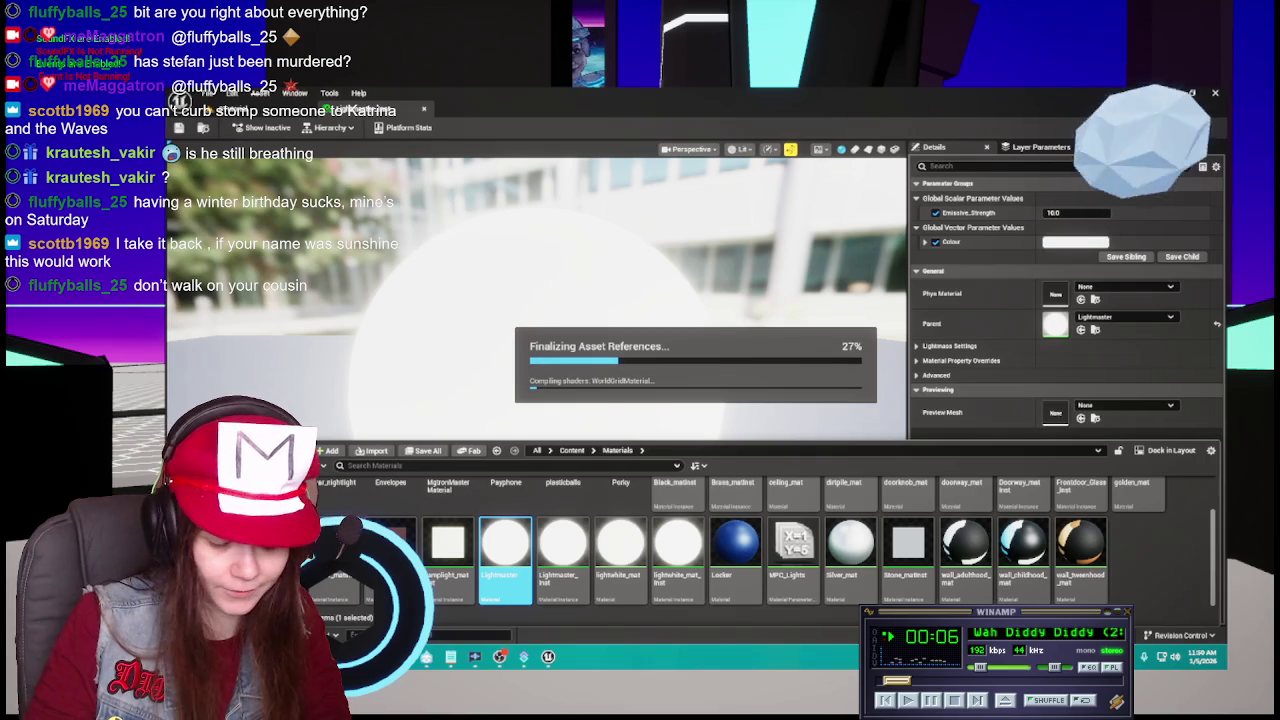
Skip ahead two songs in the music player while asset references finalize.
{"action": "left_click", "coordinate": [980, 701]}
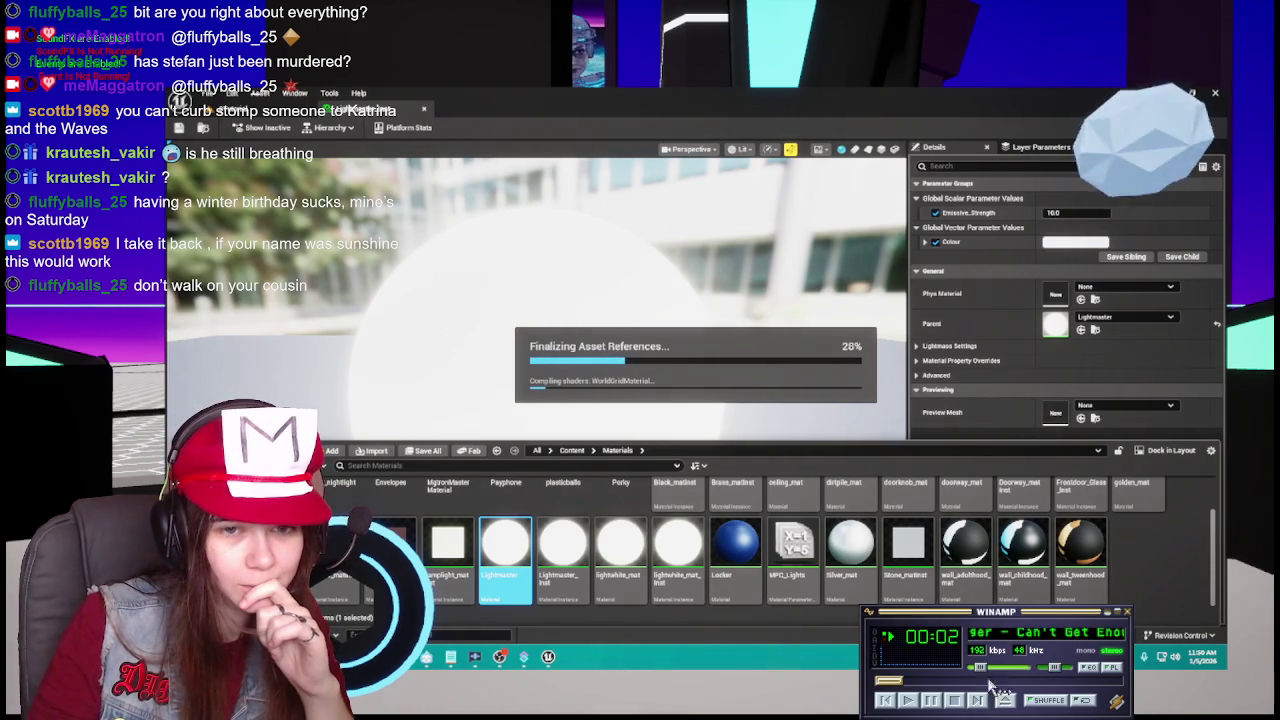
{"action": "left_click", "coordinate": [980, 701]}
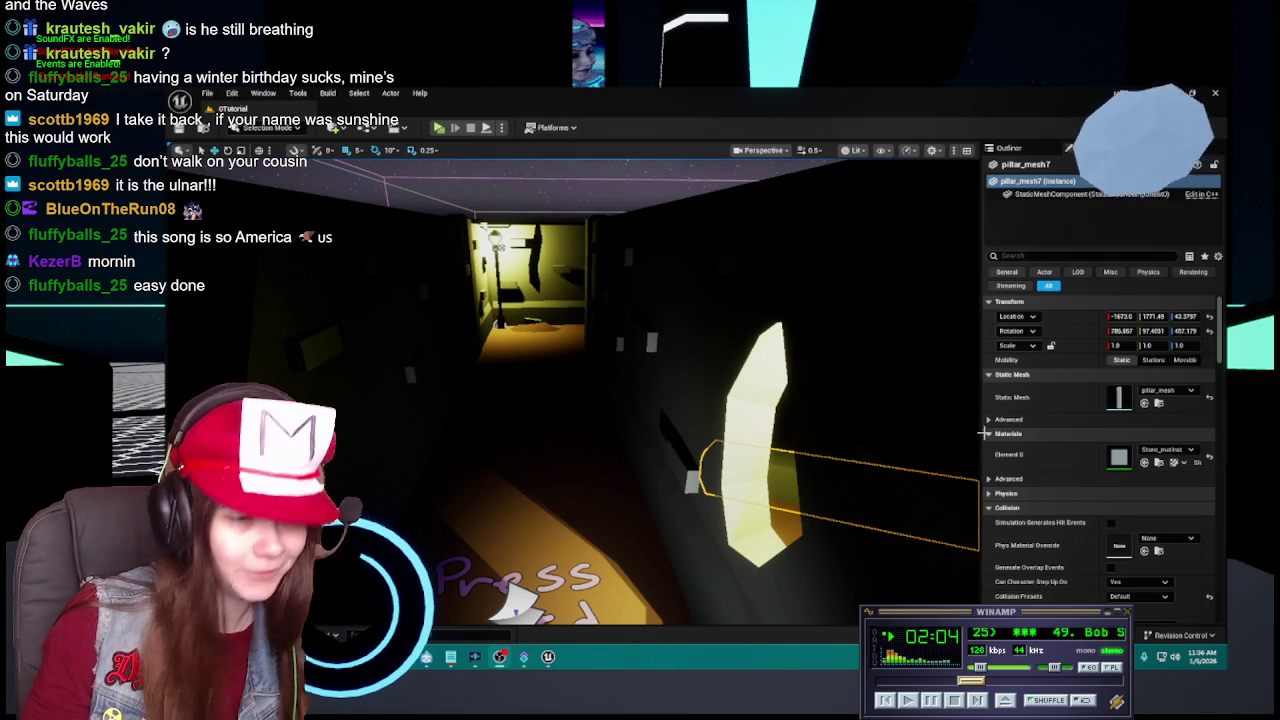
Collapse the Stone Pillars folder in the Outliner and bring up the Materials folder's assets.
{"action": "left_click", "coordinate": [1008, 148]}
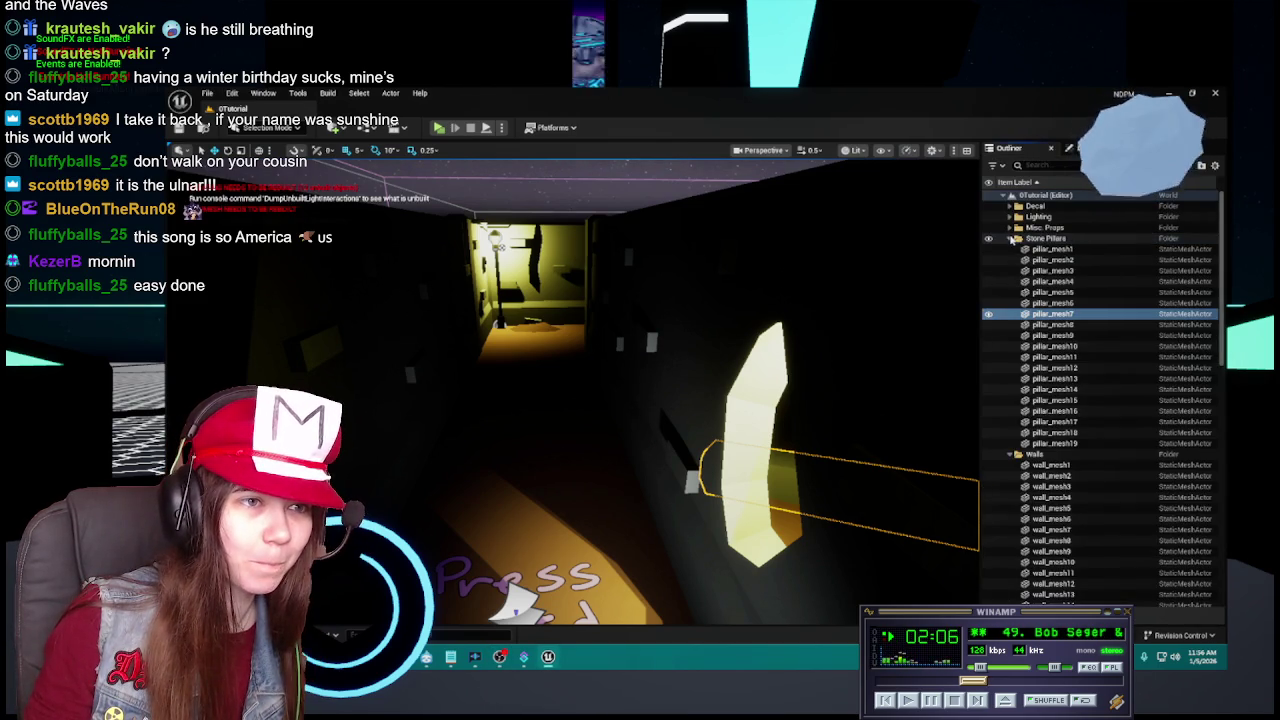
{"action": "left_click", "coordinate": [1012, 238]}
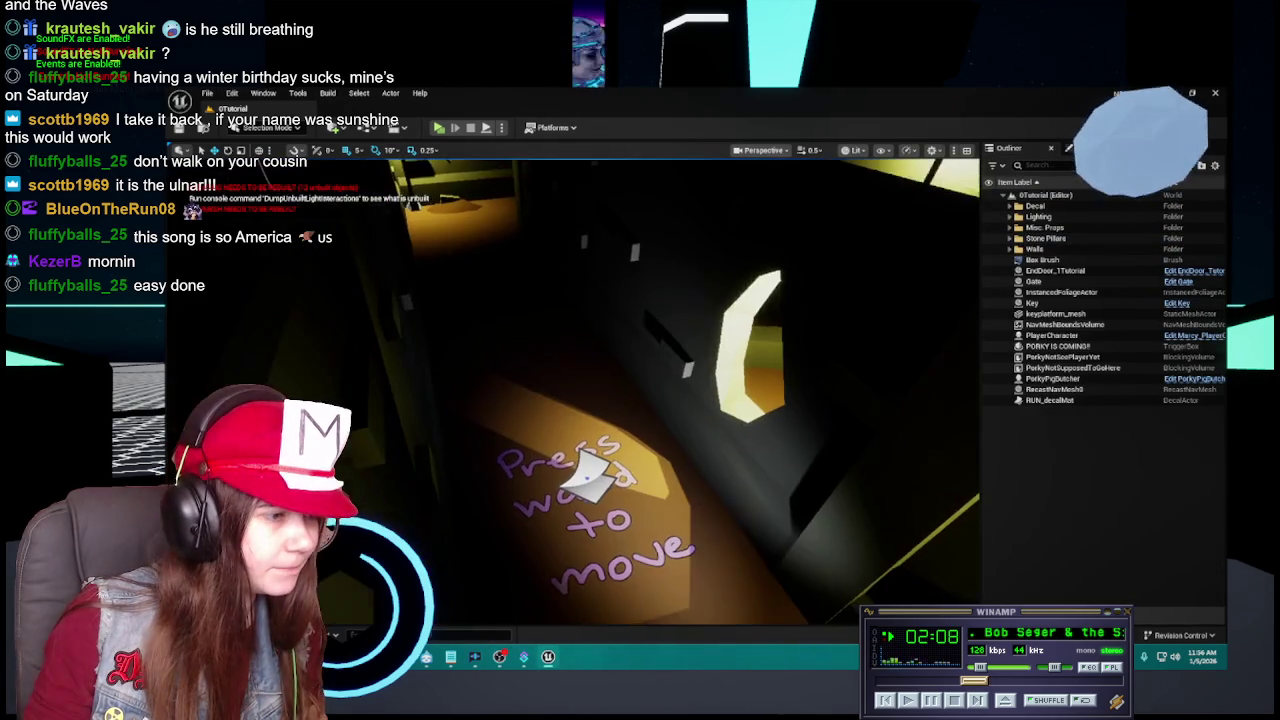
{"action": "key", "text": "ctrl+space"}
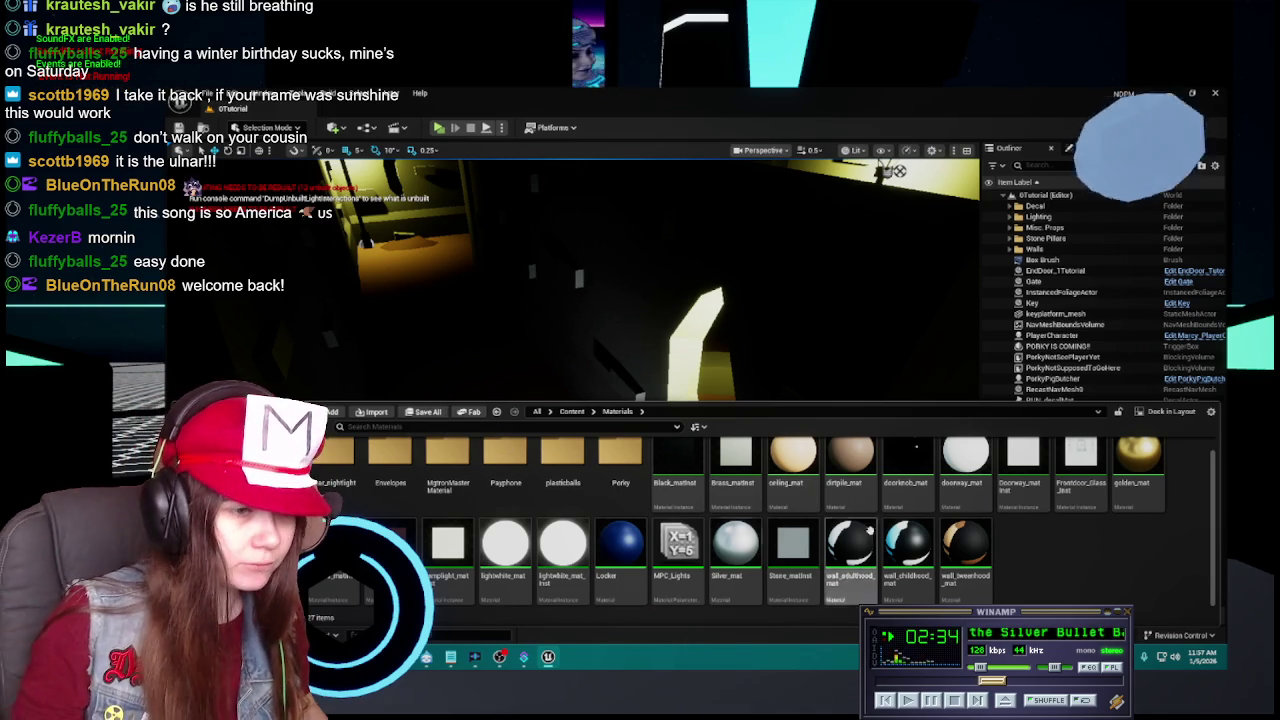
Duplicate Brass_matInst, name the copy Ceiling_matInst, and open ceiling_mat.
{"action": "scroll", "coordinate": [955, 520], "scroll_direction": "up", "scroll_amount": 1}
{"action": "left_click", "coordinate": [848, 488]}
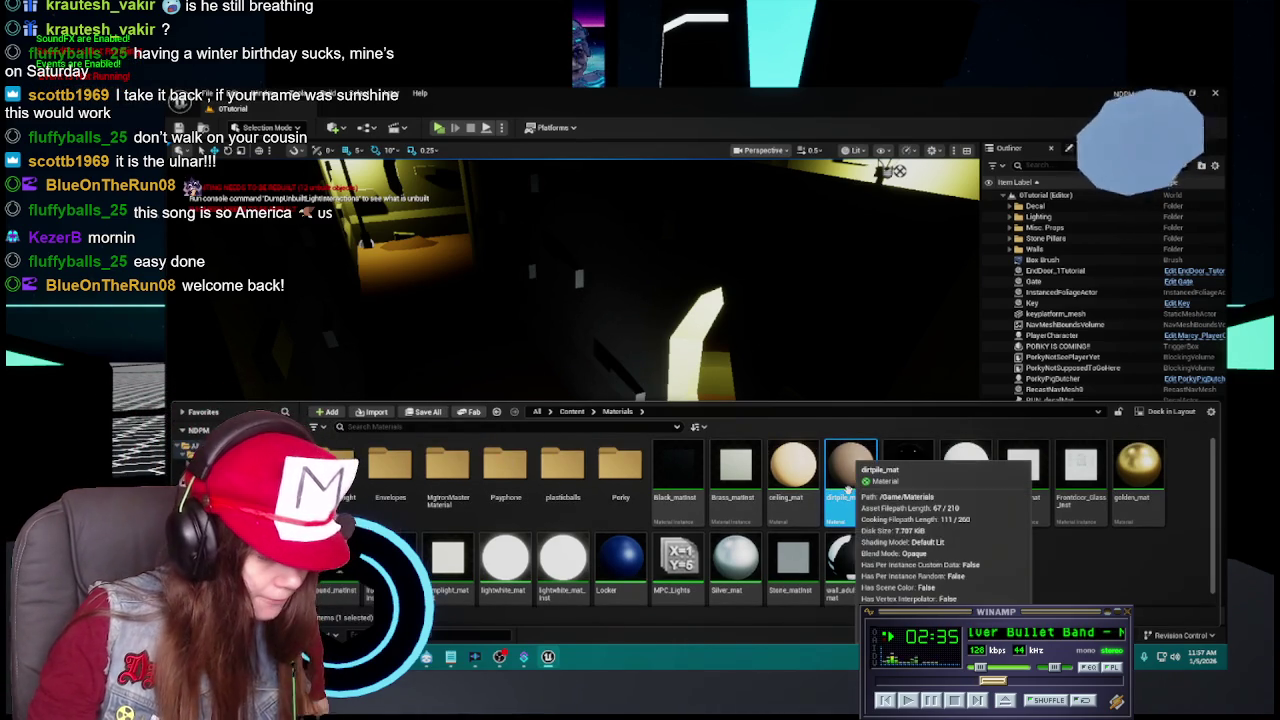
{"action": "left_click", "coordinate": [735, 480]}
{"action": "key", "text": "ctrl+d"}
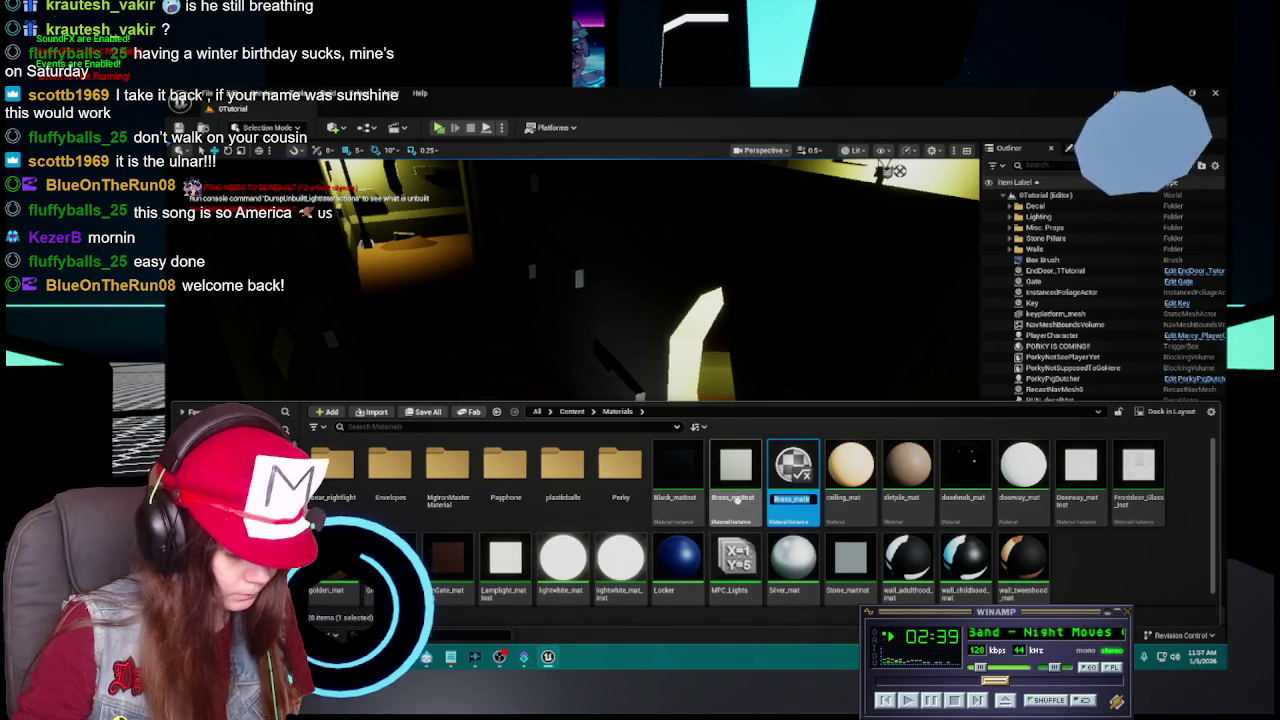
{"action": "key", "text": "BackSpace"}
{"action": "type", "text": "Glass_"}
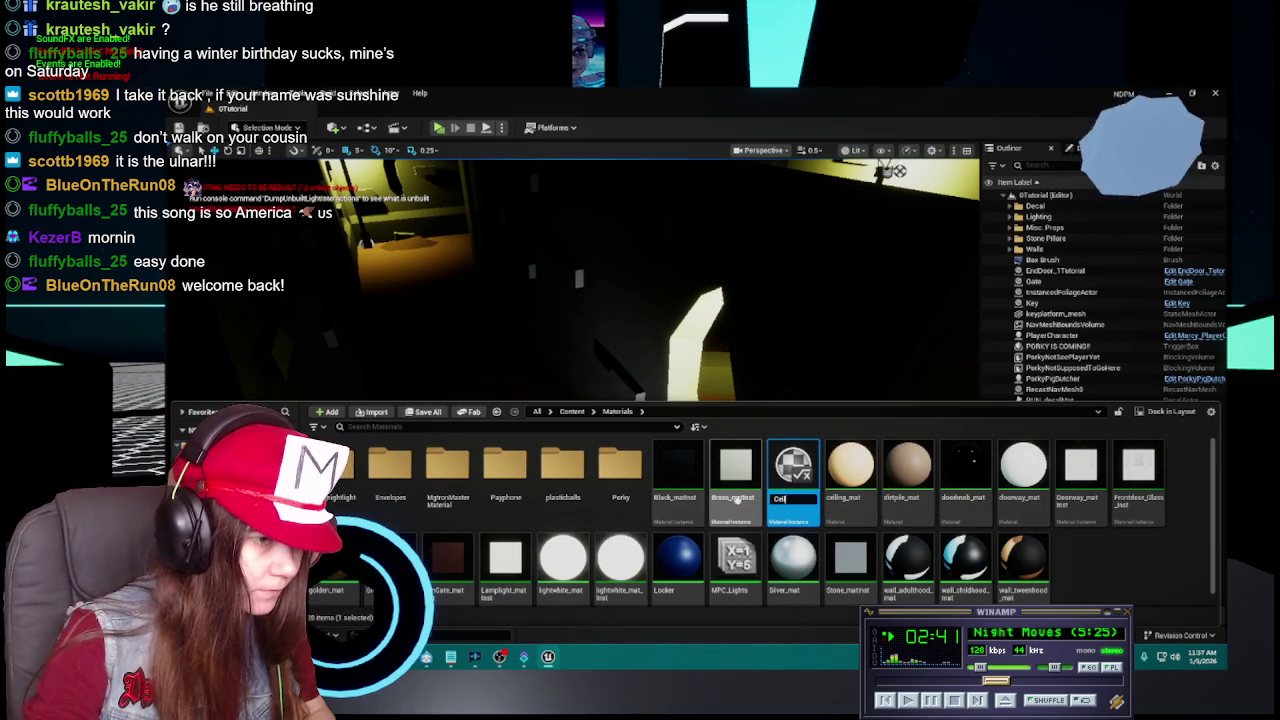
{"action": "type", "text": "matInst"}
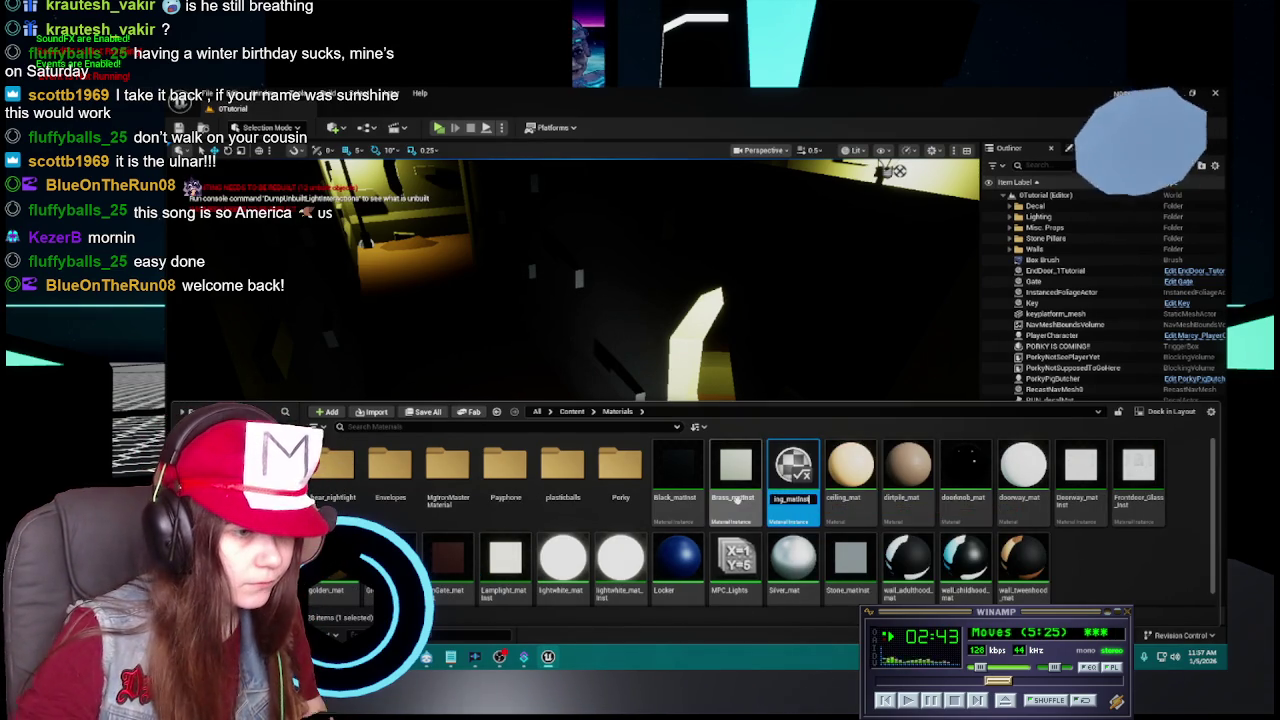
{"action": "key", "text": "Return"}
{"action": "double_click", "coordinate": [792, 468]}
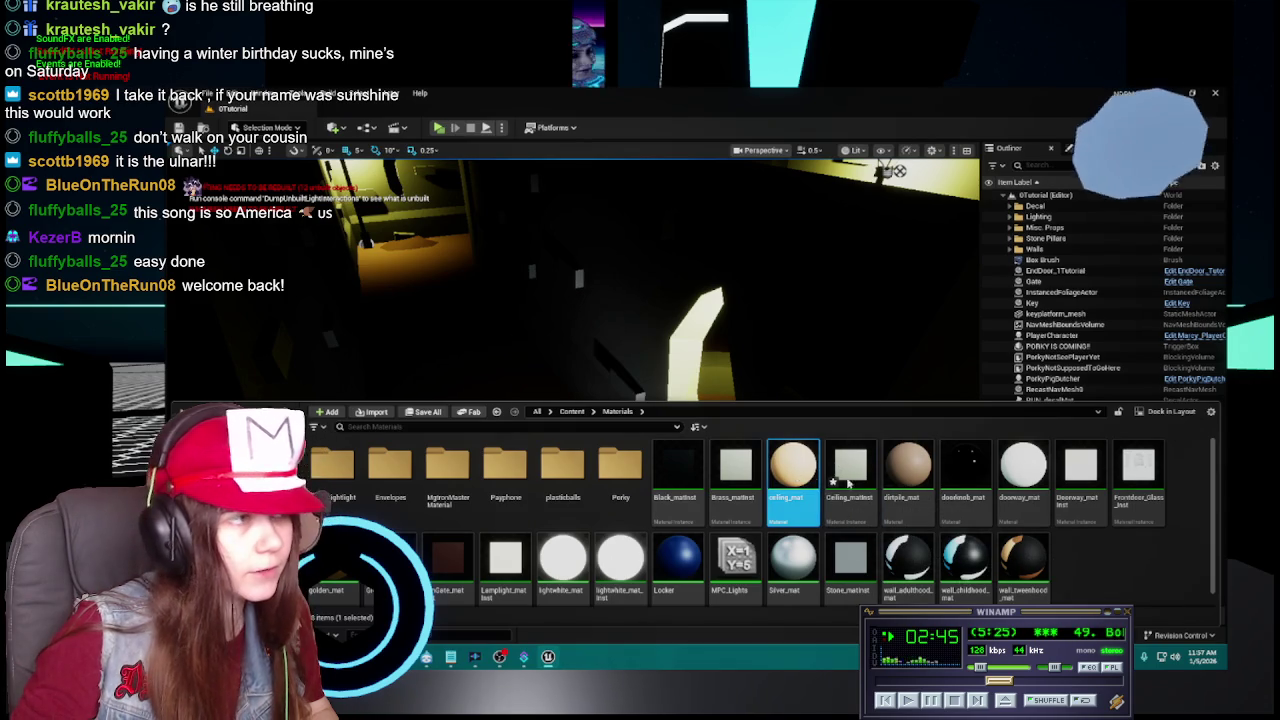
Open Ceiling_matInst, read the colour of ceiling_mat's Param node, and apply ceiling_mat.
{"action": "key", "text": "ctrl+space"}
{"action": "key", "text": "Right"}
{"action": "key", "text": "Return"}
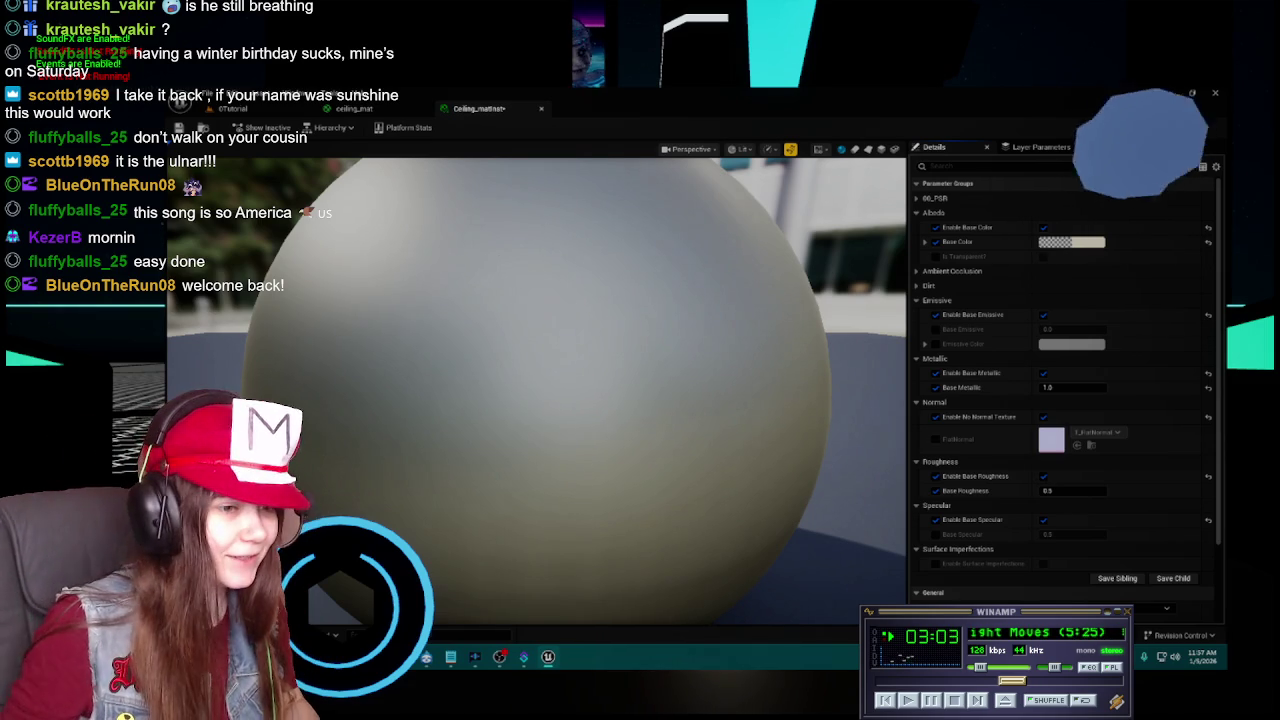
{"action": "scroll", "coordinate": [406, 416], "scroll_direction": "down", "scroll_amount": 3}
{"action": "left_click", "coordinate": [400, 110]}
{"action": "left_click", "coordinate": [480, 110]}
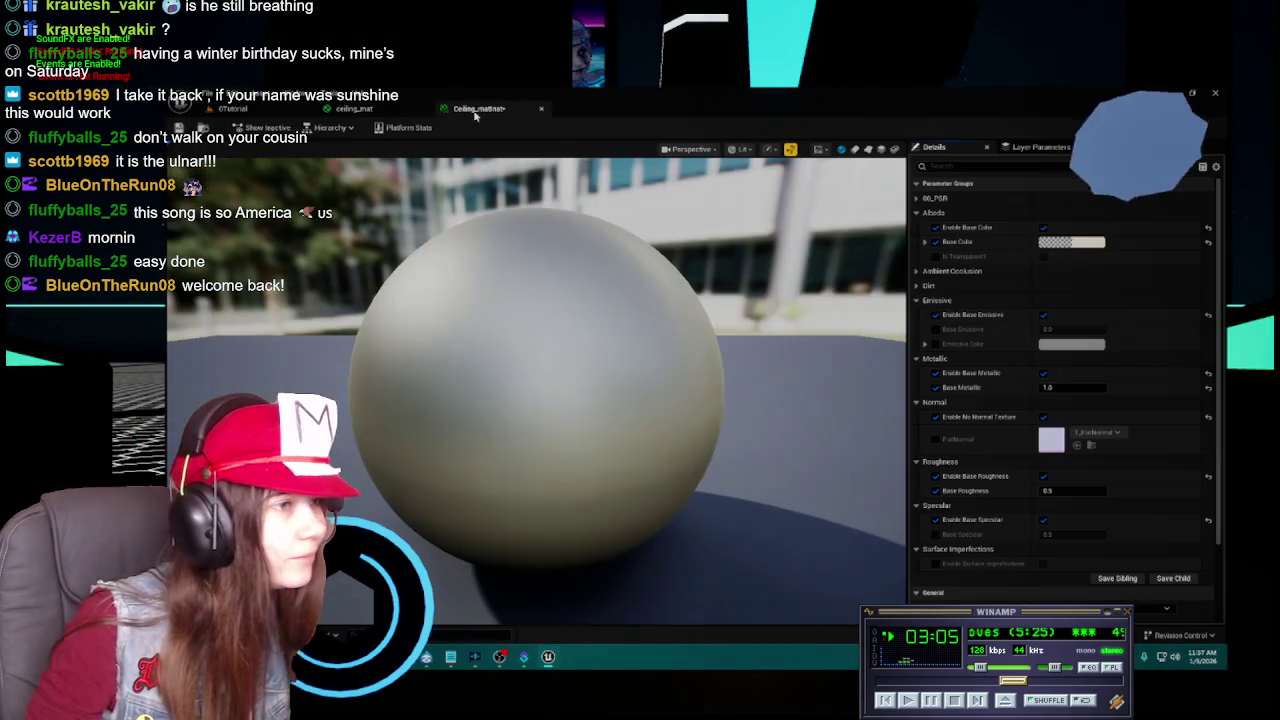
{"action": "left_click", "coordinate": [402, 112]}
{"action": "left_click", "coordinate": [644, 219]}
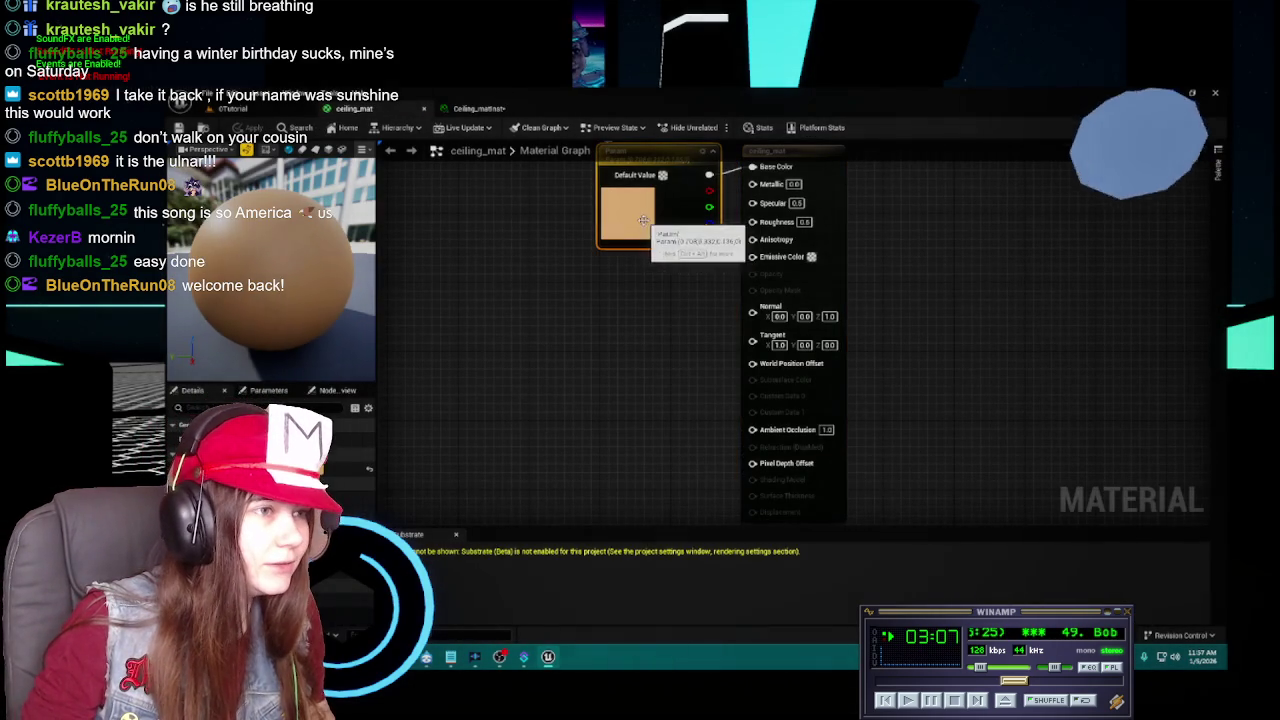
{"action": "double_click", "coordinate": [644, 219]}
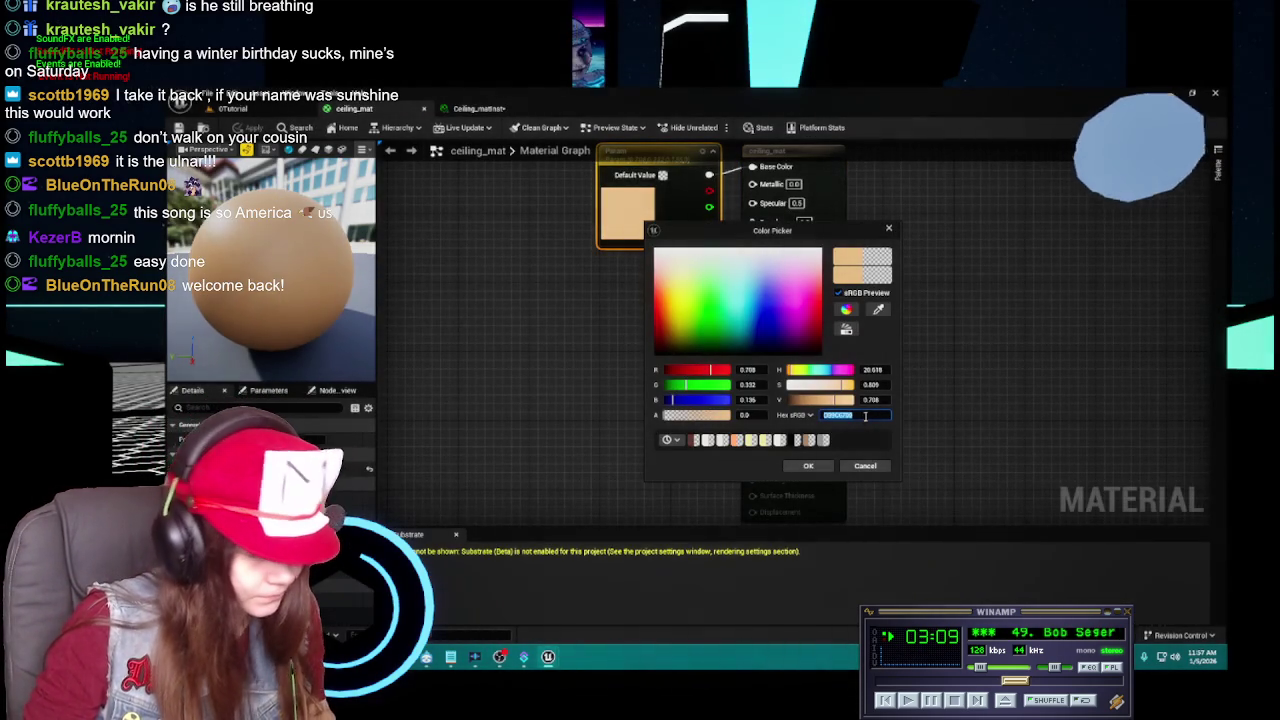
{"action": "left_click", "coordinate": [865, 465]}
{"action": "left_click", "coordinate": [443, 109]}
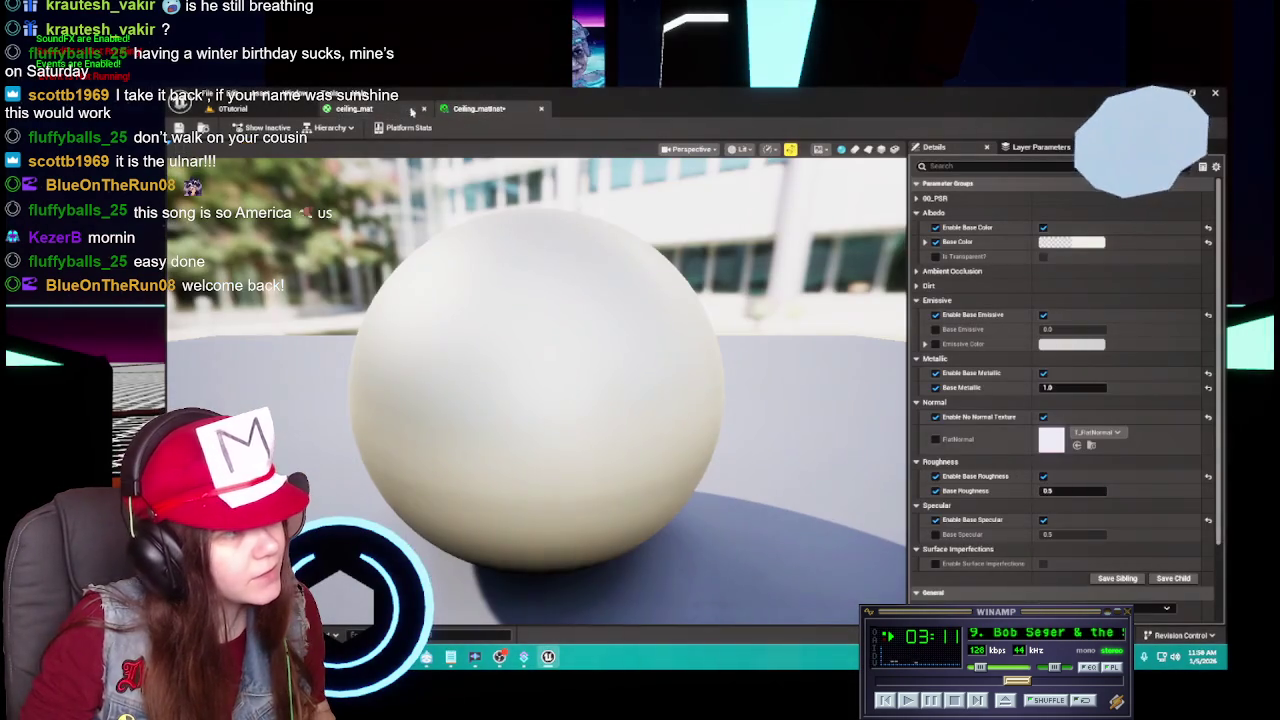
{"action": "left_click", "coordinate": [384, 113]}
{"action": "left_click", "coordinate": [252, 129]}
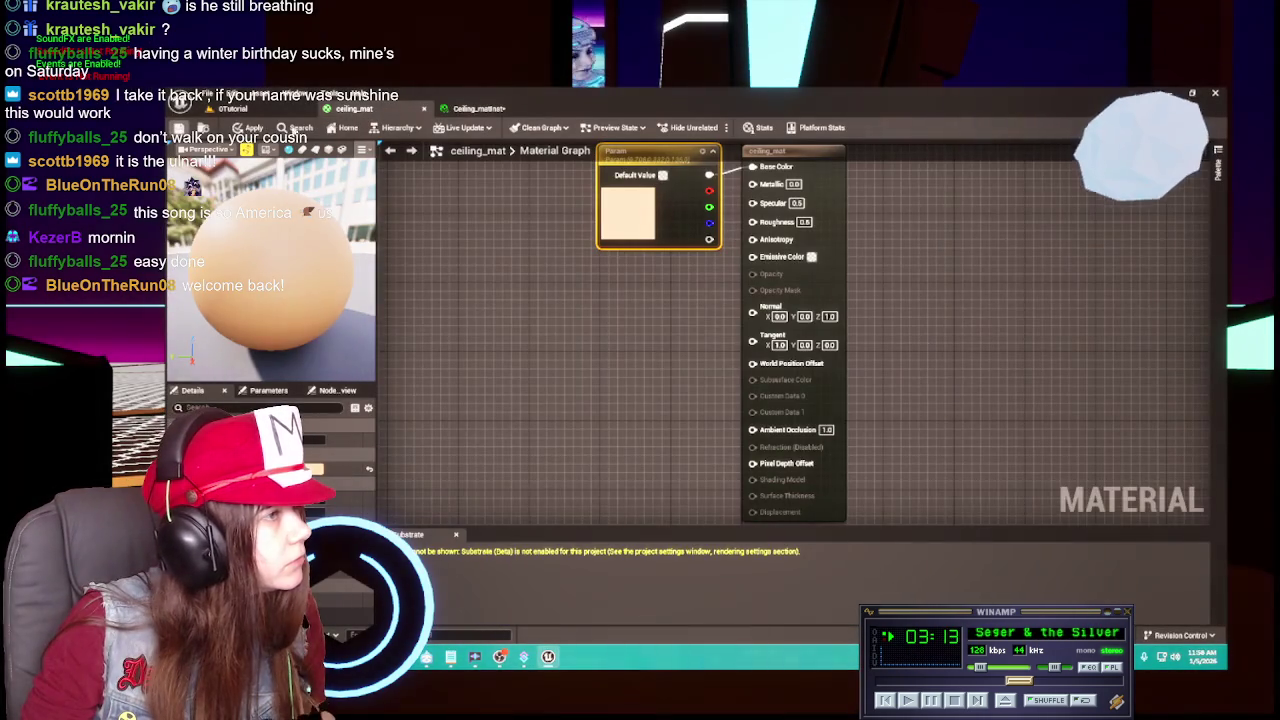
Paste ceiling_mat's hex colour into Ceiling_matInst's Base Color for the tan tone.
{"action": "left_click", "coordinate": [479, 110]}
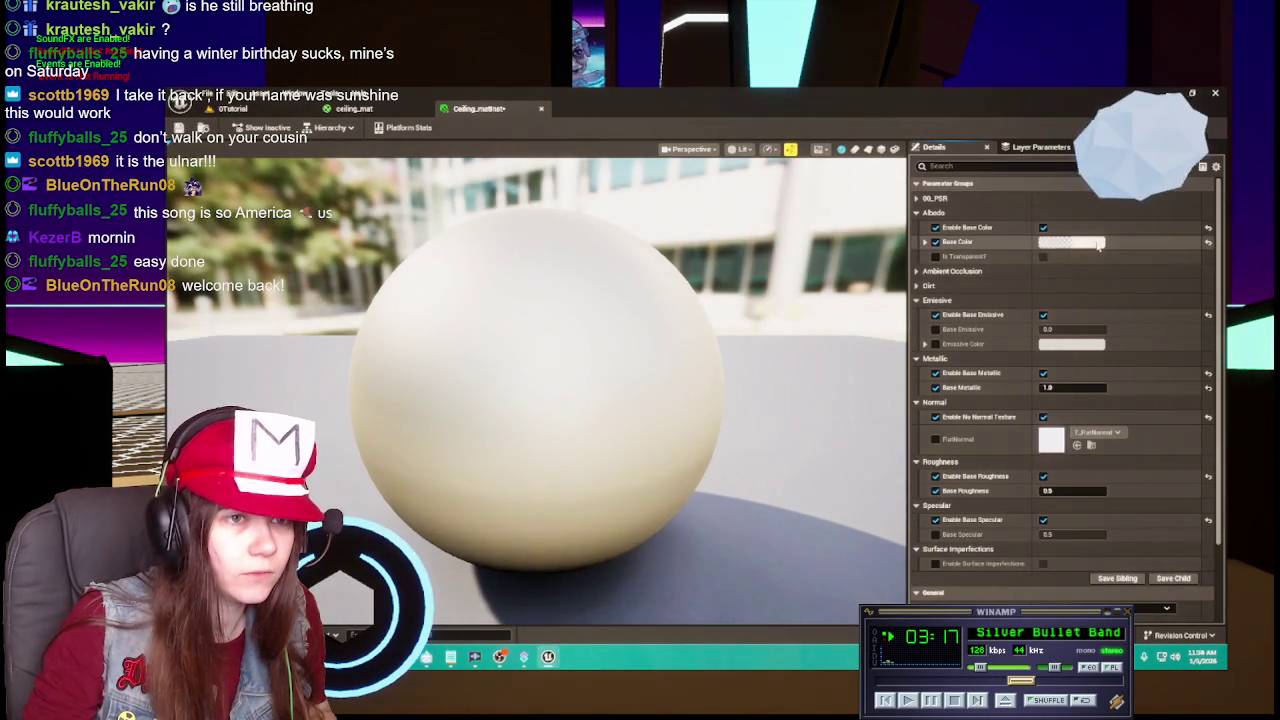
{"action": "left_click", "coordinate": [1093, 243]}
{"action": "key", "text": "ctrl+v"}
{"action": "key", "text": "Return"}
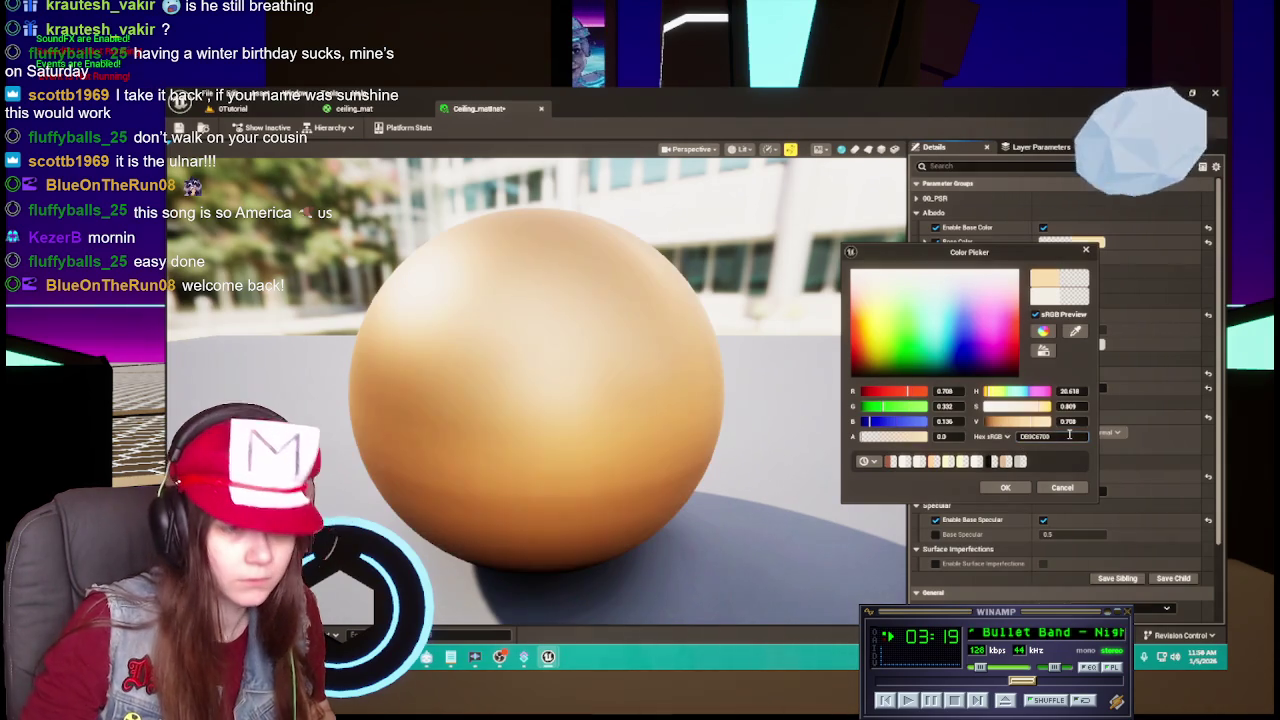
{"action": "left_click", "coordinate": [1005, 488]}
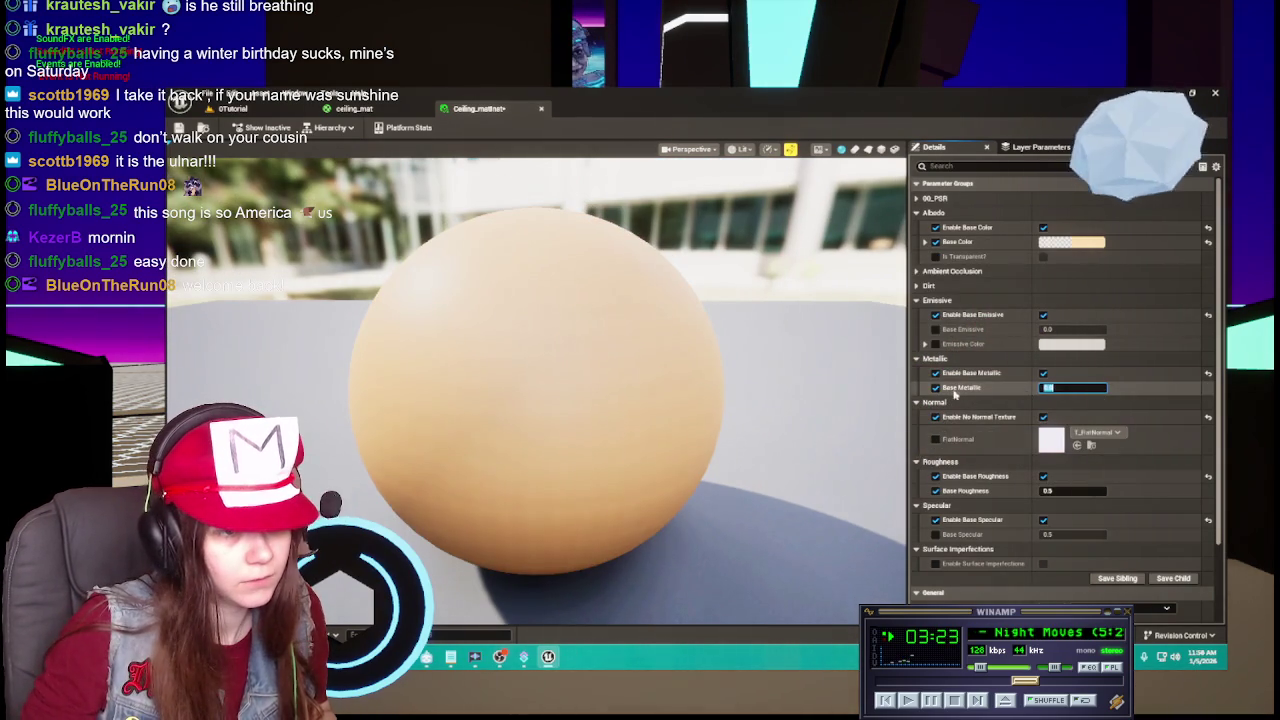
Compare Ceiling_matInst against ceiling_mat, then close both material editors.
{"action": "left_click", "coordinate": [352, 108]}
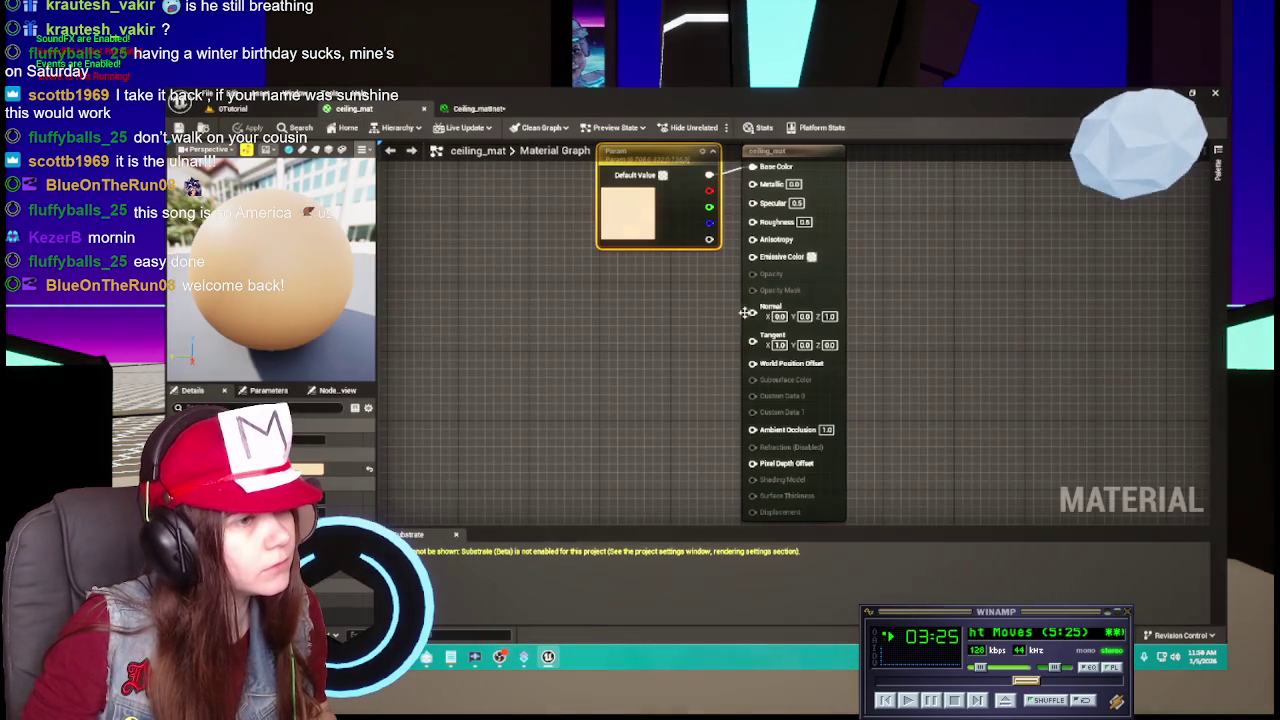
{"action": "left_click", "coordinate": [478, 108]}
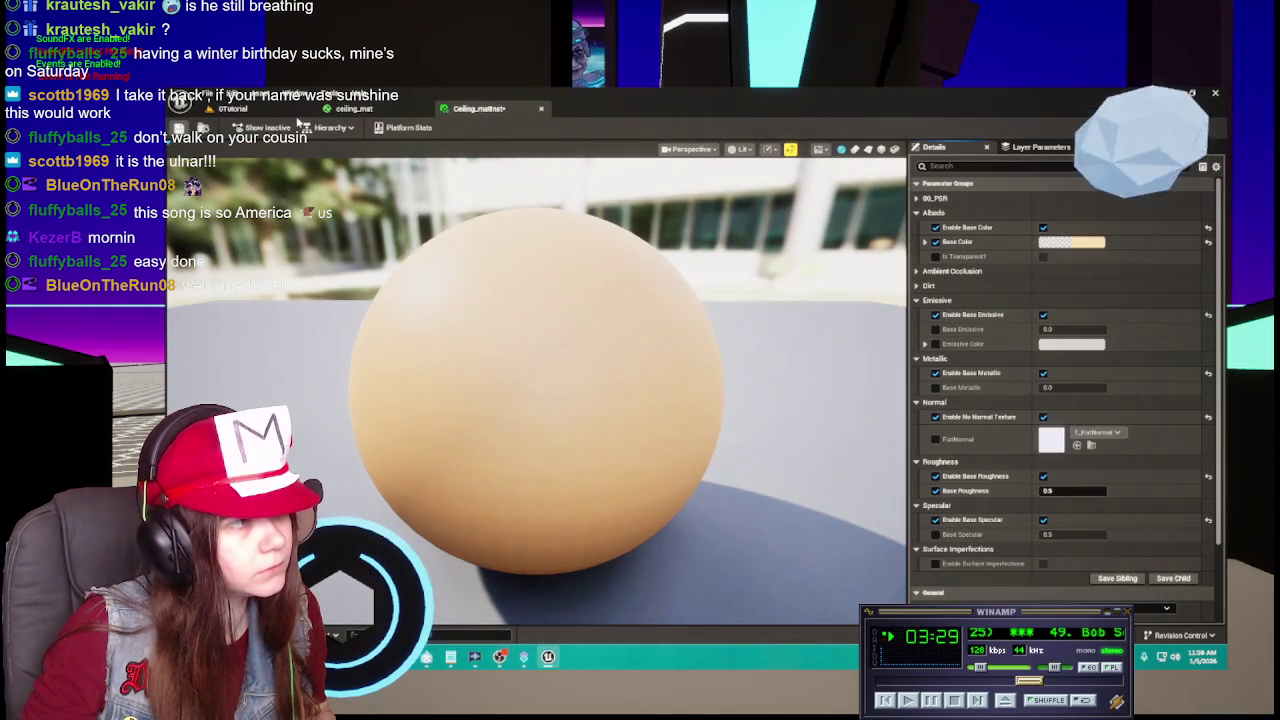
{"action": "left_click", "coordinate": [541, 108]}
{"action": "left_click", "coordinate": [505, 108]}
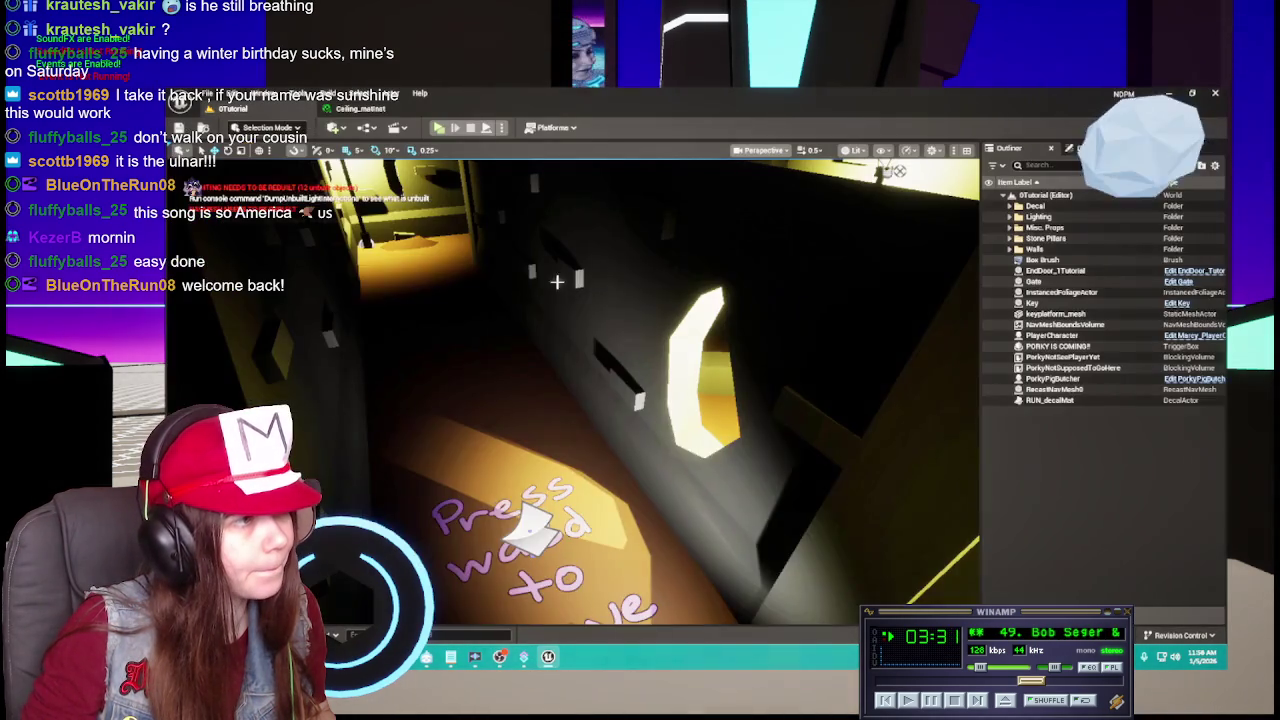
Start deleting ceiling_mat, then cancel the deletion.
{"action": "key", "text": "ctrl+space"}
{"action": "right_click", "coordinate": [793, 465]}
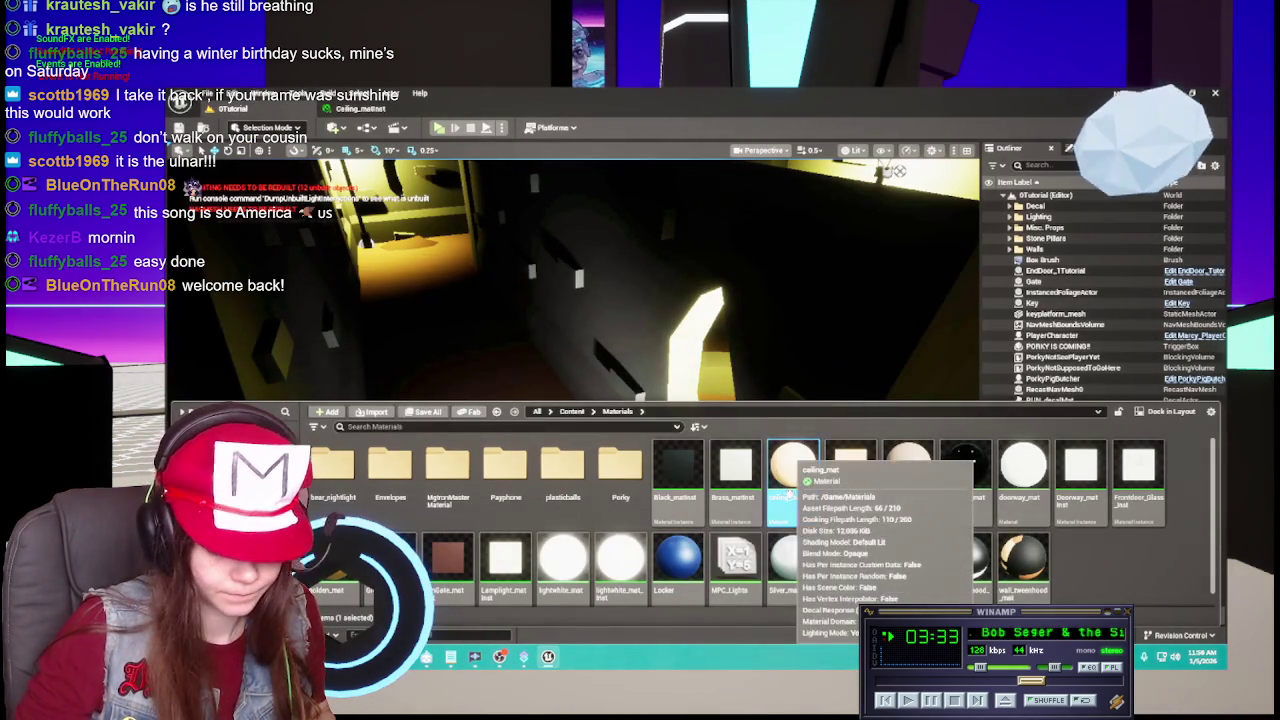
{"action": "left_click", "coordinate": [815, 505]}
{"action": "mouse_move", "coordinate": [571, 376]}
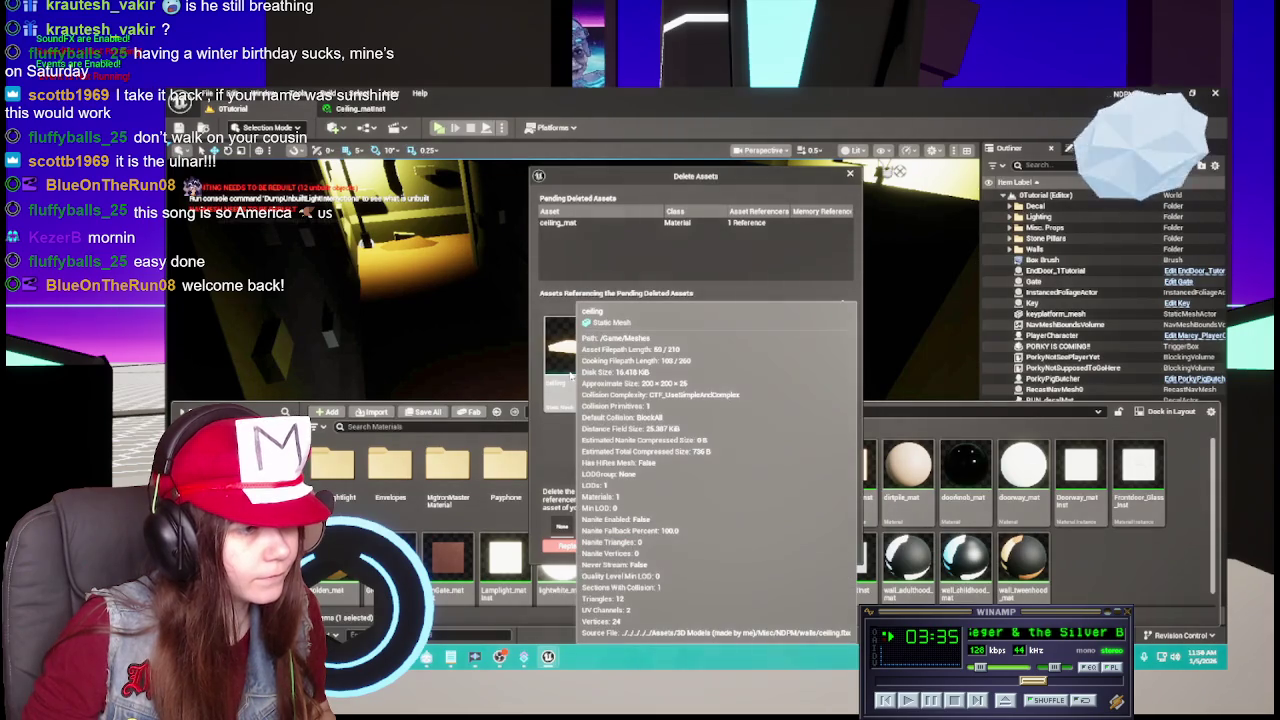
{"action": "left_click", "coordinate": [806, 544]}
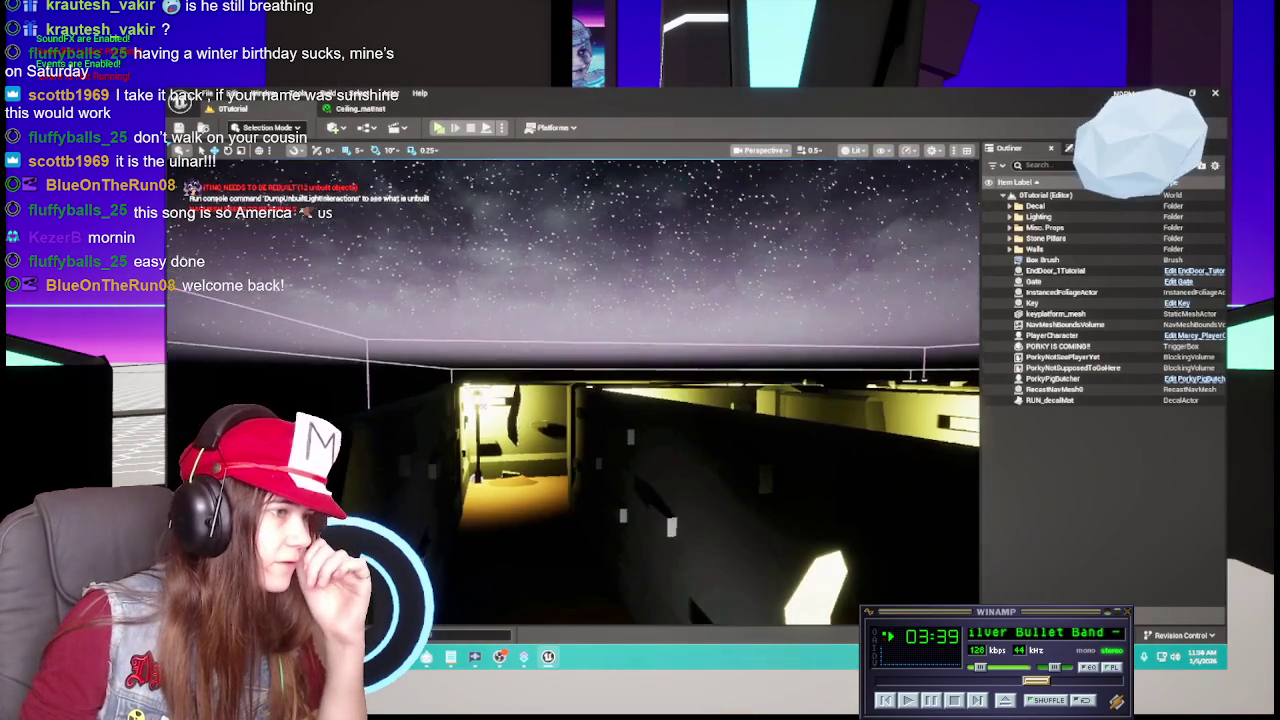
Set the Meshes > ceiling mesh's material slot to Ceiling_matInst and close the editors.
{"action": "key", "text": "ctrl+space"}
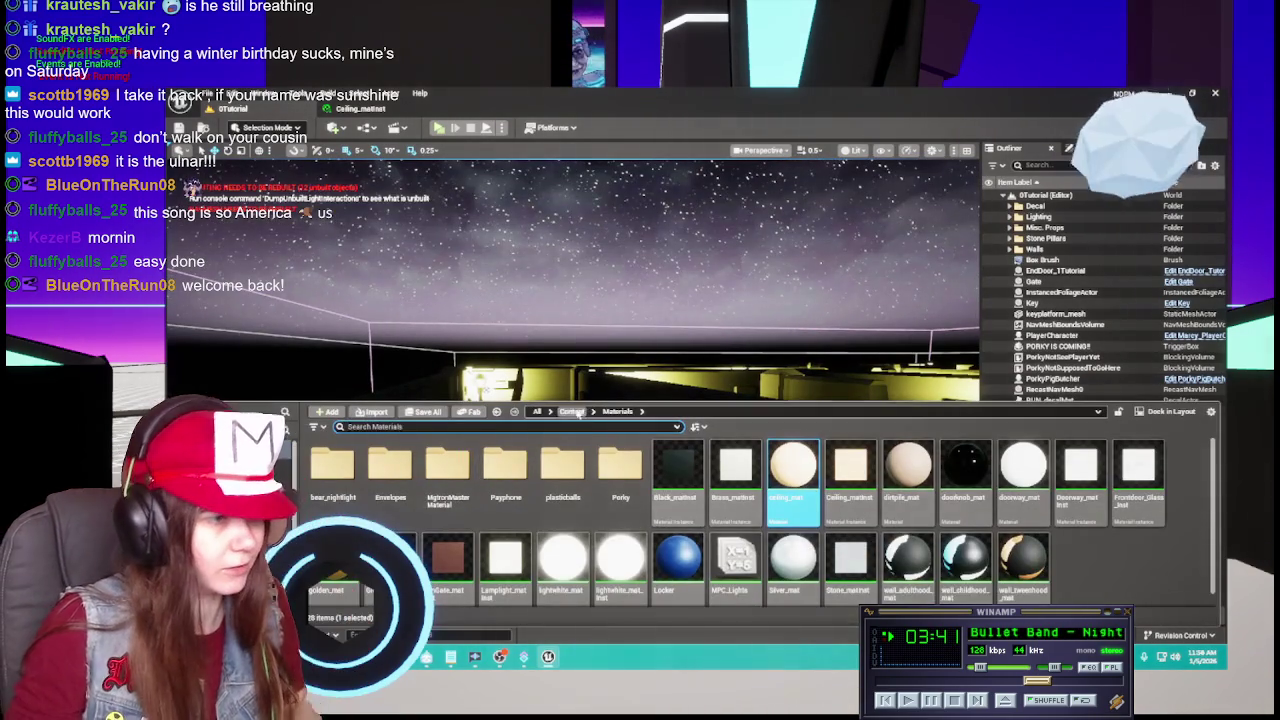
{"action": "left_click", "coordinate": [572, 411]}
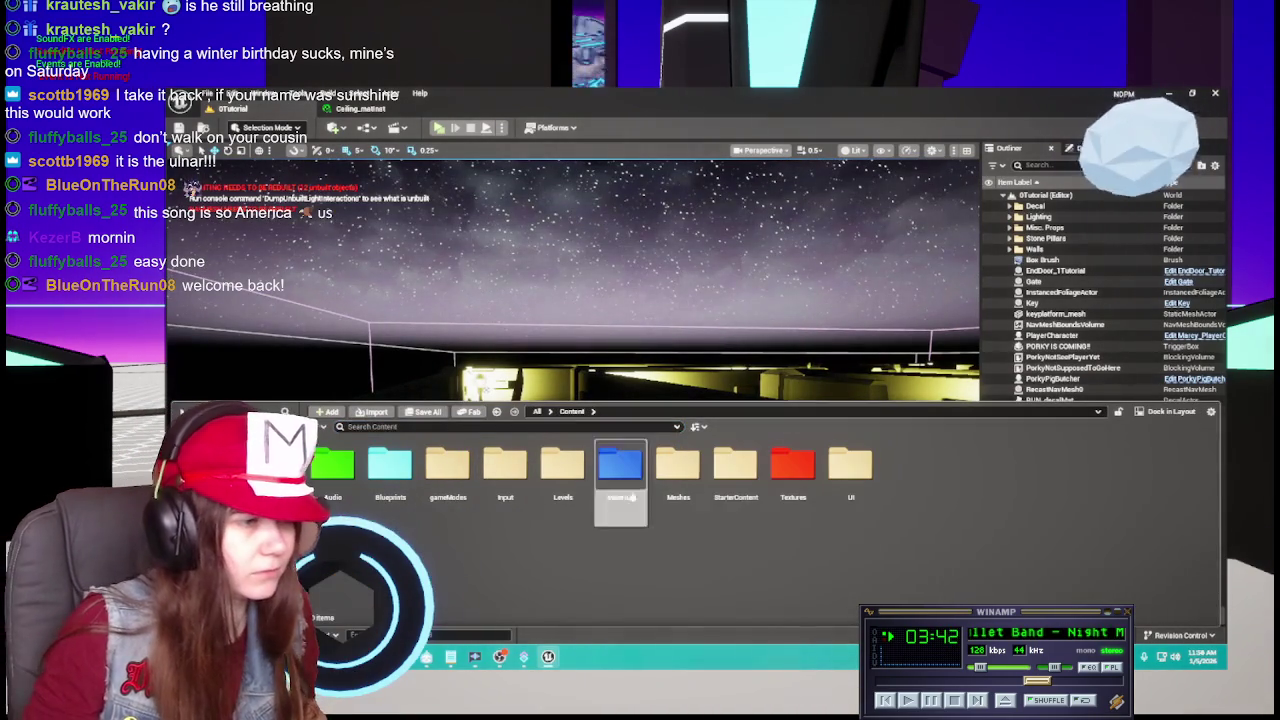
{"action": "double_click", "coordinate": [678, 463]}
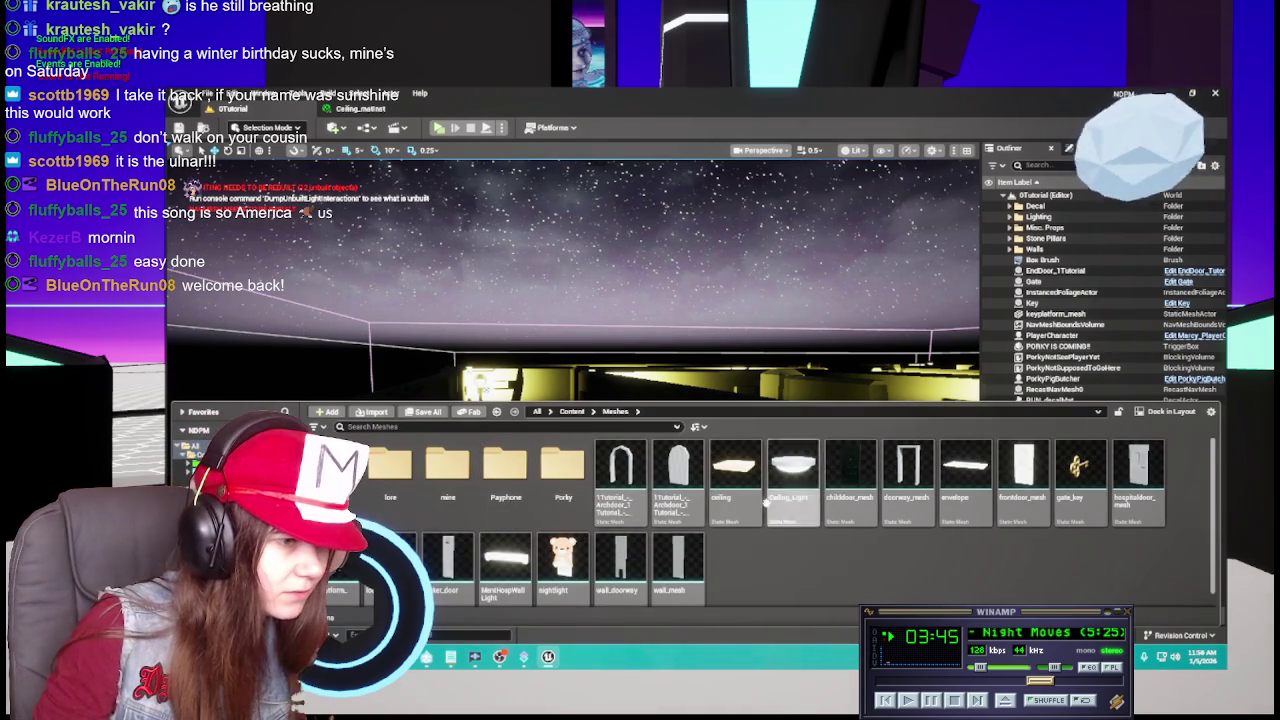
{"action": "left_click", "coordinate": [741, 486]}
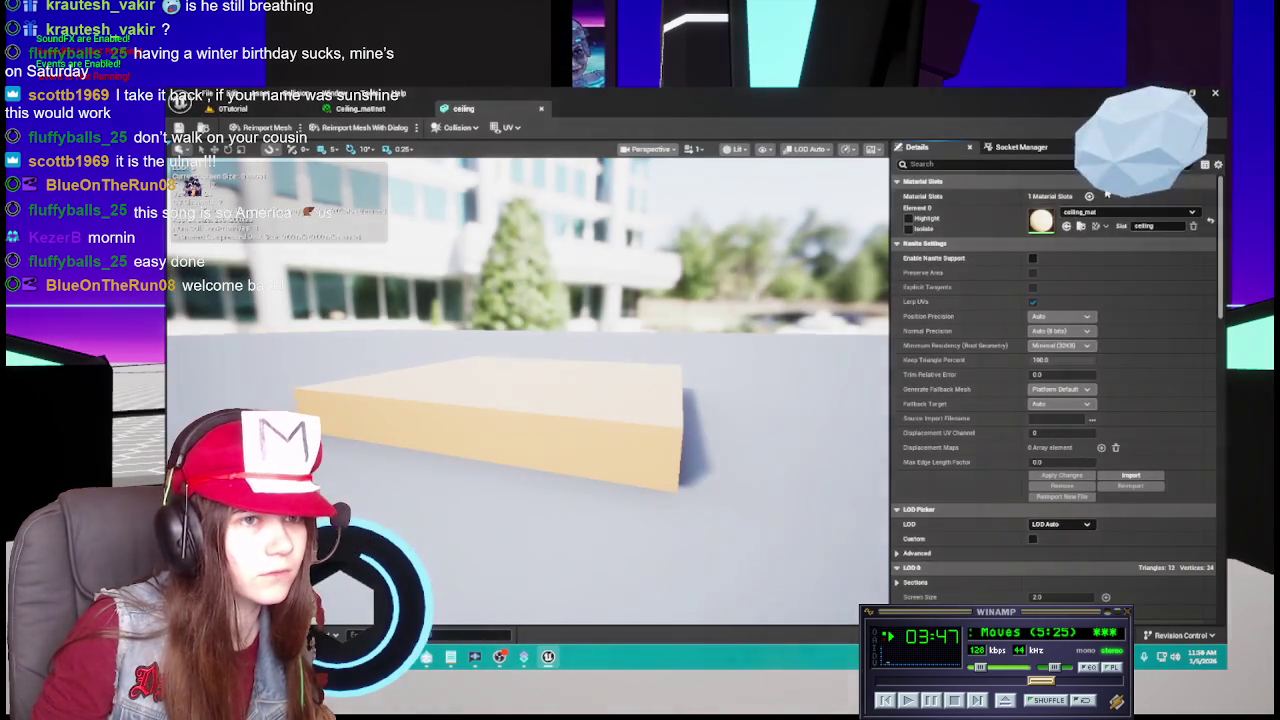
{"action": "left_click", "coordinate": [1127, 212]}
{"action": "left_click", "coordinate": [1140, 322]}
{"action": "mouse_move", "coordinate": [528, 390]}
{"action": "left_mouse_down"}
{"action": "mouse_move", "coordinate": [500, 395]}
{"action": "mouse_move", "coordinate": [490, 430]}
{"action": "mouse_move", "coordinate": [530, 440]}
{"action": "left_mouse_up"}
{"action": "scroll", "coordinate": [500, 470], "scroll_direction": "down", "scroll_amount": 5}
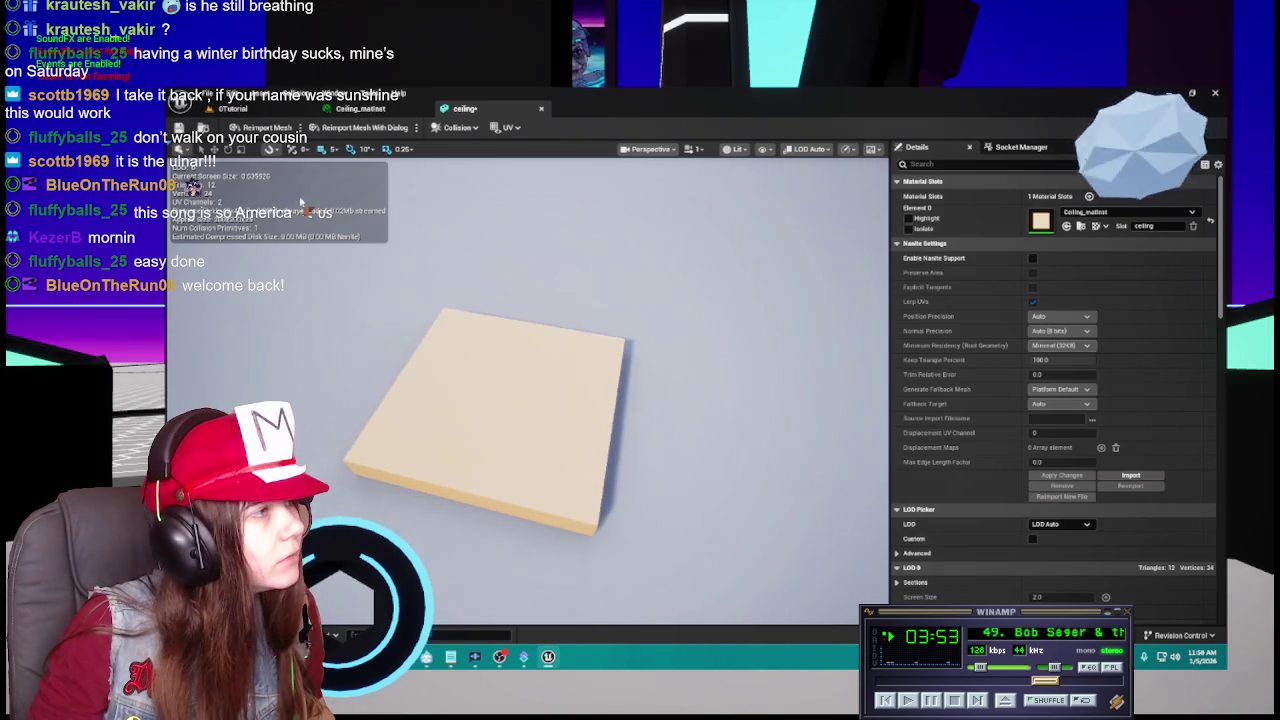
{"action": "left_click", "coordinate": [541, 108]}
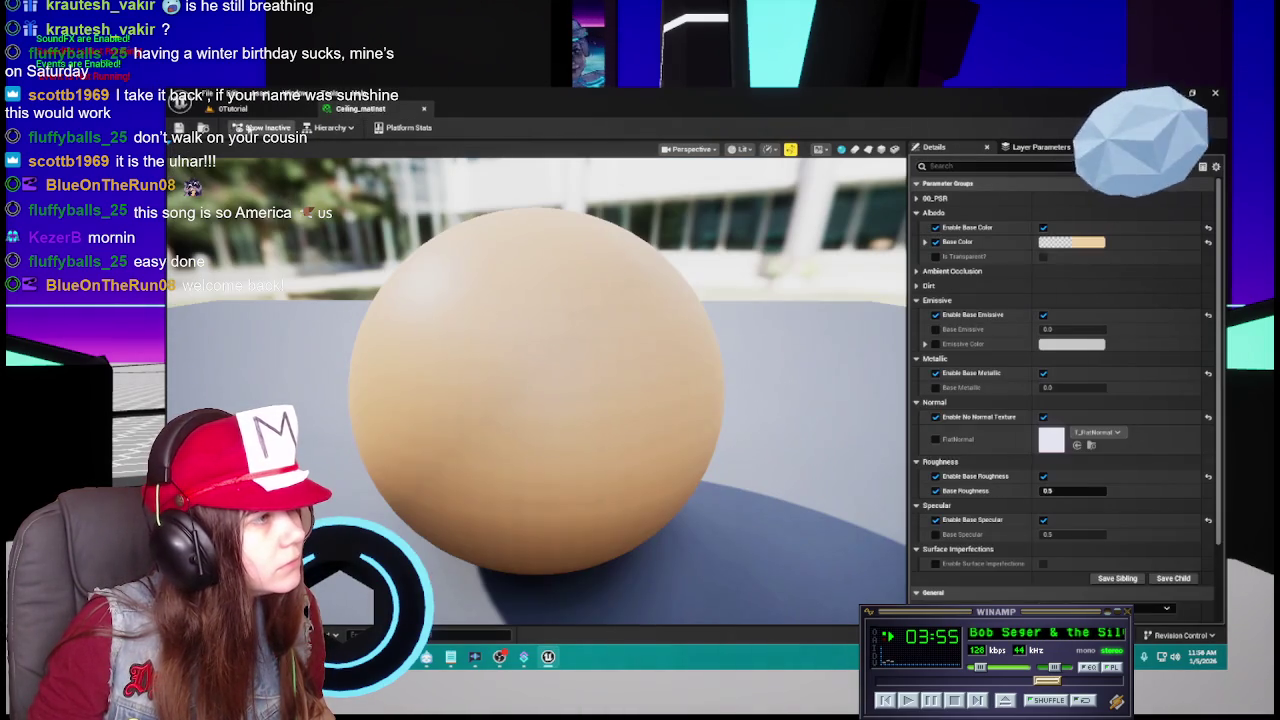
{"action": "left_click", "coordinate": [424, 108]}
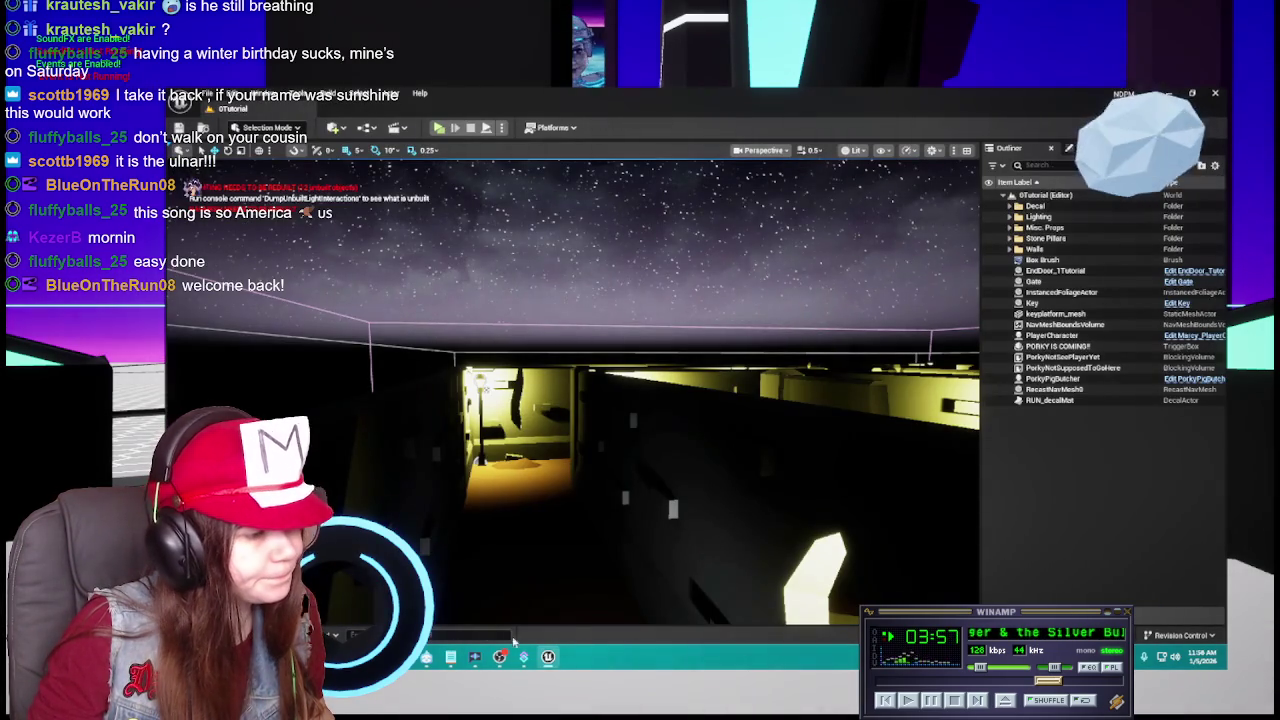
Delete ceiling_mat from the Materials folder.
{"action": "key", "text": "ctrl+space"}
{"action": "left_click", "coordinate": [572, 411]}
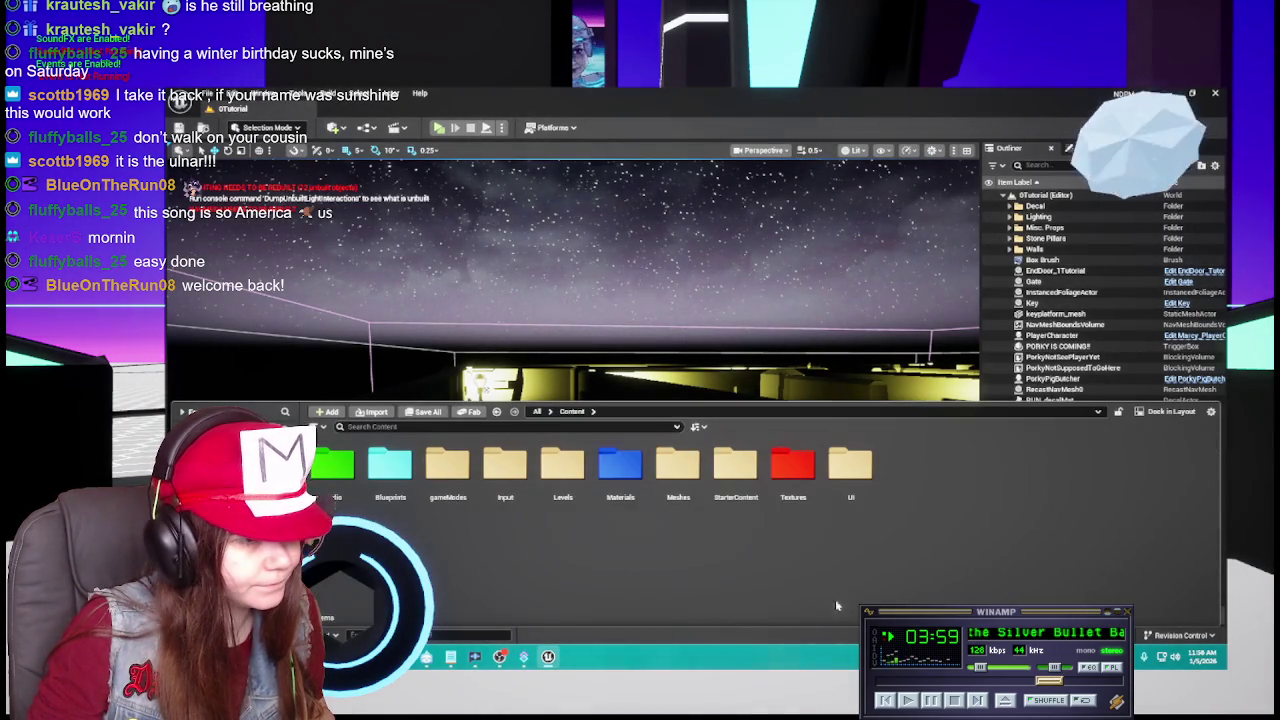
{"action": "double_click", "coordinate": [620, 470]}
{"action": "right_click", "coordinate": [793, 480]}
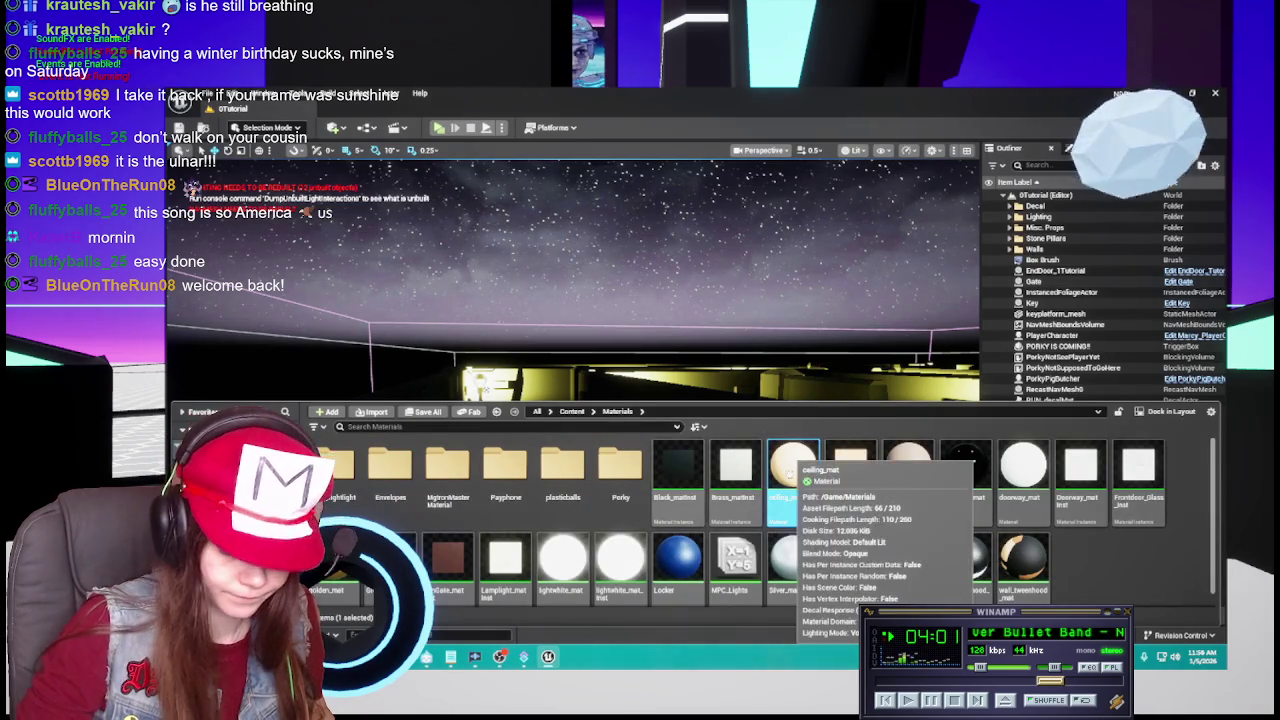
{"action": "left_click", "coordinate": [830, 505]}
{"action": "left_click", "coordinate": [660, 546]}
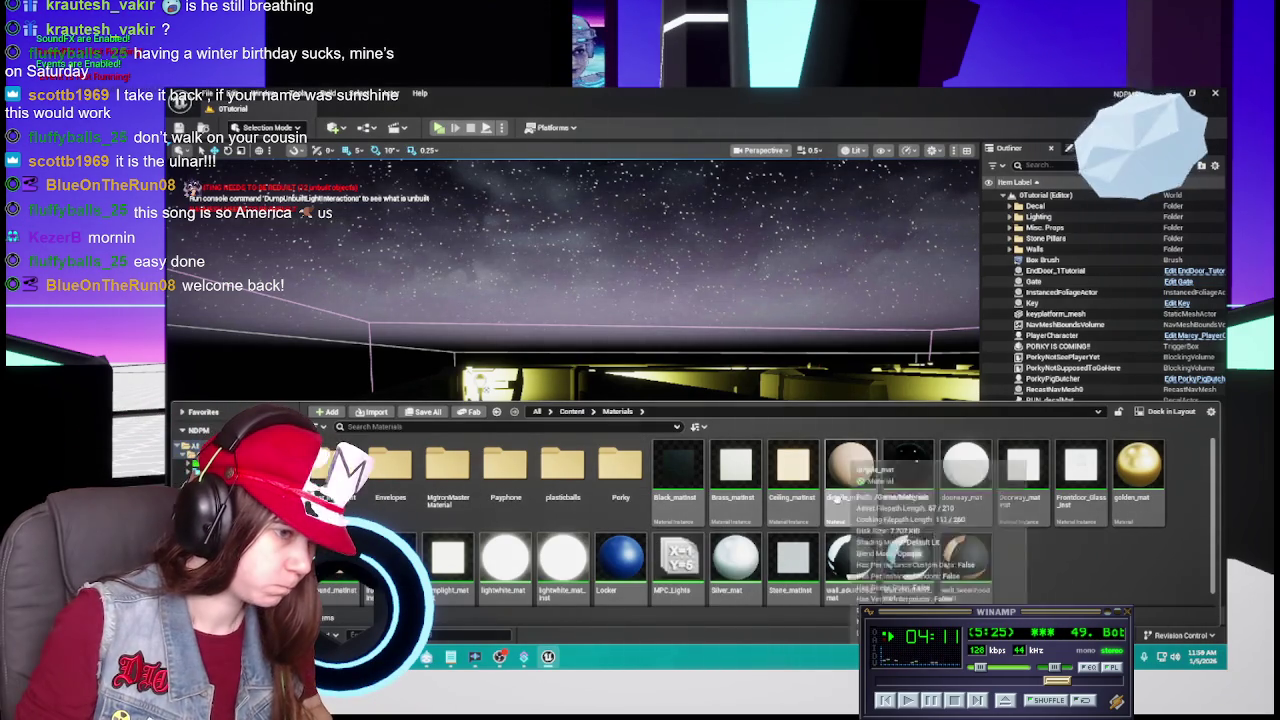
Duplicate Ceiling_matInst as DirtPile_matinst and open it for editing.
{"action": "left_click", "coordinate": [785, 484]}
{"action": "key", "text": "ctrl+d"}
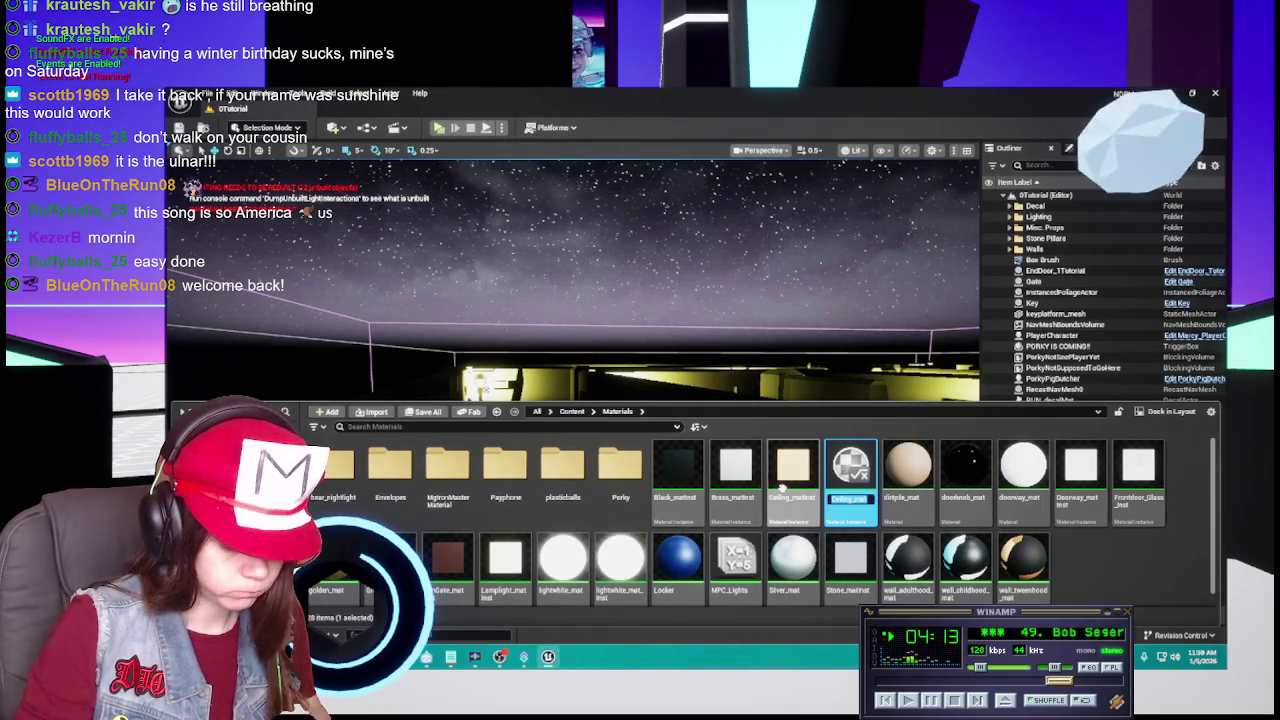
{"action": "type", "text": "DirtPl"}
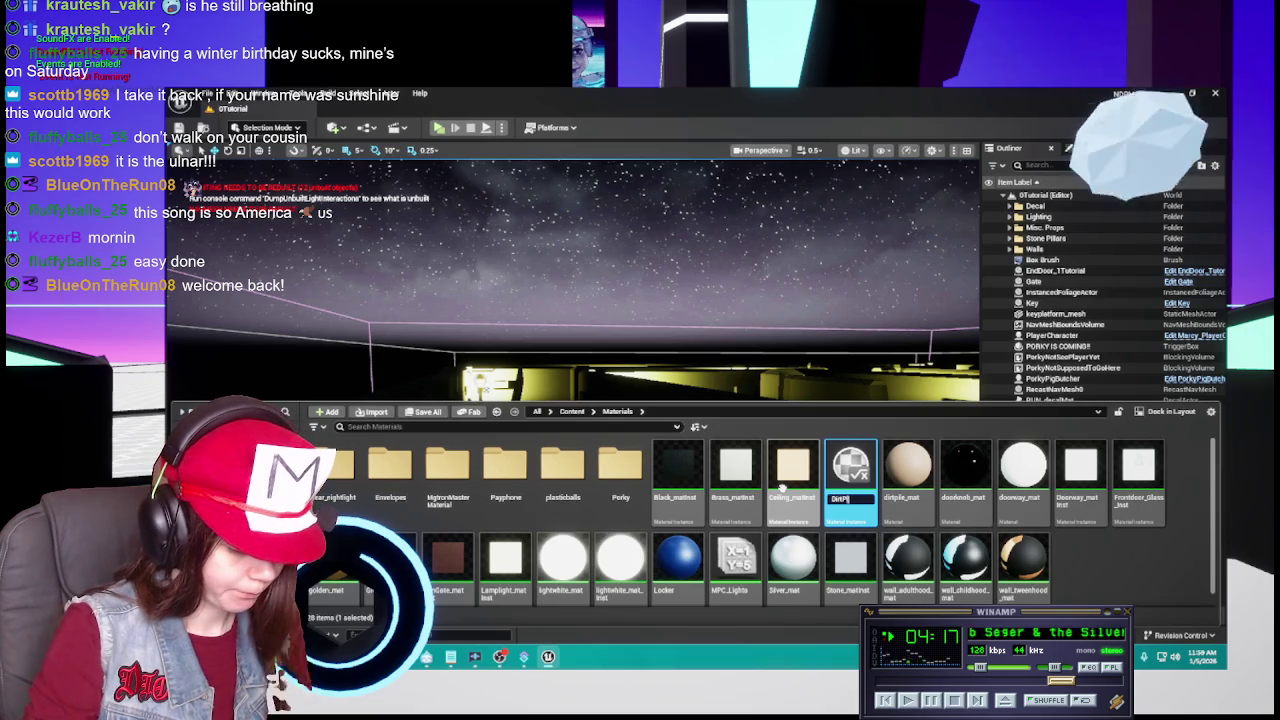
{"action": "type", "text": "_matinst"}
{"action": "key", "text": "Return"}
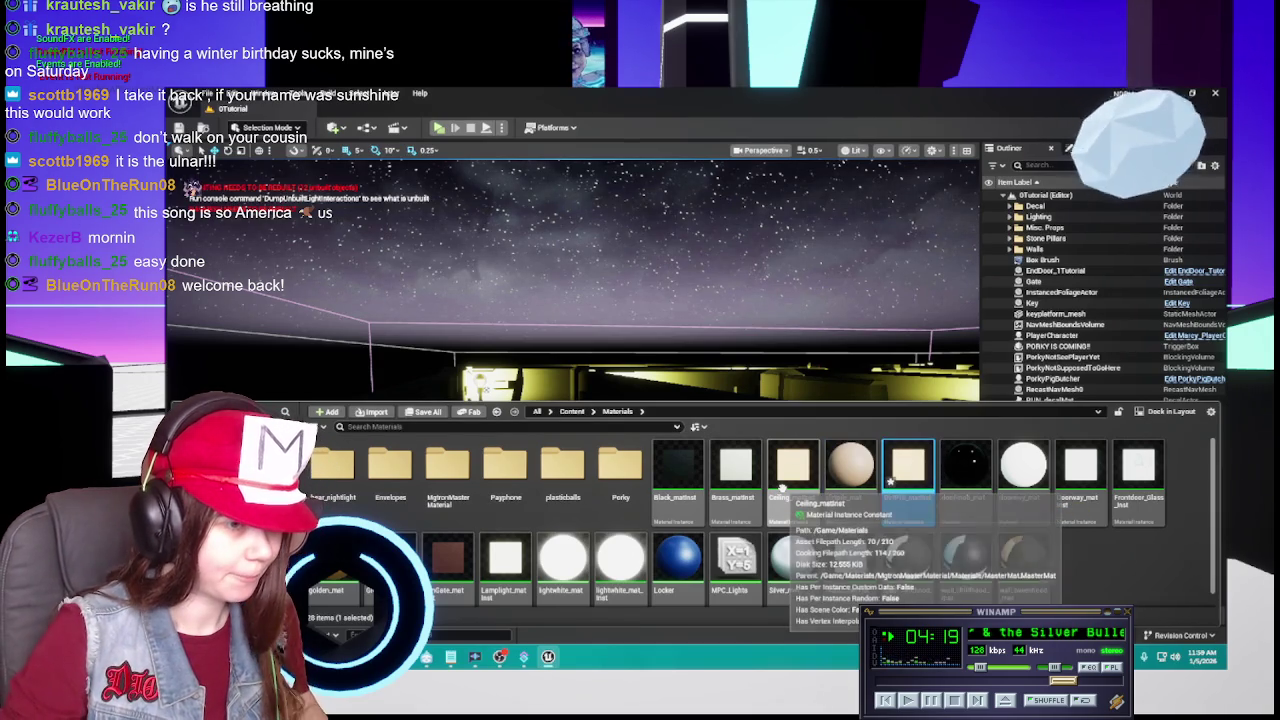
{"action": "double_click", "coordinate": [908, 465]}
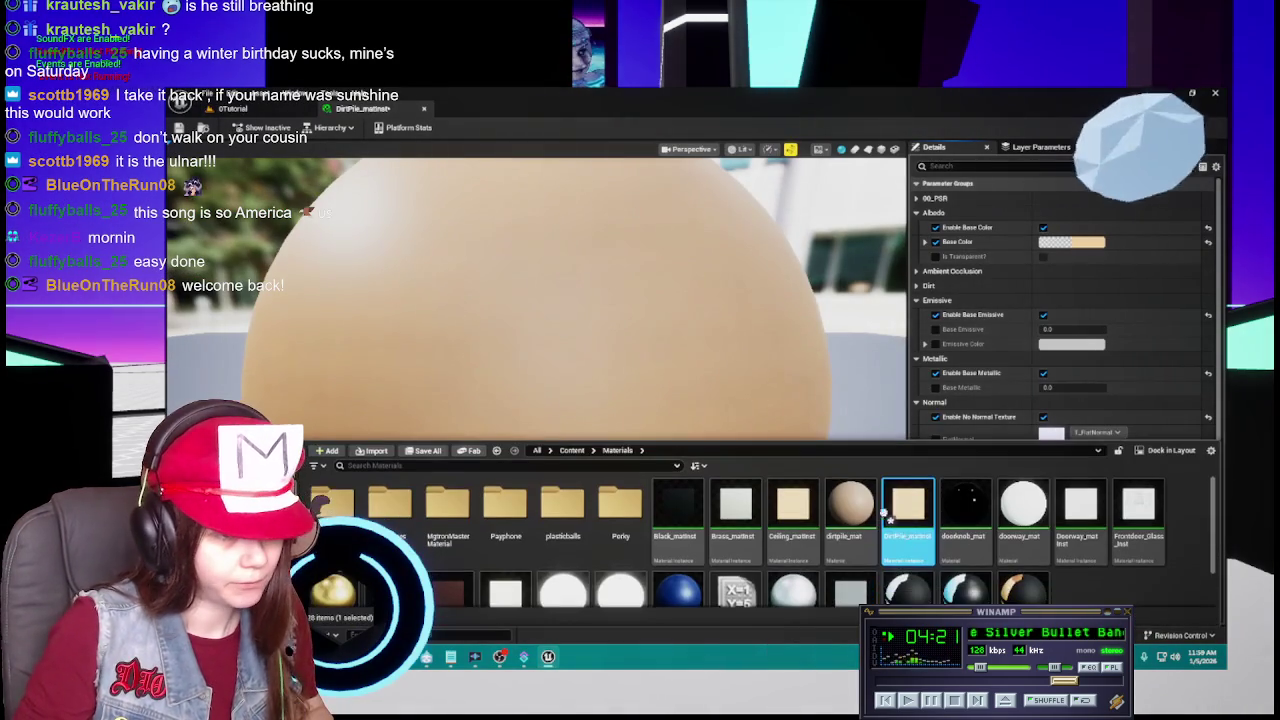
In dirtpile_mat, untangle the nodes and read the brown constant's colour, then close and apply.
{"action": "double_click", "coordinate": [848, 510]}
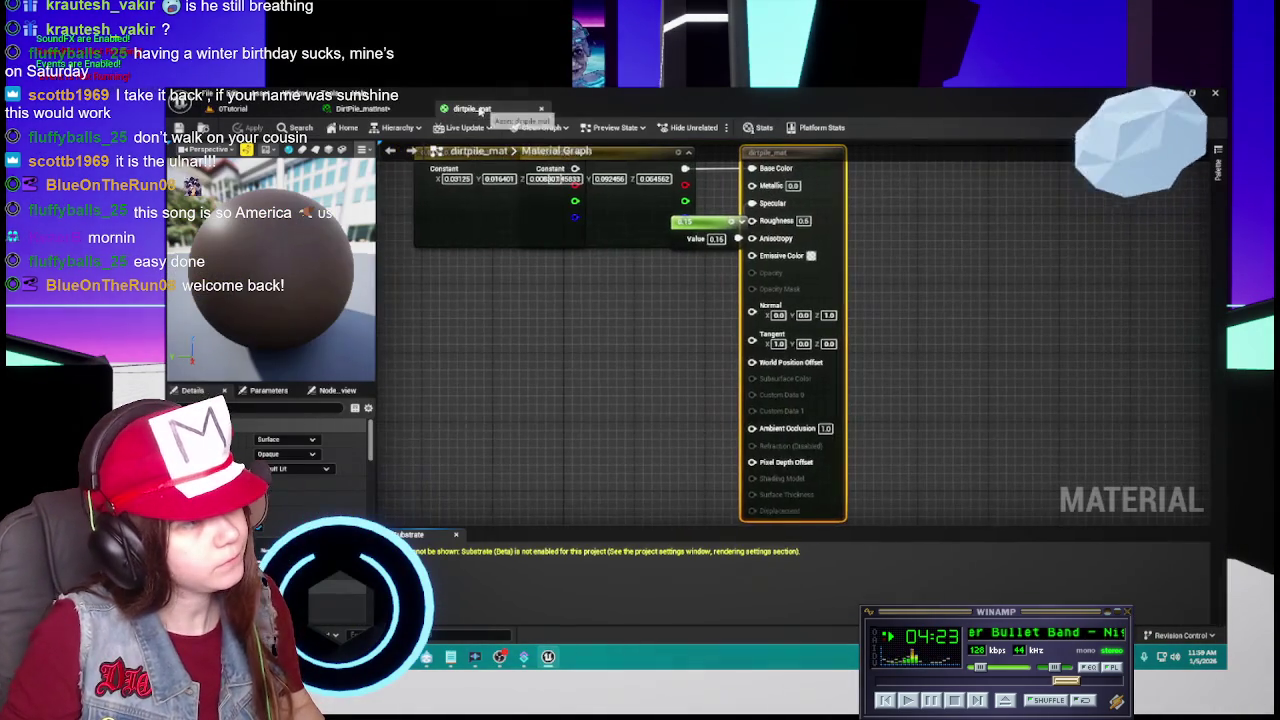
{"action": "left_click_drag", "start_coordinate": [745, 282], "coordinate": [690, 352]}
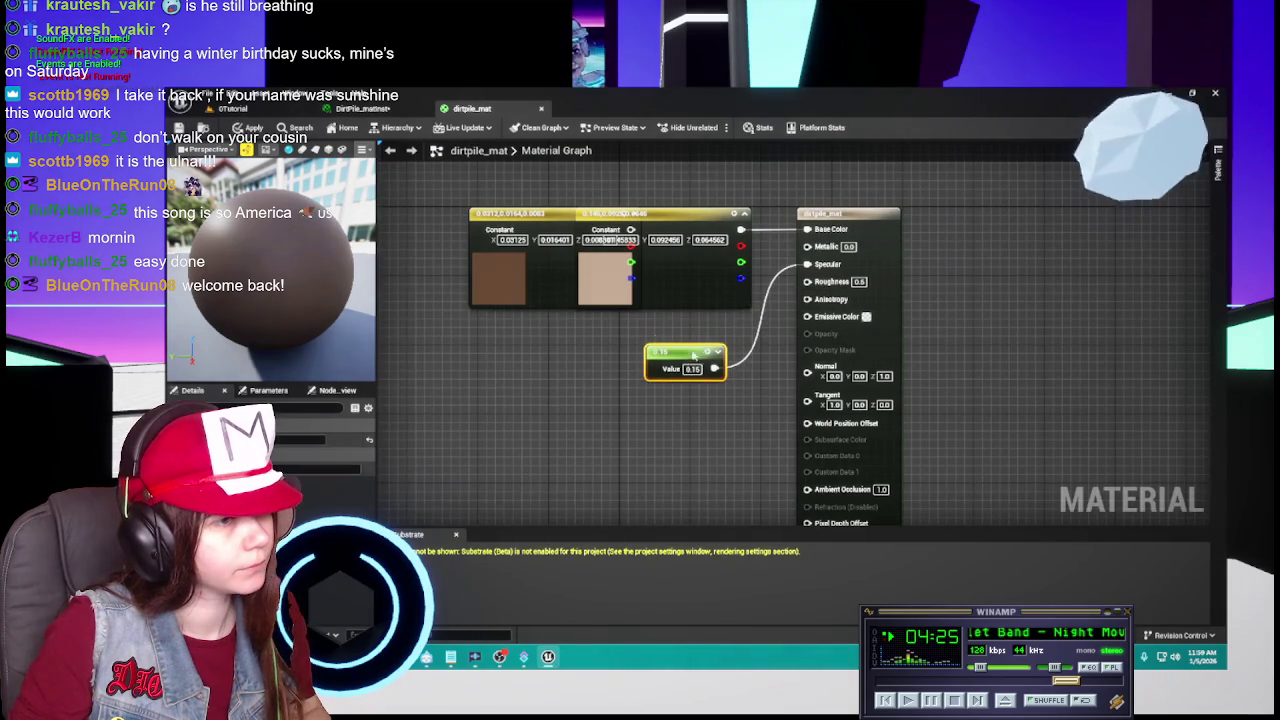
{"action": "left_click", "coordinate": [681, 218]}
{"action": "left_click_drag", "start_coordinate": [524, 220], "coordinate": [430, 228]}
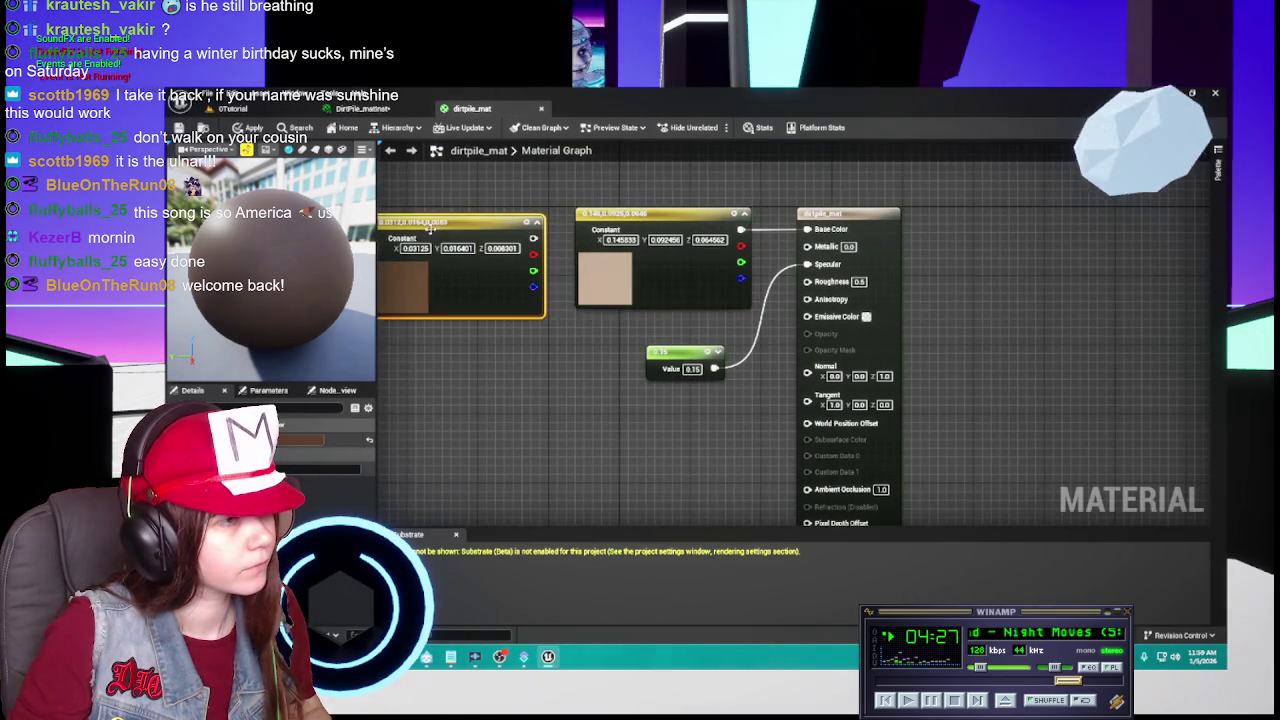
{"action": "double_click", "coordinate": [632, 210]}
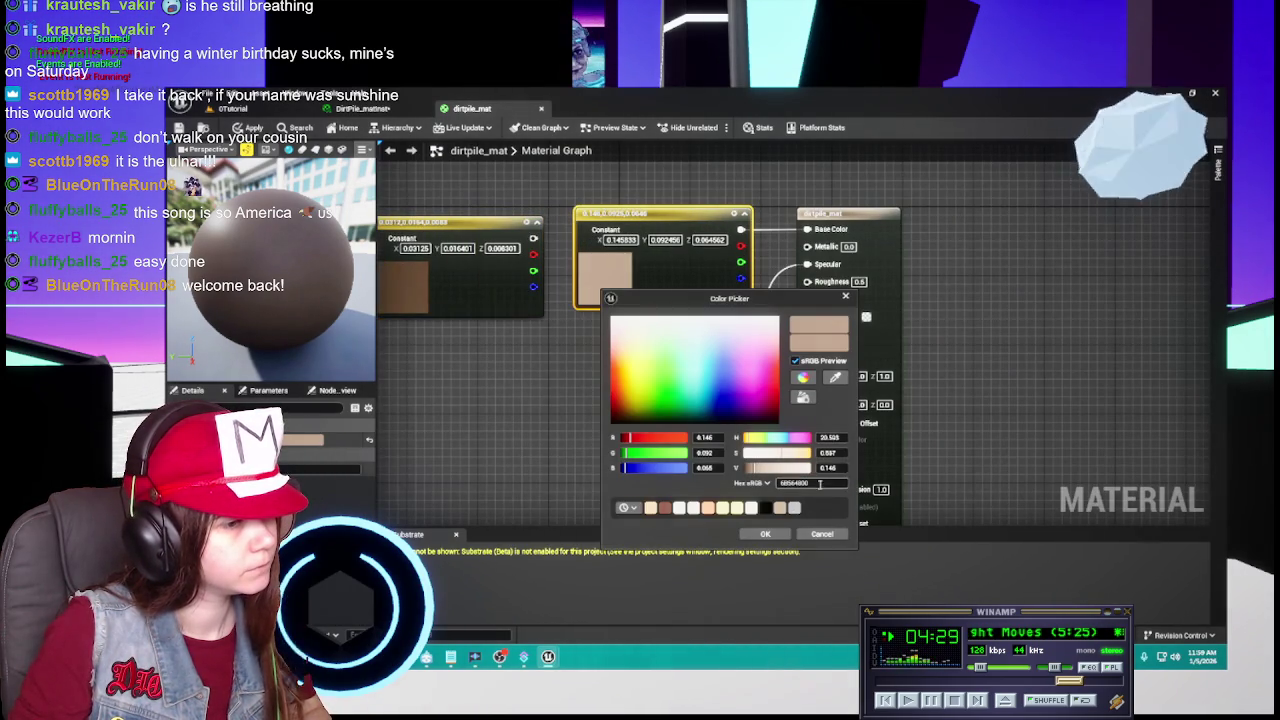
{"action": "left_click", "coordinate": [821, 534]}
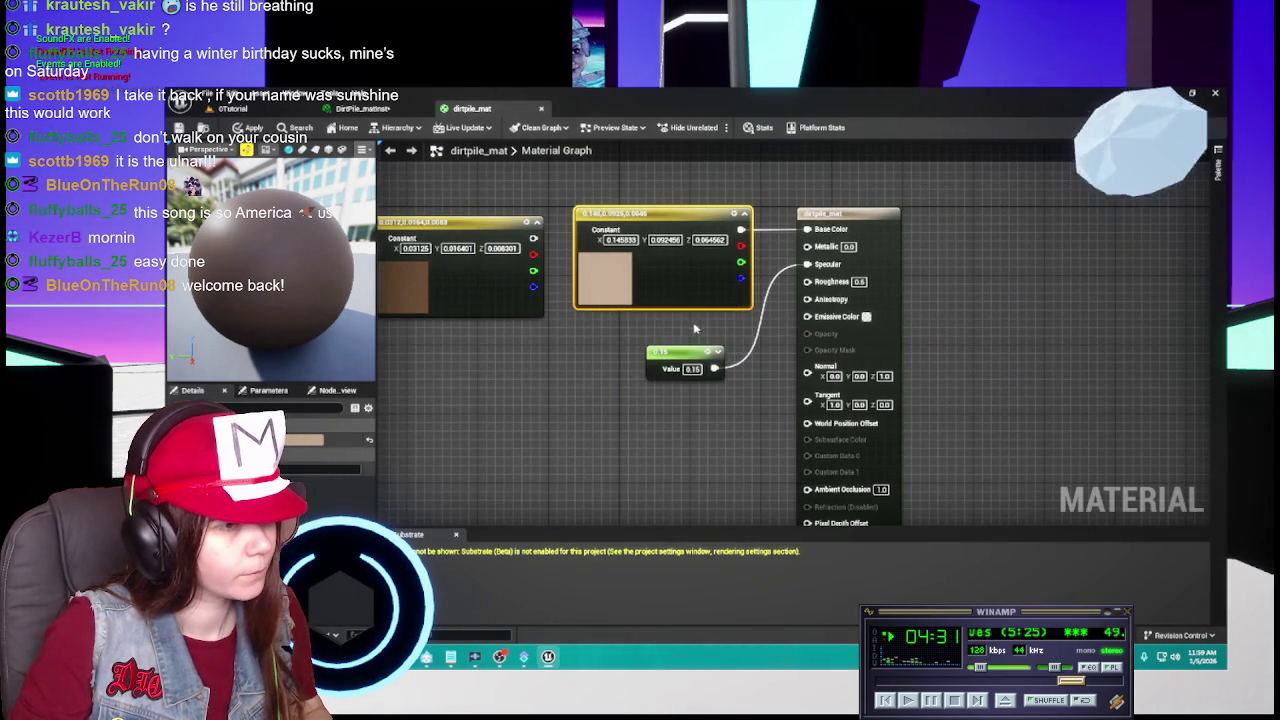
{"action": "left_click", "coordinate": [679, 353]}
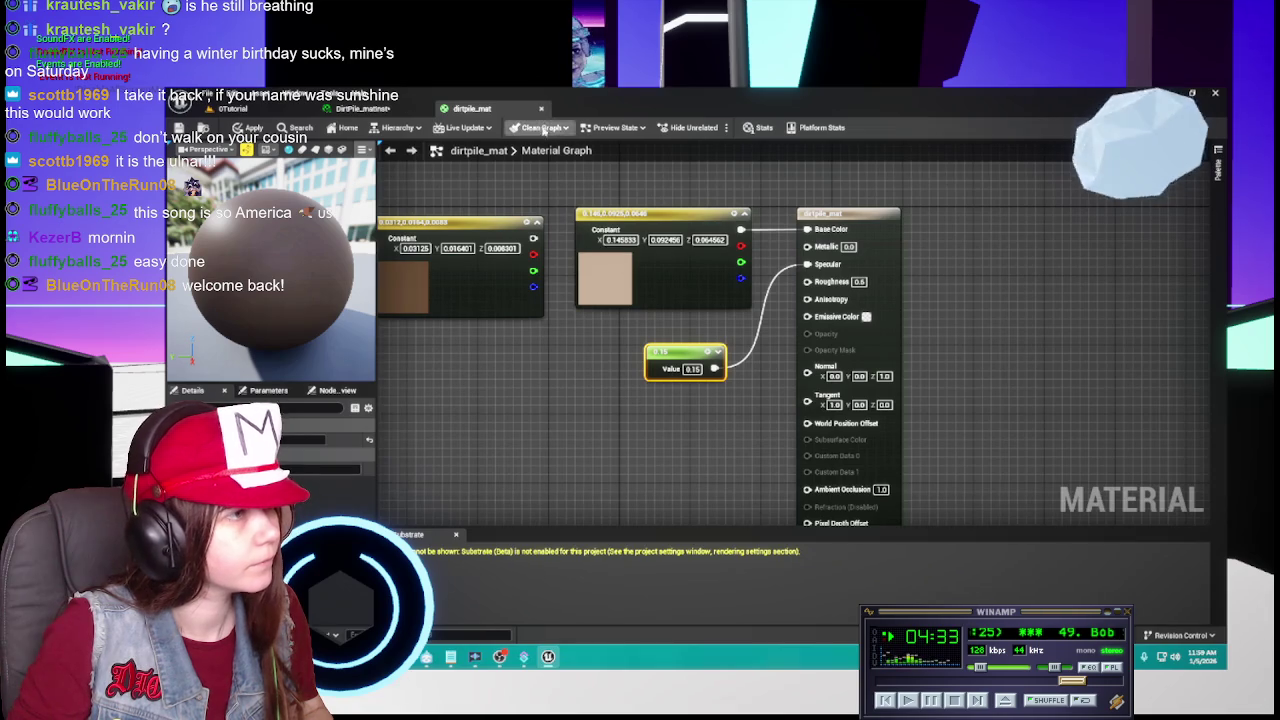
{"action": "left_click", "coordinate": [541, 108]}
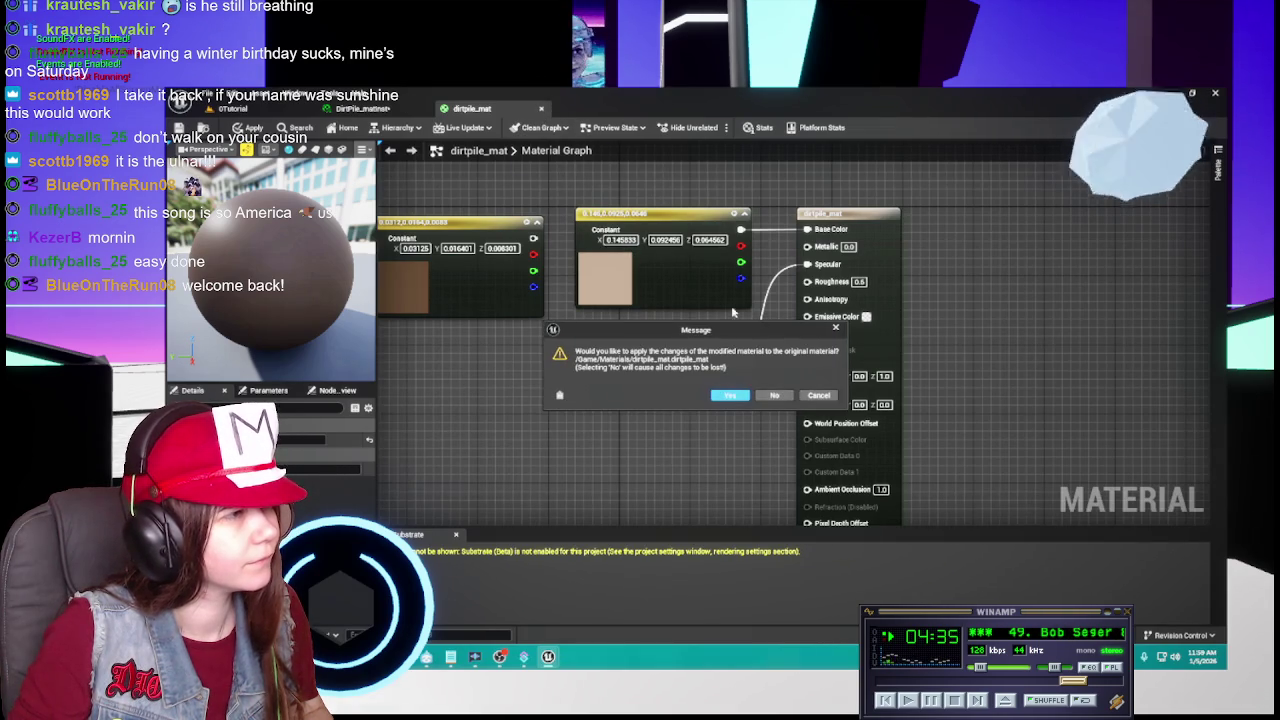
{"action": "left_click", "coordinate": [732, 396]}
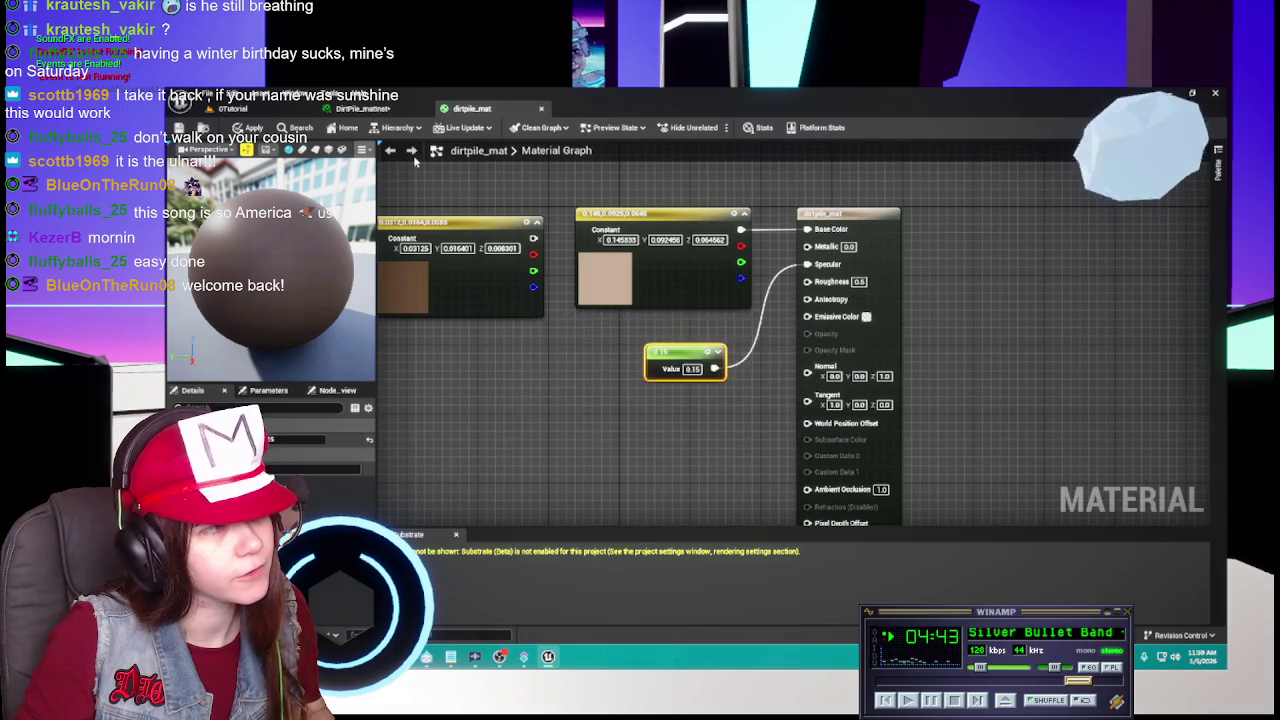
Paste the dark brown hex 6B554800 into DirtPile_matinst's Base Color and confirm.
{"action": "scroll", "coordinate": [632, 284], "scroll_direction": "down", "scroll_amount": 5}
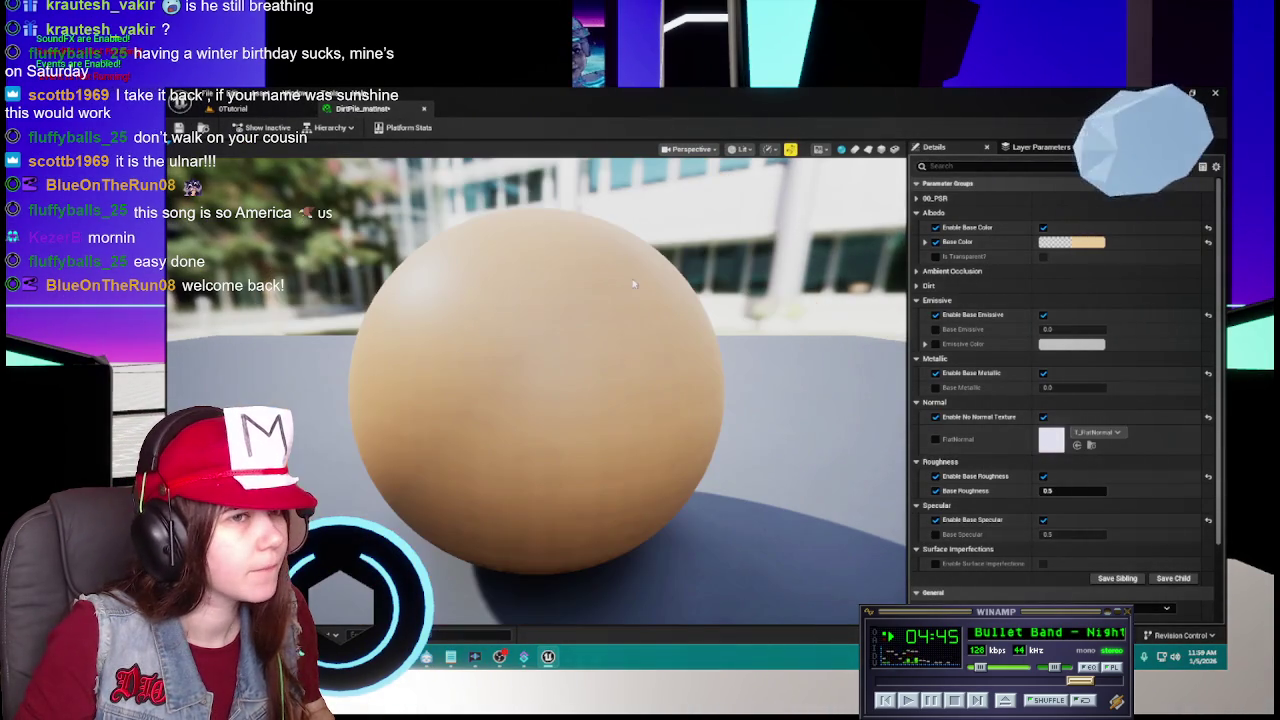
{"action": "left_click", "coordinate": [232, 108]}
{"action": "key", "text": "ctrl+space"}
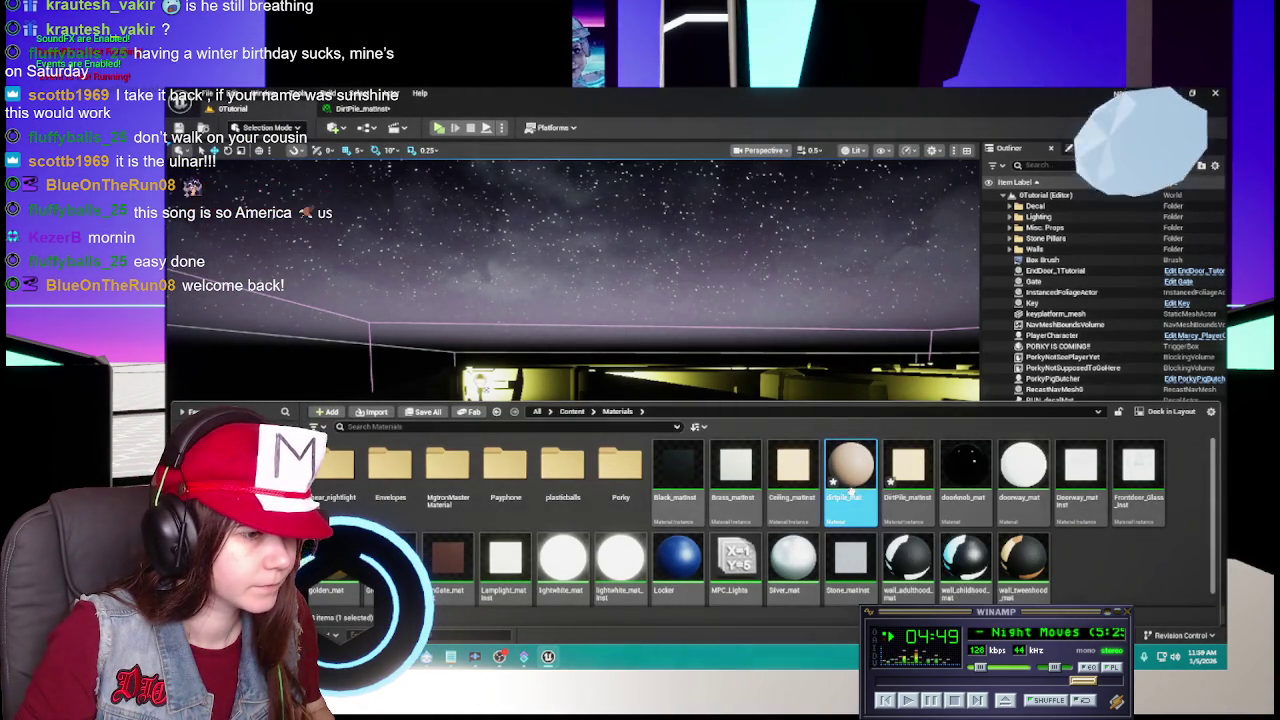
{"action": "double_click", "coordinate": [850, 467]}
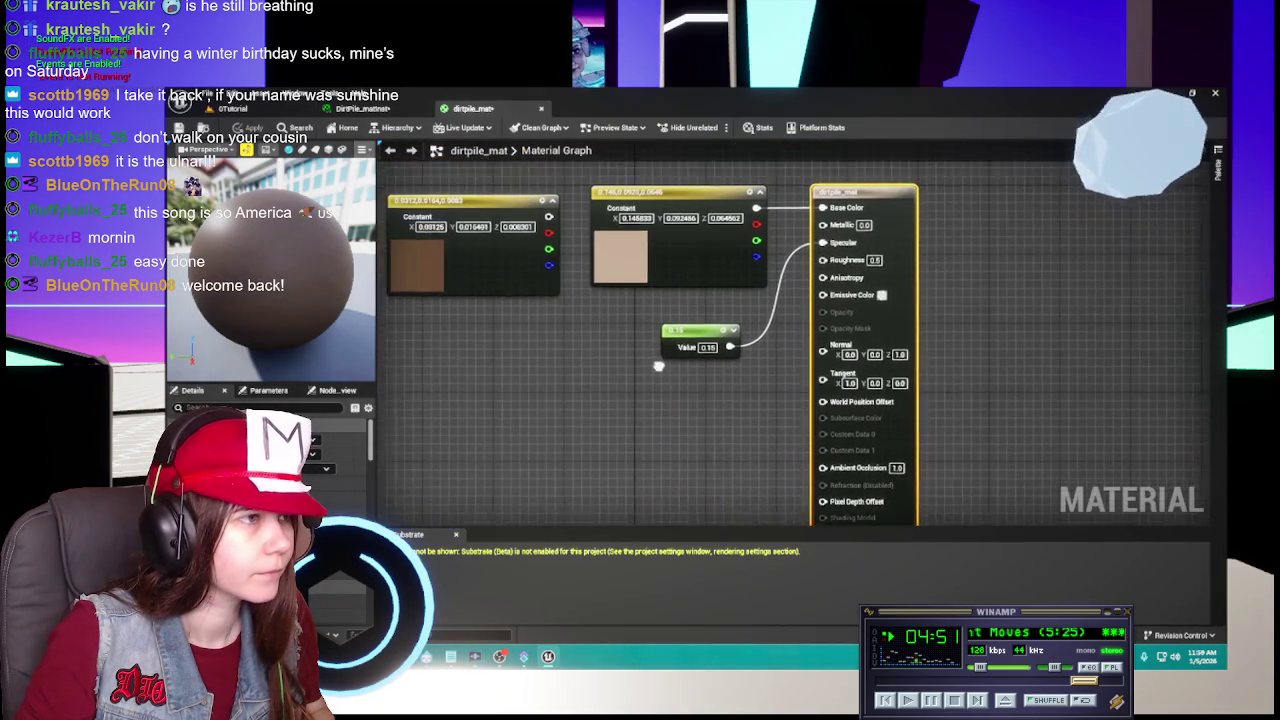
{"action": "left_click", "coordinate": [363, 108]}
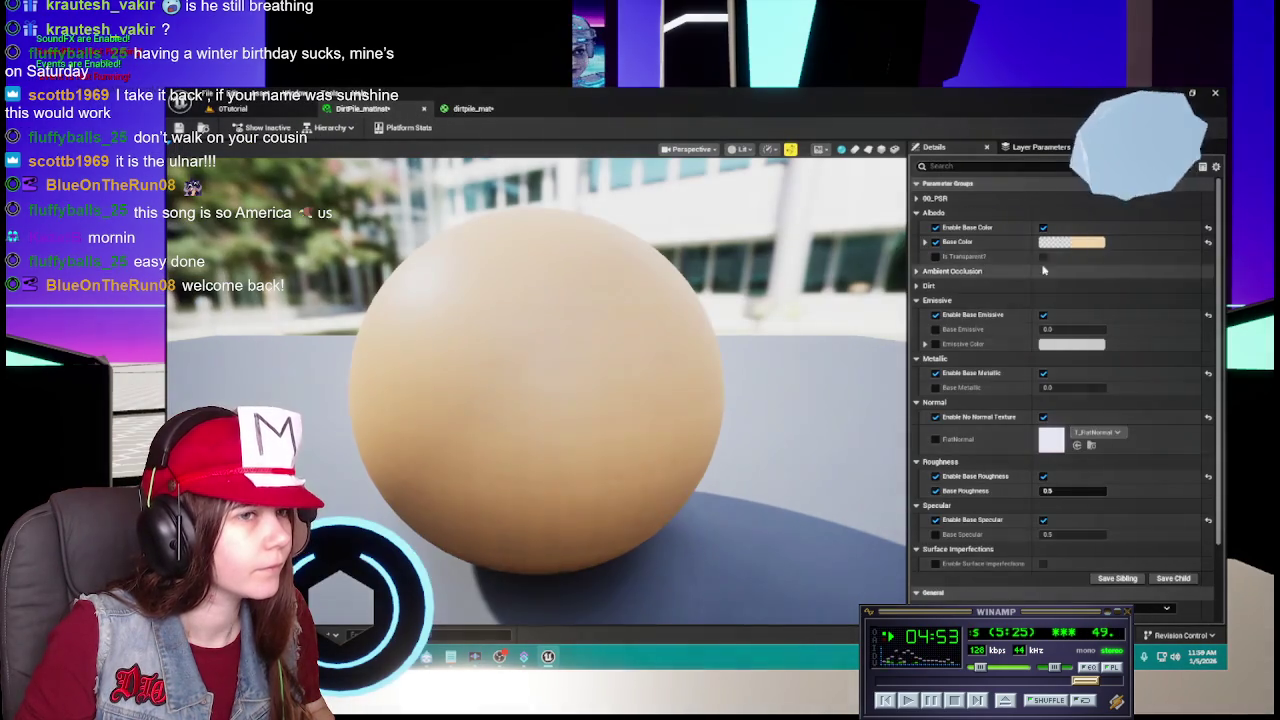
{"action": "left_click", "coordinate": [1070, 242]}
{"action": "left_click", "coordinate": [1049, 435]}
{"action": "key", "text": "ctrl+v"}
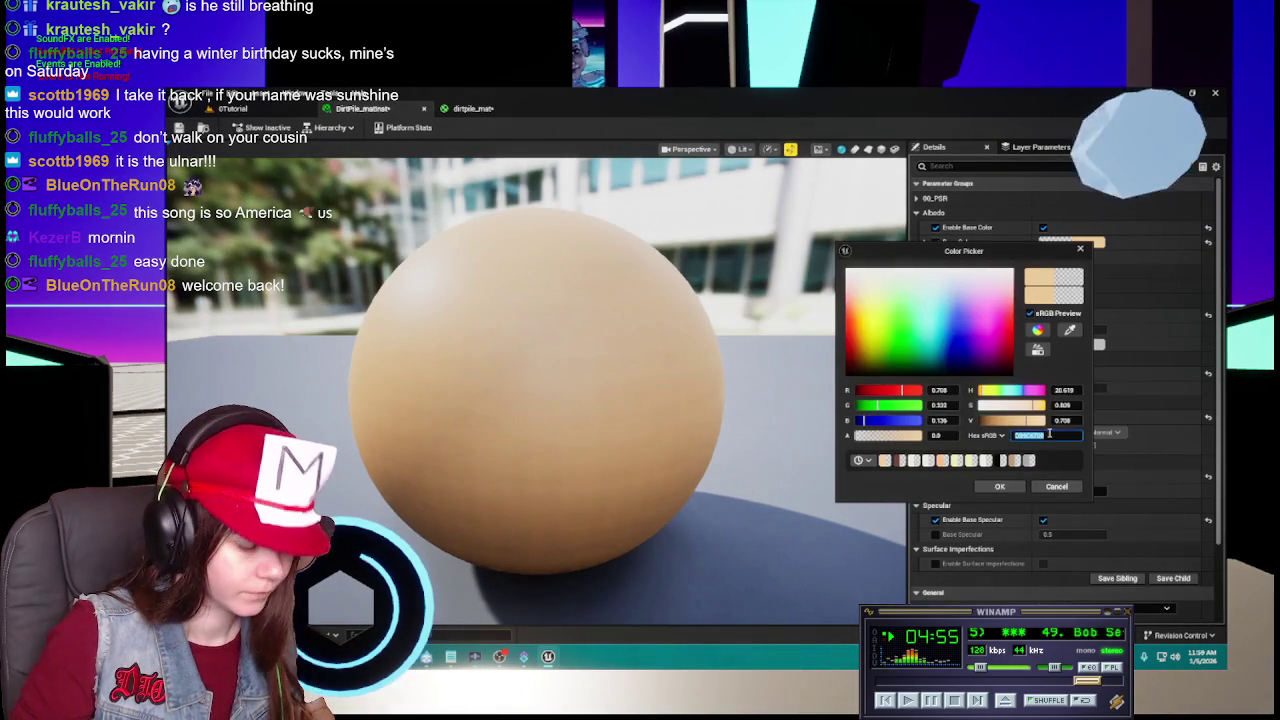
{"action": "key", "text": "Return"}
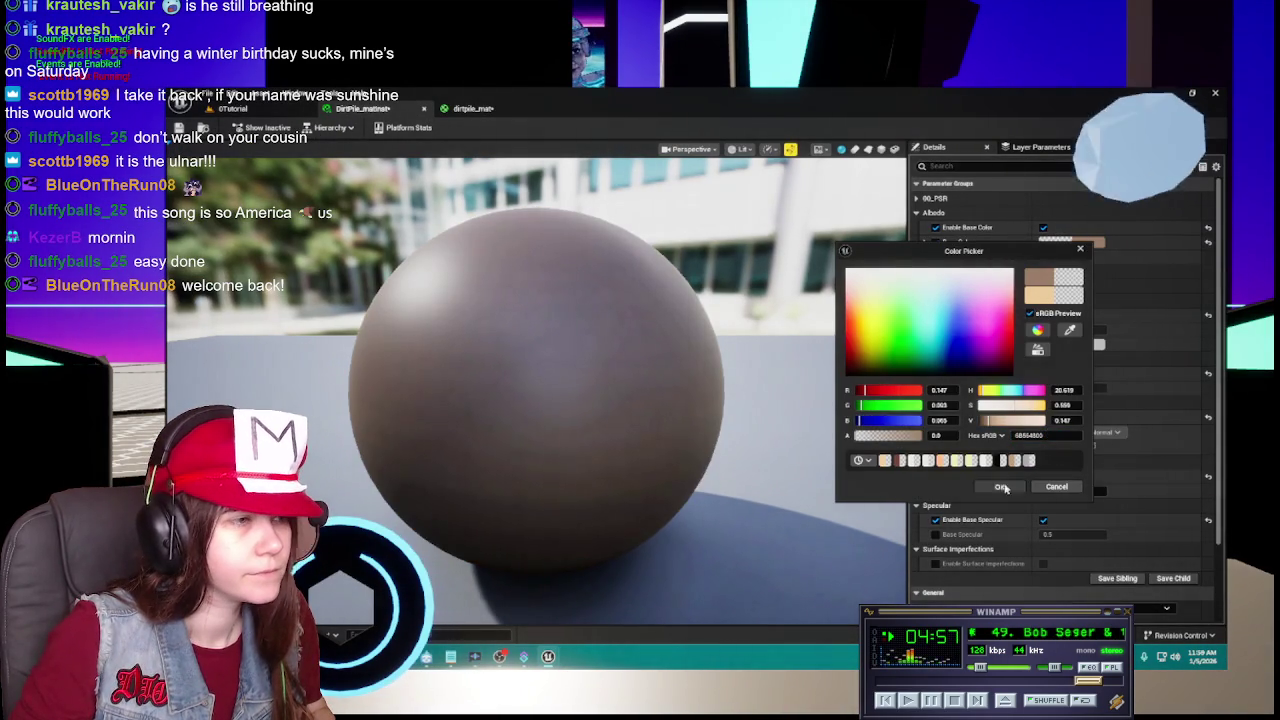
{"action": "left_click", "coordinate": [999, 486]}
{"action": "key", "text": "ctrl+space"}
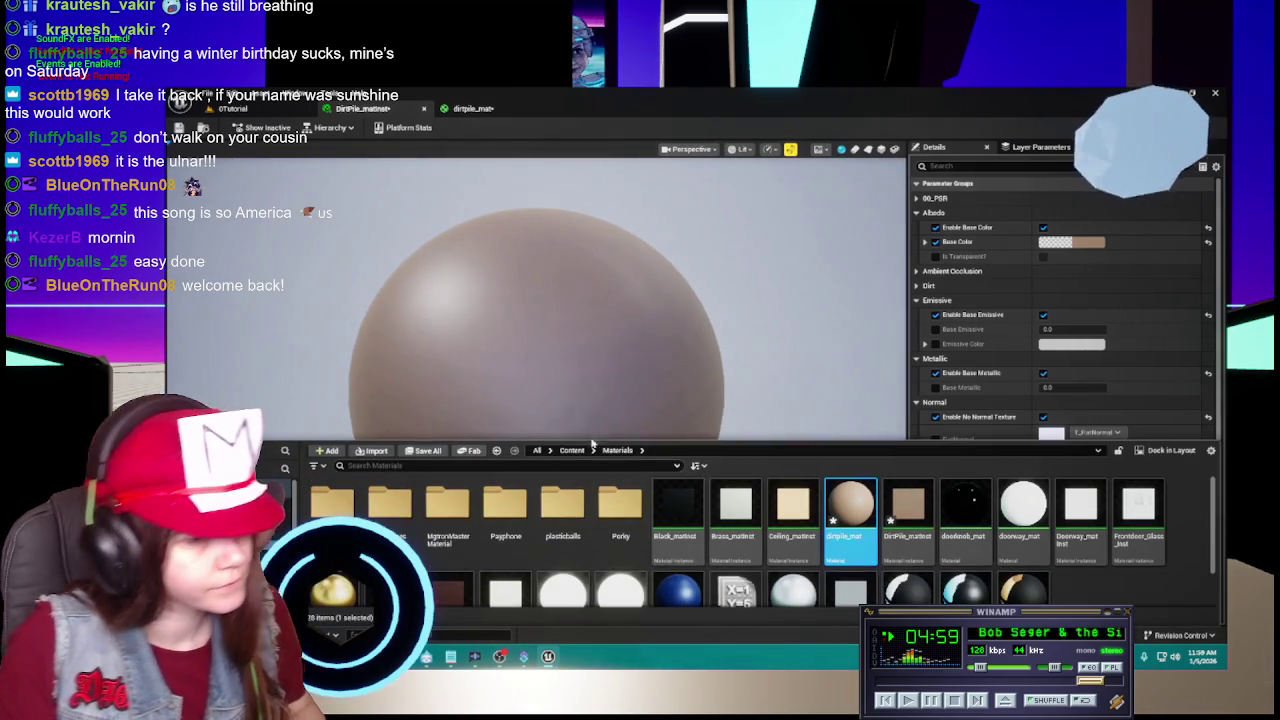
Open Ground_matInst and close the dirtpile_mat material editor.
{"action": "scroll", "coordinate": [883, 567], "scroll_direction": "down", "scroll_amount": 2}
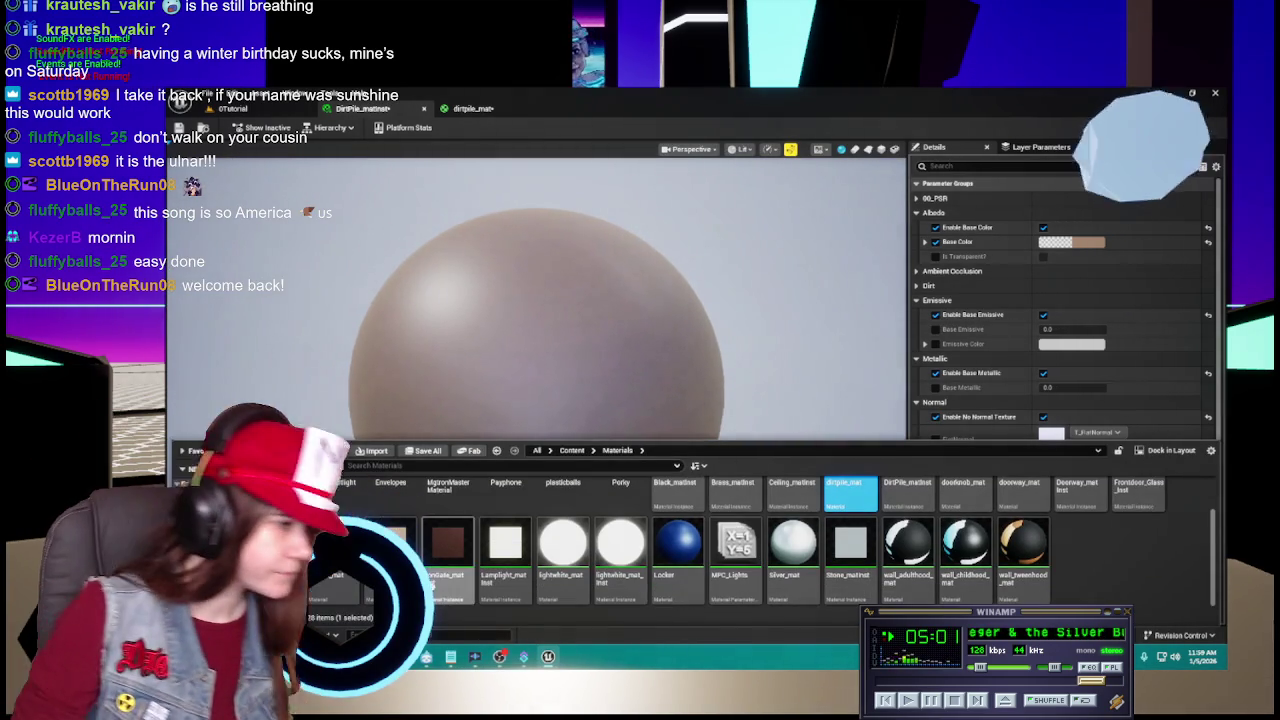
{"action": "double_click", "coordinate": [390, 545]}
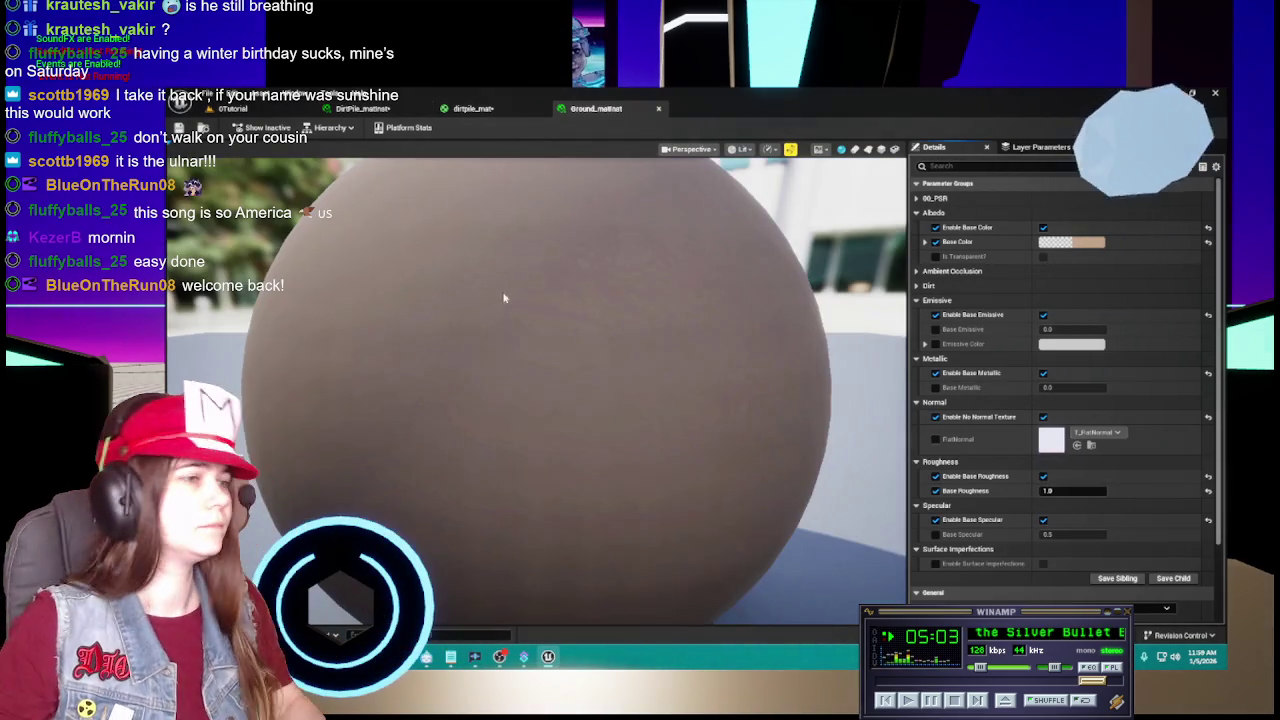
{"action": "left_click", "coordinate": [487, 111]}
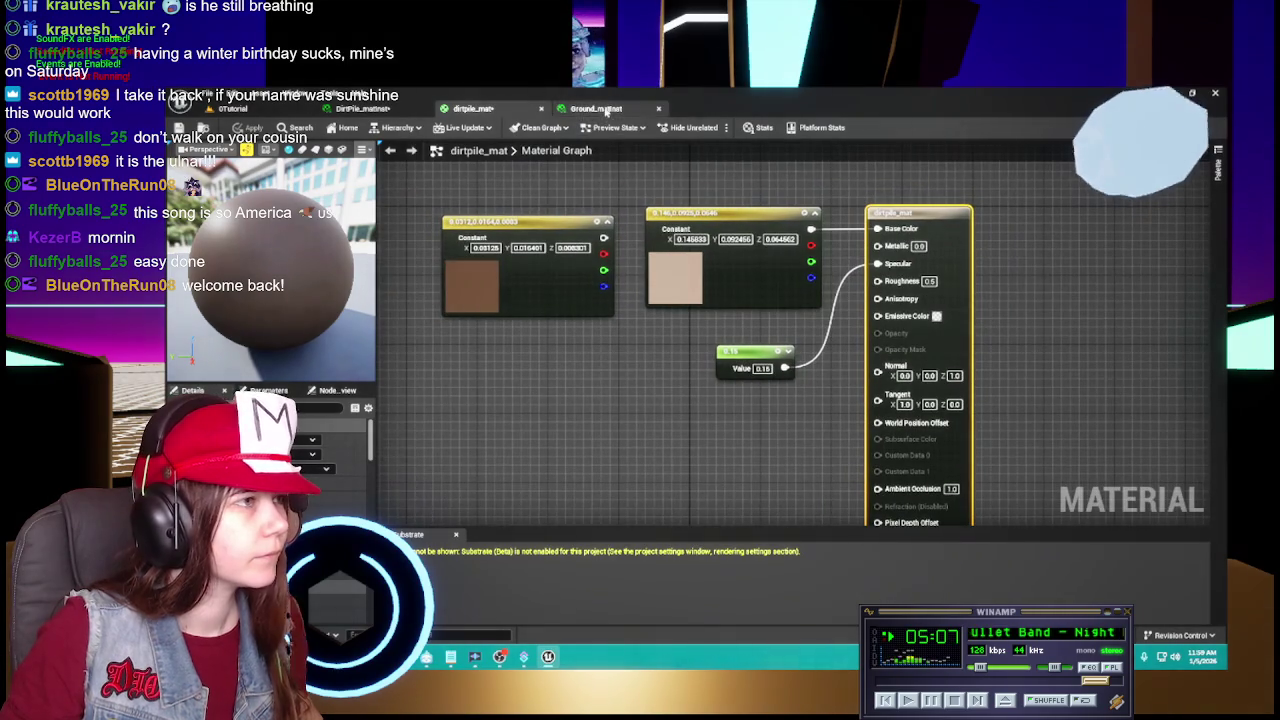
{"action": "left_click", "coordinate": [368, 109]}
{"action": "left_click", "coordinate": [540, 109]}
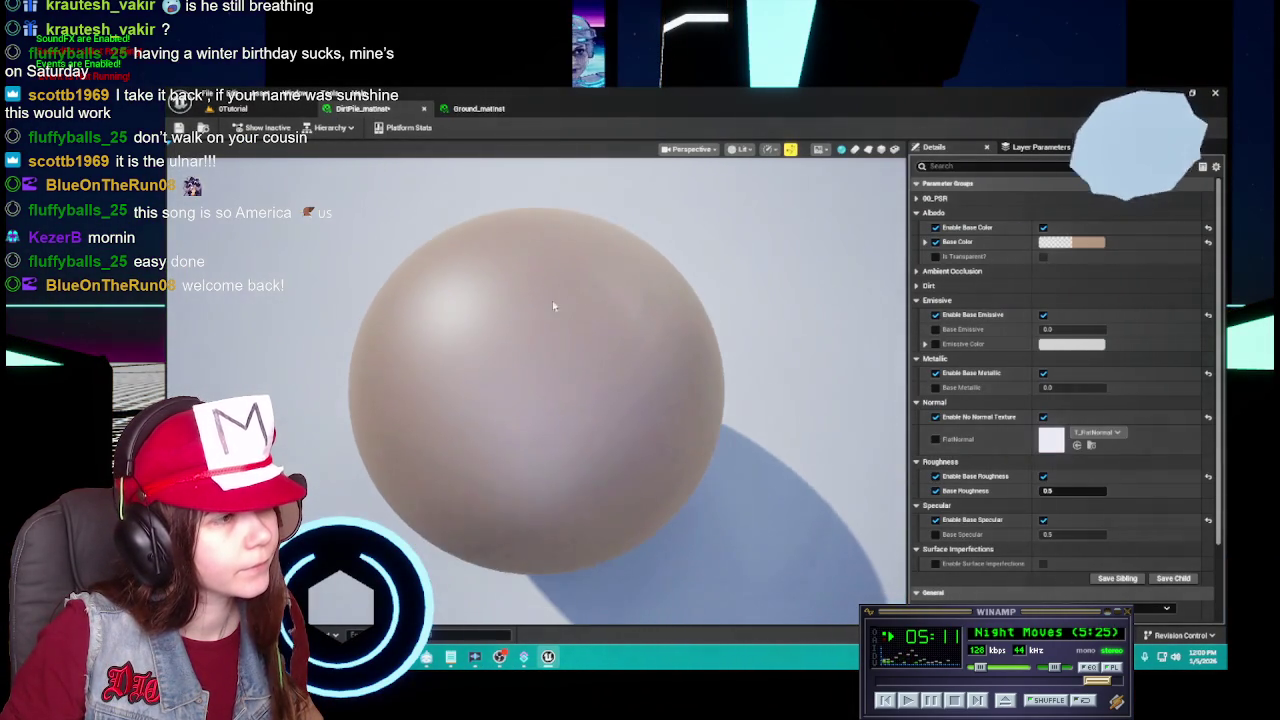
Compare the DirtPile_matinst and Ground_matInst previews, then return to the 0Tutorial level.
{"action": "left_click", "coordinate": [503, 117]}
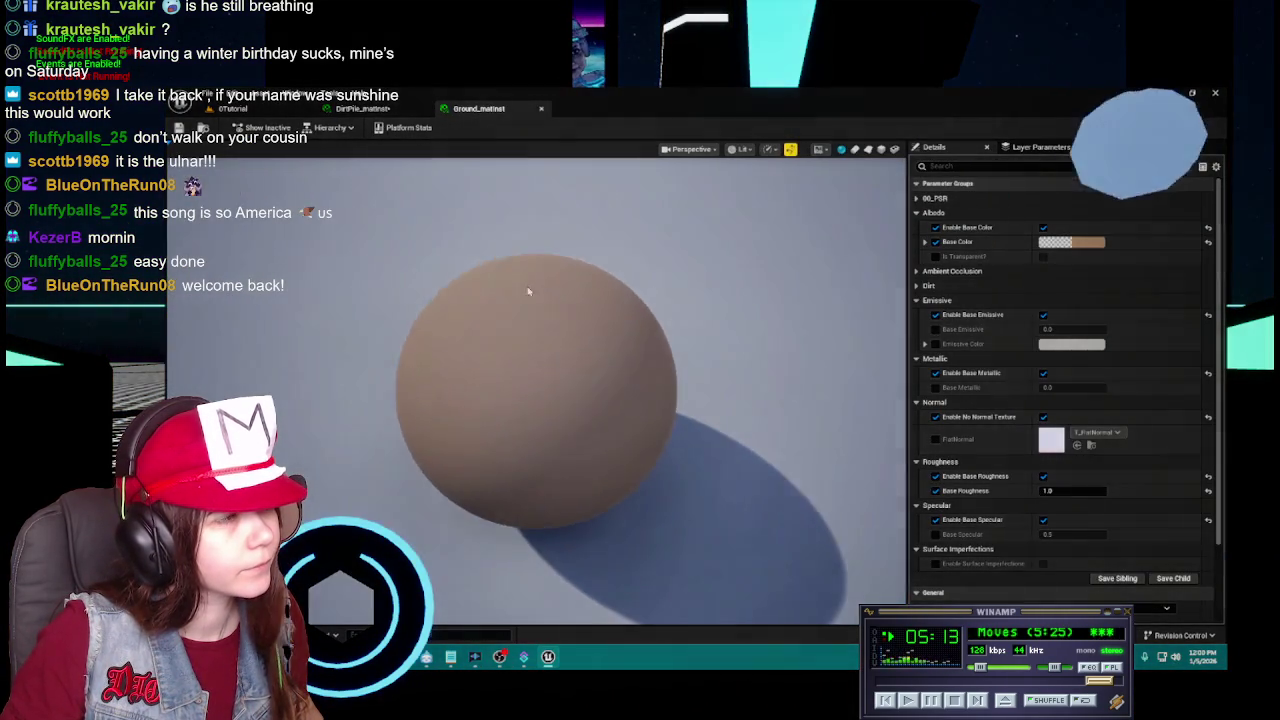
{"action": "left_click", "coordinate": [398, 113]}
{"action": "left_click", "coordinate": [493, 113]}
{"action": "left_click", "coordinate": [400, 113]}
{"action": "left_click", "coordinate": [497, 113]}
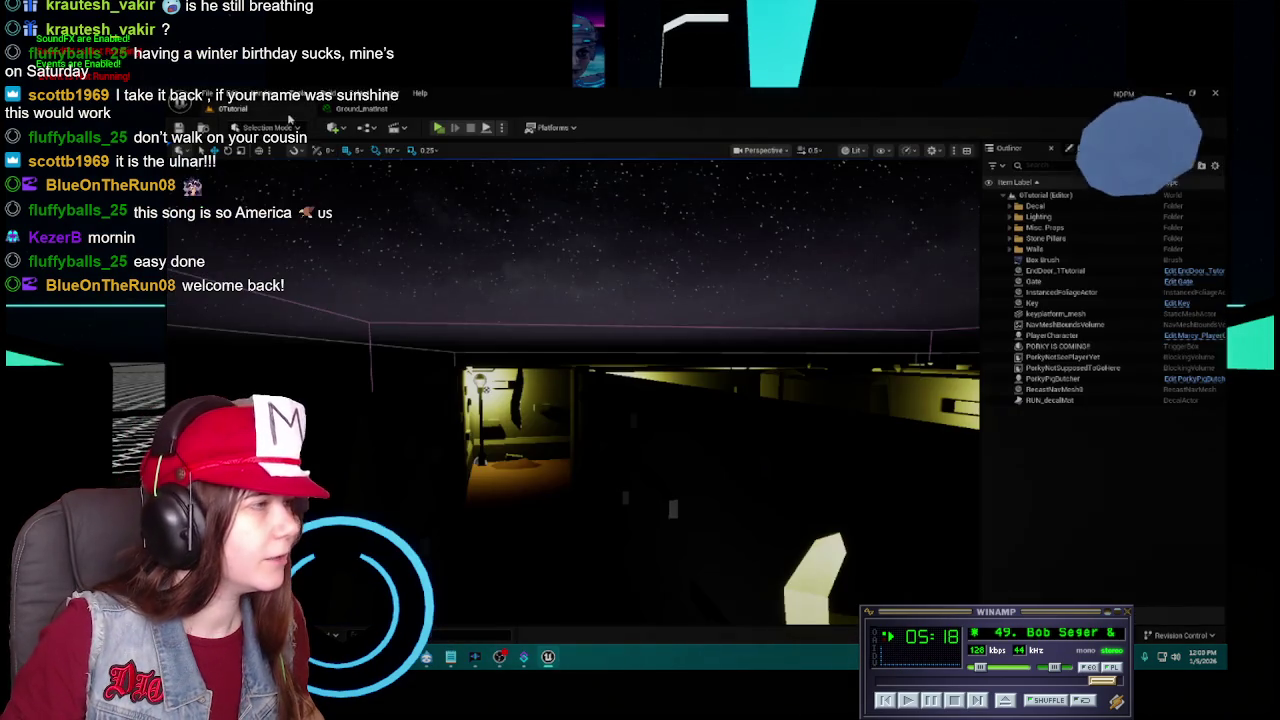
{"action": "left_click", "coordinate": [232, 107]}
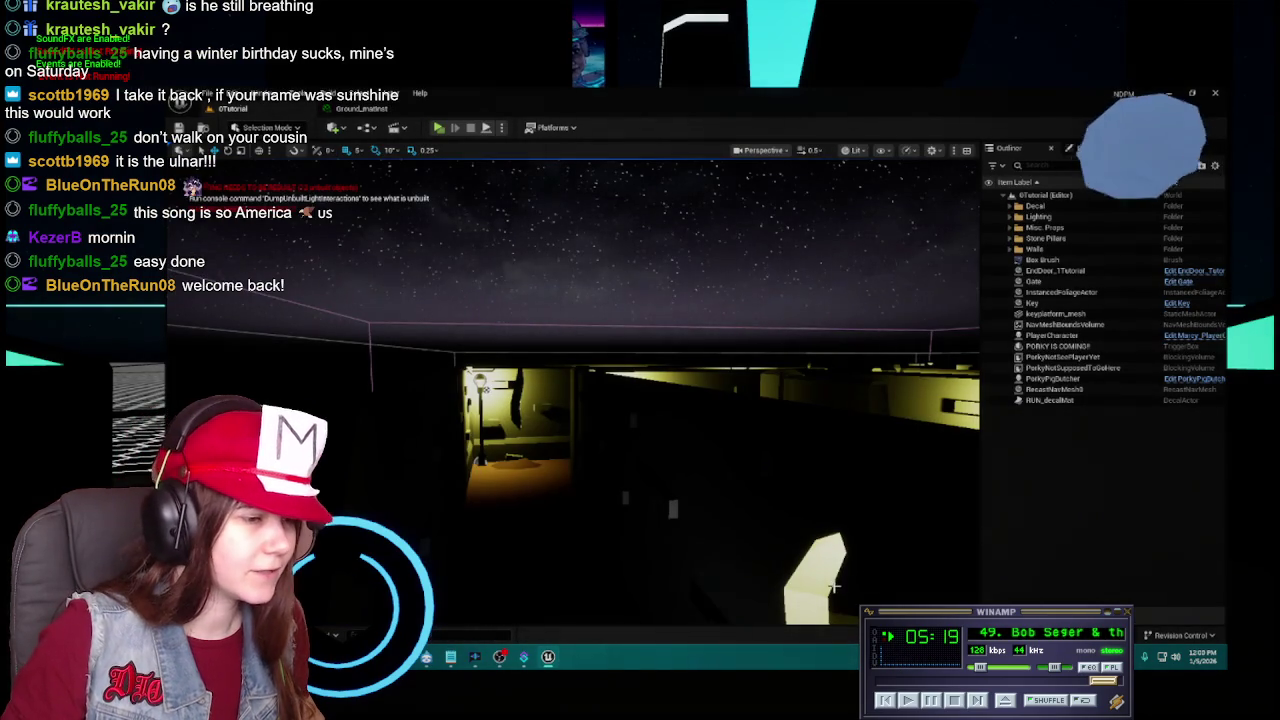
Back out of deleting the still-referenced dirtpile_mat and delete DirtPile_matinst instead.
{"action": "key", "text": "ctrl+space"}
{"action": "left_click", "coordinate": [832, 473]}
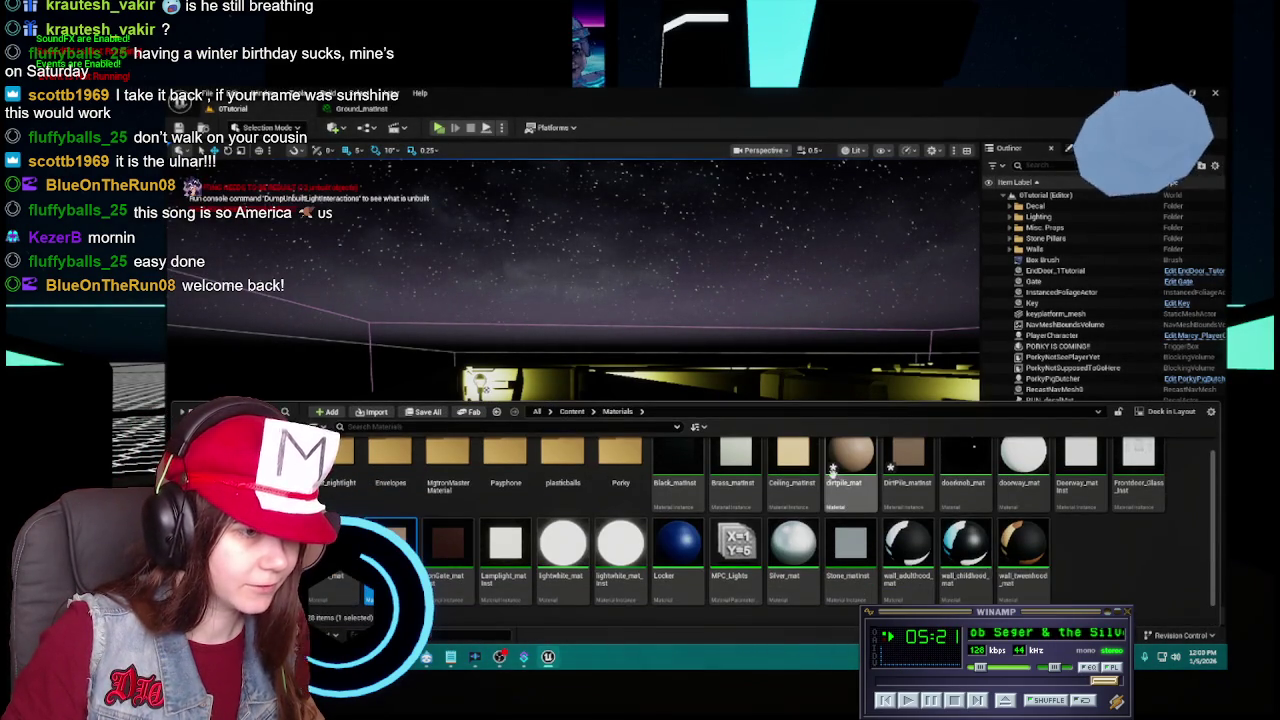
{"action": "key", "text": "Delete"}
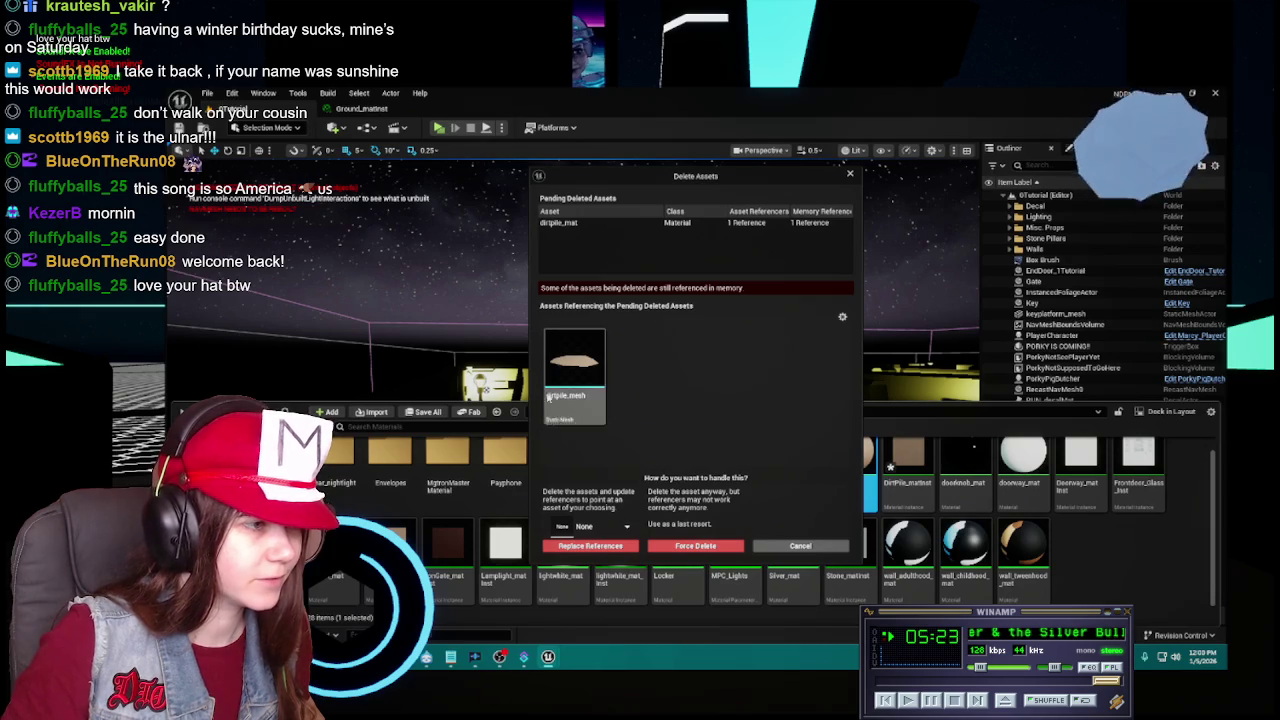
{"action": "left_click", "coordinate": [800, 546]}
{"action": "right_click", "coordinate": [912, 490]}
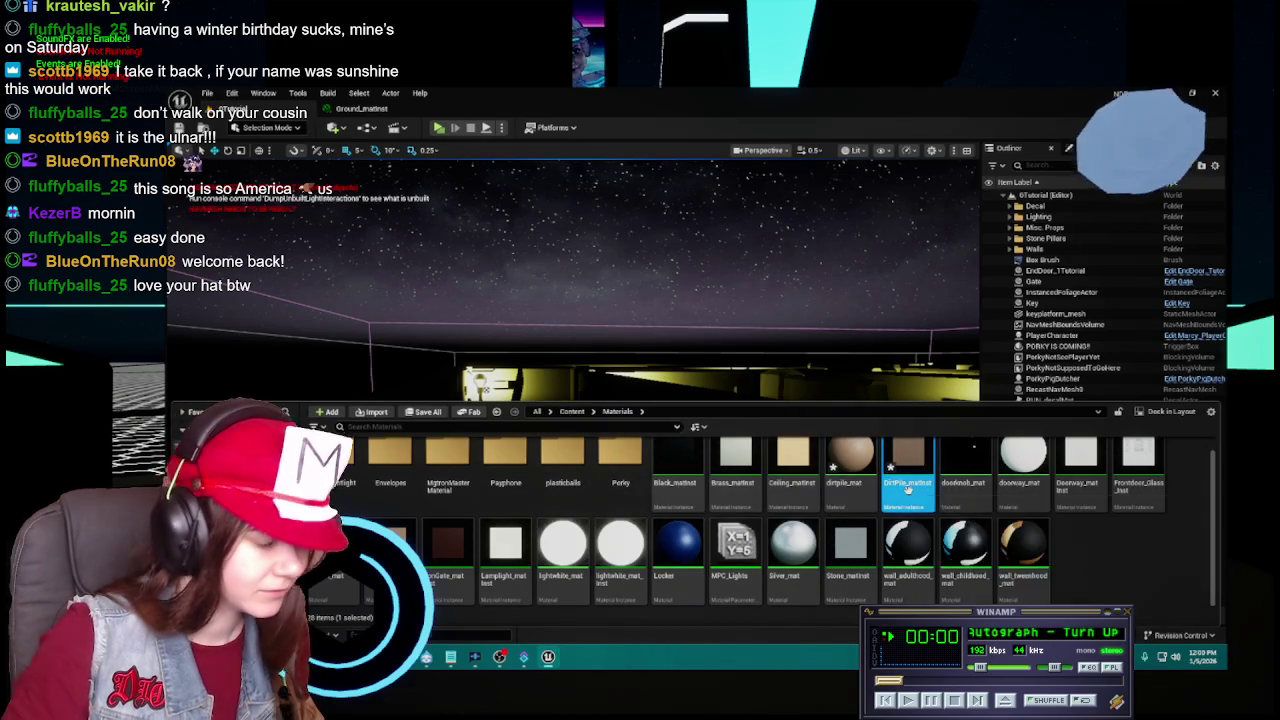
{"action": "key", "text": "Delete"}
{"action": "left_click", "coordinate": [616, 546]}
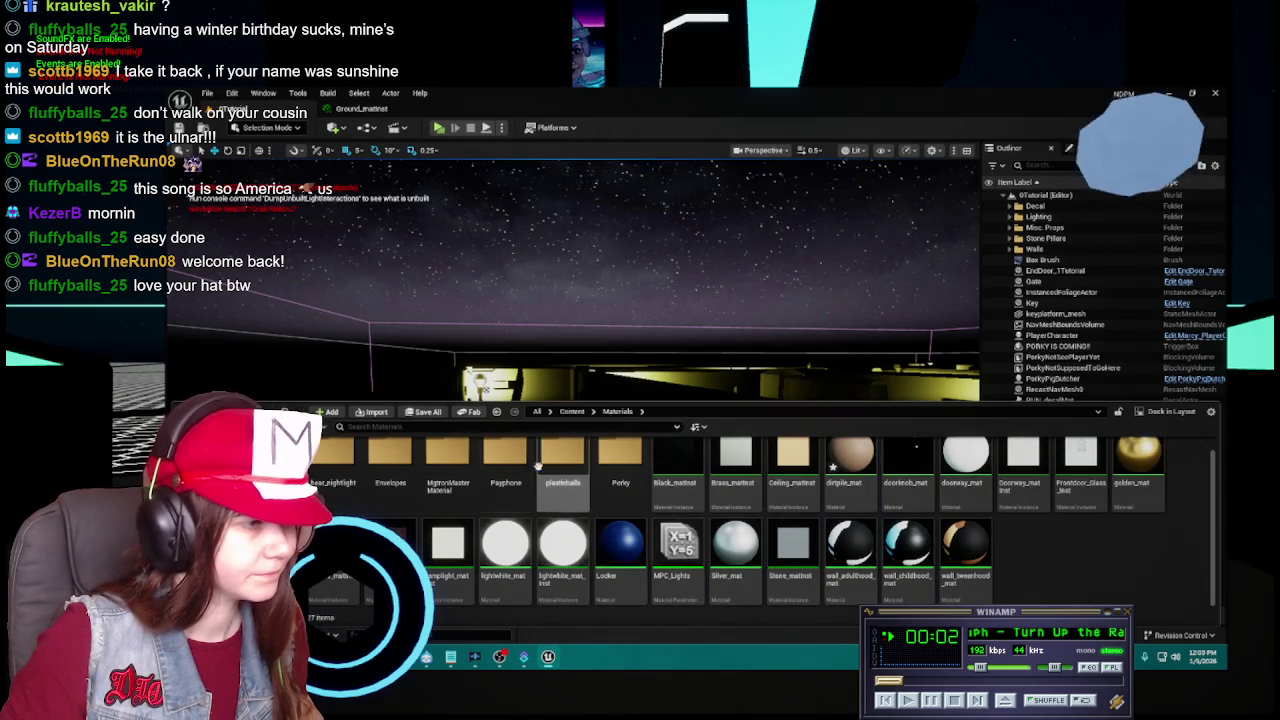
Assign Ground_matinst to dirtpile_mesh in Meshes > mine, searching 'ground' in the slot list.
{"action": "left_click", "coordinate": [572, 411]}
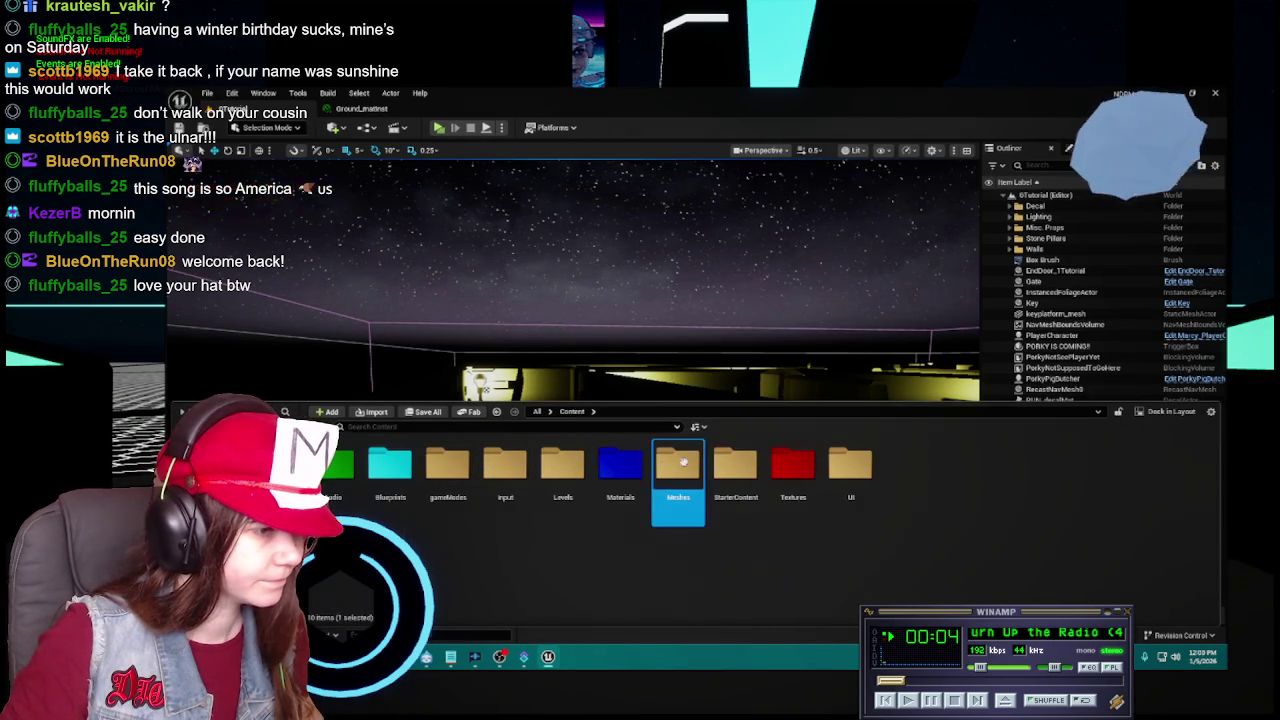
{"action": "double_click", "coordinate": [678, 463]}
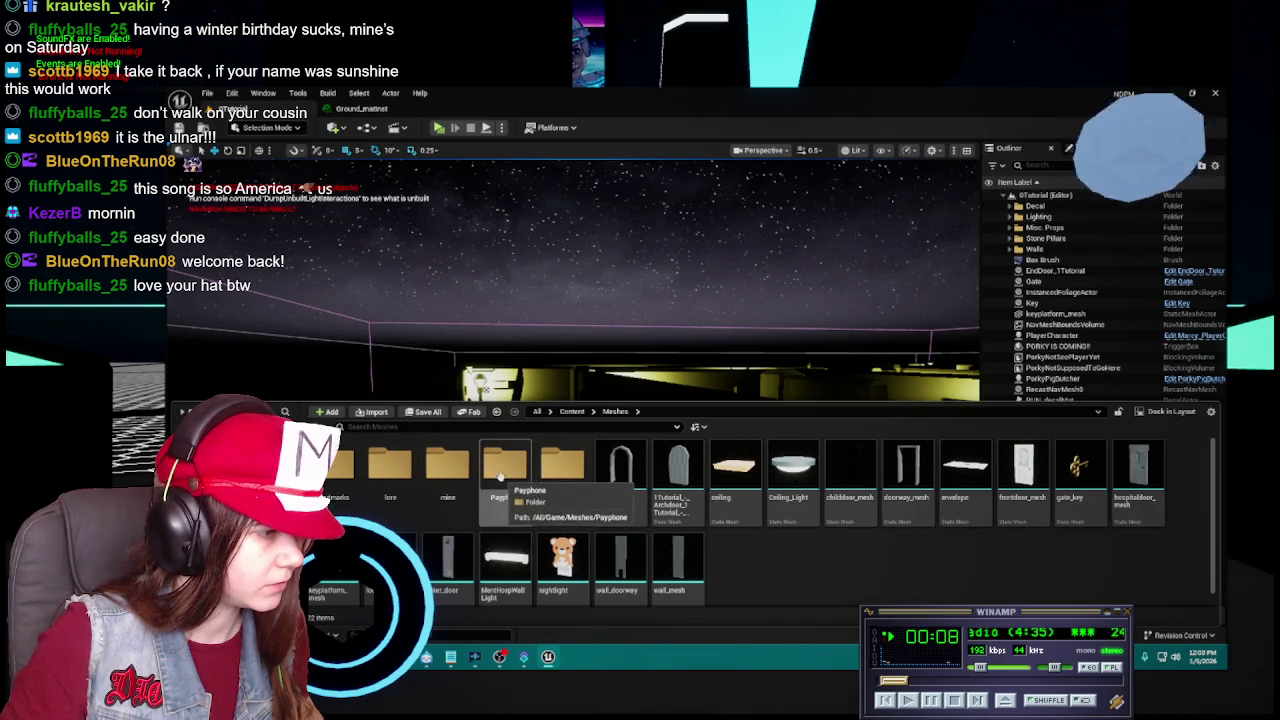
{"action": "left_click", "coordinate": [471, 506]}
{"action": "double_click", "coordinate": [472, 507]}
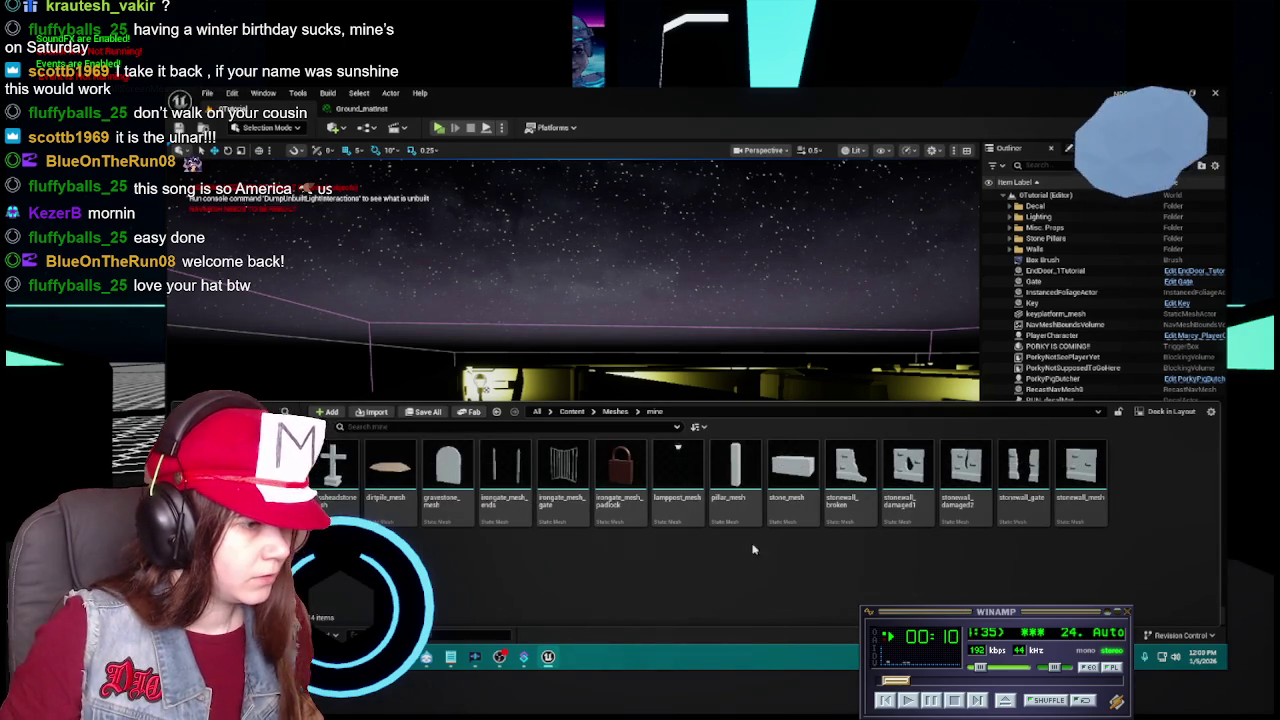
{"action": "left_click", "coordinate": [395, 468]}
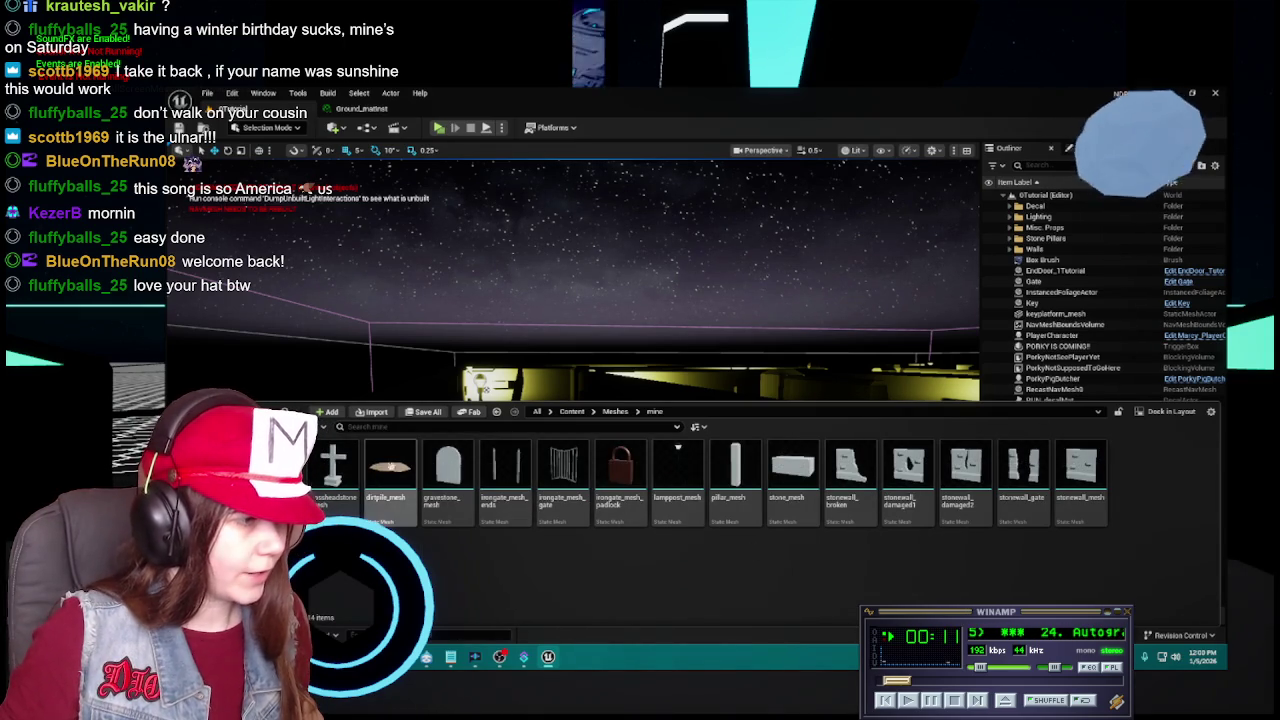
{"action": "double_click", "coordinate": [395, 468]}
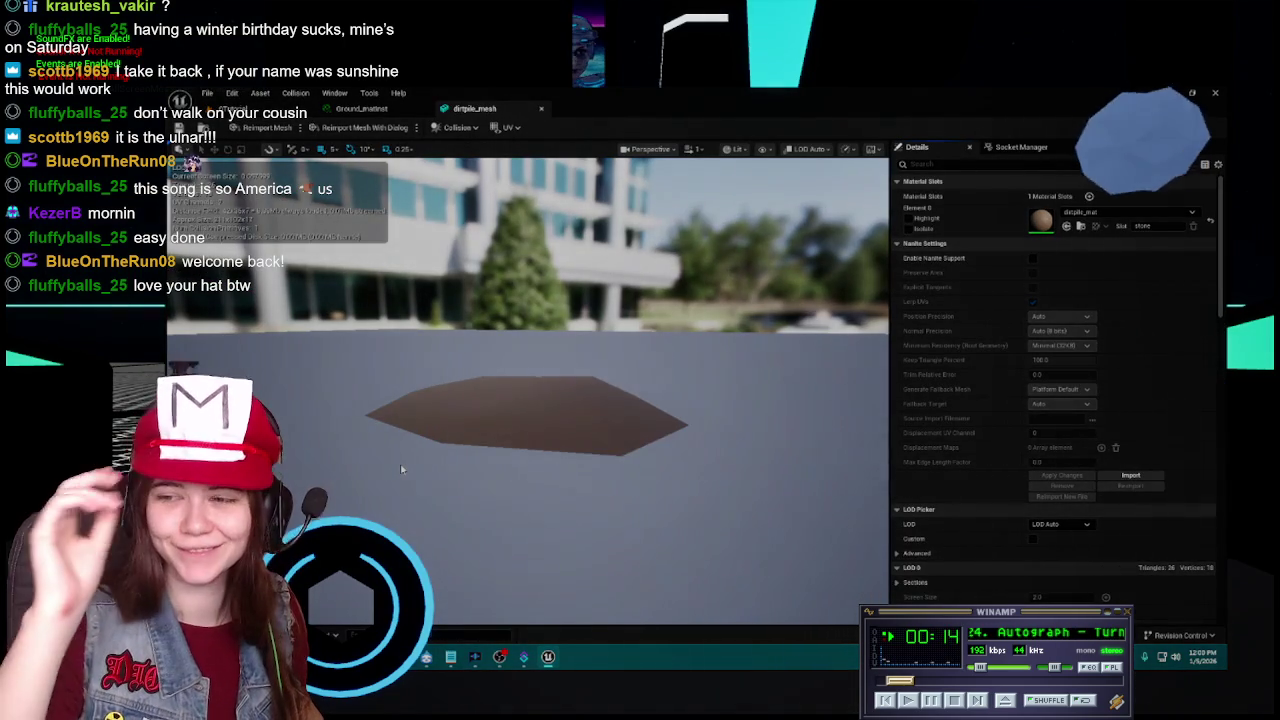
{"action": "left_click", "coordinate": [1158, 211]}
{"action": "scroll", "coordinate": [1143, 349], "scroll_direction": "up", "scroll_amount": 2}
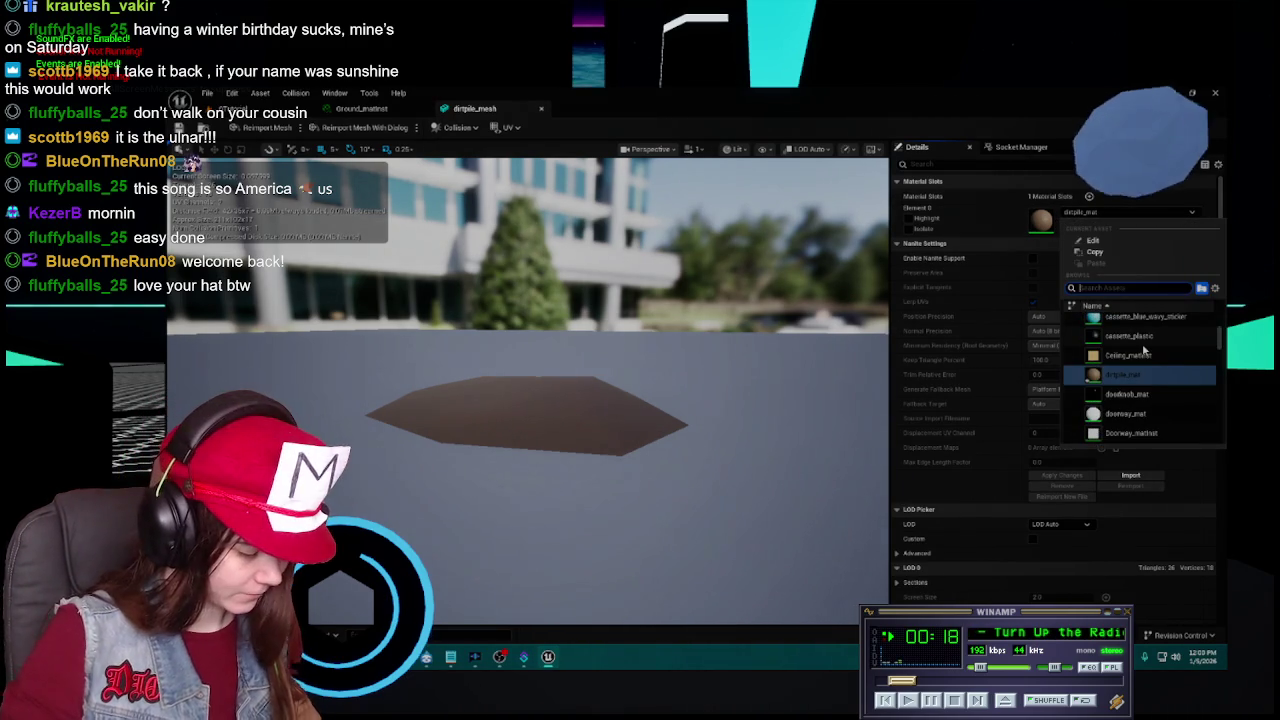
{"action": "type", "text": "ground"}
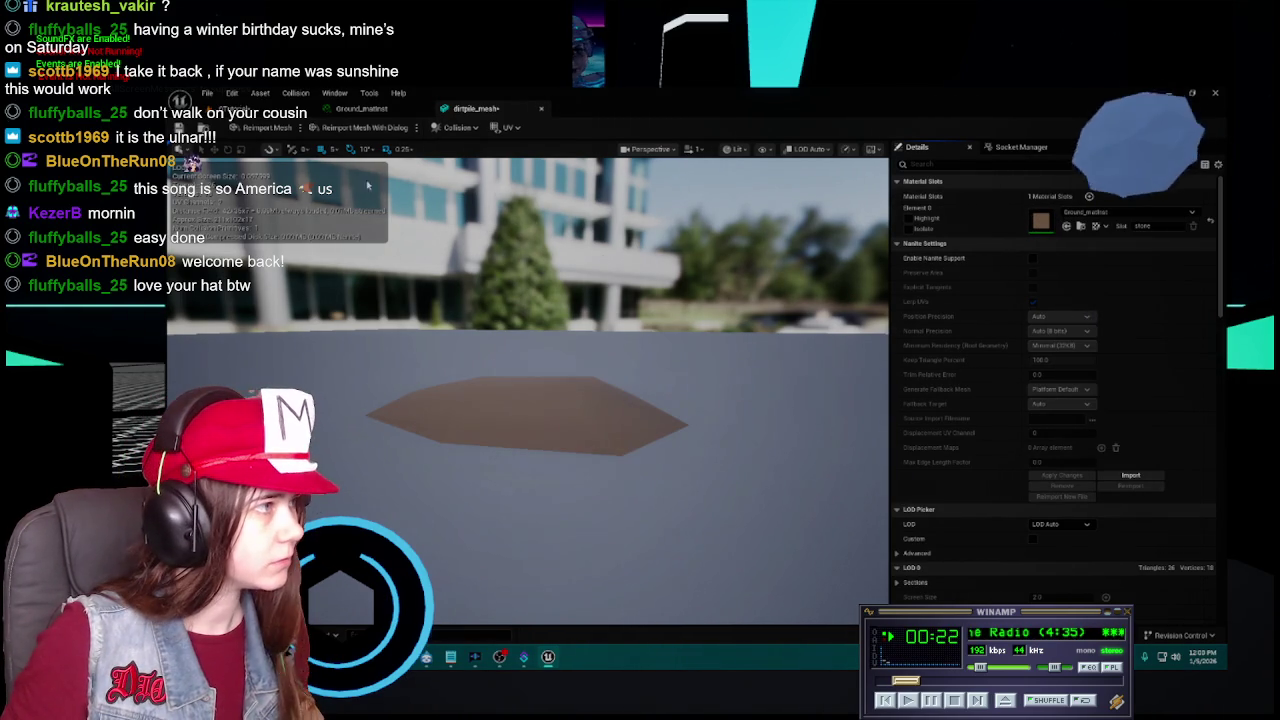
{"action": "left_click", "coordinate": [370, 109]}
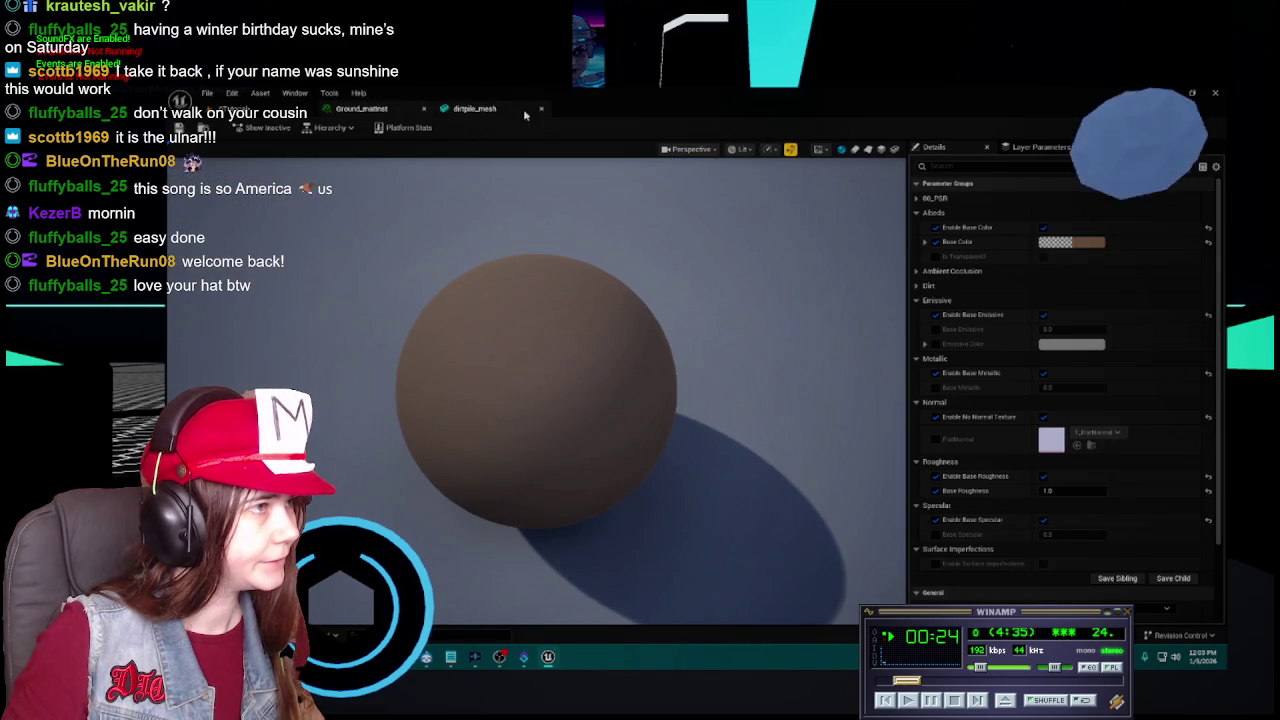
{"action": "key", "text": "ctrl+b"}
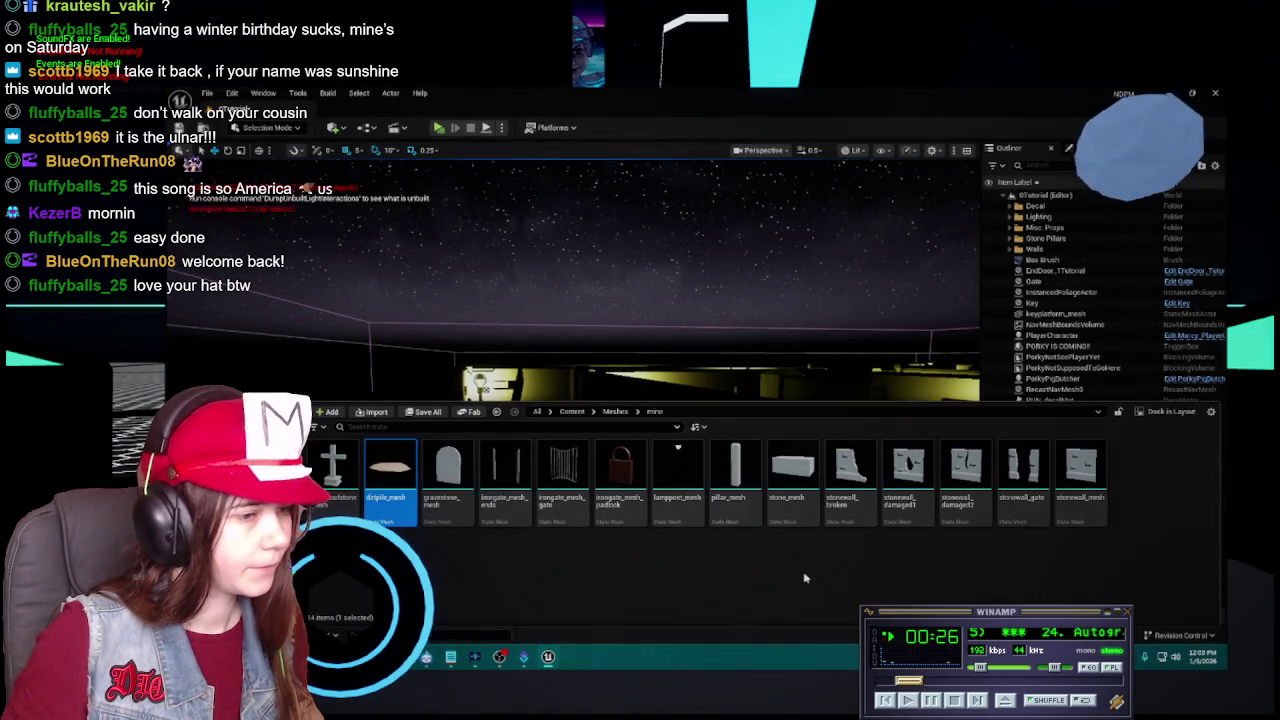
Delete dirtpile_mat from Content/Materials.
{"action": "left_click", "coordinate": [594, 411]}
{"action": "left_click", "coordinate": [645, 452]}
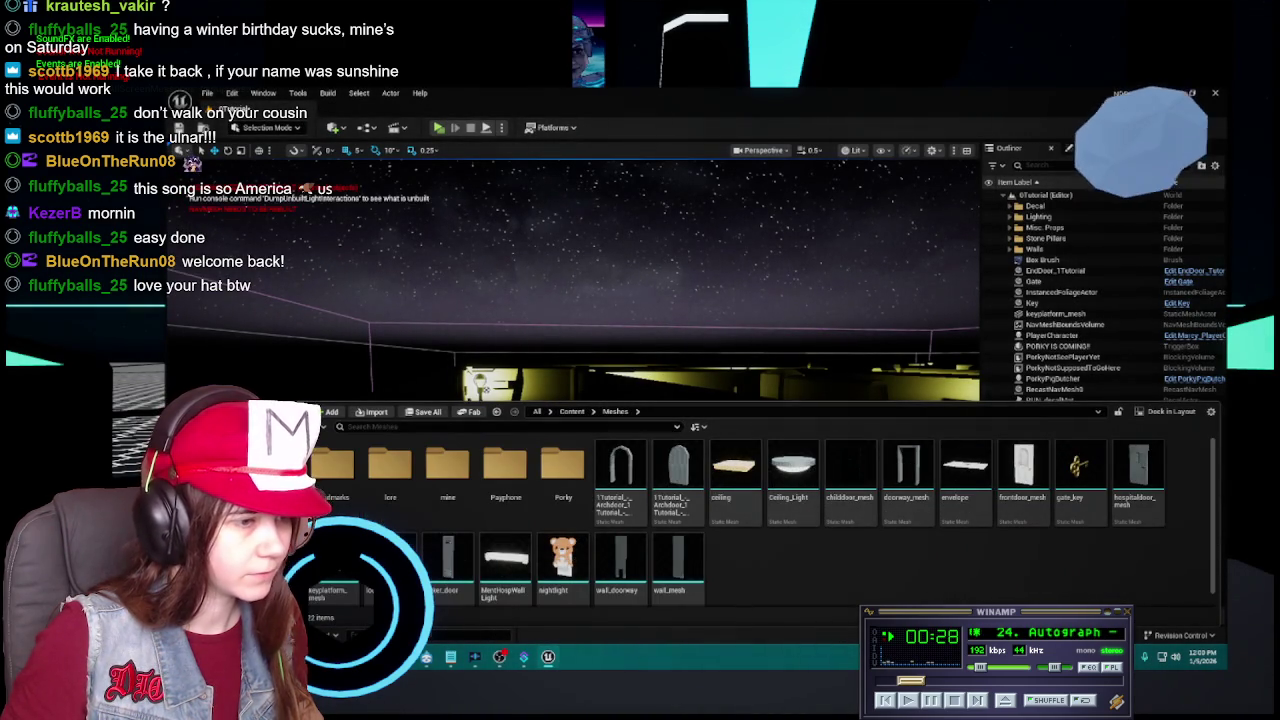
{"action": "left_click", "coordinate": [572, 411]}
{"action": "double_click", "coordinate": [678, 462]}
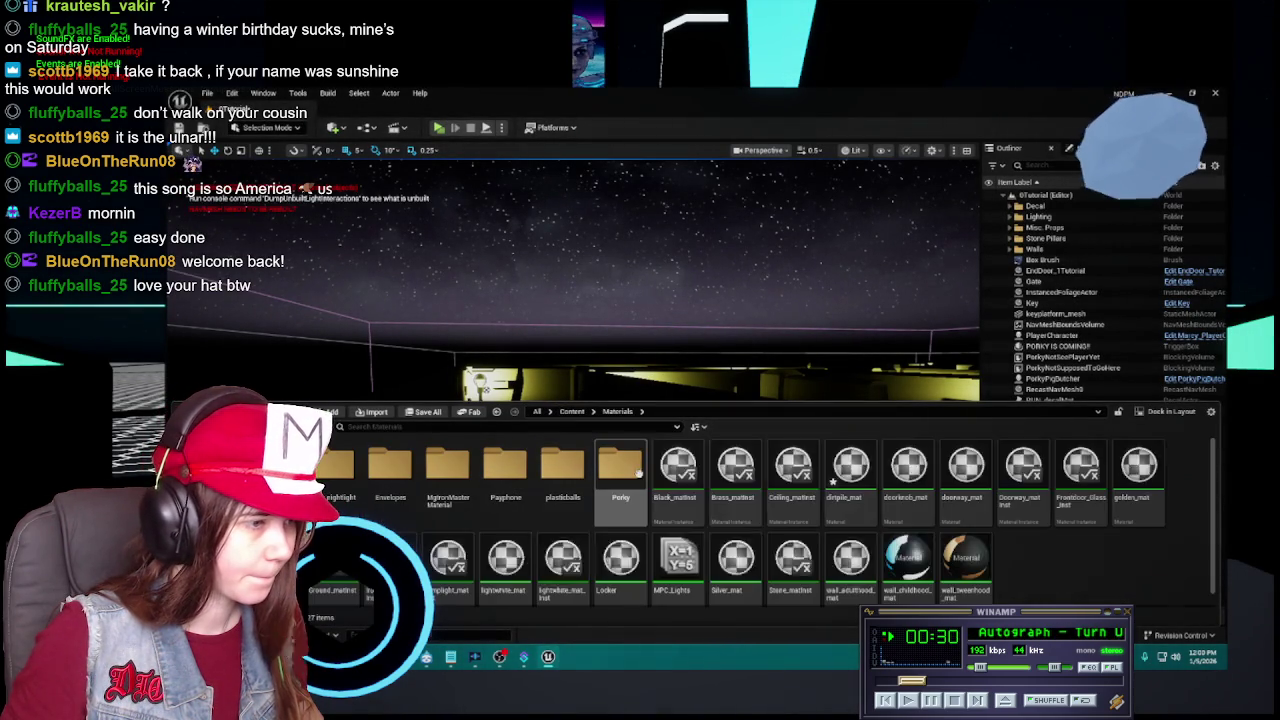
{"action": "right_click", "coordinate": [851, 463]}
{"action": "left_click", "coordinate": [885, 505]}
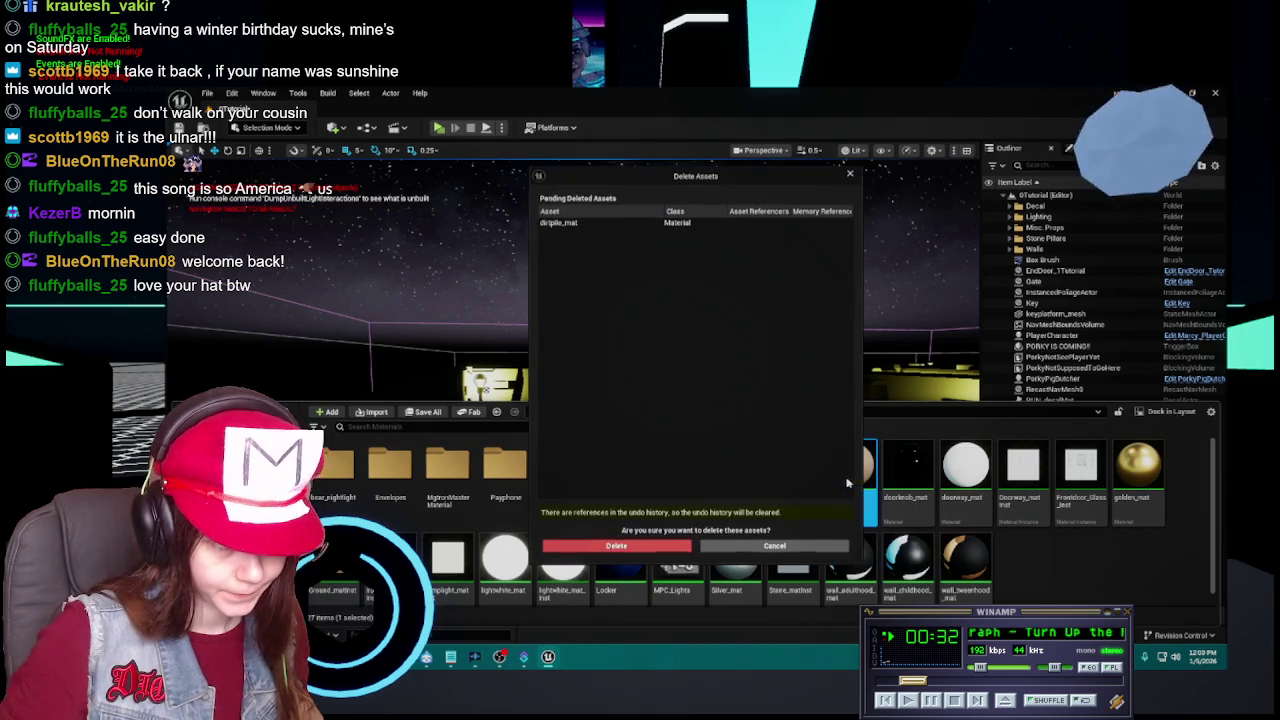
{"action": "left_click", "coordinate": [677, 545]}
Save the modified level, then duplicate Black_matinst.
{"action": "key", "text": "ctrl+shift+s"}
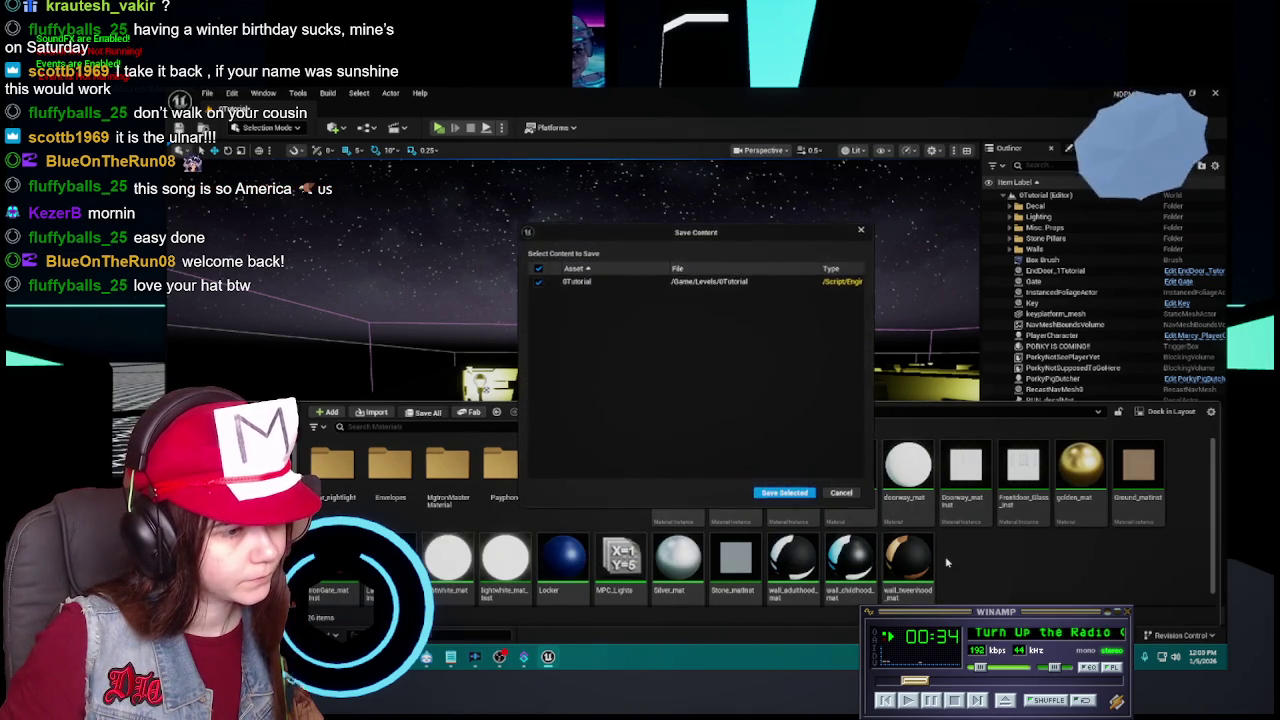
{"action": "left_click", "coordinate": [765, 492]}
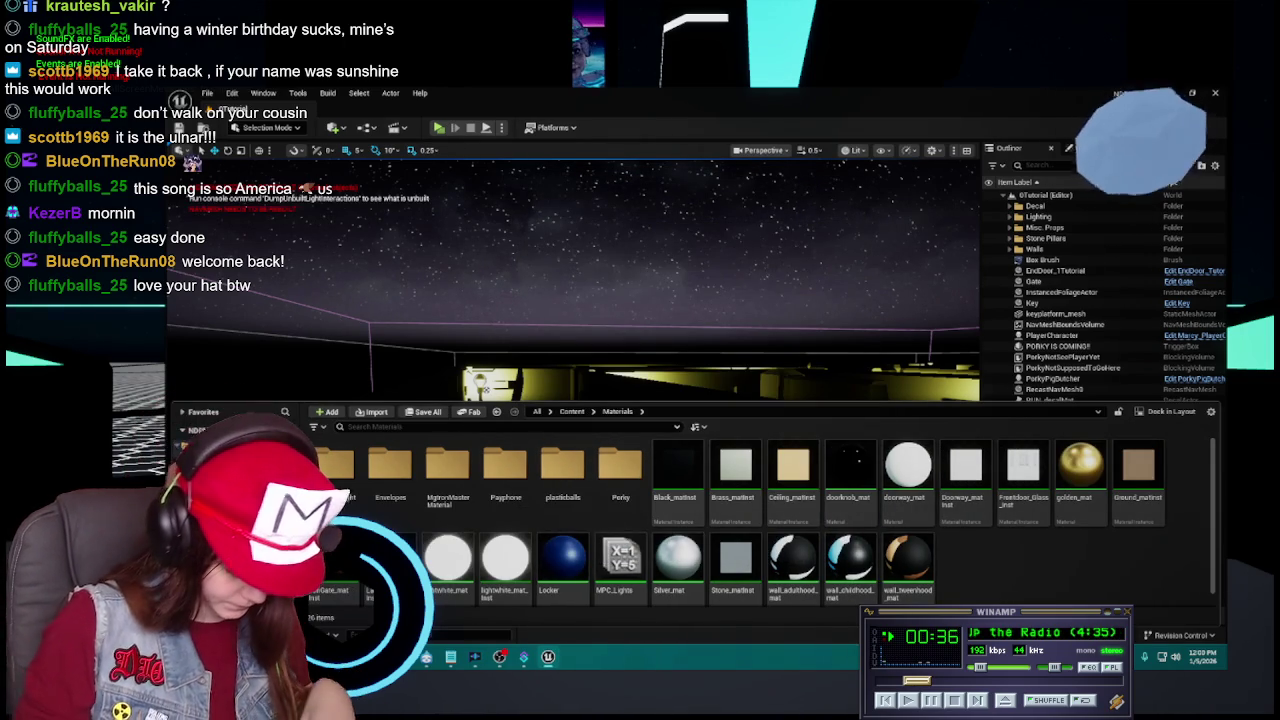
{"action": "left_click", "coordinate": [672, 480]}
{"action": "key", "text": "ctrl+d"}
Name the copy Doorknob_matinst and open it in the material instance editor.
{"action": "type", "text": "Doorknob"}
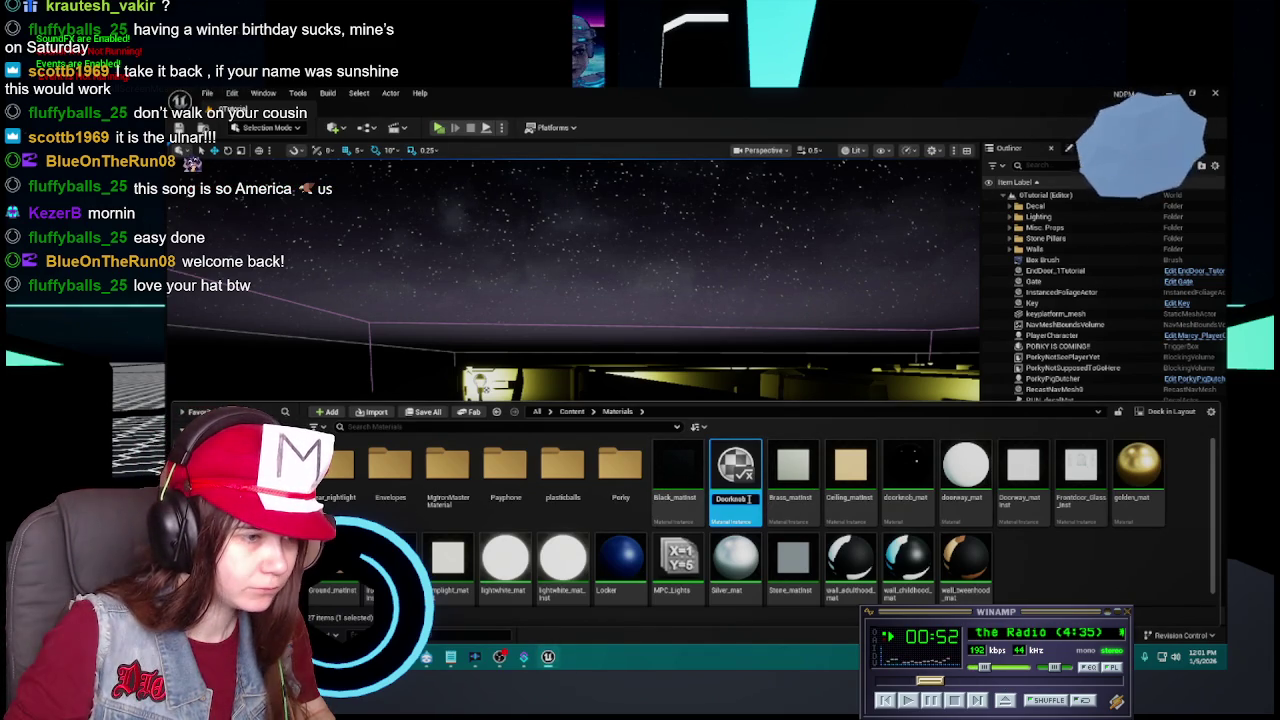
{"action": "type", "text": "_matinst"}
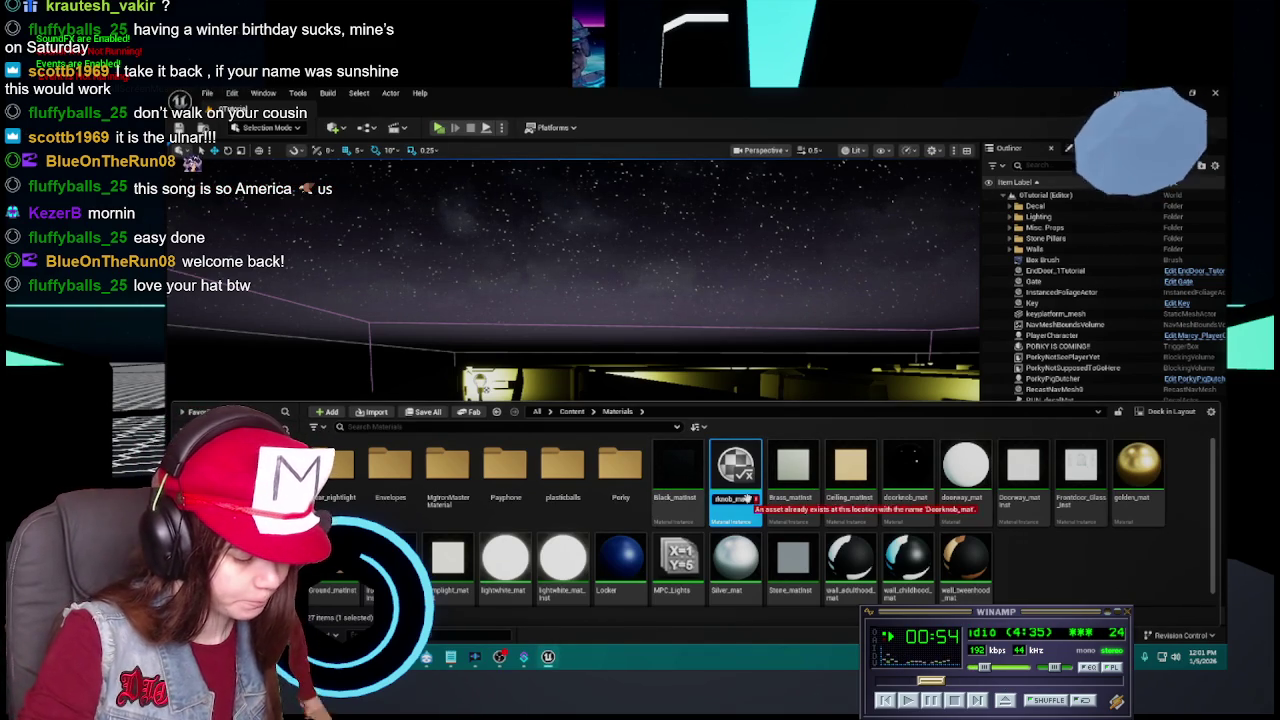
{"action": "key", "text": "Return"}
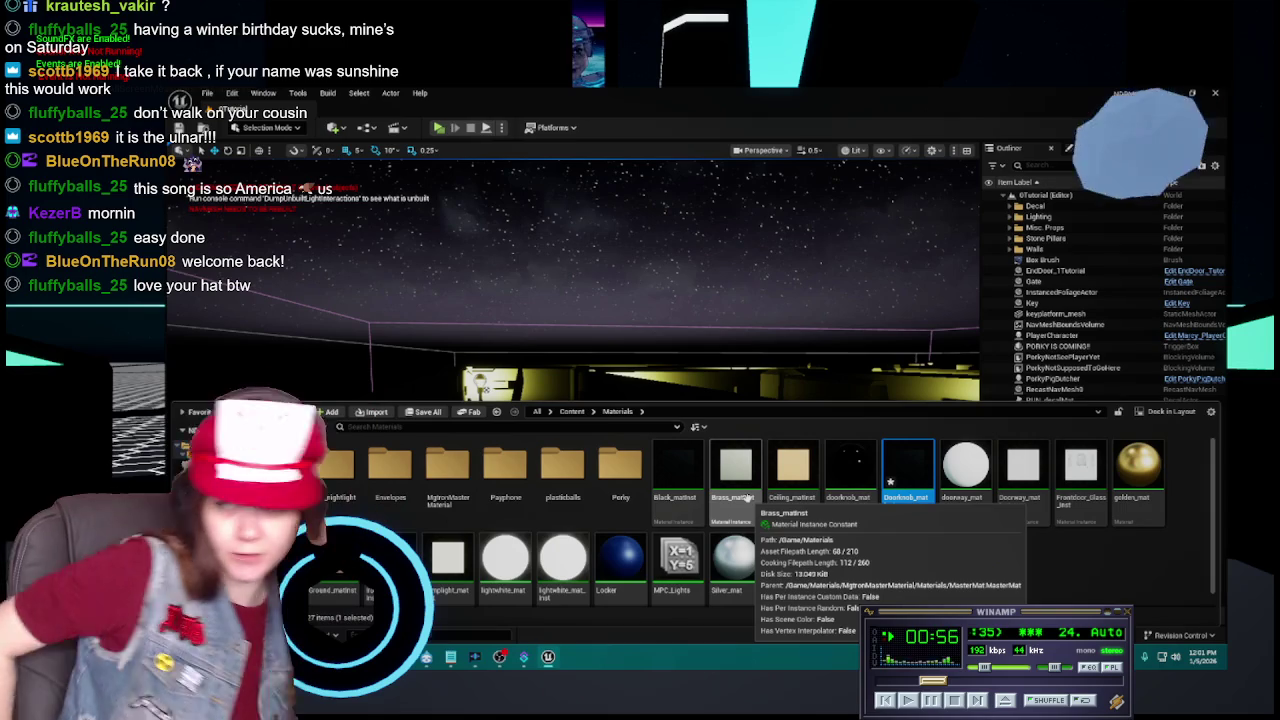
{"action": "double_click", "coordinate": [906, 465]}
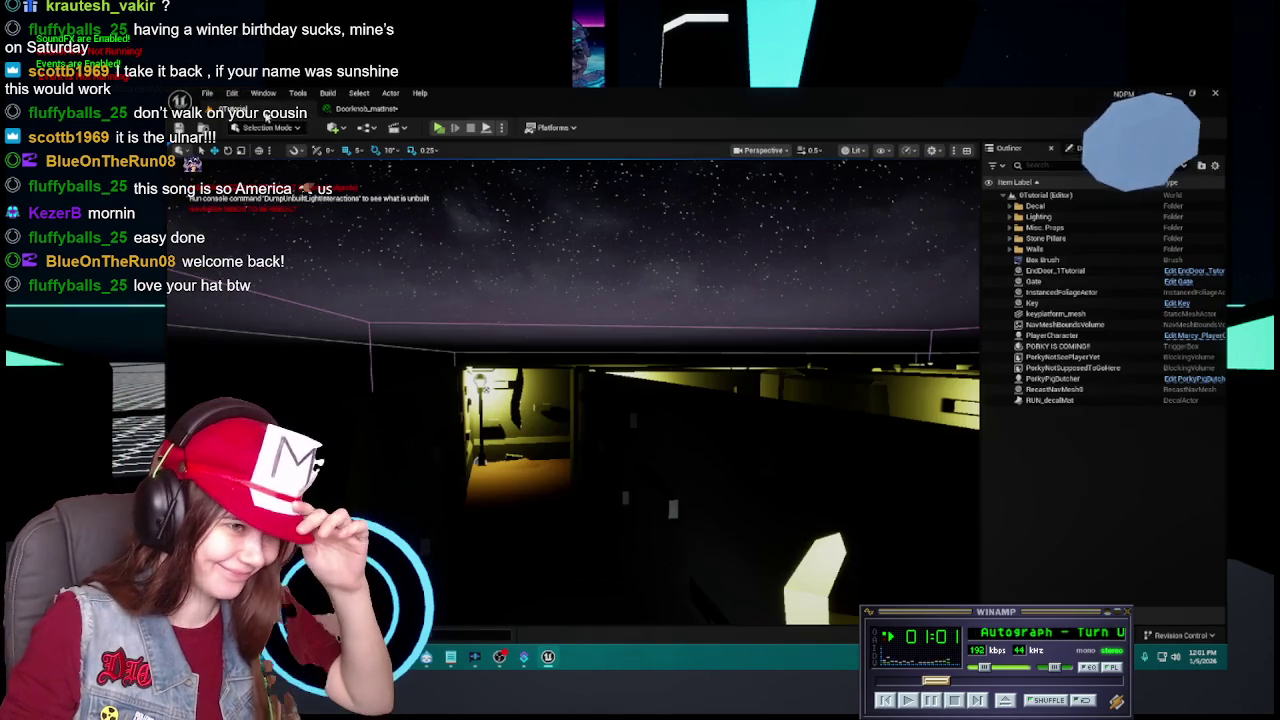
Open the original doorknob_mat graph and inspect its constant node and preview sphere.
{"action": "left_click", "coordinate": [270, 112]}
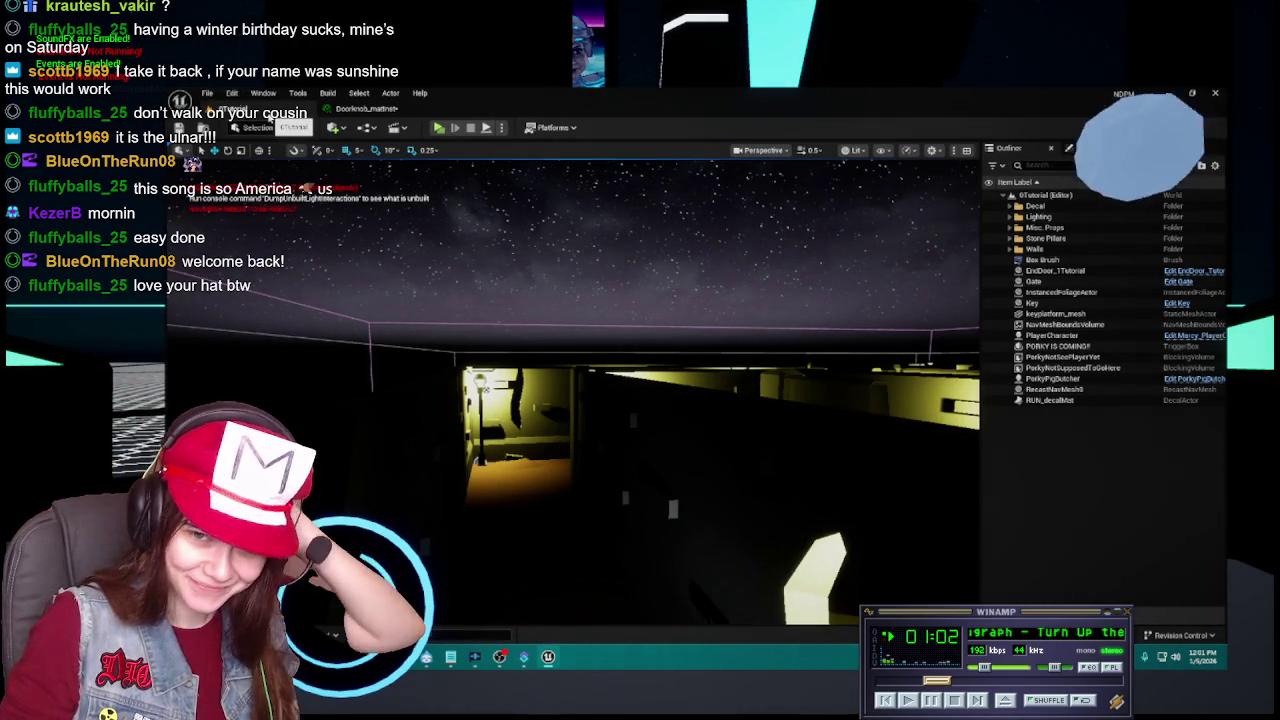
{"action": "left_click", "coordinate": [368, 108]}
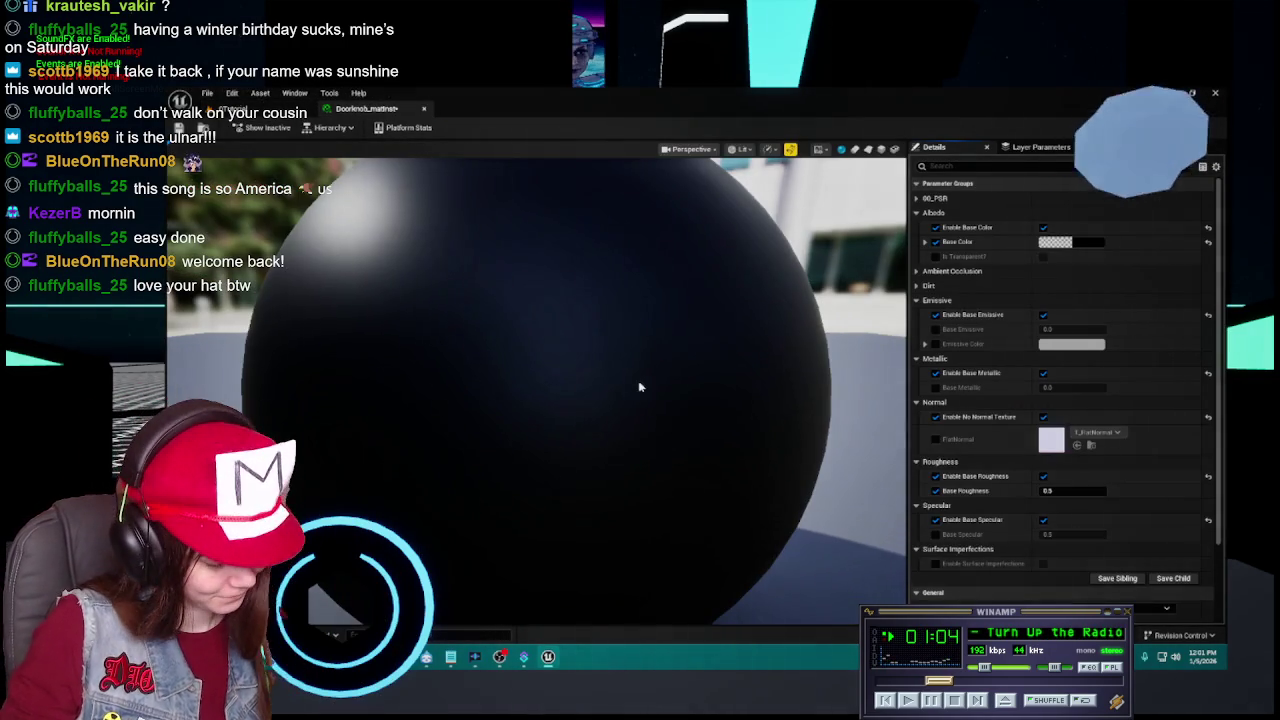
{"action": "key", "text": "ctrl+space"}
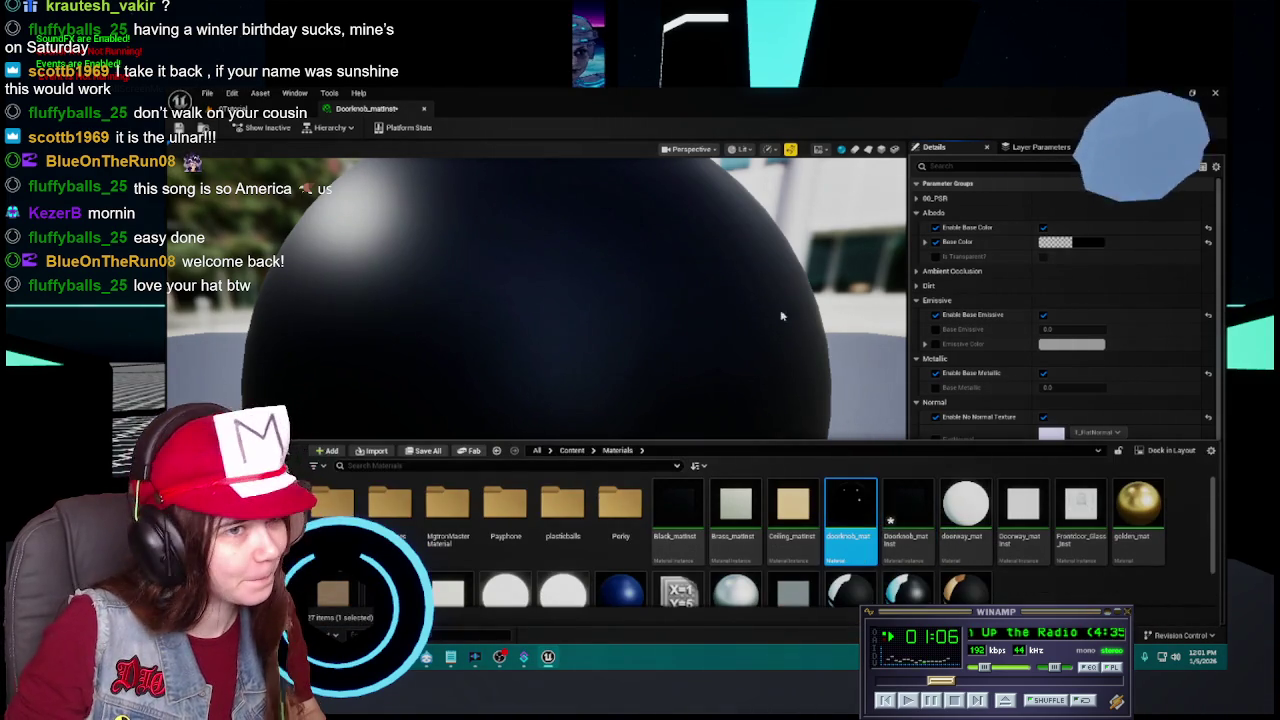
{"action": "key", "text": "Return"}
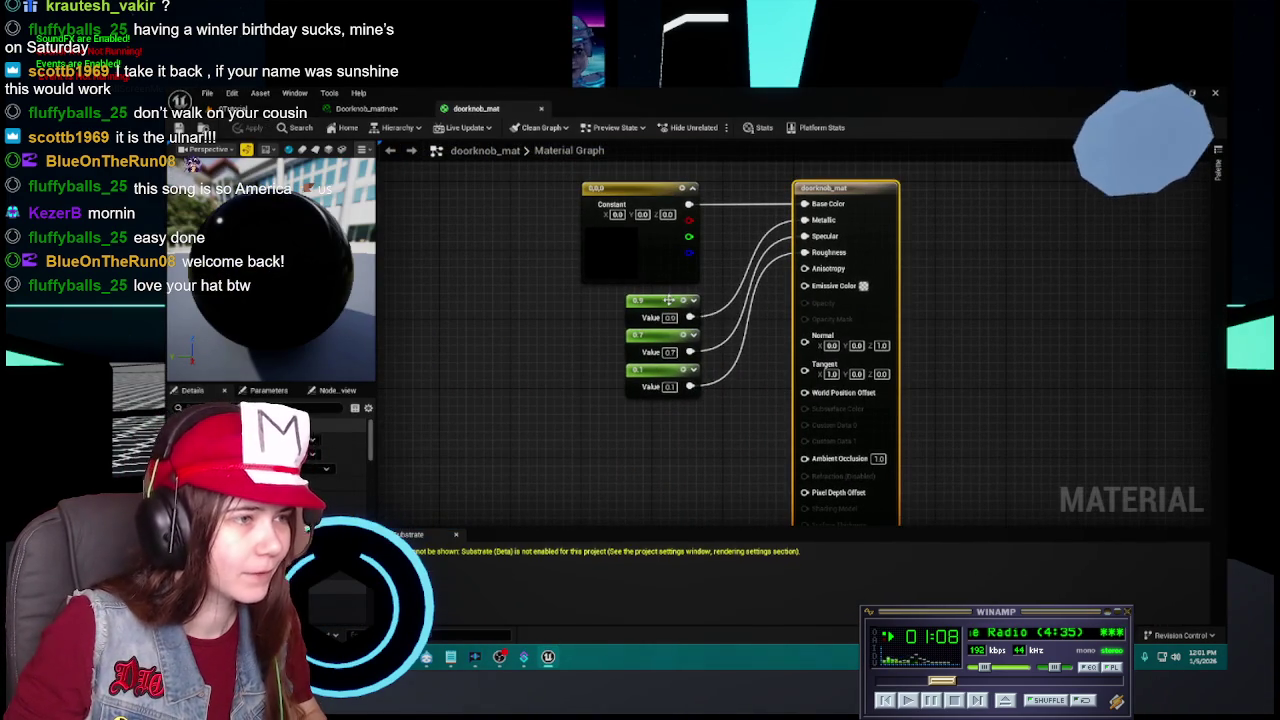
{"action": "left_click", "coordinate": [672, 300]}
{"action": "left_click_drag", "start_coordinate": [290, 297], "coordinate": [200, 290]}
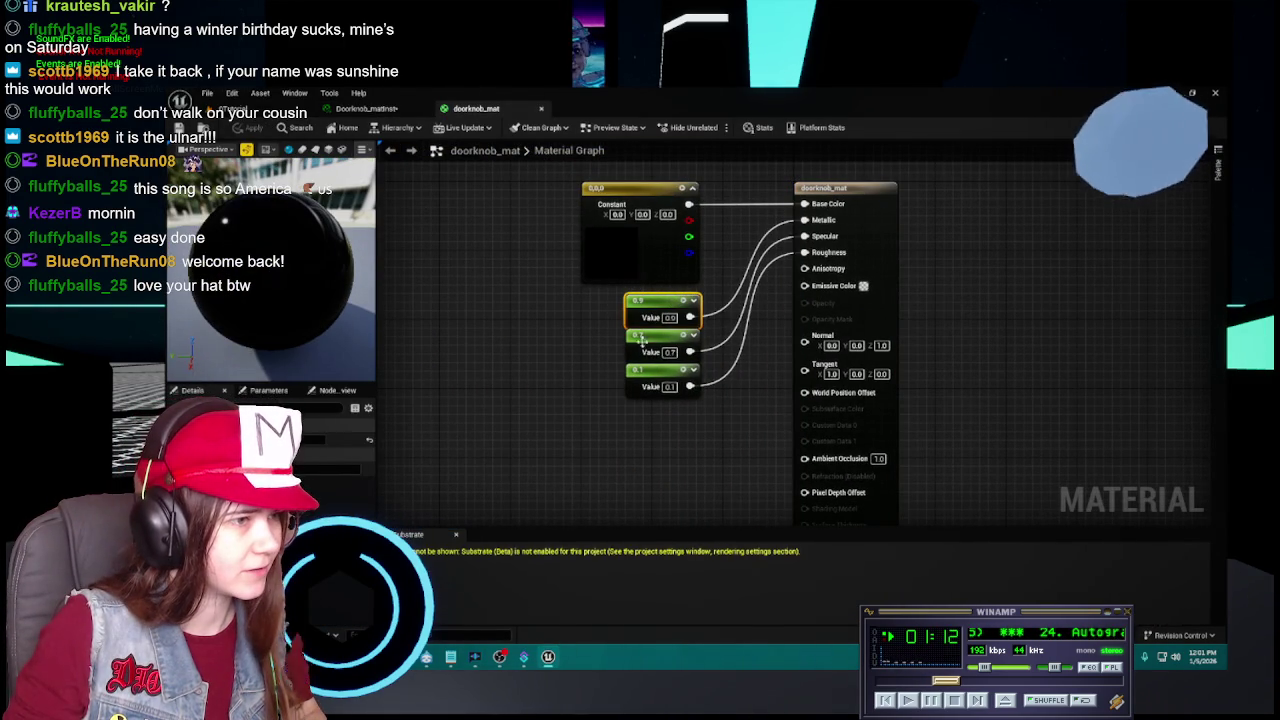
Set Doorknob_matinst's Base Metallic to 1 after comparing it with the doorknob_mat graph.
{"action": "left_click", "coordinate": [345, 106]}
{"action": "scroll", "coordinate": [608, 303], "scroll_direction": "down", "scroll_amount": 5}
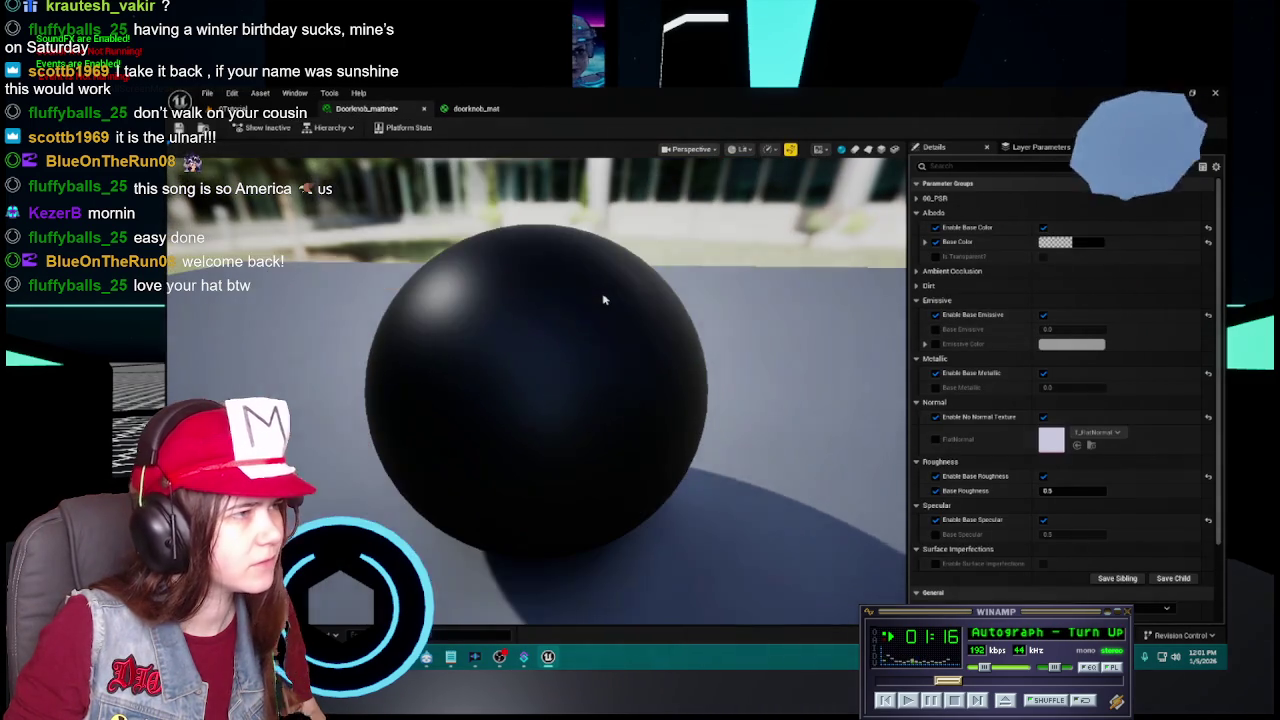
{"action": "left_click", "coordinate": [476, 108]}
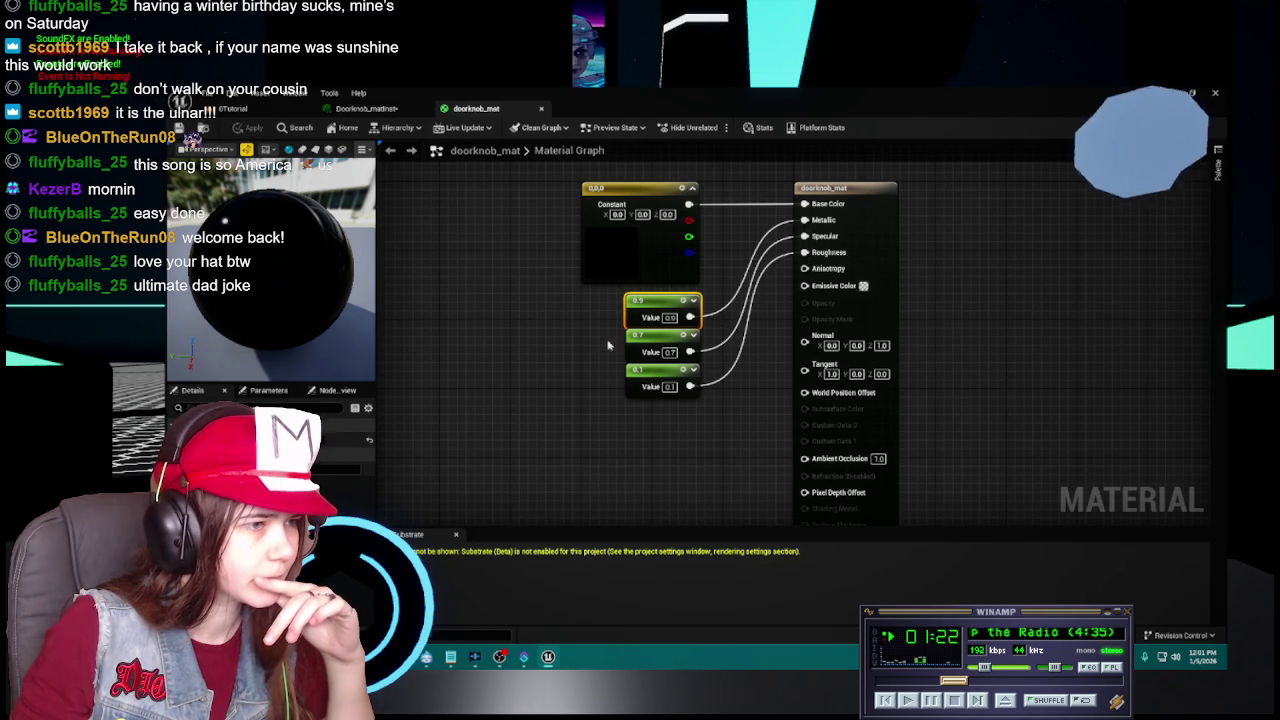
{"action": "left_click", "coordinate": [366, 108]}
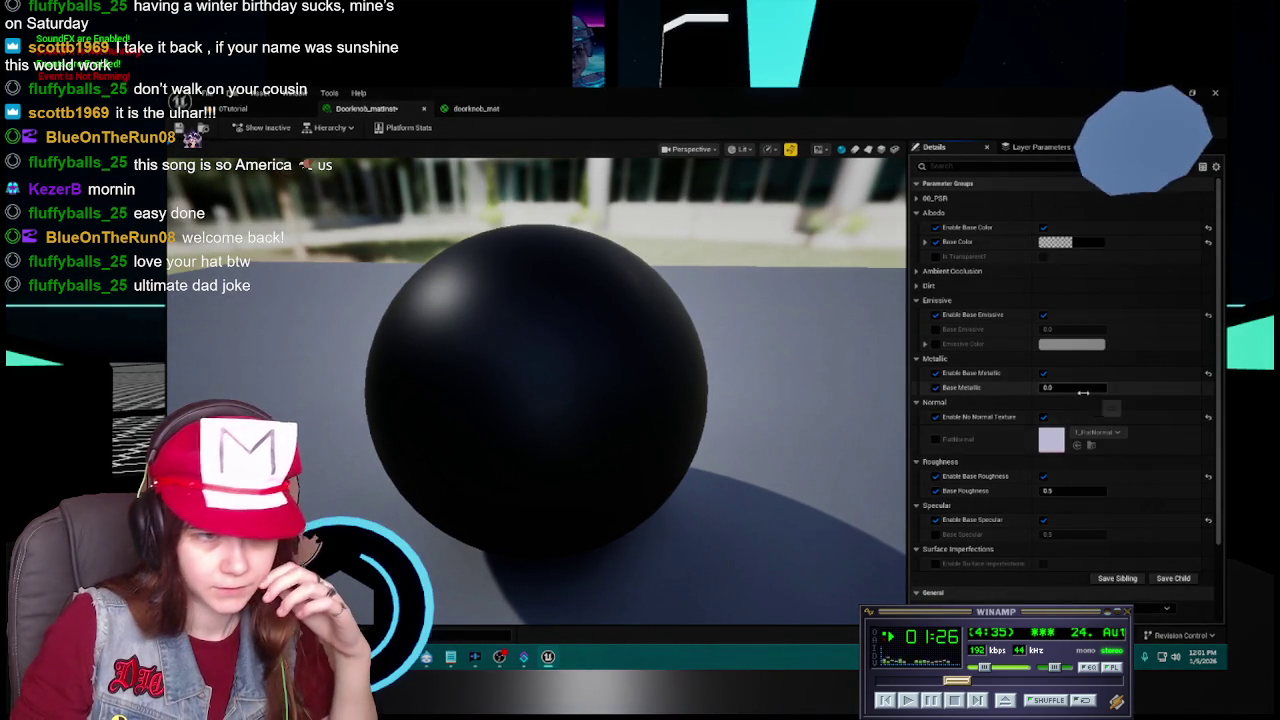
{"action": "type", "text": "1"}
{"action": "key", "text": "Return"}
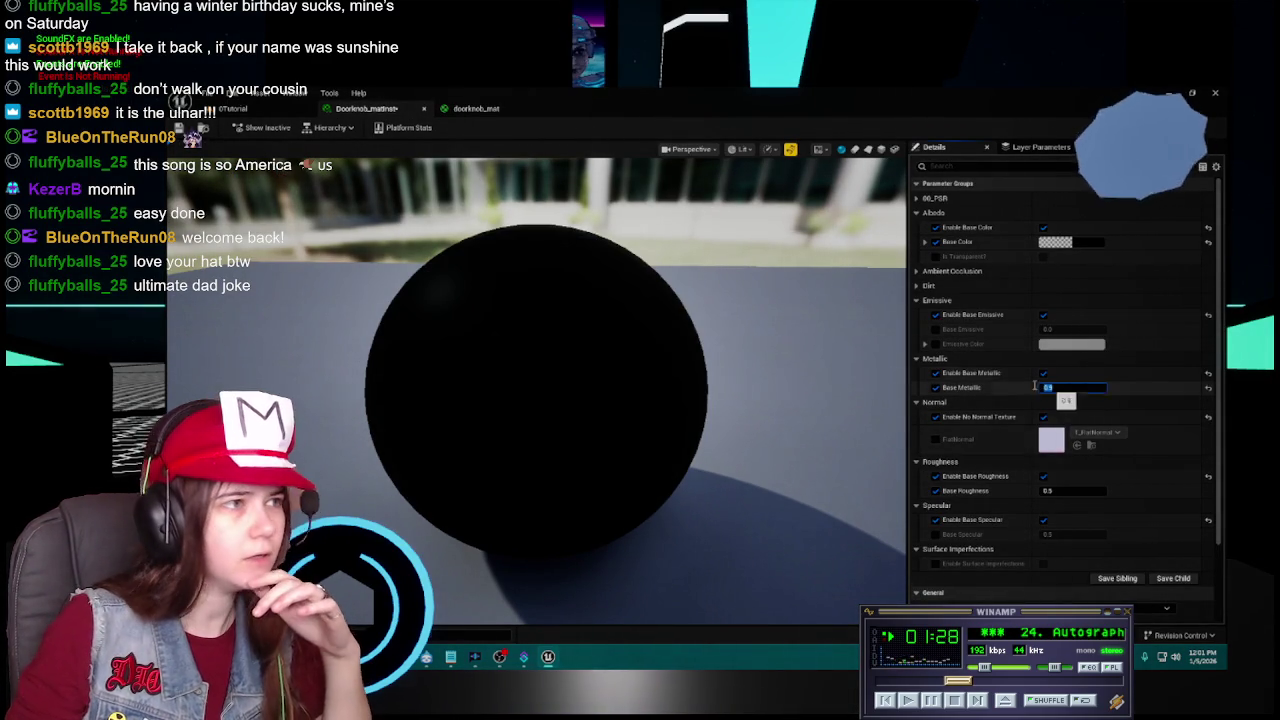
Enable the Base Specular override and set Base Roughness to 0.1 on Doorknob_matinst.
{"action": "left_click", "coordinate": [476, 108]}
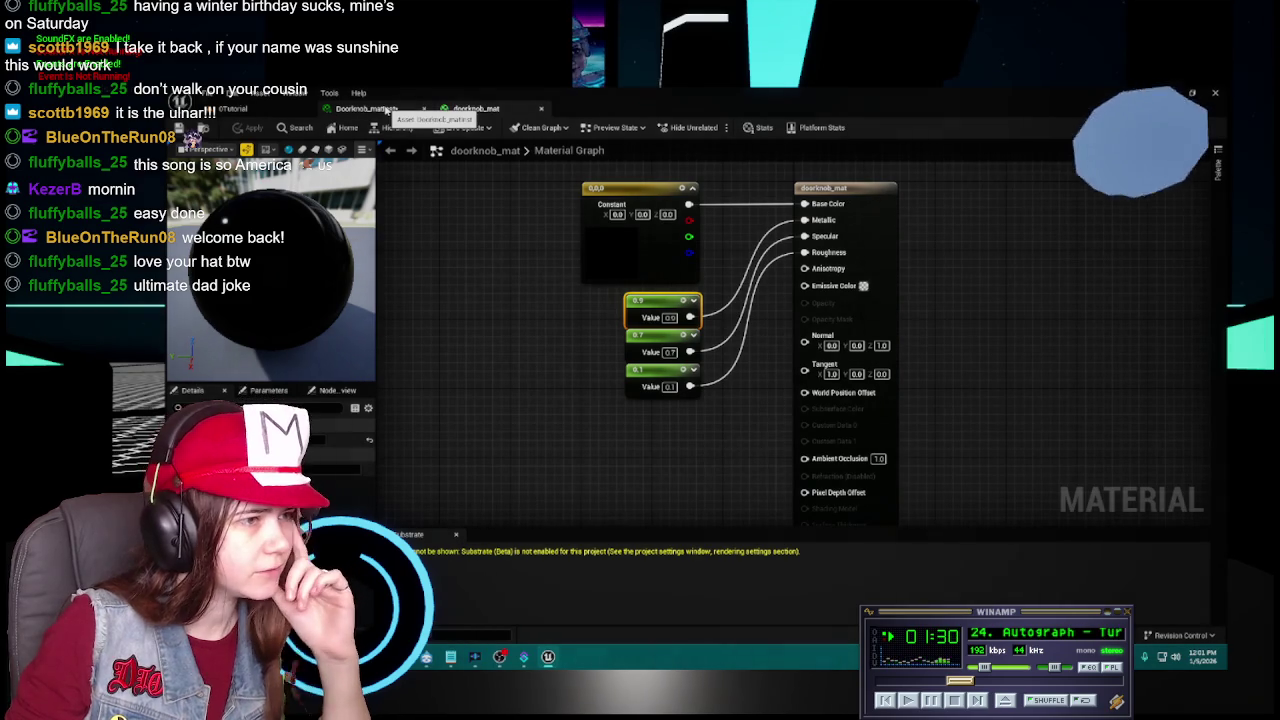
{"action": "left_click", "coordinate": [390, 110]}
{"action": "left_click", "coordinate": [934, 534]}
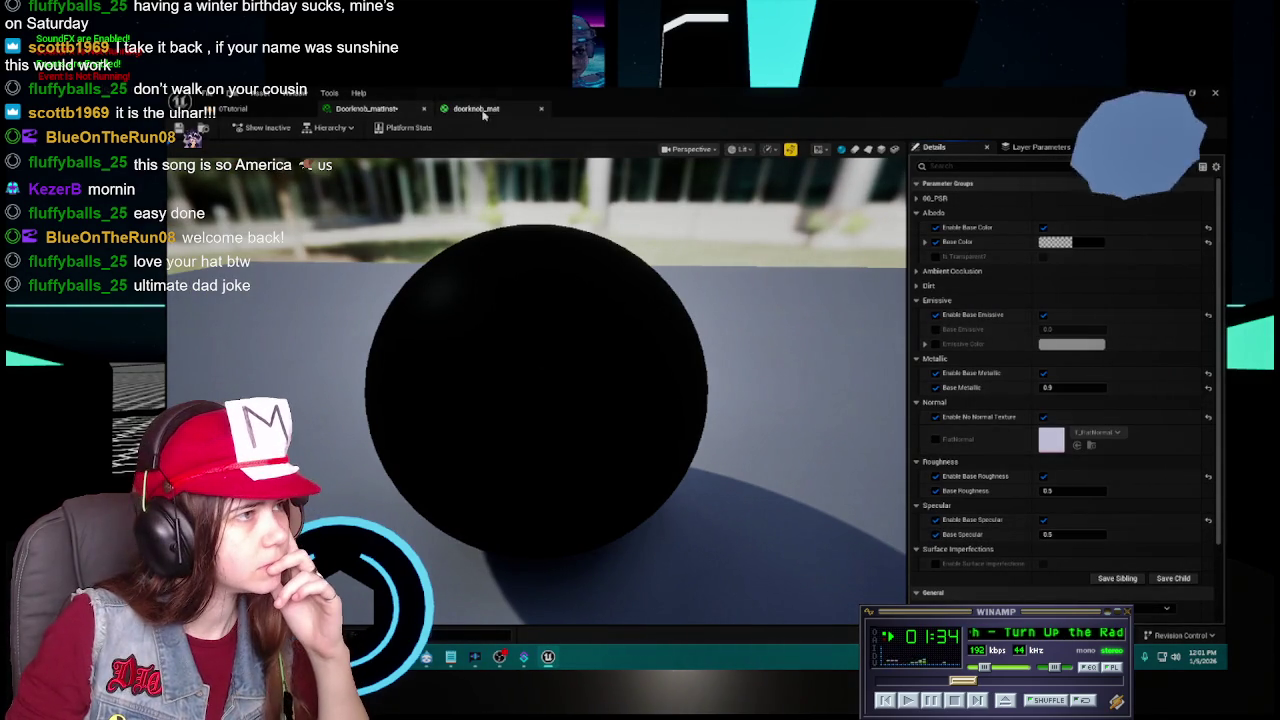
{"action": "left_click", "coordinate": [480, 110]}
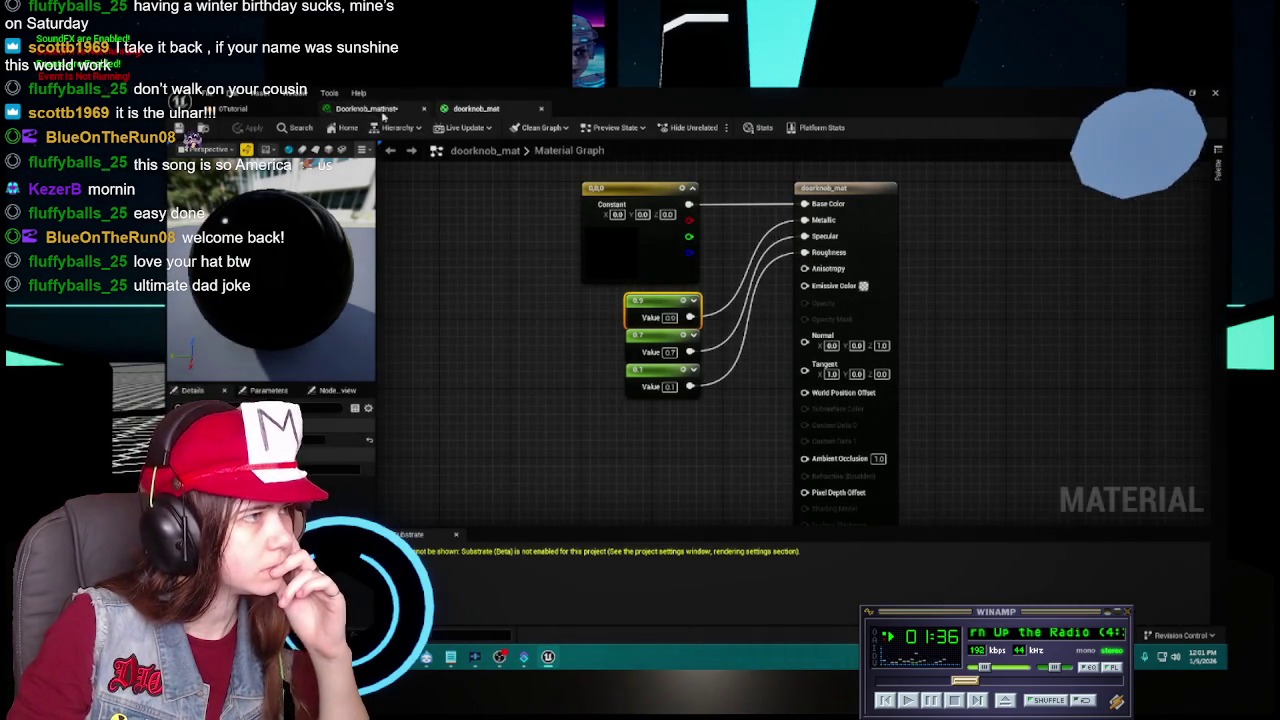
{"action": "left_click", "coordinate": [366, 108]}
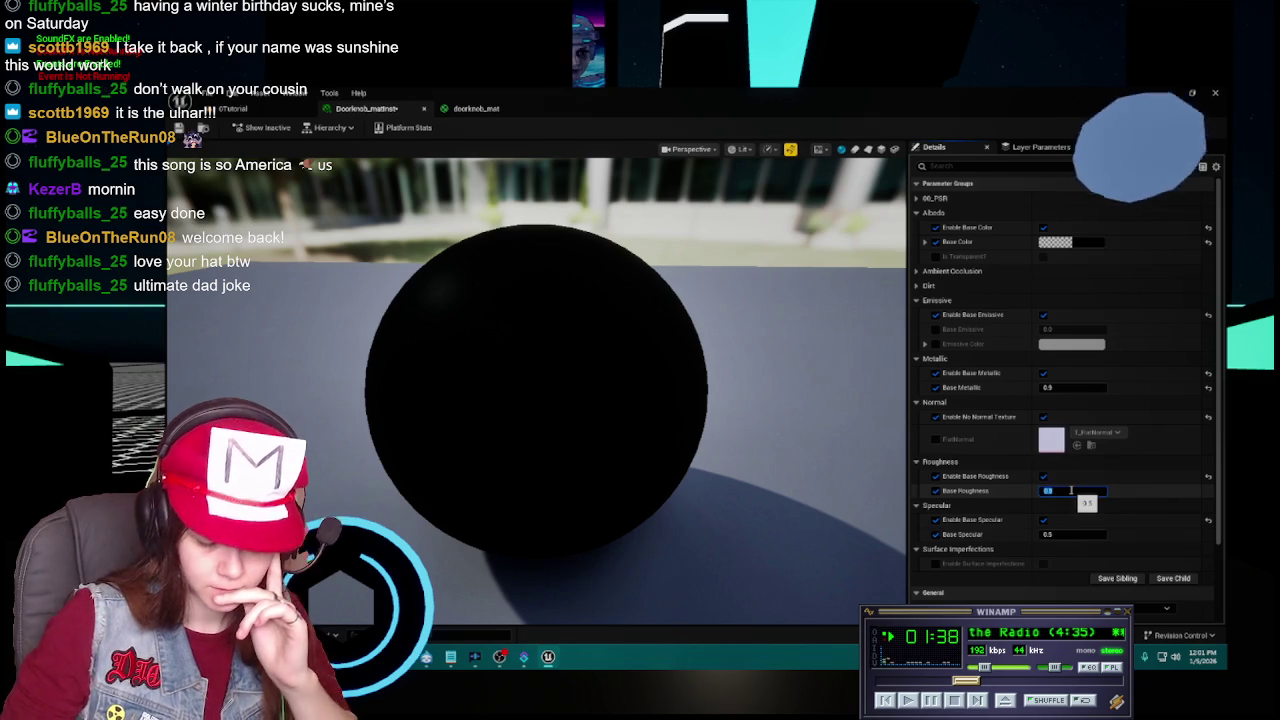
{"action": "type", "text": "0.1"}
{"action": "key", "text": "Return"}
Try Base Specular 0.7, restore it to 0.5, then view the doorknob_mat graph.
{"action": "left_click", "coordinate": [440, 110]}
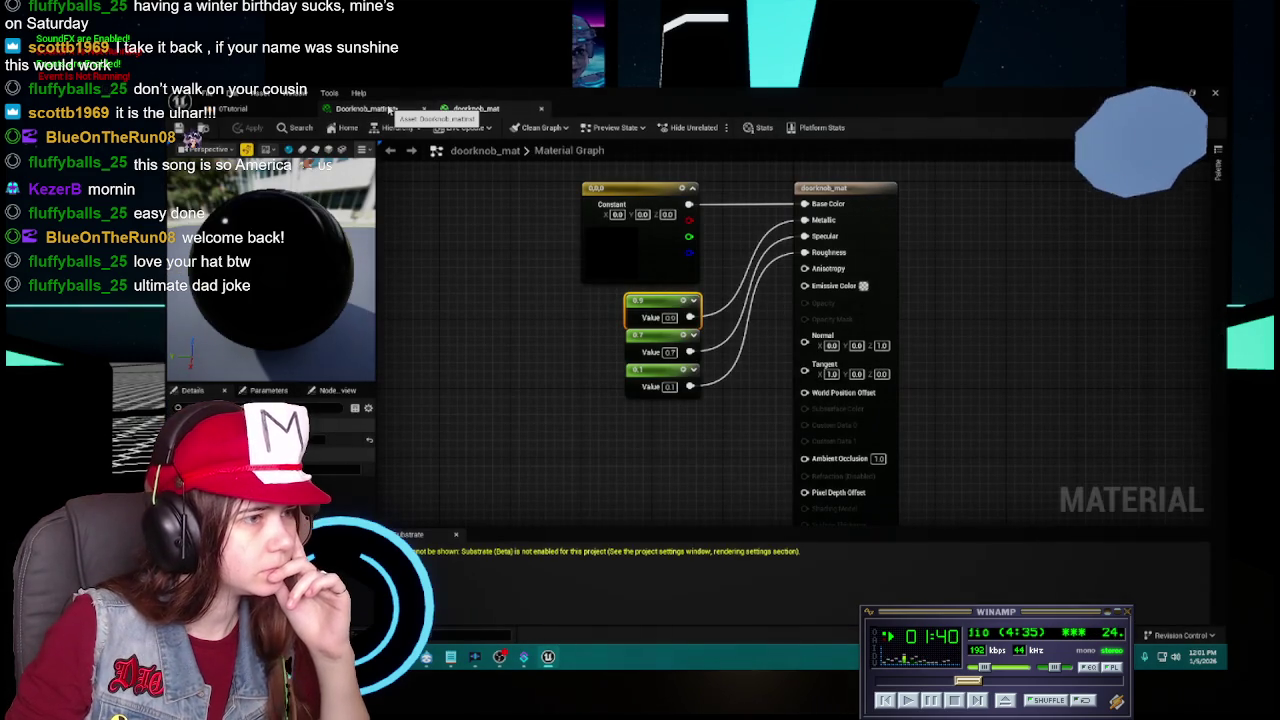
{"action": "left_click", "coordinate": [389, 110]}
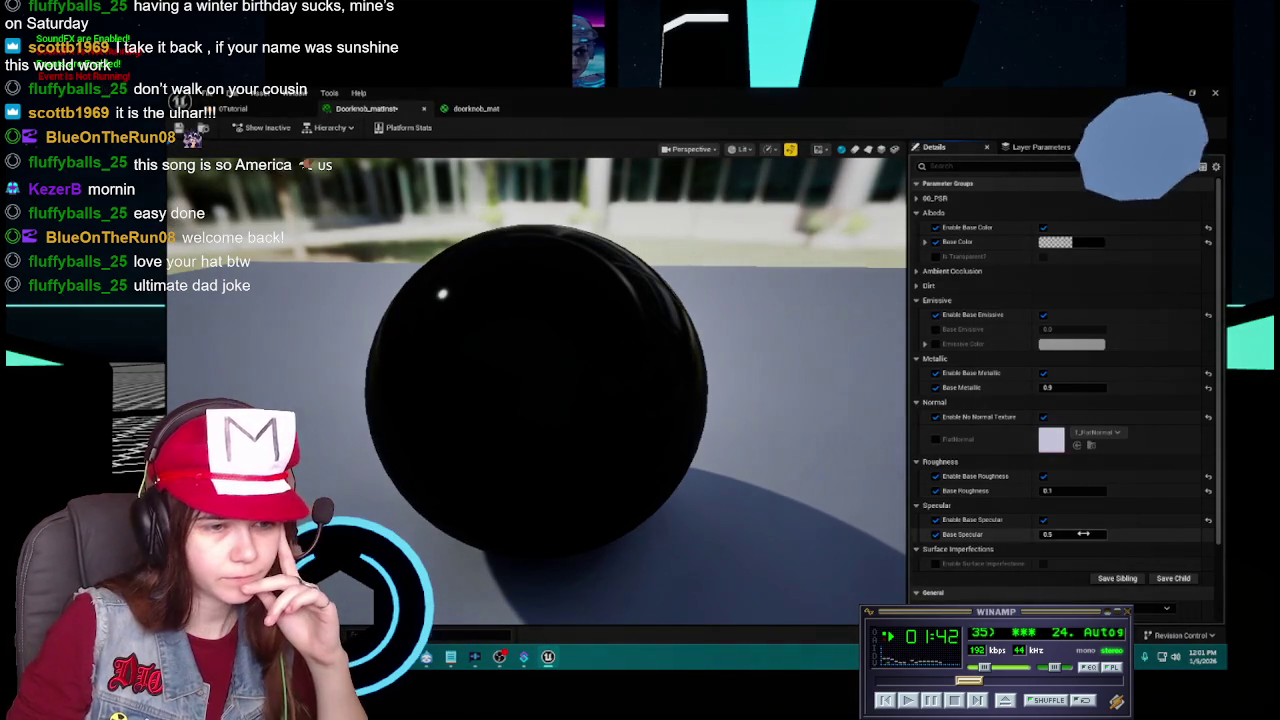
{"action": "type", "text": "0.7"}
{"action": "key", "text": "Return"}
{"action": "left_click_drag", "start_coordinate": [729, 366], "coordinate": [938, 452]}
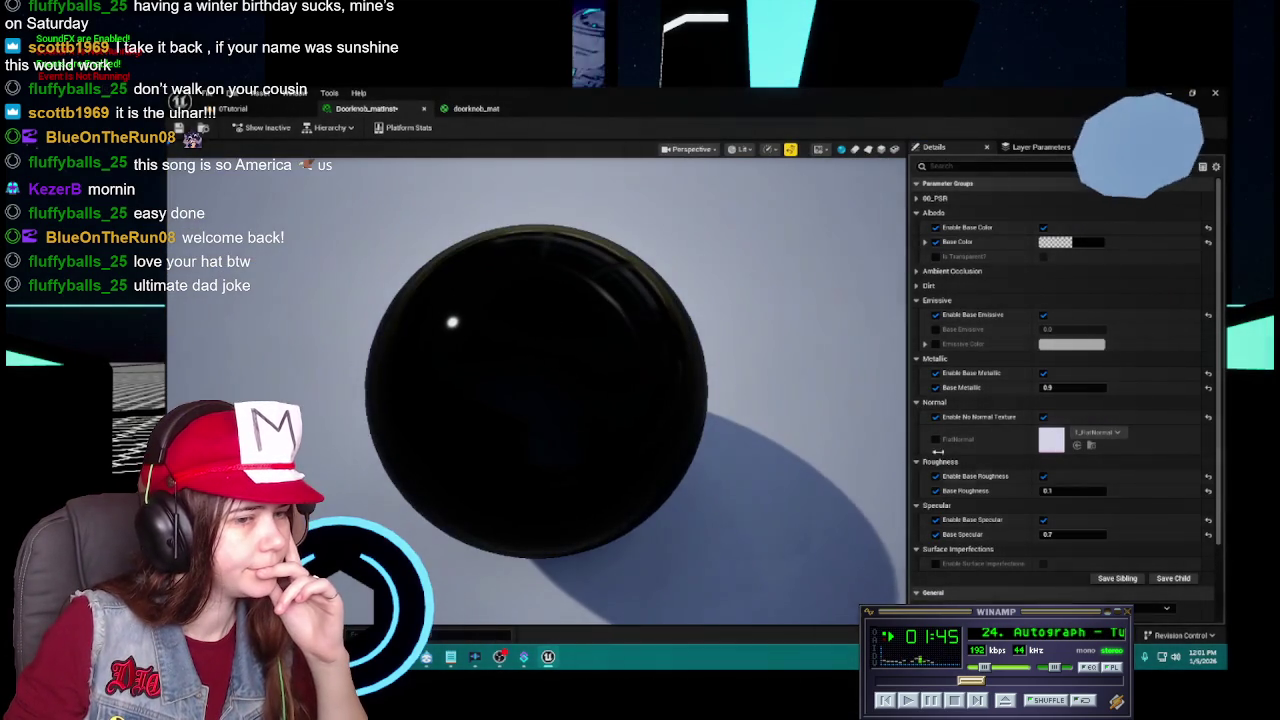
{"action": "left_click", "coordinate": [1078, 534]}
{"action": "type", "text": "0.5"}
{"action": "key", "text": "Return"}
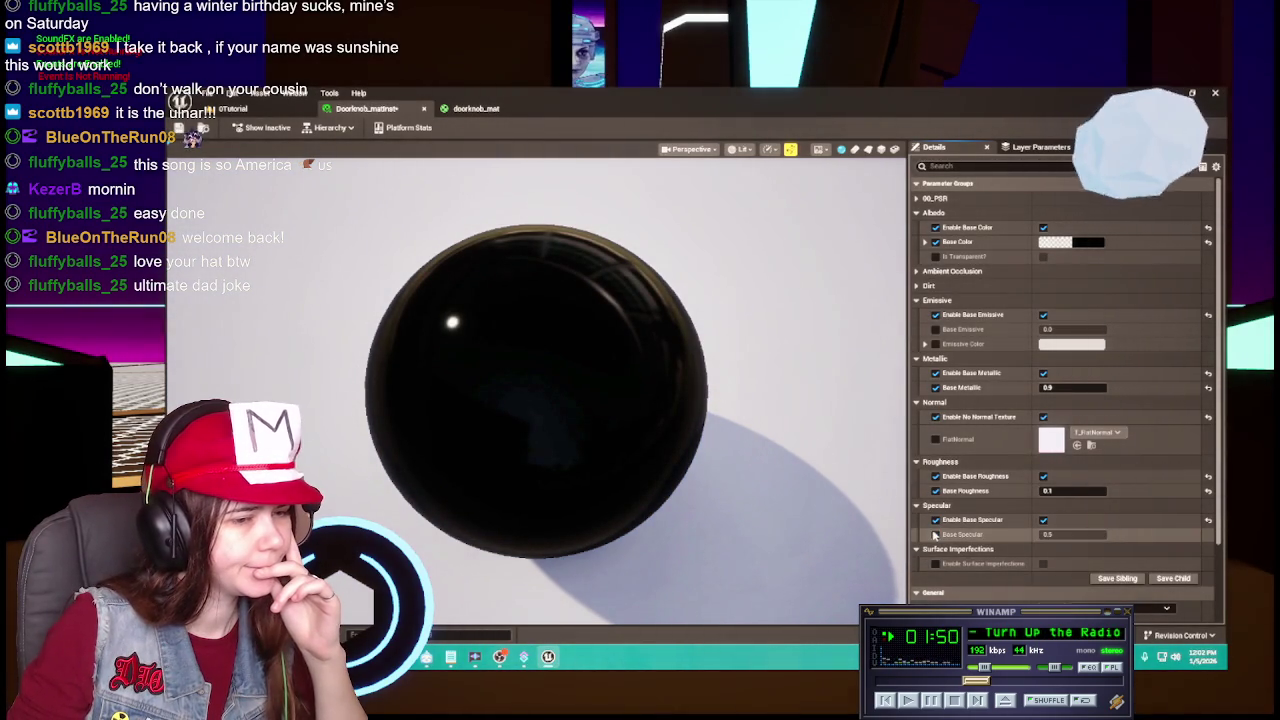
{"action": "left_click", "coordinate": [461, 107]}
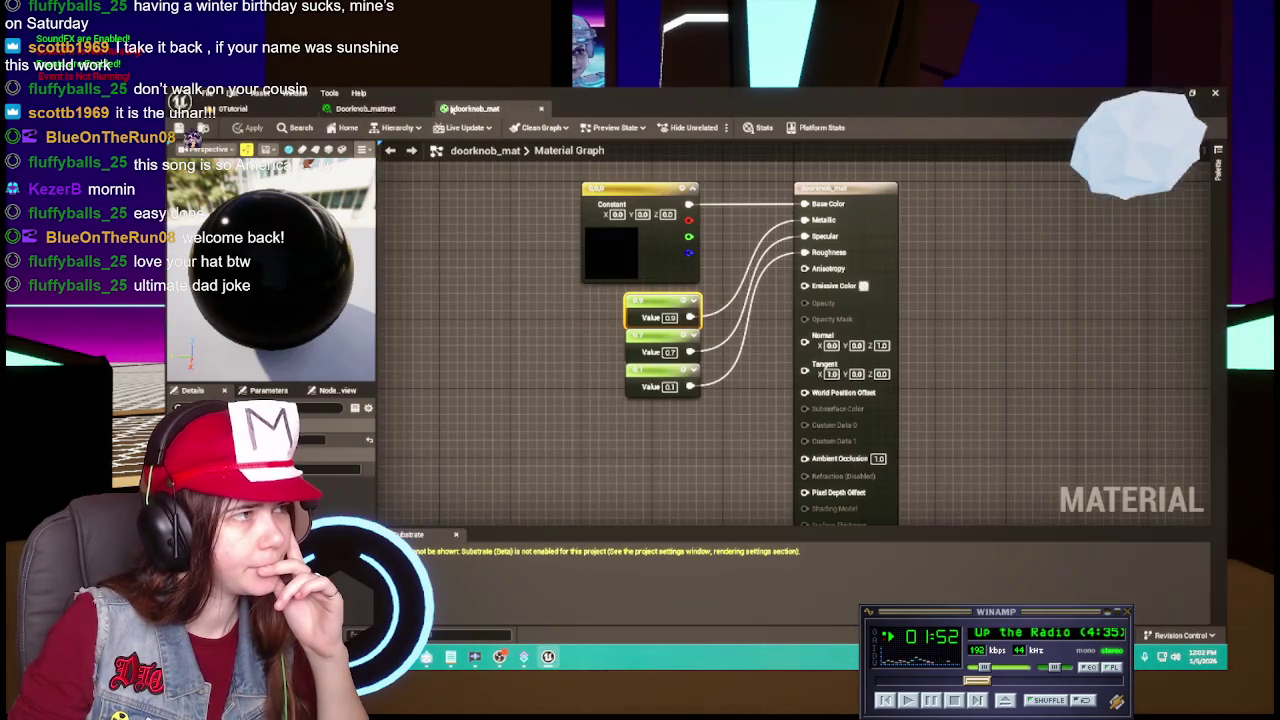
Close the doorknob_mat editor and cancel deleting it, since a mesh still uses it.
{"action": "left_click", "coordinate": [541, 108]}
{"action": "key", "text": "ctrl+space"}
{"action": "left_click", "coordinate": [906, 520]}
{"action": "left_click", "coordinate": [850, 520]}
{"action": "key", "text": "Delete"}
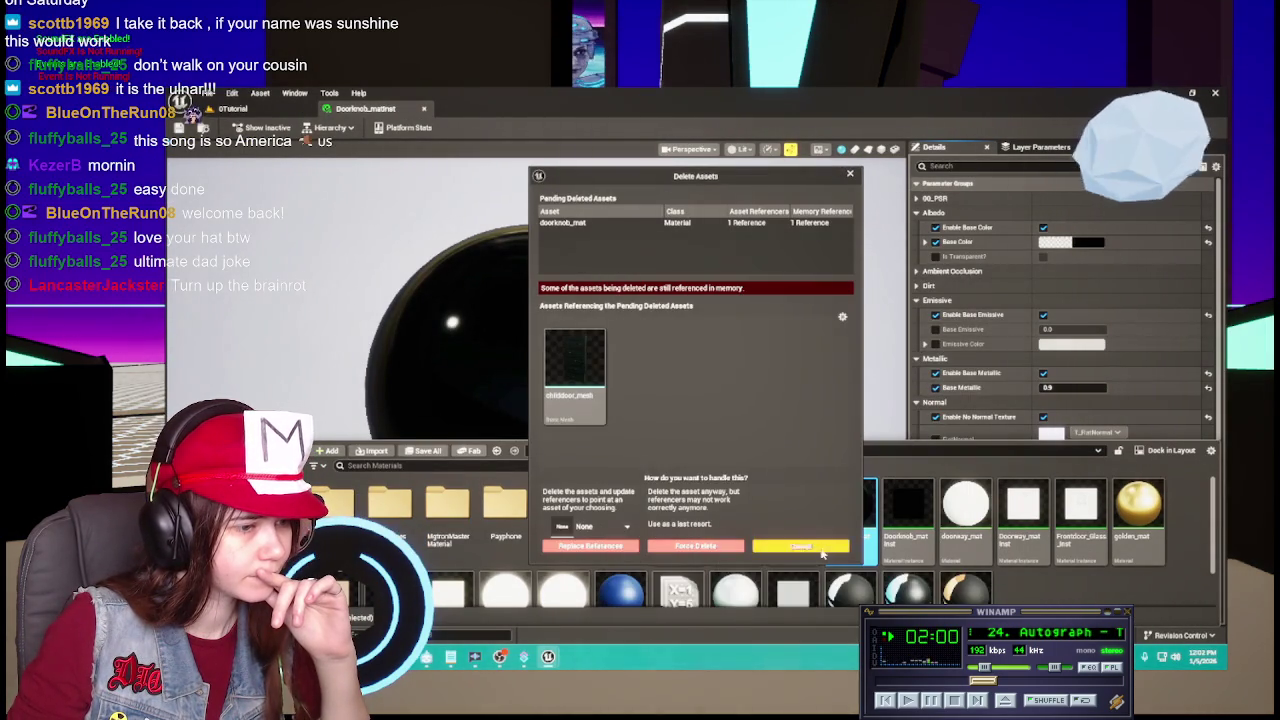
{"action": "left_click", "coordinate": [820, 547]}
In childdoor_mesh, assign Doorknob_matinst to the doorknob material slot.
{"action": "left_click", "coordinate": [572, 450]}
{"action": "double_click", "coordinate": [677, 505]}
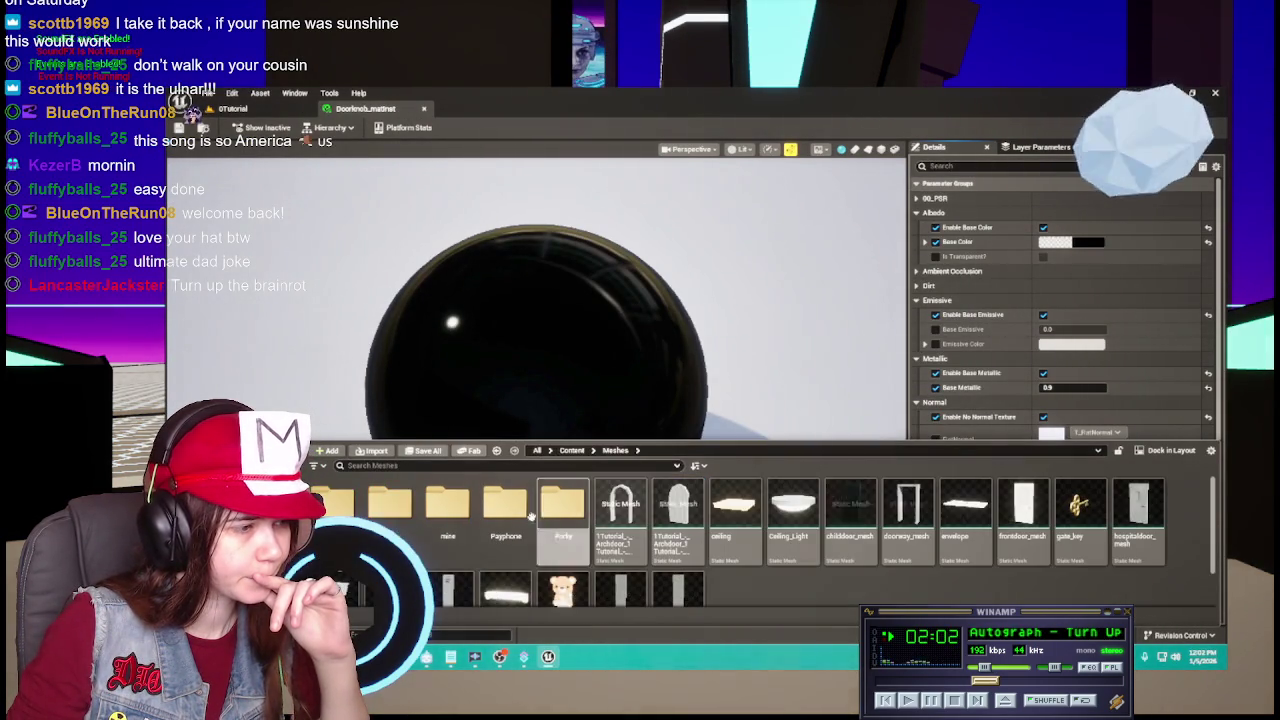
{"action": "left_click", "coordinate": [850, 507]}
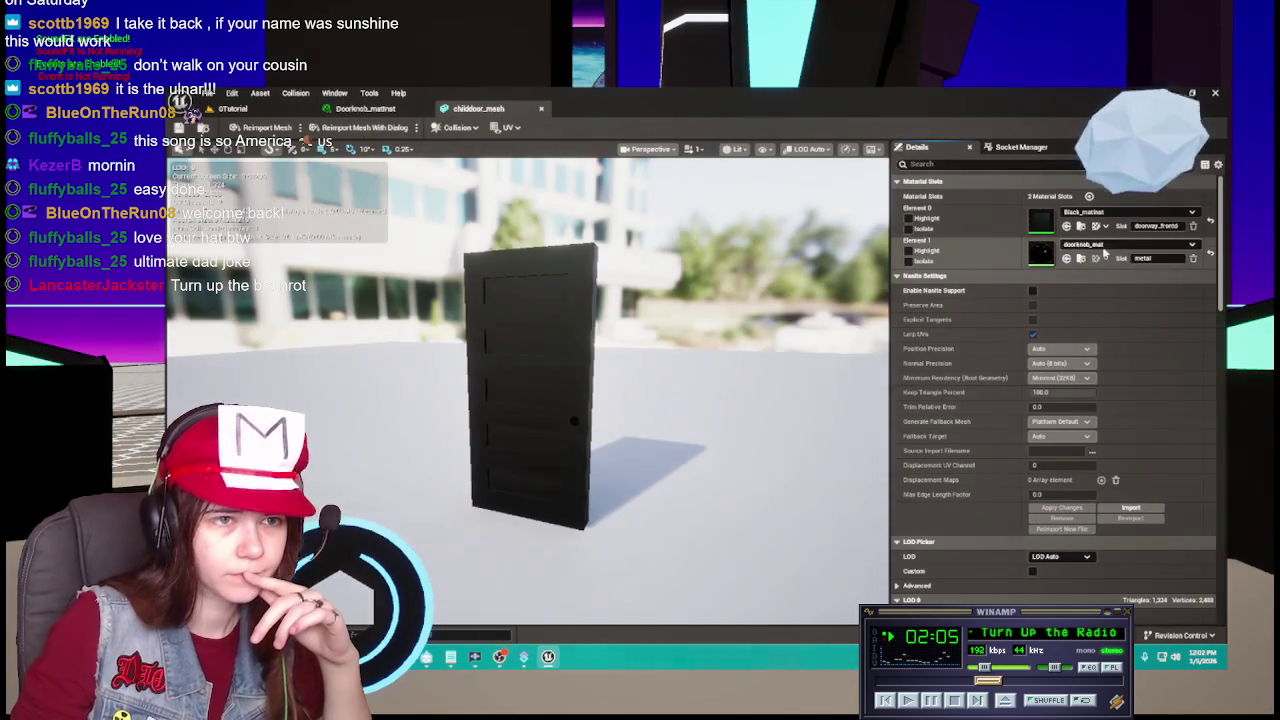
{"action": "left_click", "coordinate": [1127, 244]}
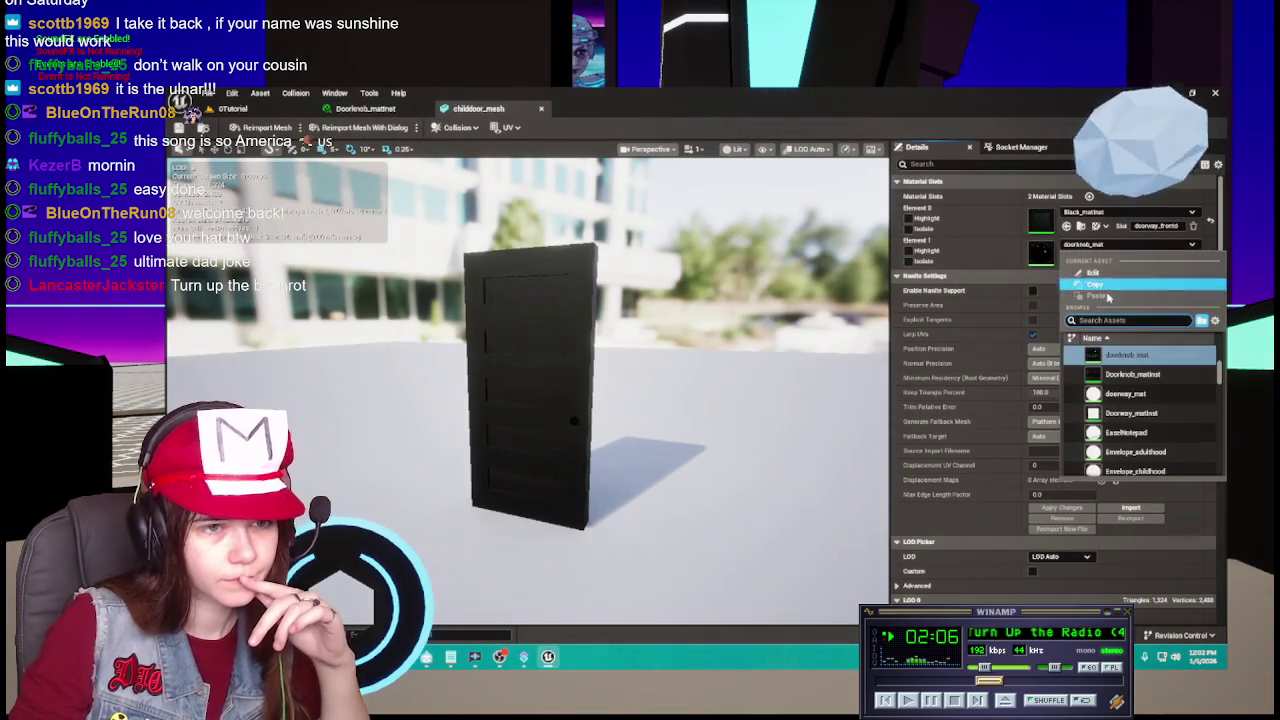
{"action": "left_click", "coordinate": [1133, 374]}
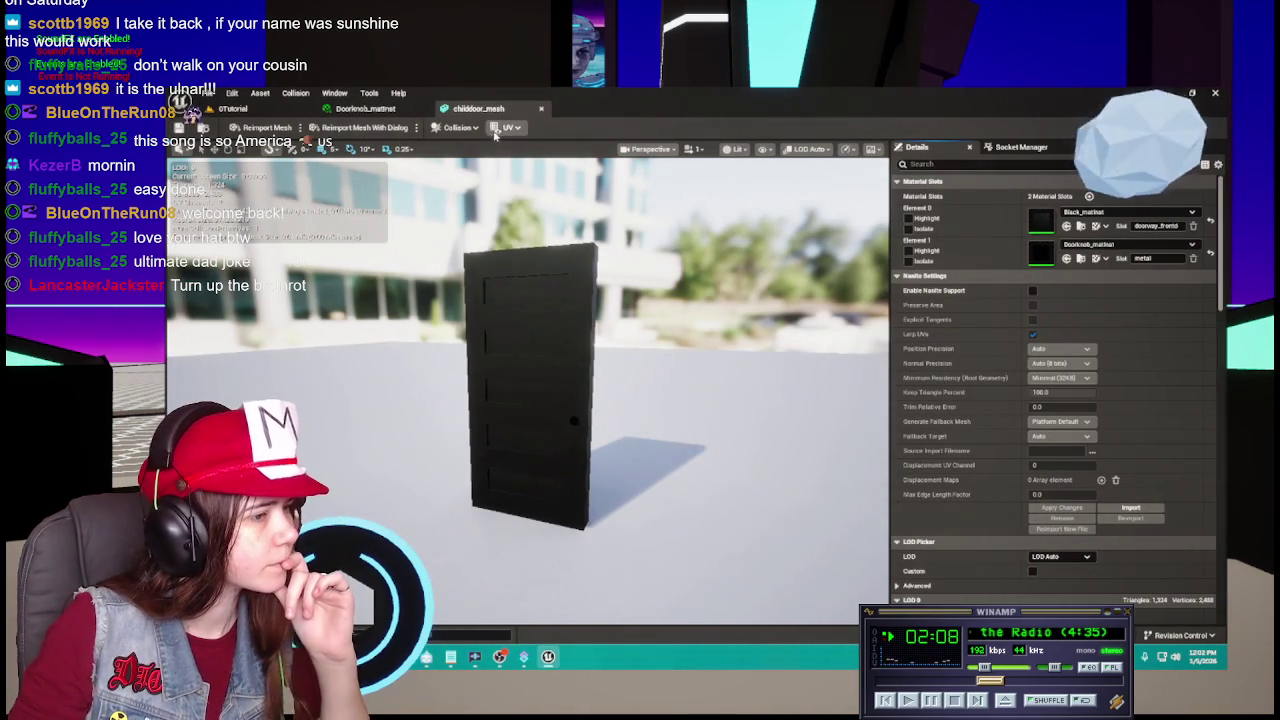
{"action": "mouse_move", "coordinate": [613, 404]}
{"action": "left_mouse_down"}
{"action": "mouse_move", "coordinate": [465, 413]}
{"action": "mouse_move", "coordinate": [602, 400]}
{"action": "left_mouse_up"}
{"action": "left_click", "coordinate": [365, 108]}
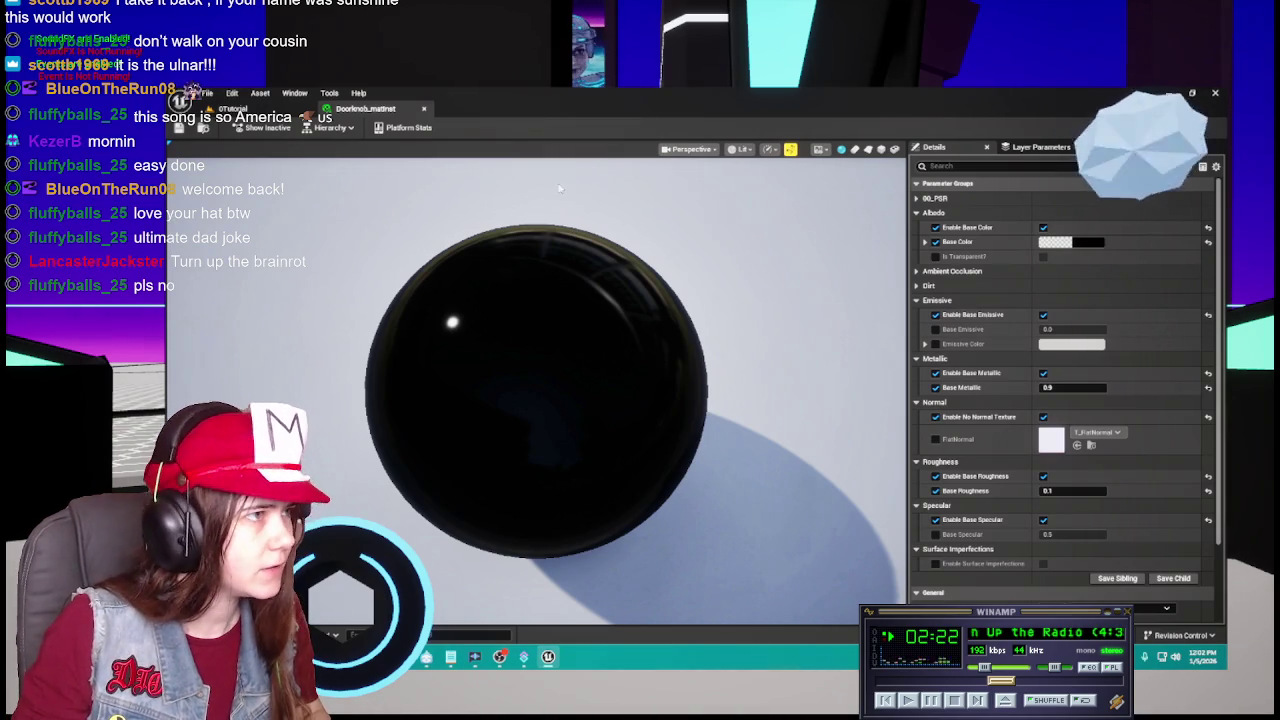
Delete doorknob_mat from Content > Materials and close the Doorknob_matinst editor.
{"action": "key", "text": "ctrl+space"}
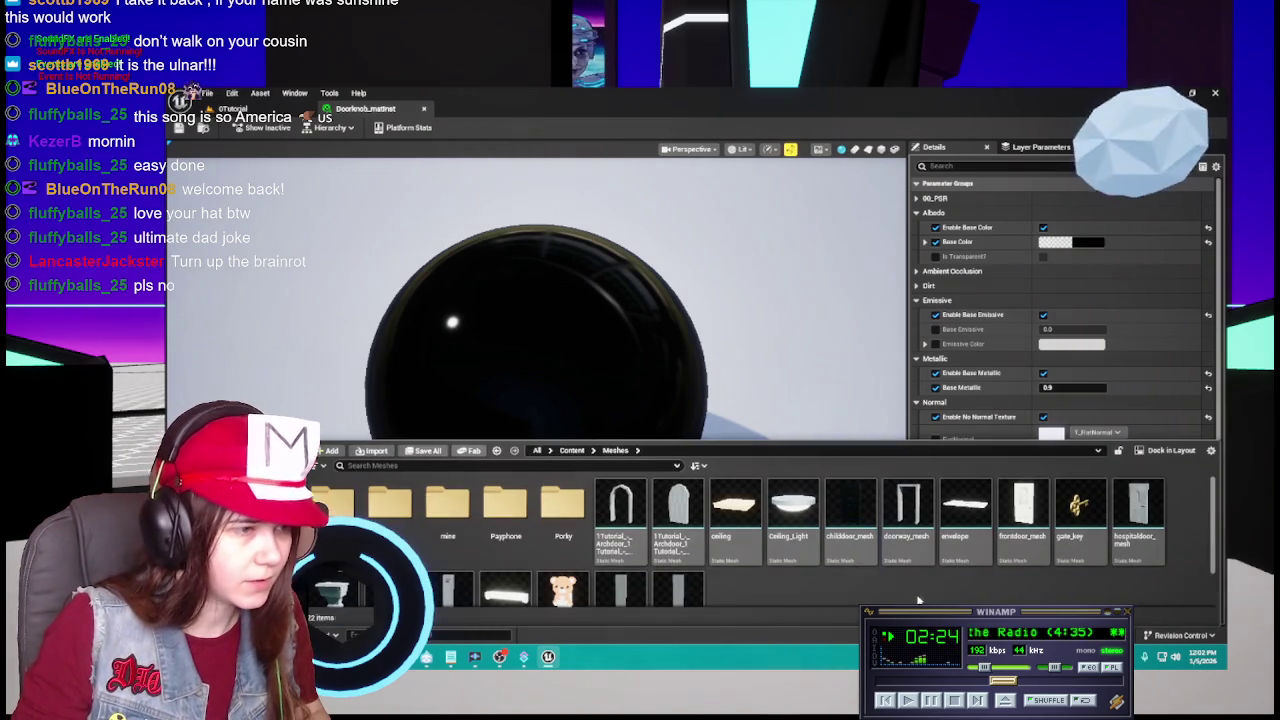
{"action": "left_click", "coordinate": [572, 450]}
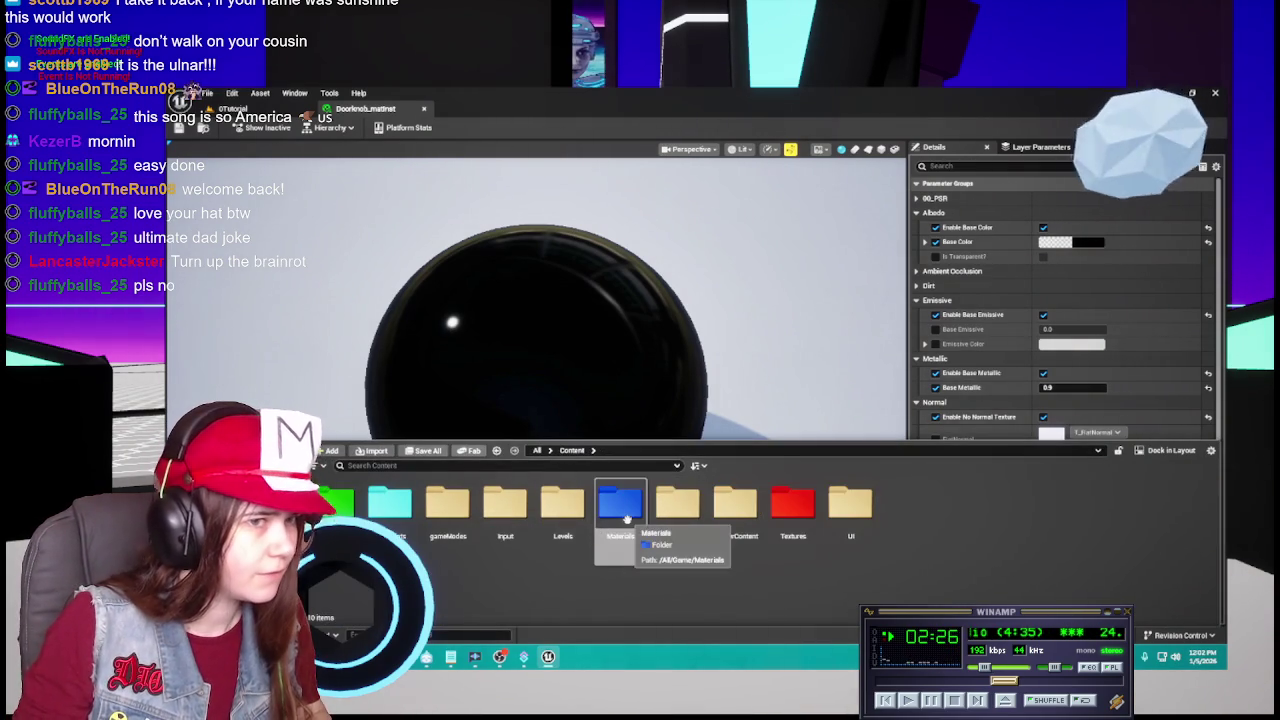
{"action": "double_click", "coordinate": [626, 517]}
{"action": "left_click", "coordinate": [848, 520]}
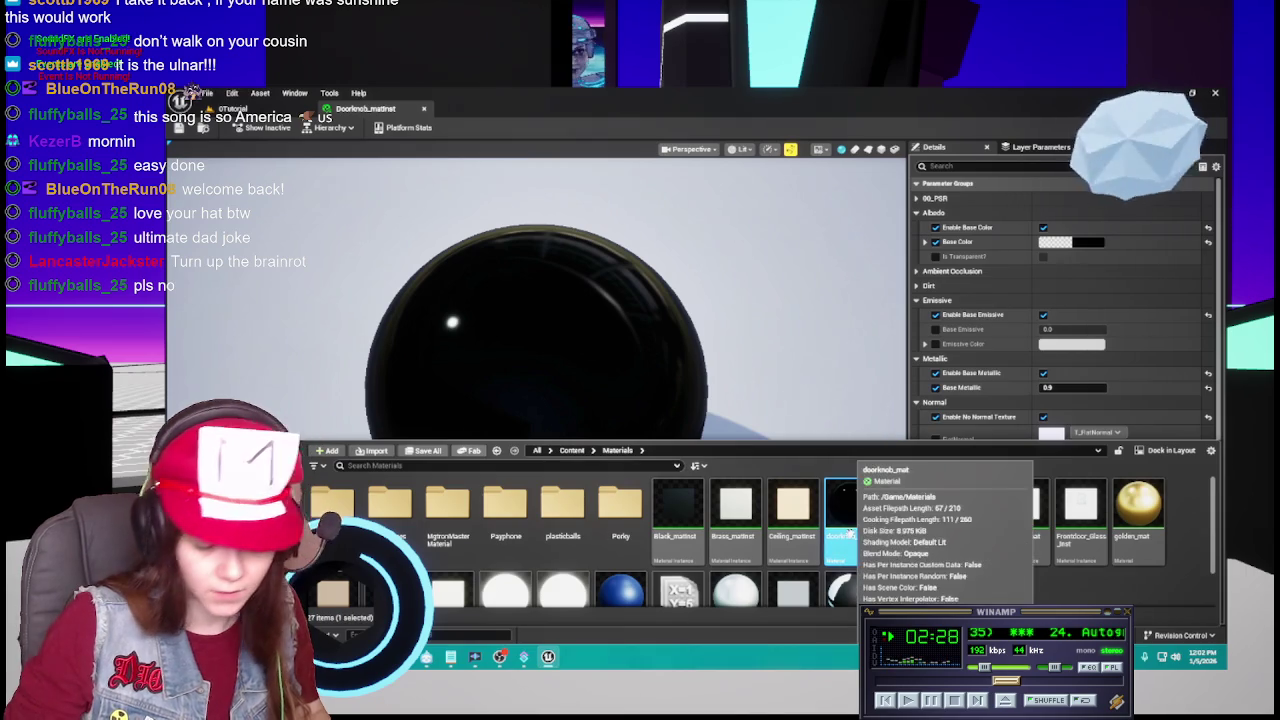
{"action": "key", "text": "Delete"}
{"action": "left_click", "coordinate": [600, 547]}
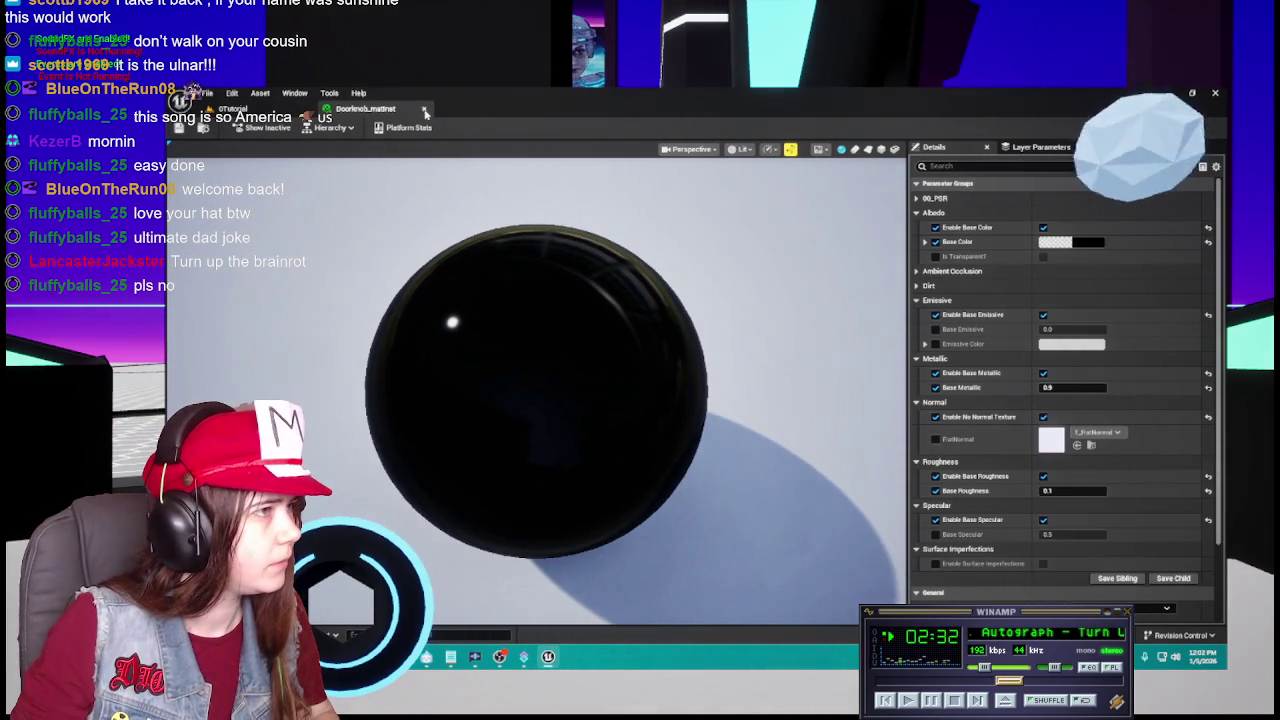
{"action": "left_click", "coordinate": [425, 111]}
{"action": "key", "text": "ctrl+space"}
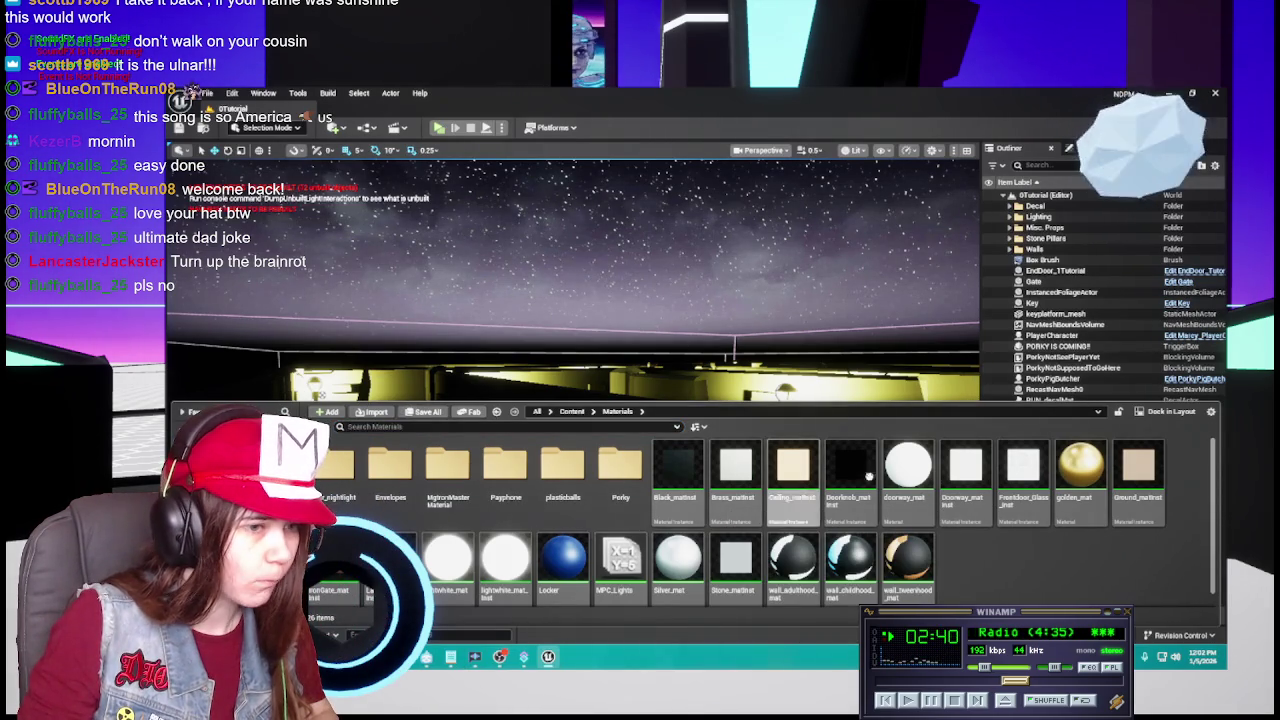
Attempt to delete doorway_mat, review its level and blueprint references, and cancel.
{"action": "left_click", "coordinate": [906, 475]}
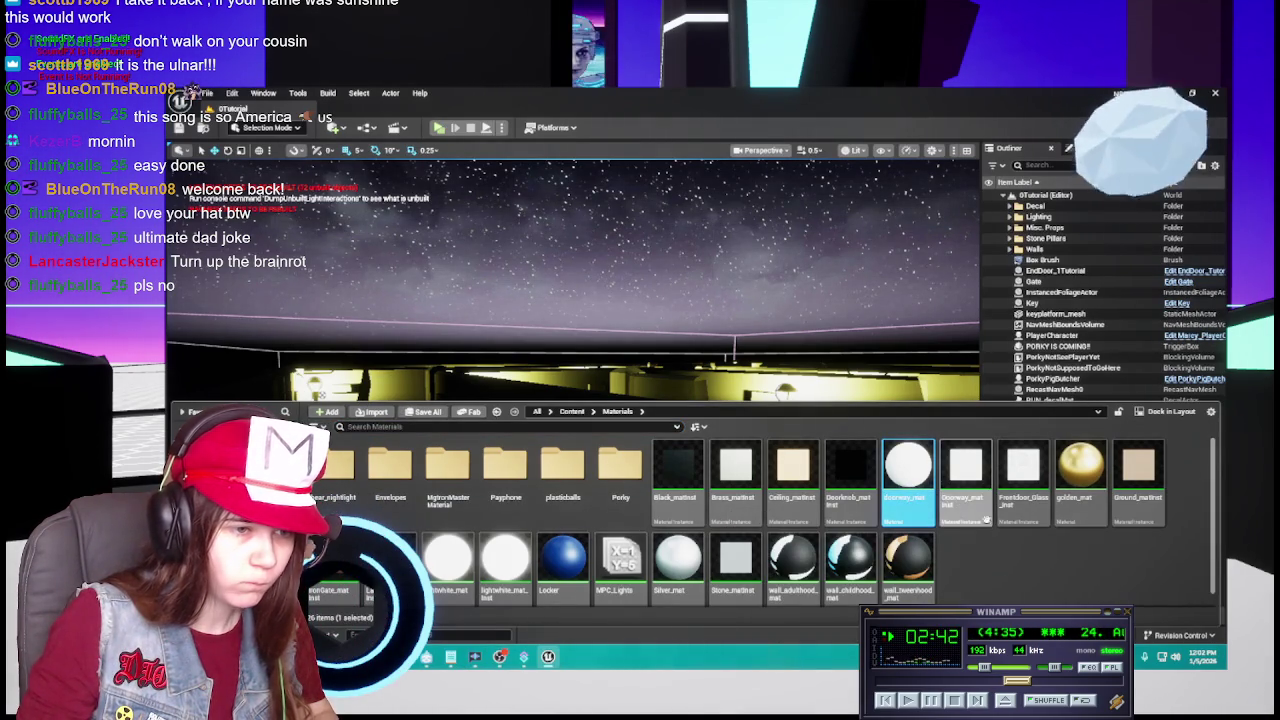
{"action": "key", "text": "Delete"}
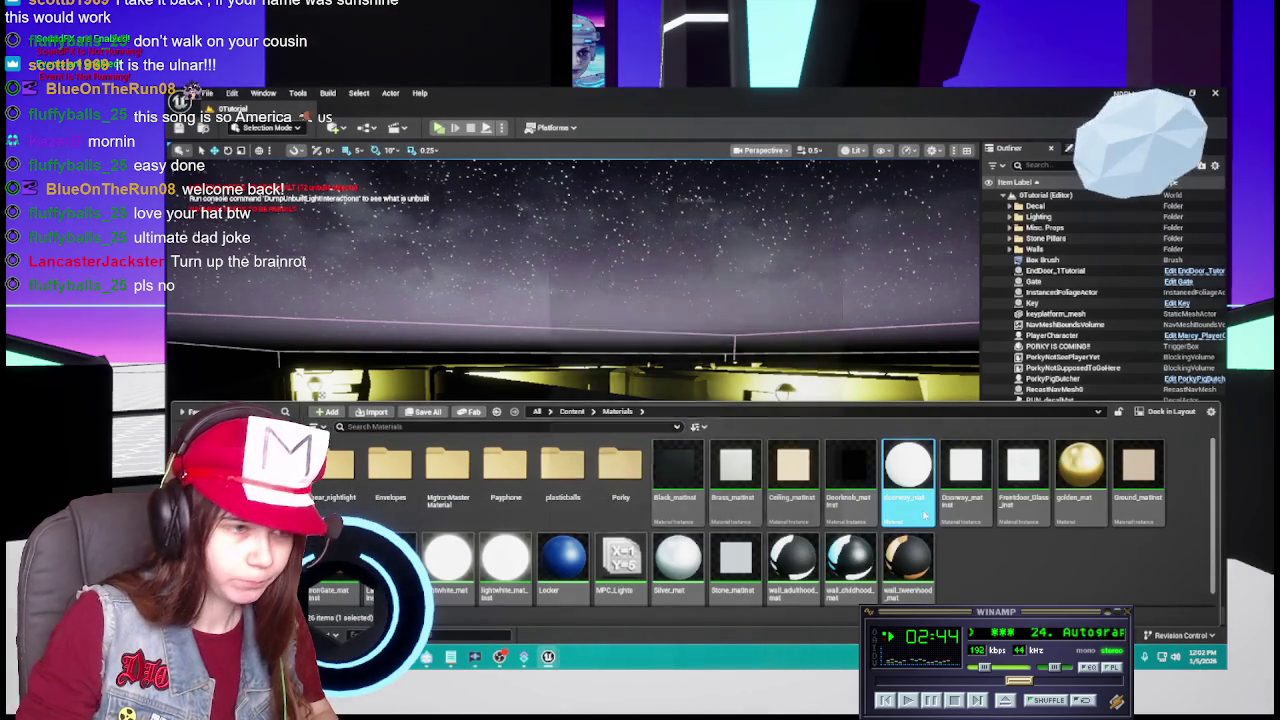
{"action": "scroll", "coordinate": [717, 446], "scroll_direction": "down", "scroll_amount": 1}
{"action": "scroll", "coordinate": [718, 446], "scroll_direction": "up", "scroll_amount": 1}
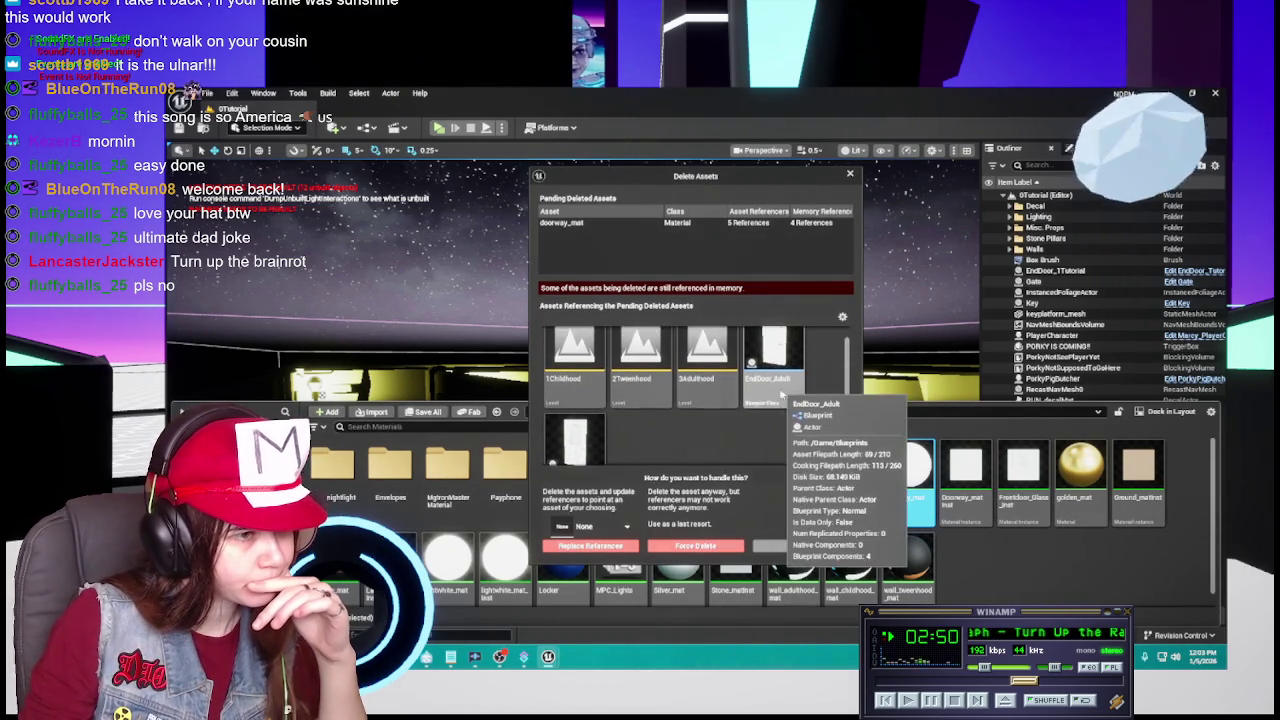
{"action": "scroll", "coordinate": [782, 404], "scroll_direction": "down", "scroll_amount": 1}
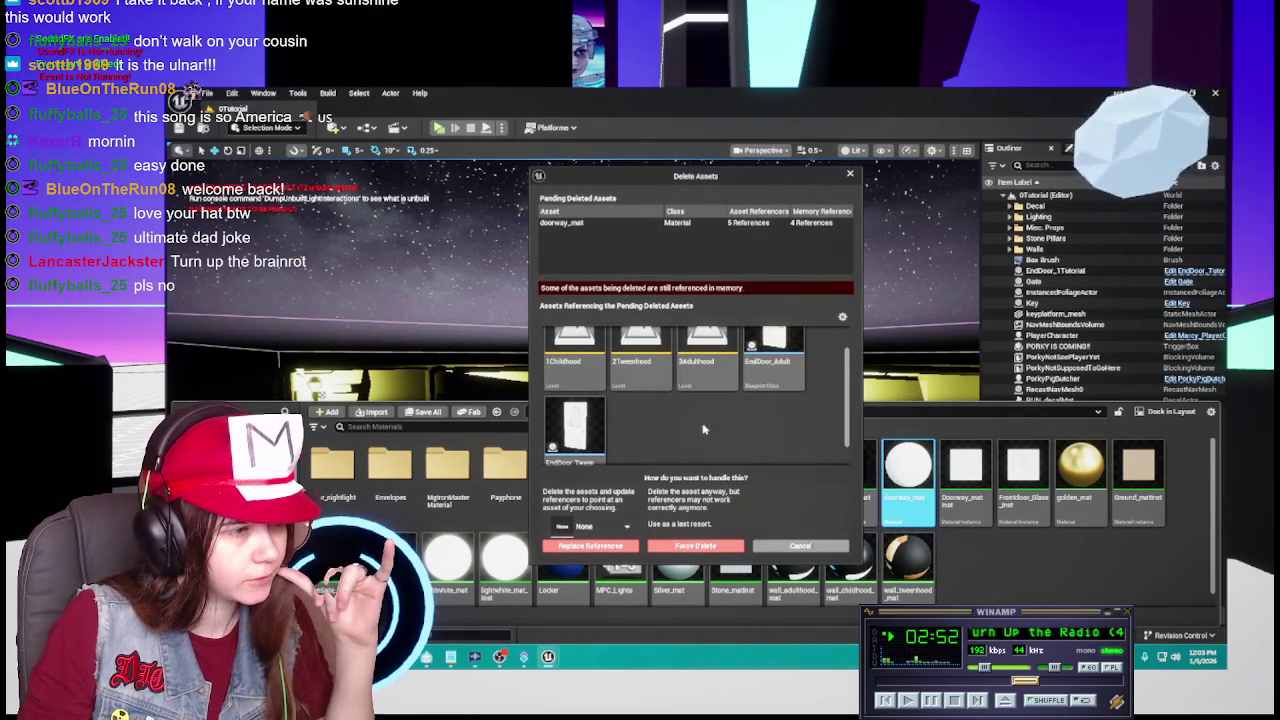
{"action": "left_click", "coordinate": [797, 546]}
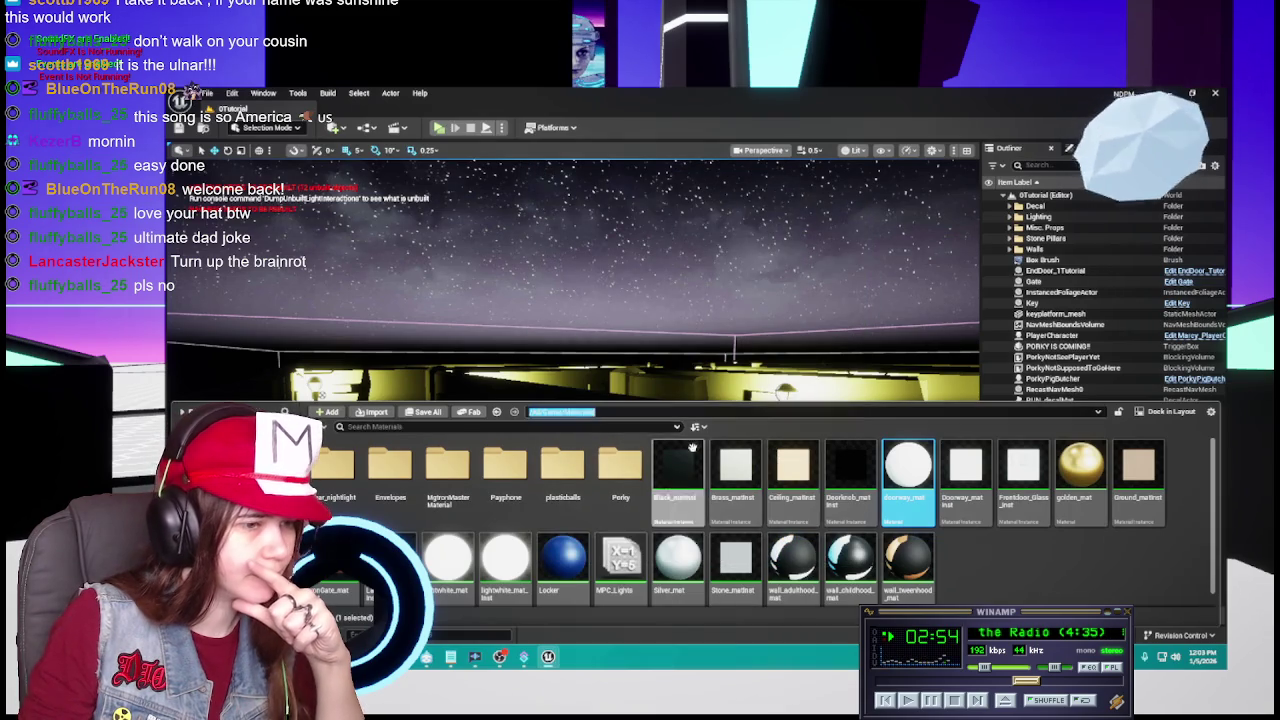
Retry deleting doorway_mat from its context menu, cancel again, and open Content > Blueprints.
{"action": "key", "text": "alt+Left"}
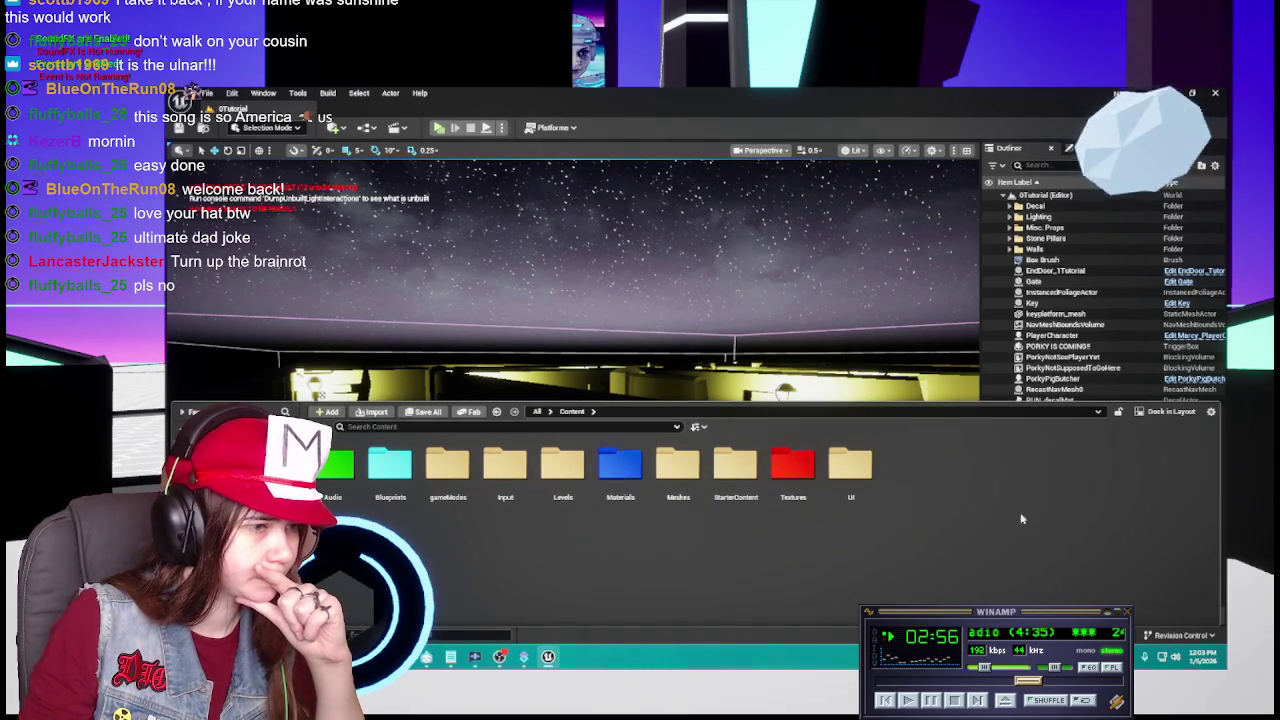
{"action": "double_click", "coordinate": [620, 470]}
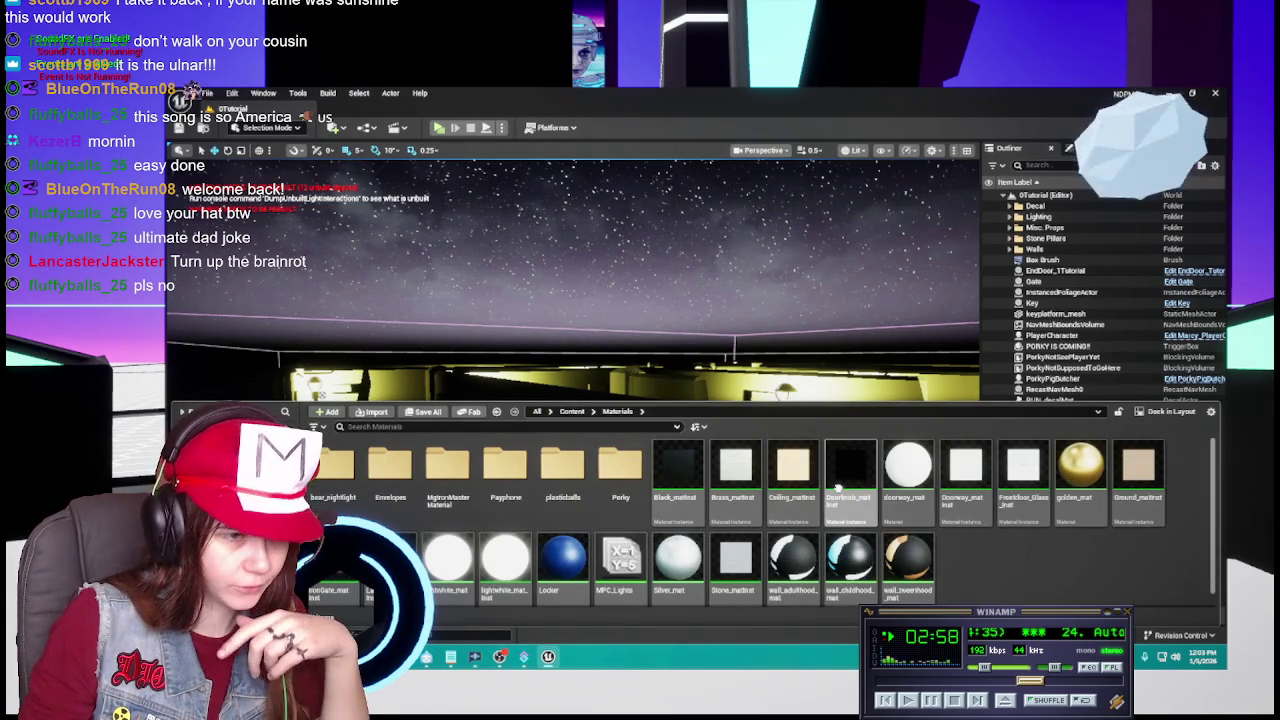
{"action": "left_click", "coordinate": [910, 480]}
{"action": "right_click", "coordinate": [913, 490]}
{"action": "left_click", "coordinate": [945, 515]}
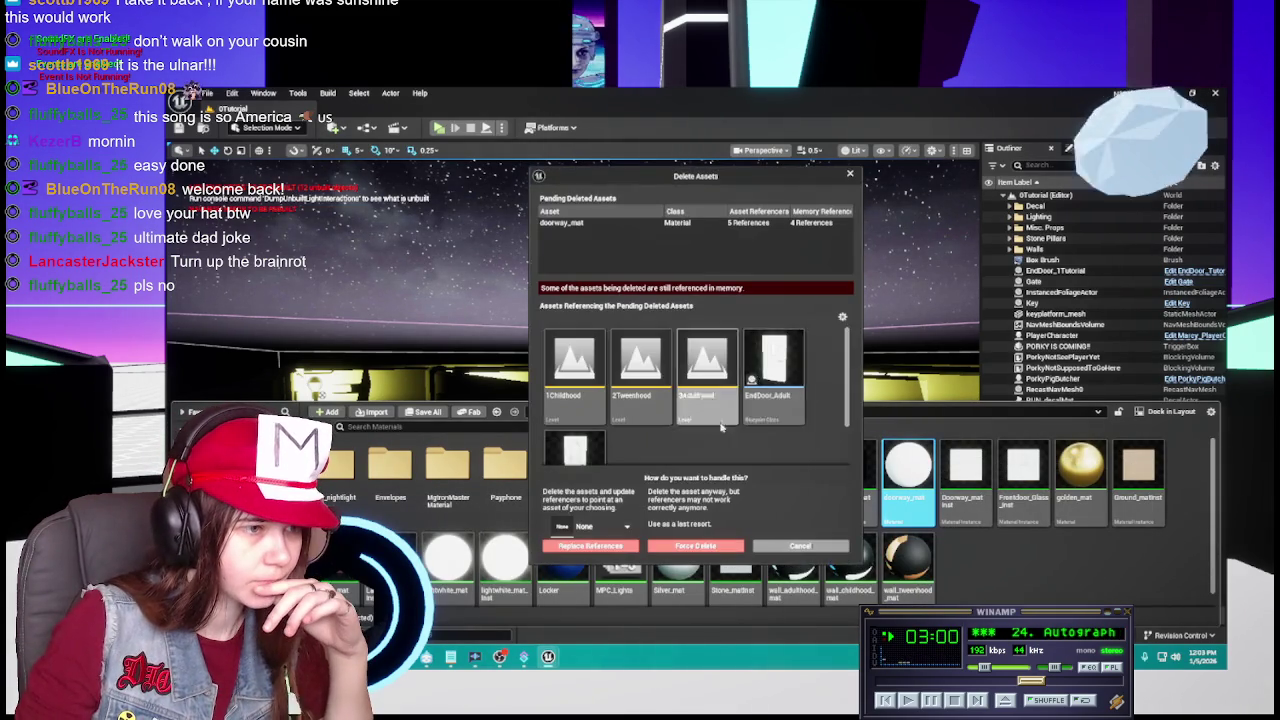
{"action": "left_click", "coordinate": [803, 546]}
{"action": "key", "text": "alt+Left"}
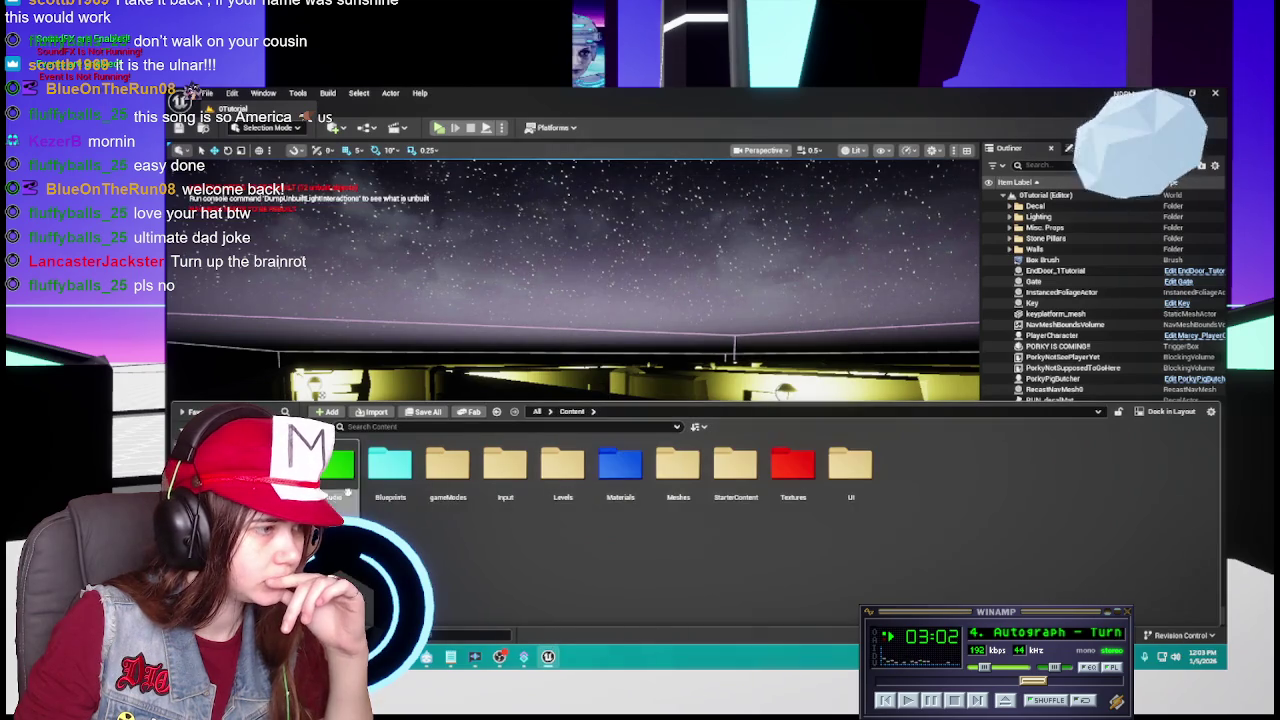
{"action": "double_click", "coordinate": [405, 480]}
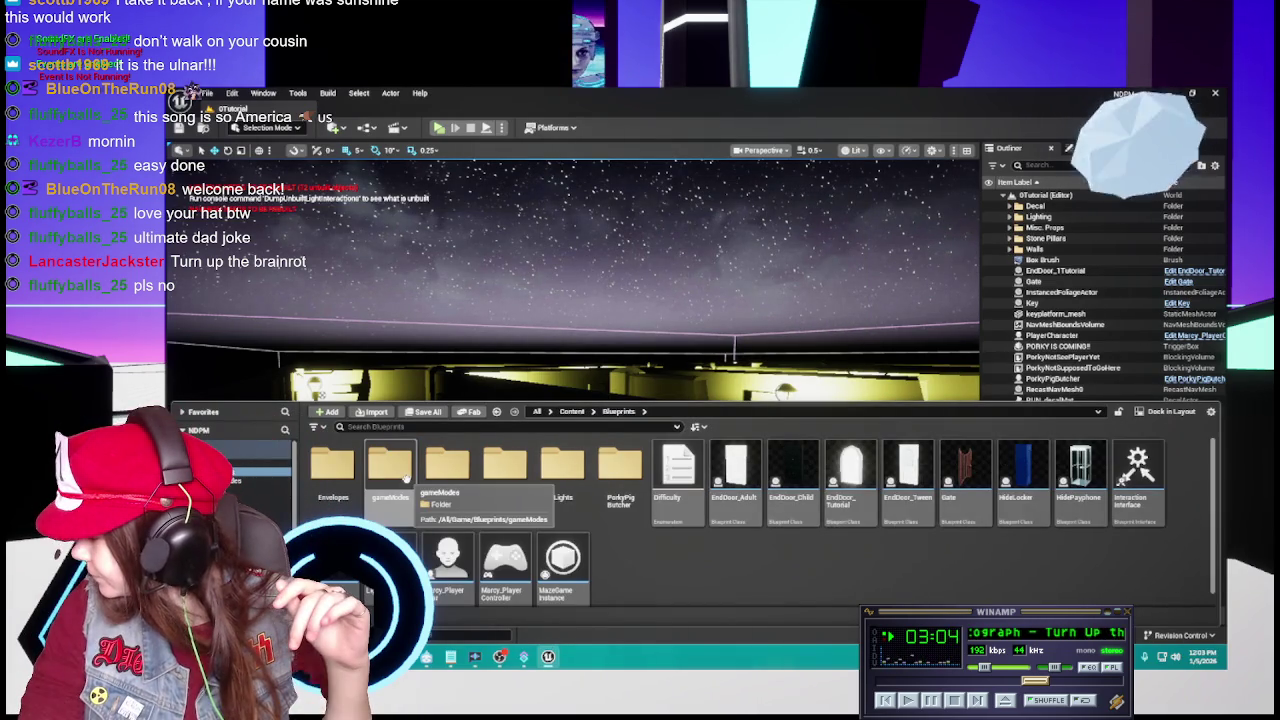
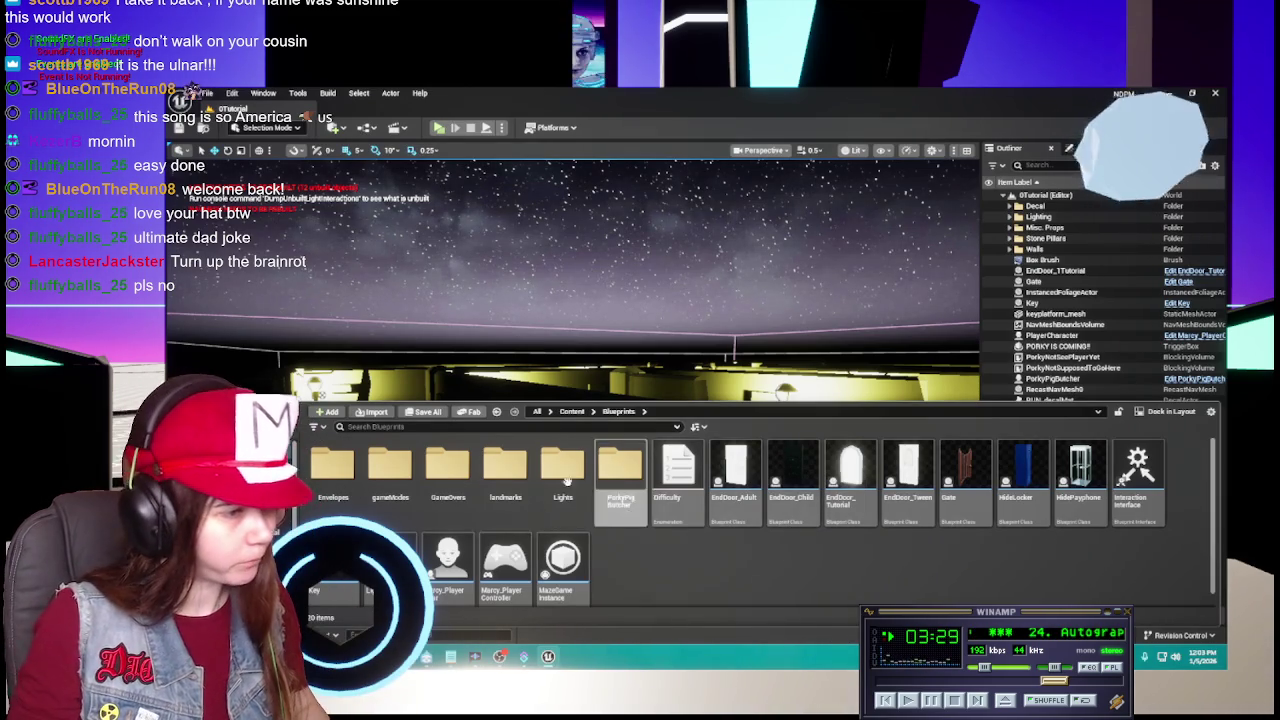
Assign Doorway_matInst to Element 0 of the EndDoor_Tween blueprint's DoorMesh.
{"action": "left_click", "coordinate": [735, 480]}
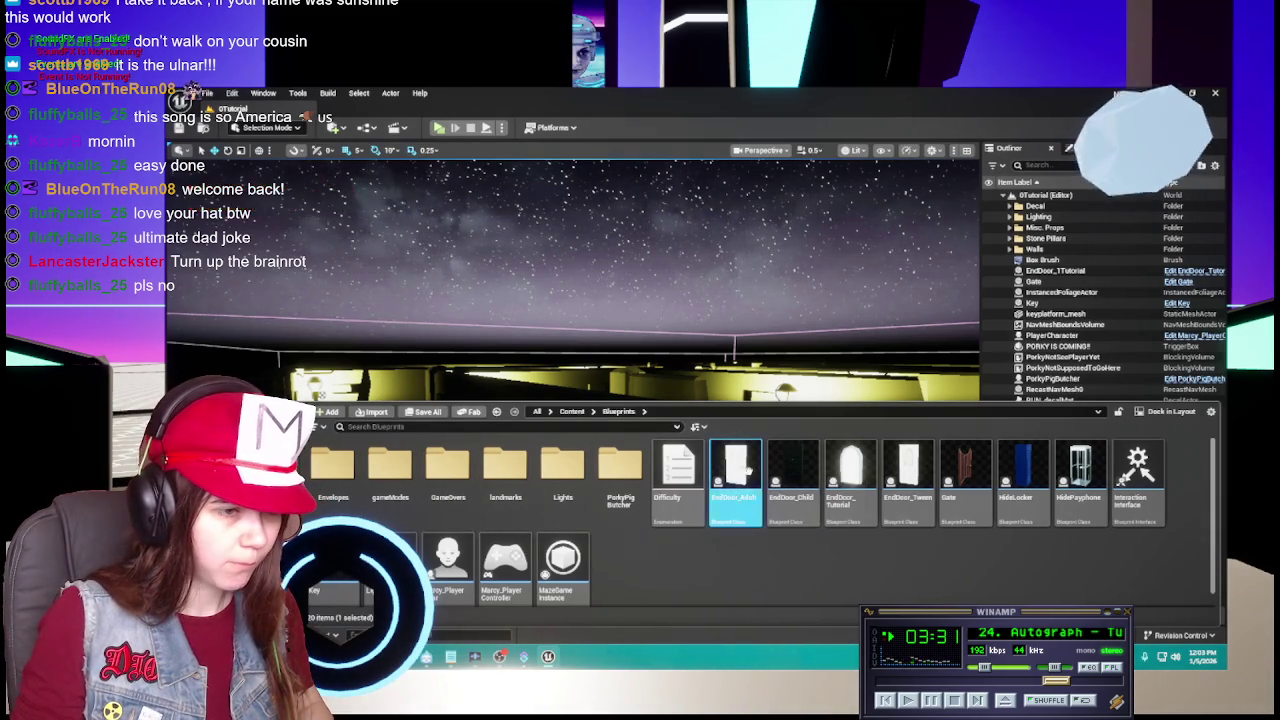
{"action": "left_click", "coordinate": [906, 485], "text": "ctrl"}
{"action": "double_click", "coordinate": [906, 490]}
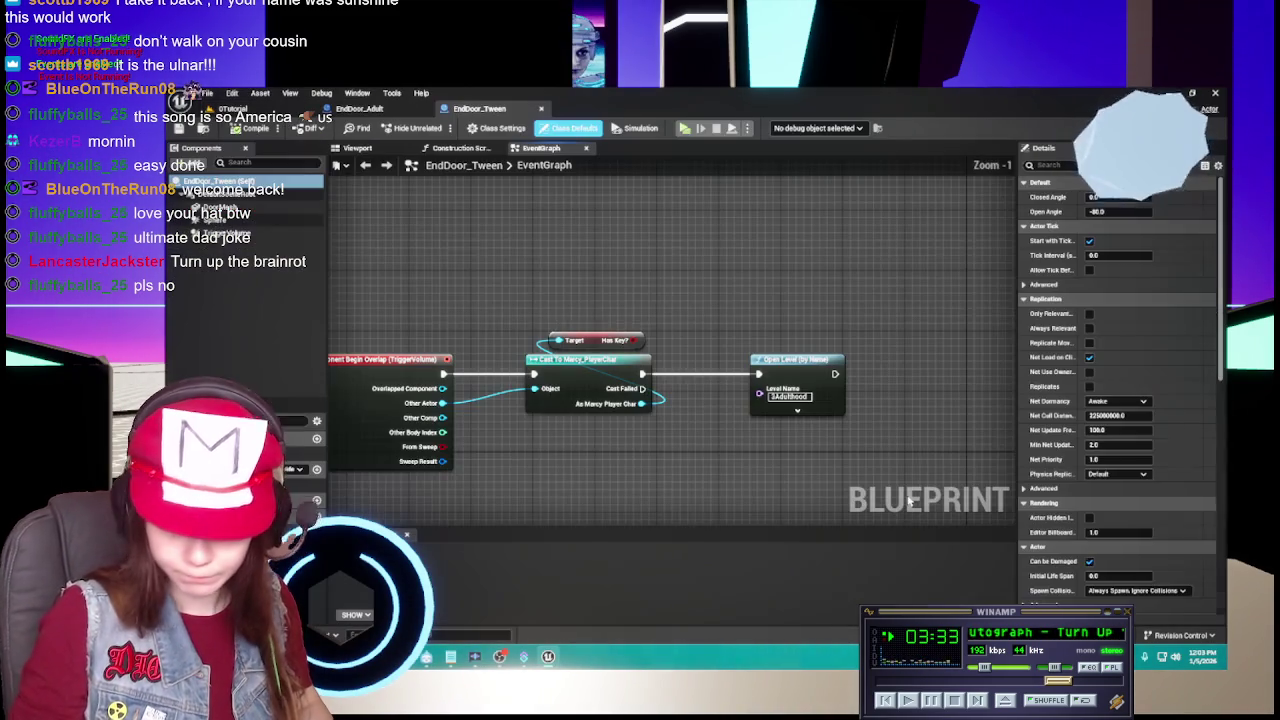
{"action": "left_click", "coordinate": [357, 148]}
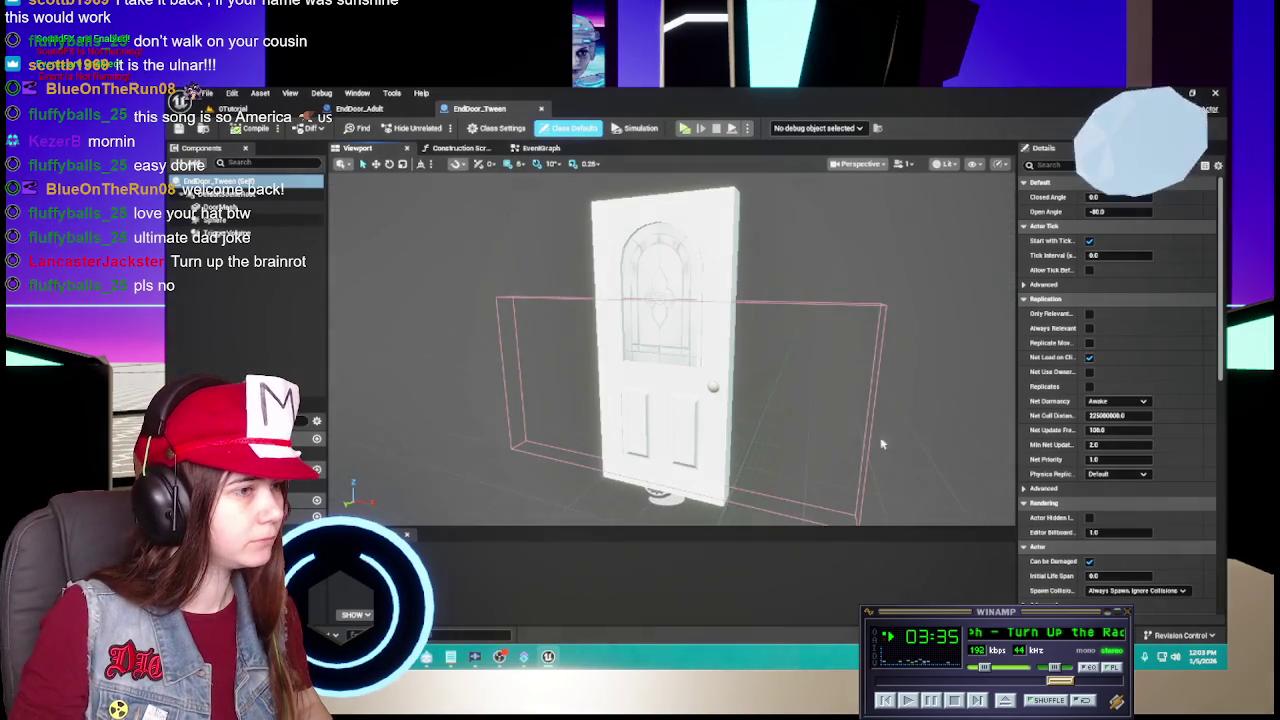
{"action": "left_click", "coordinate": [716, 277]}
{"action": "left_click", "coordinate": [1157, 403]}
{"action": "left_click", "coordinate": [1130, 534]}
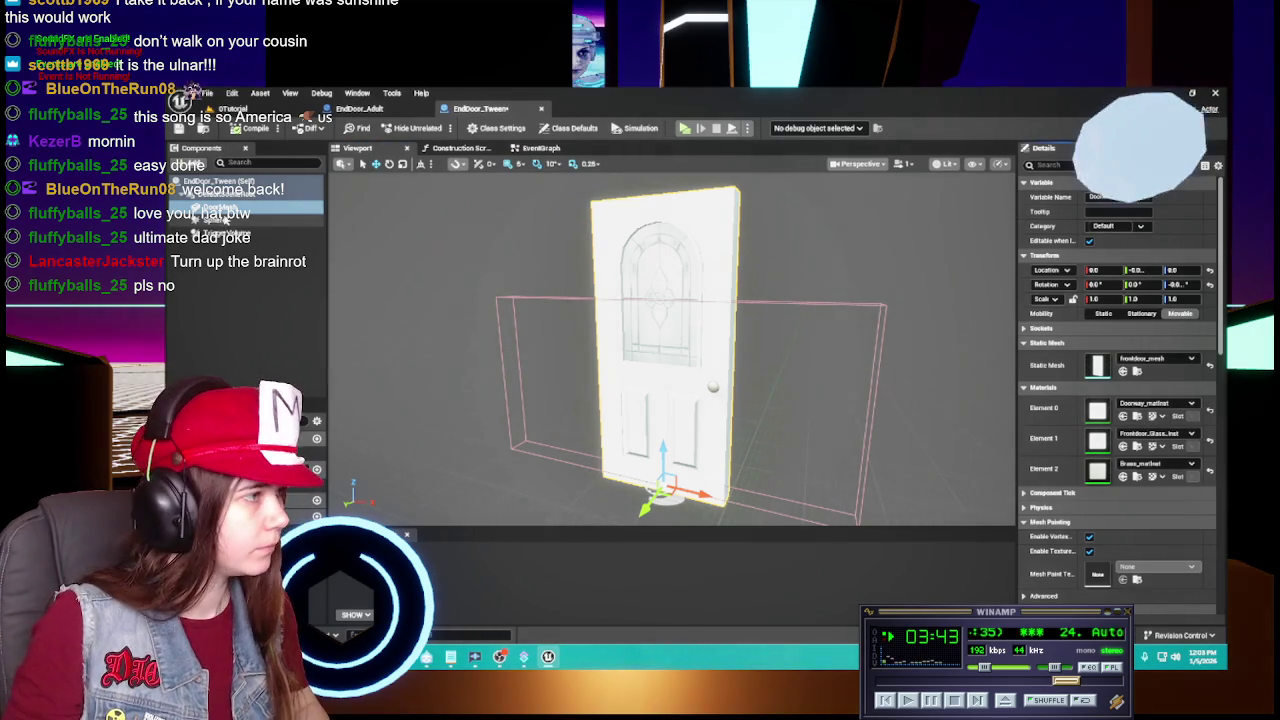
{"action": "left_click", "coordinate": [200, 233]}
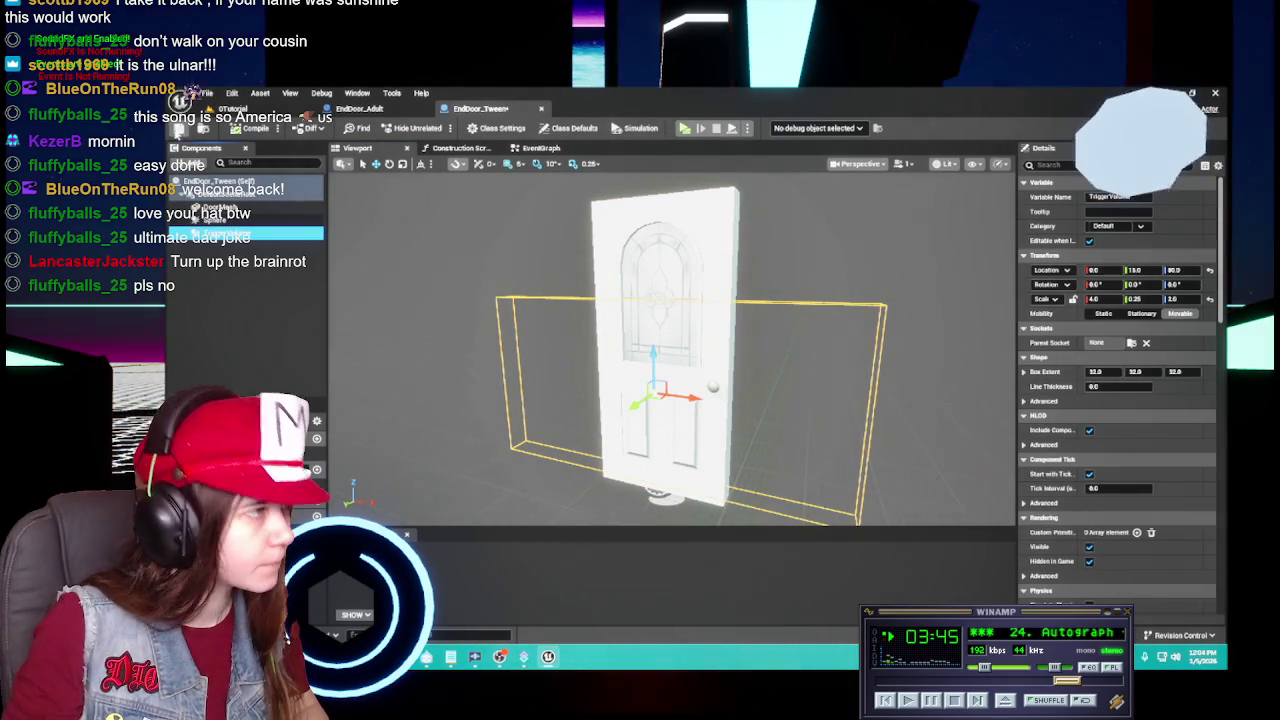
{"action": "left_click", "coordinate": [541, 109]}
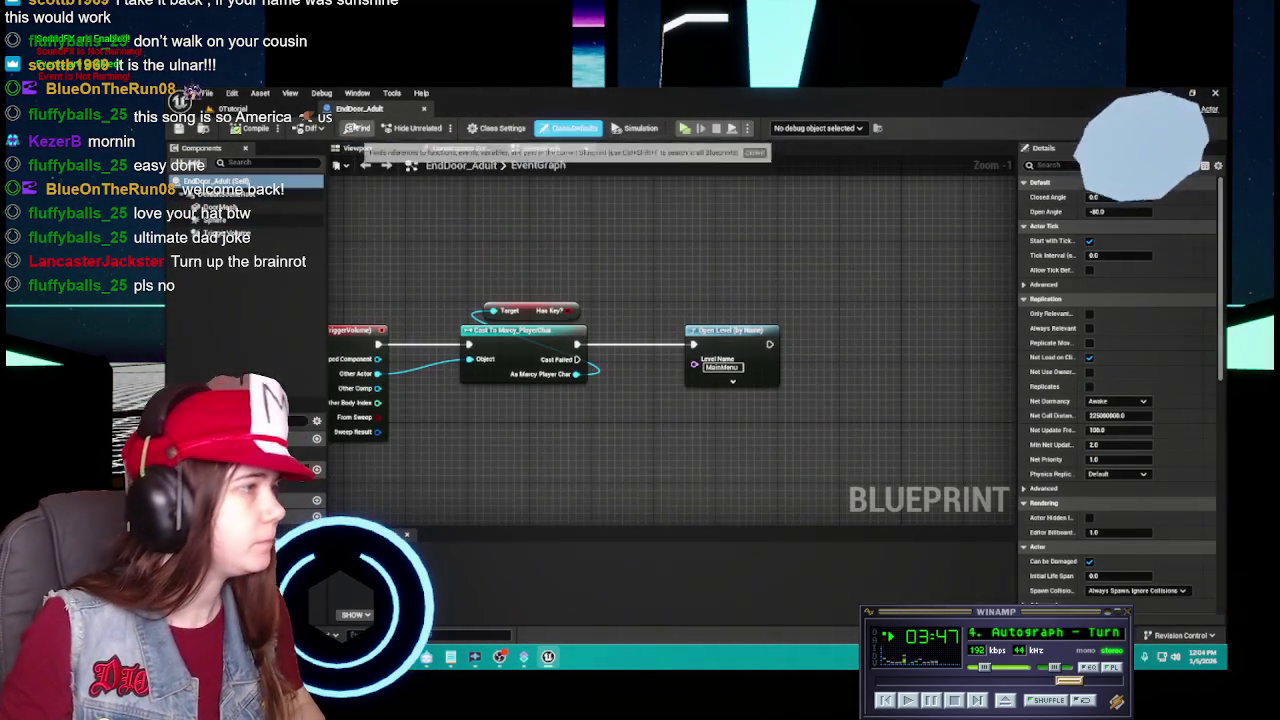
Give the EndDoor_Adult DoorMesh Doorway_matInst in Element 0 and return to the level editor.
{"action": "left_click", "coordinate": [240, 207]}
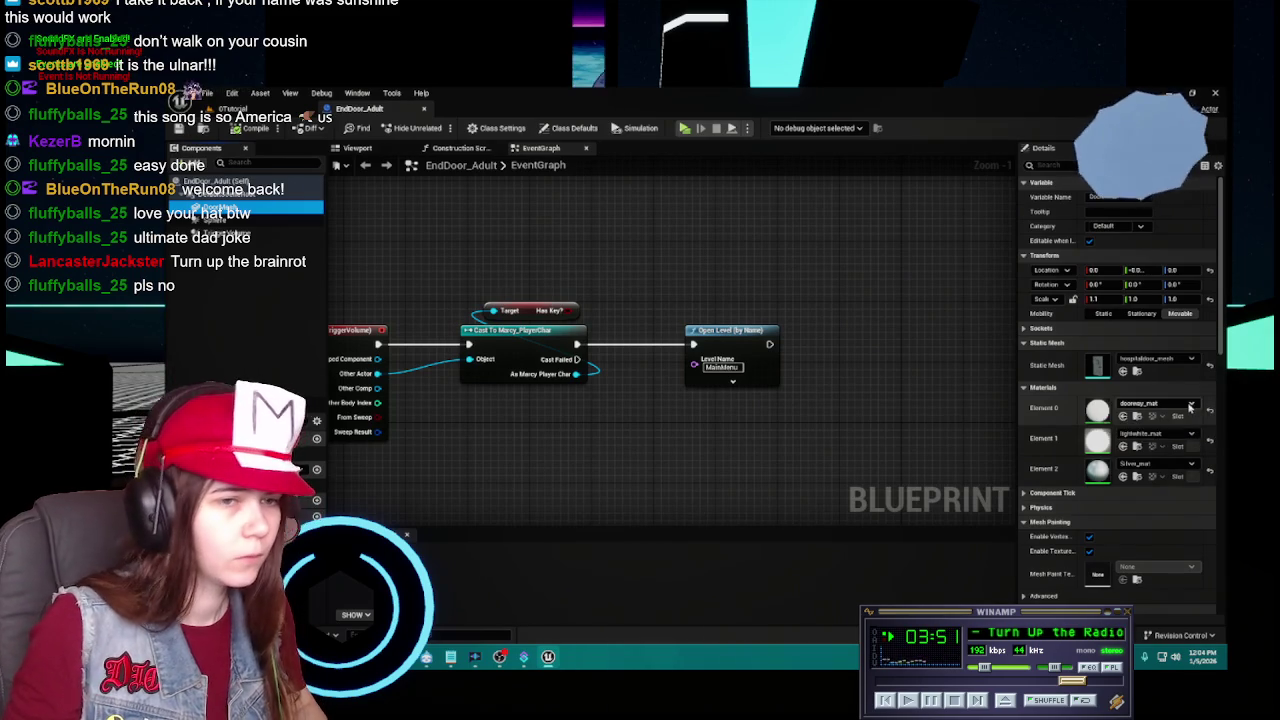
{"action": "left_click", "coordinate": [1158, 403]}
{"action": "left_click", "coordinate": [1150, 534]}
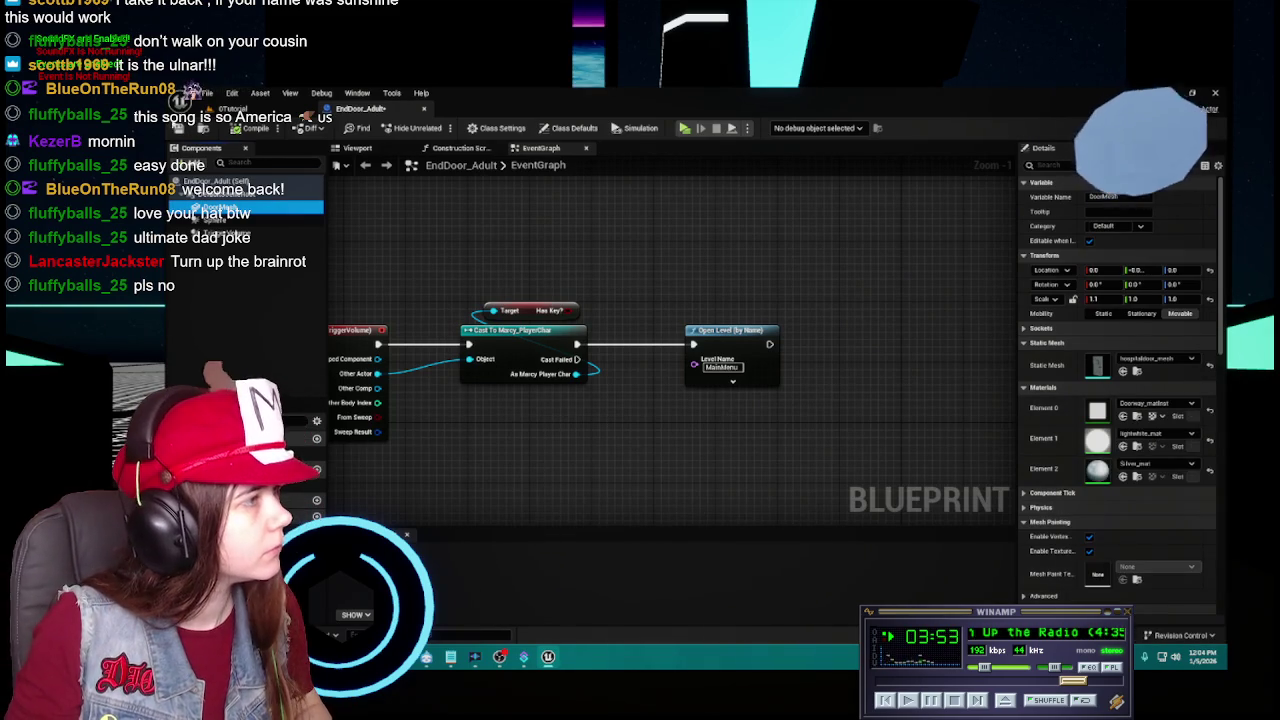
{"action": "left_click", "coordinate": [263, 213]}
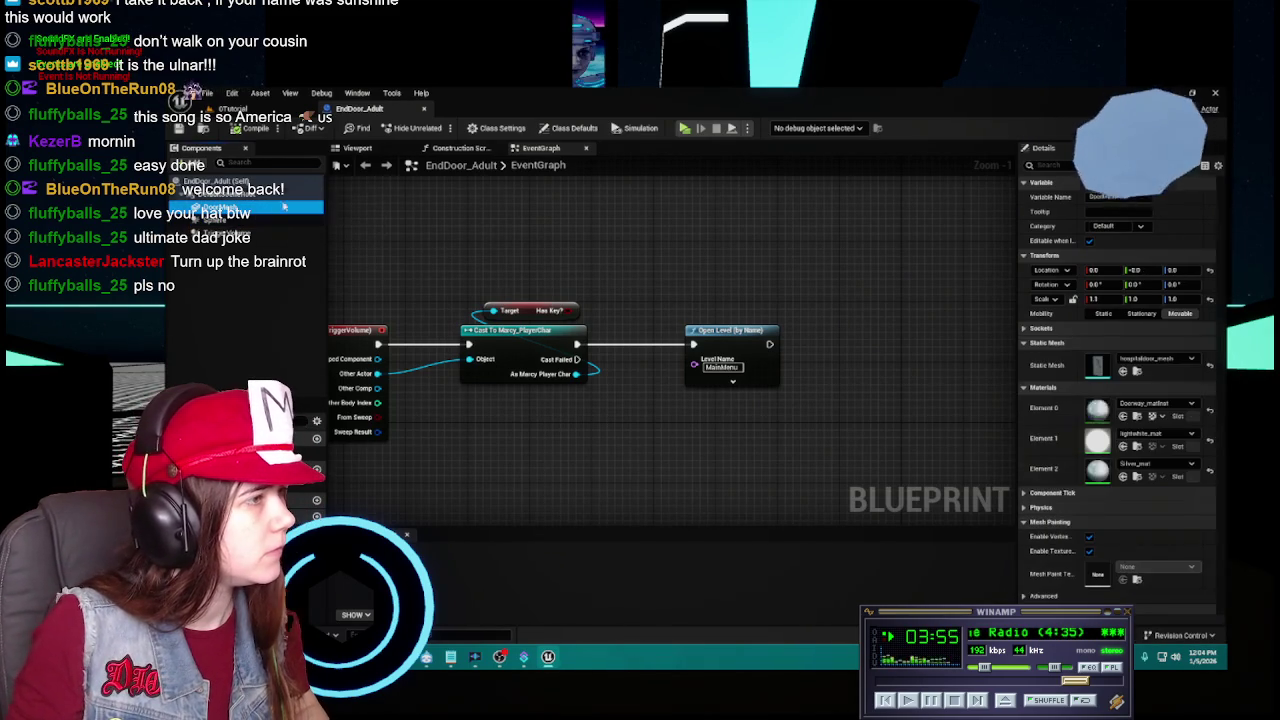
{"action": "double_click", "coordinate": [263, 213]}
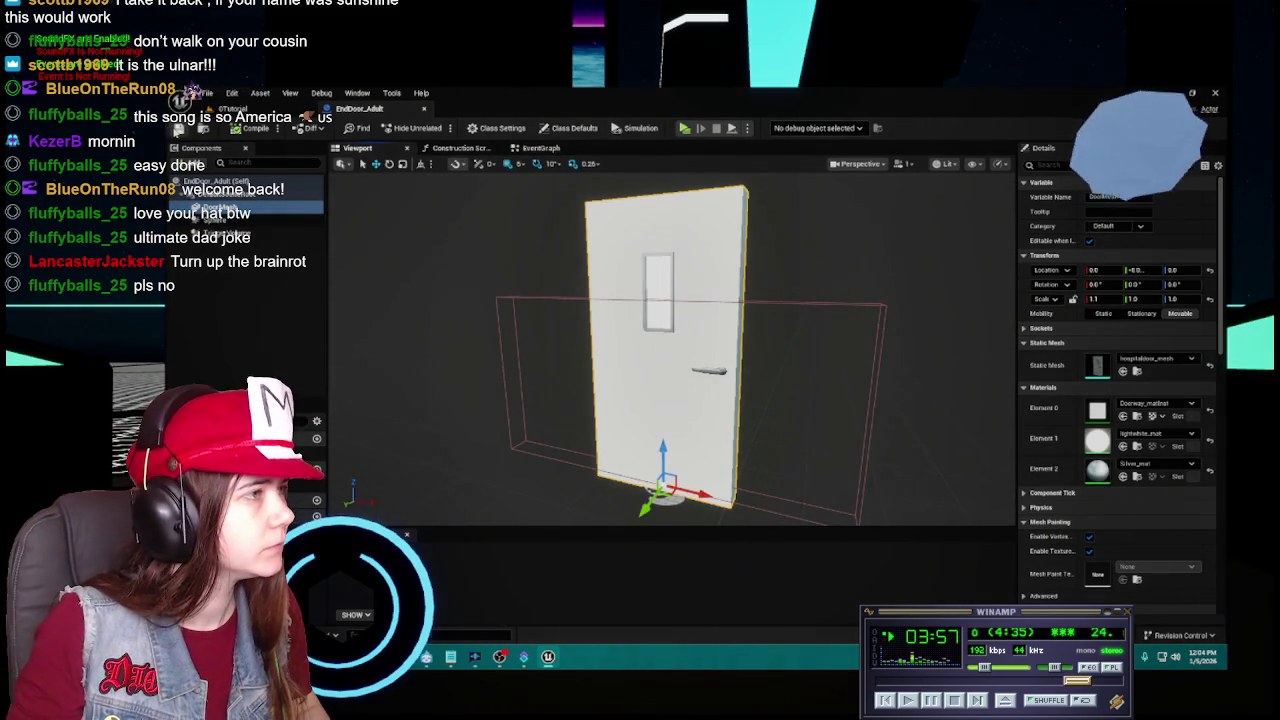
{"action": "left_click", "coordinate": [424, 108]}
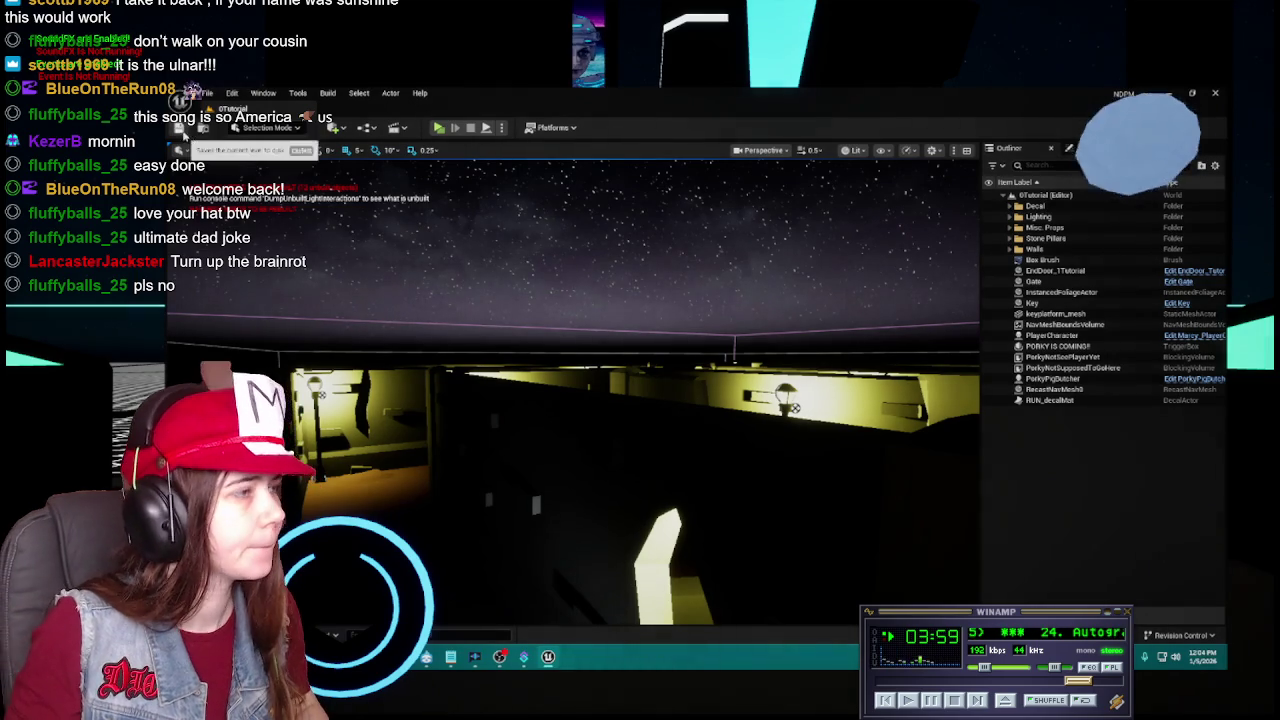
Find doorway_mat in Content > Materials and choose to delete it.
{"action": "key", "text": "ctrl+space"}
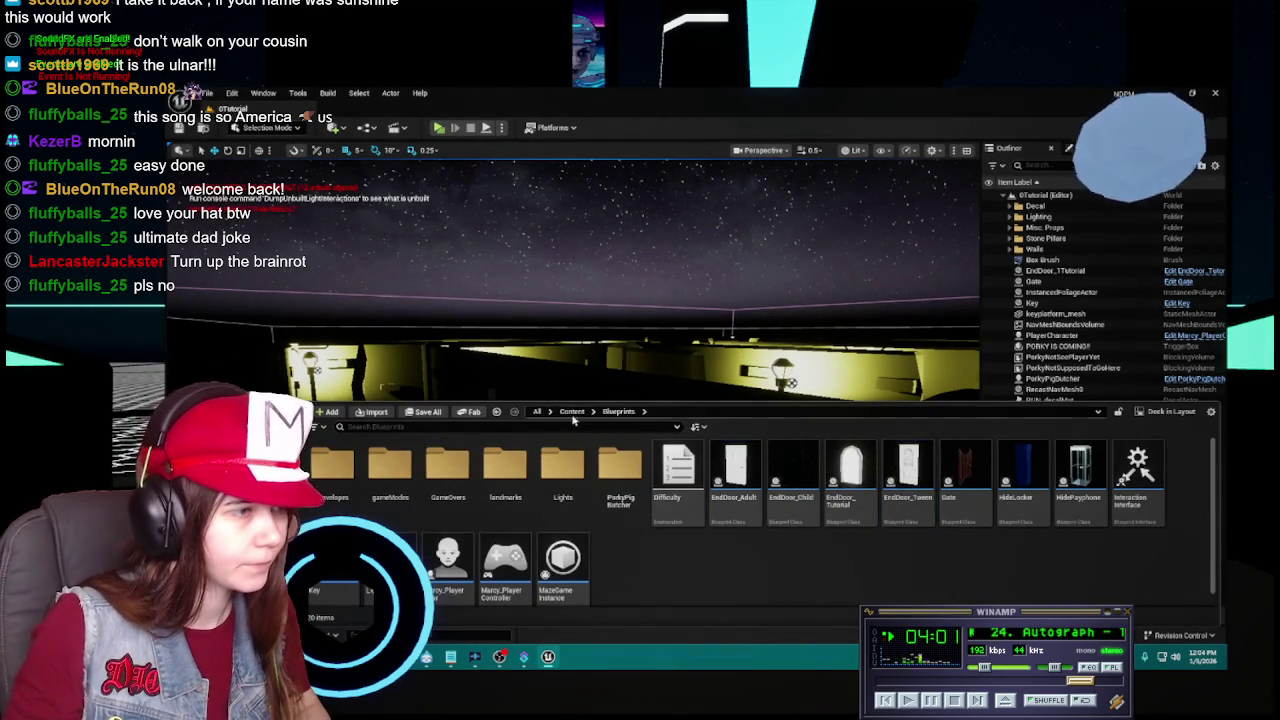
{"action": "left_click", "coordinate": [572, 411]}
{"action": "double_click", "coordinate": [620, 462]}
{"action": "left_click", "coordinate": [905, 470]}
{"action": "right_click", "coordinate": [884, 460]}
{"action": "left_click", "coordinate": [915, 505]}
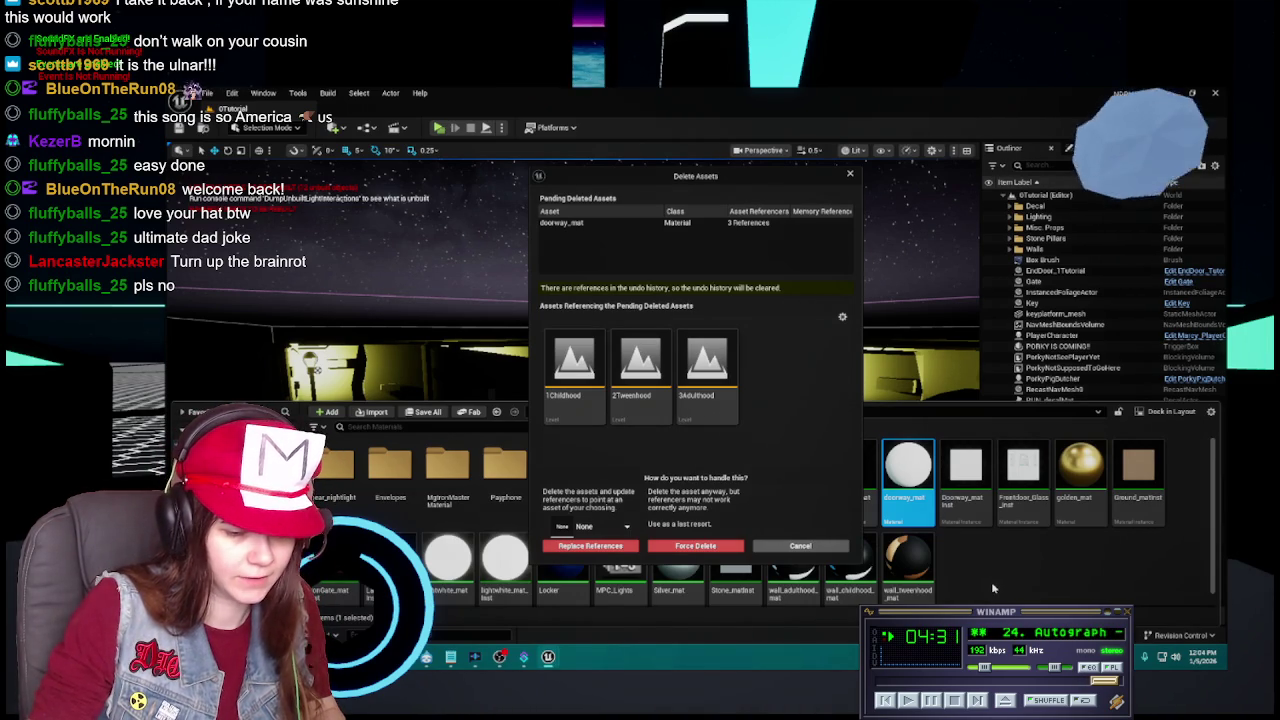
Cancel the deletion and run Fix Up Redirectors on the Content folder.
{"action": "left_click", "coordinate": [836, 548]}
{"action": "right_click", "coordinate": [330, 482]}
{"action": "left_click", "coordinate": [375, 360]}
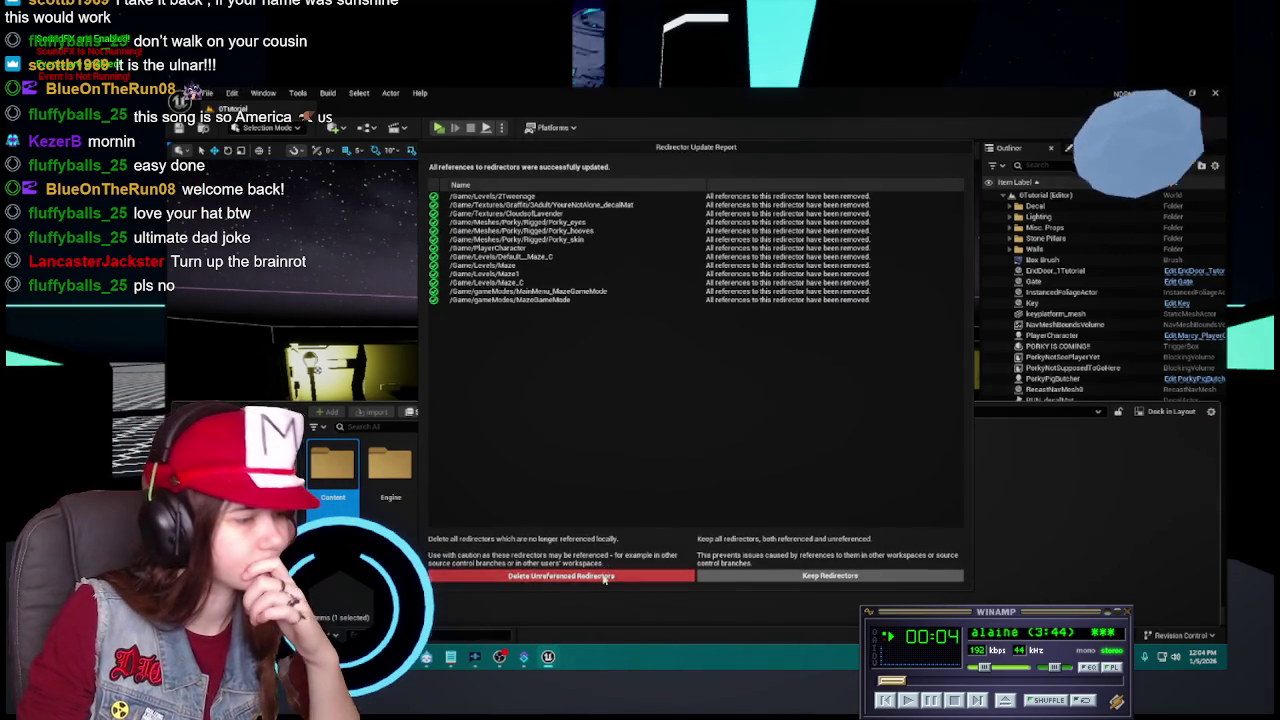
{"action": "left_click", "coordinate": [562, 576]}
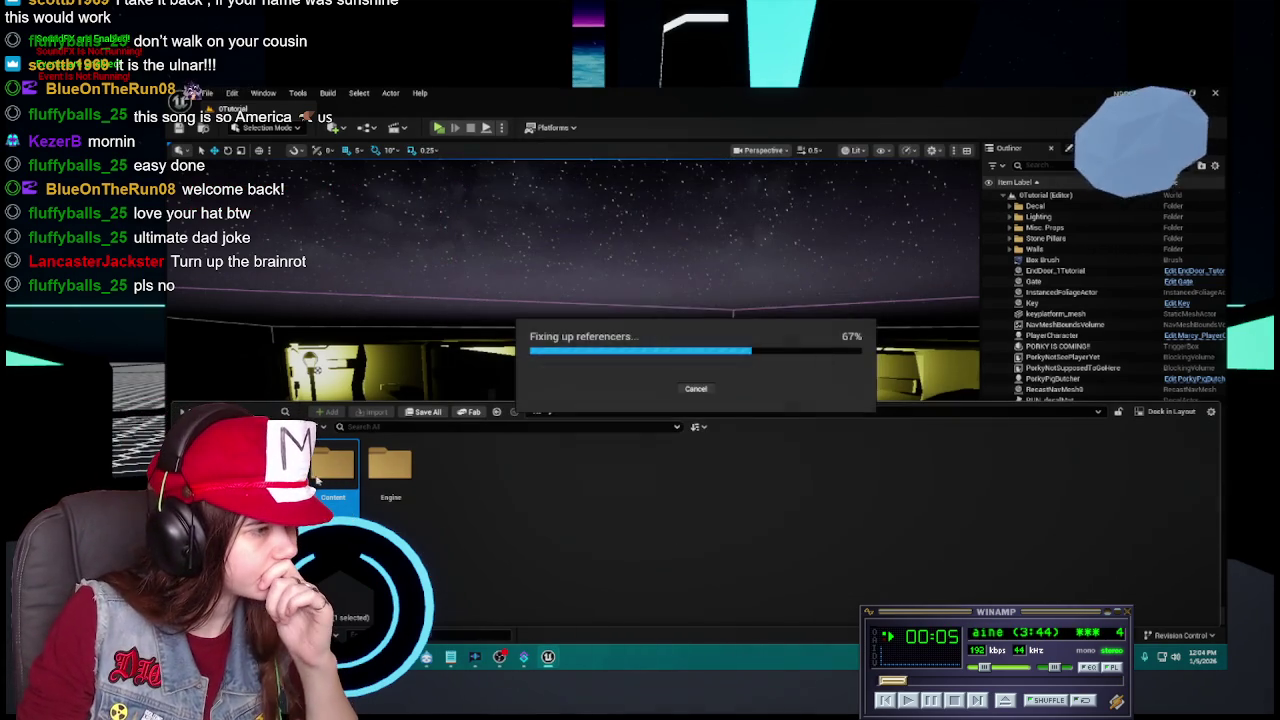
Retry deleting doorway_mat from Materials, then cancel because it is still referenced.
{"action": "double_click", "coordinate": [332, 470]}
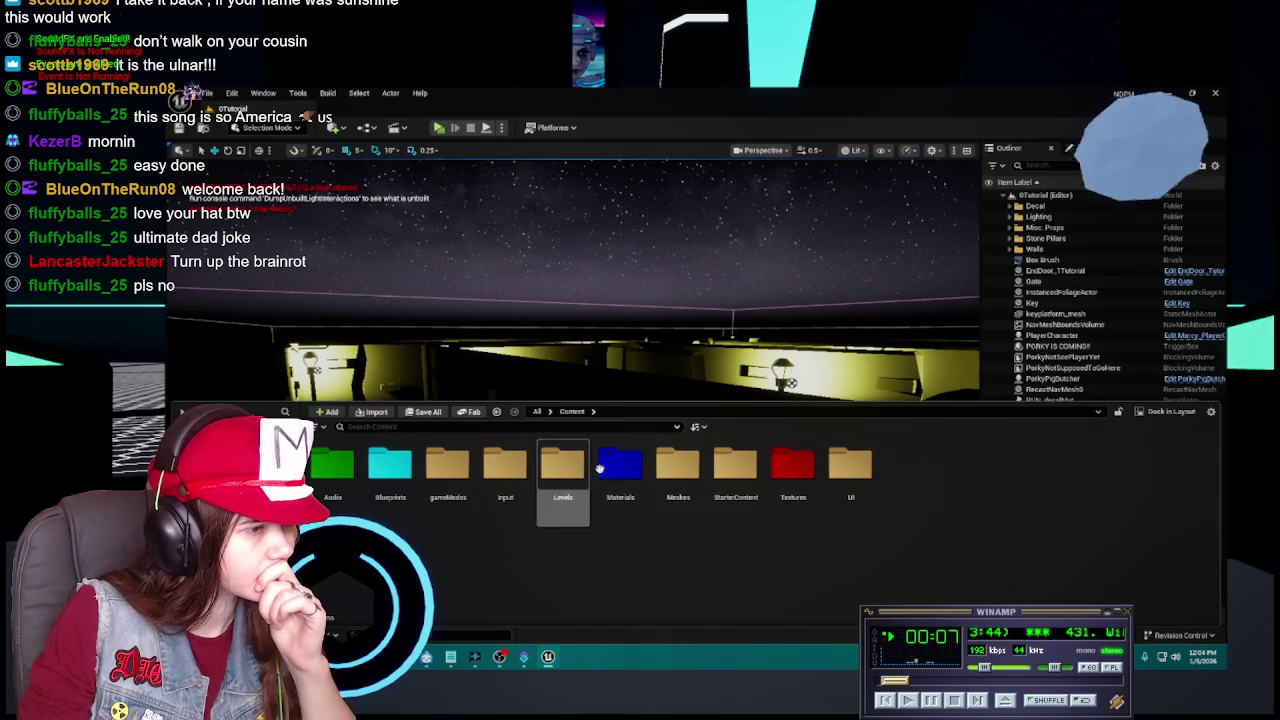
{"action": "double_click", "coordinate": [620, 465]}
{"action": "left_click", "coordinate": [908, 480]}
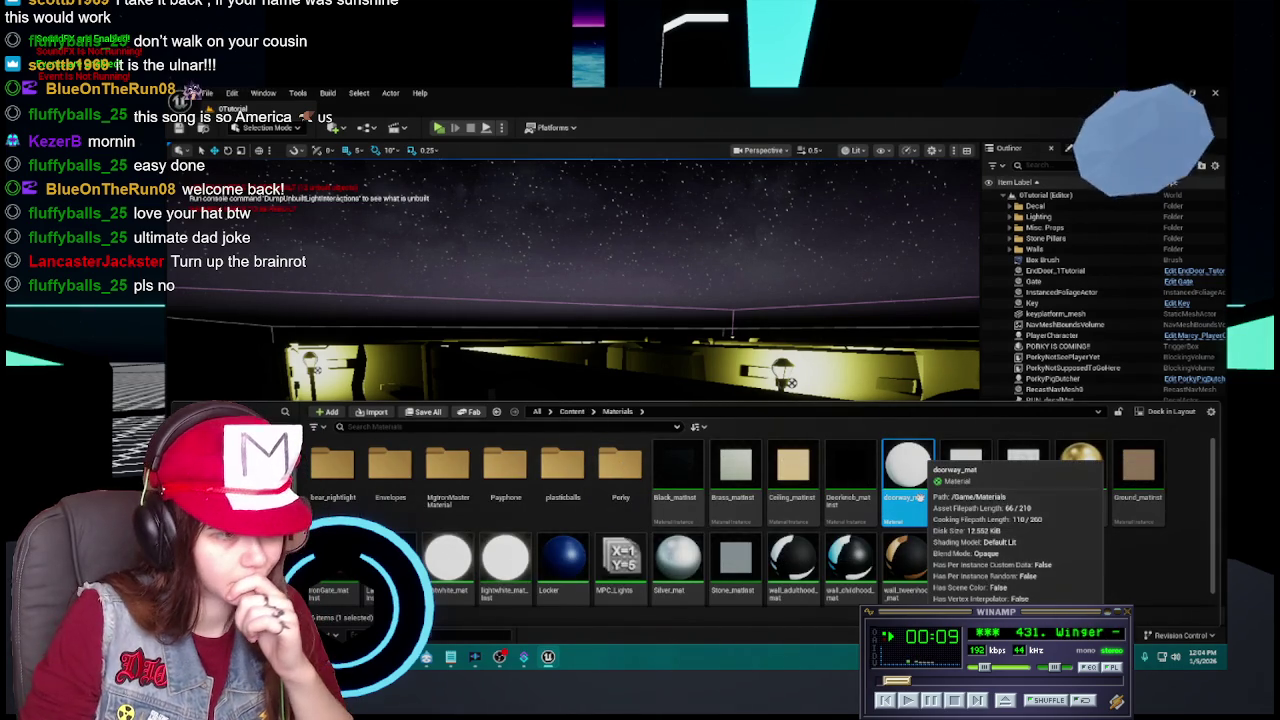
{"action": "key", "text": "Delete"}
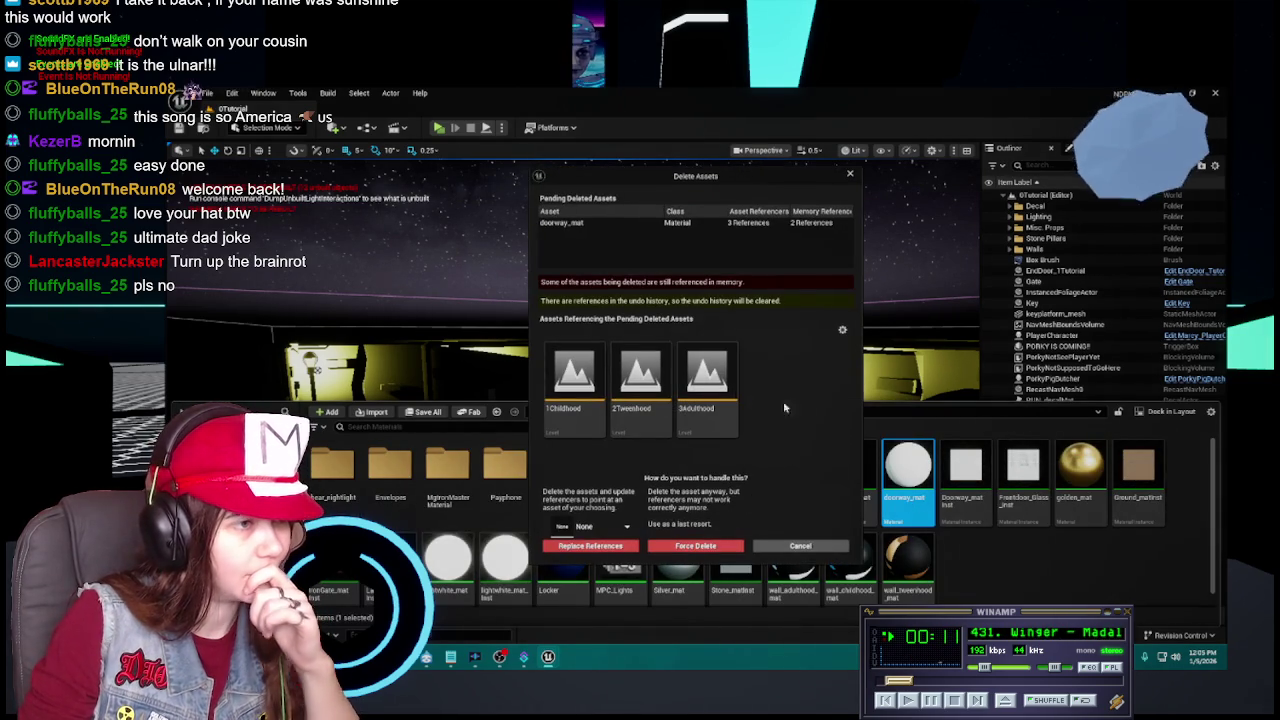
{"action": "left_click", "coordinate": [750, 223]}
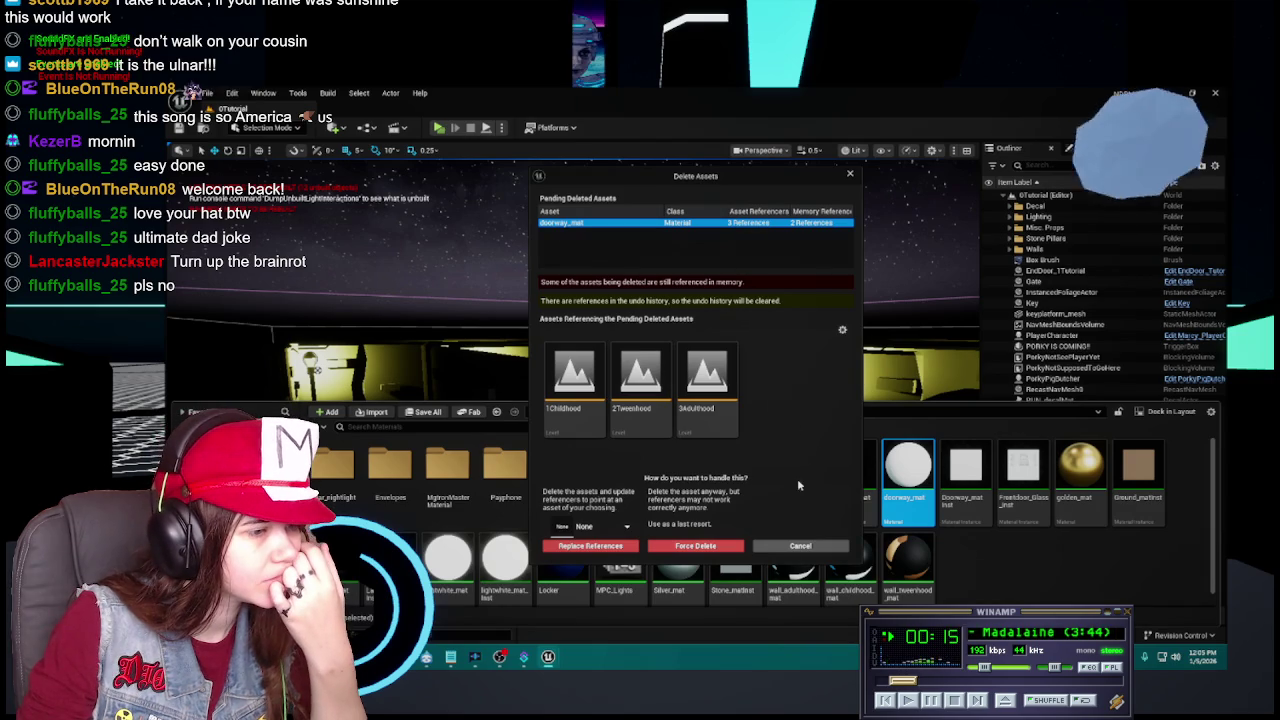
{"action": "left_click", "coordinate": [800, 546]}
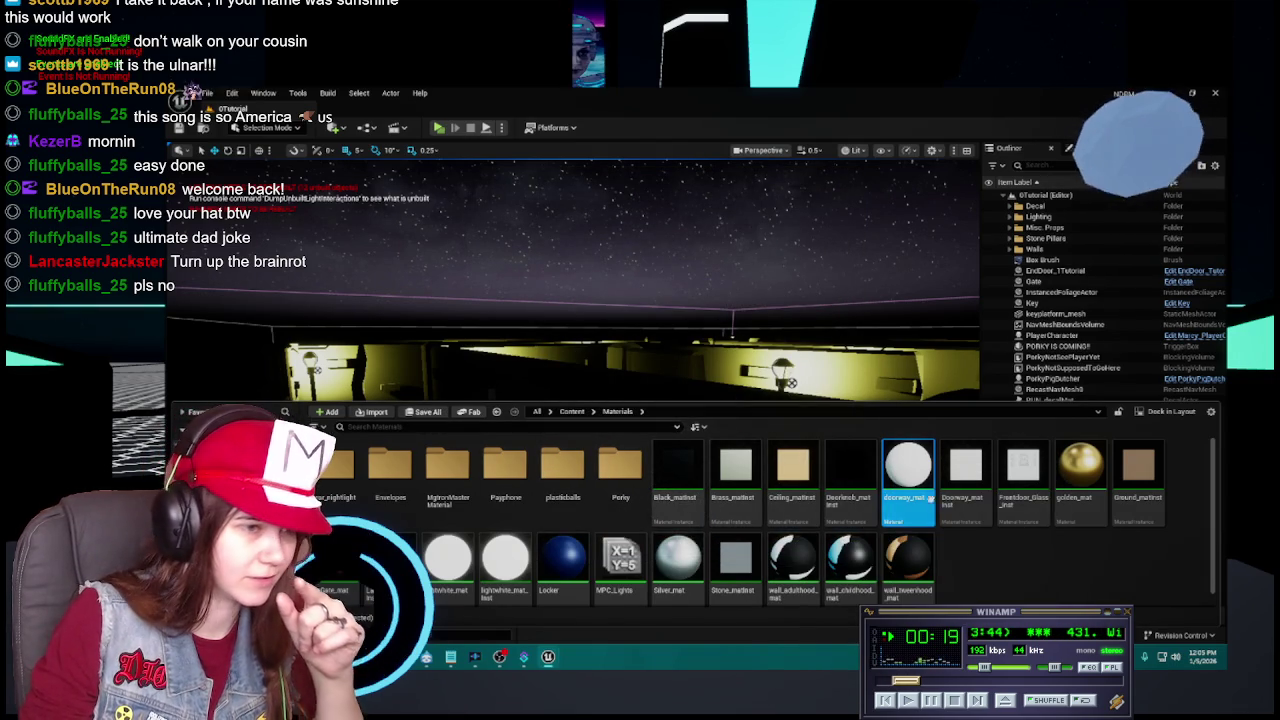
Duplicate Black_matinst and name the copy Golden_matinst.
{"action": "left_click", "coordinate": [1020, 515]}
{"action": "left_click", "coordinate": [1030, 538]}
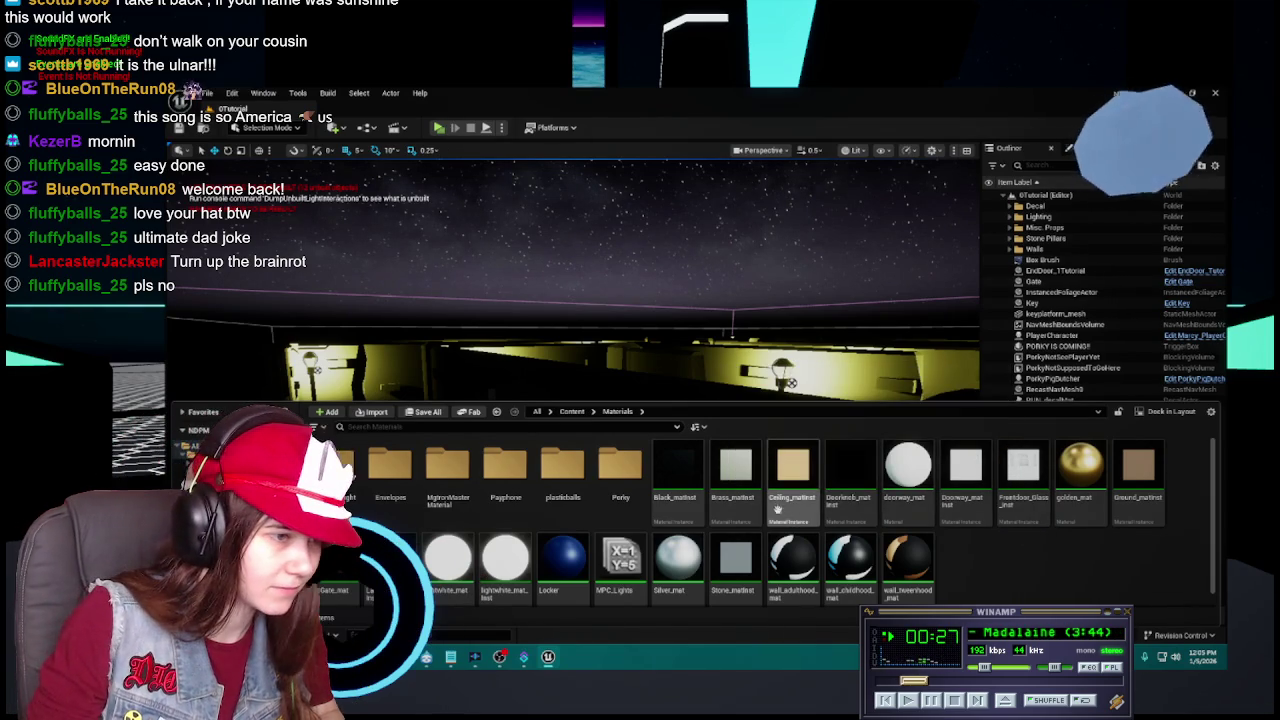
{"action": "left_click", "coordinate": [680, 485]}
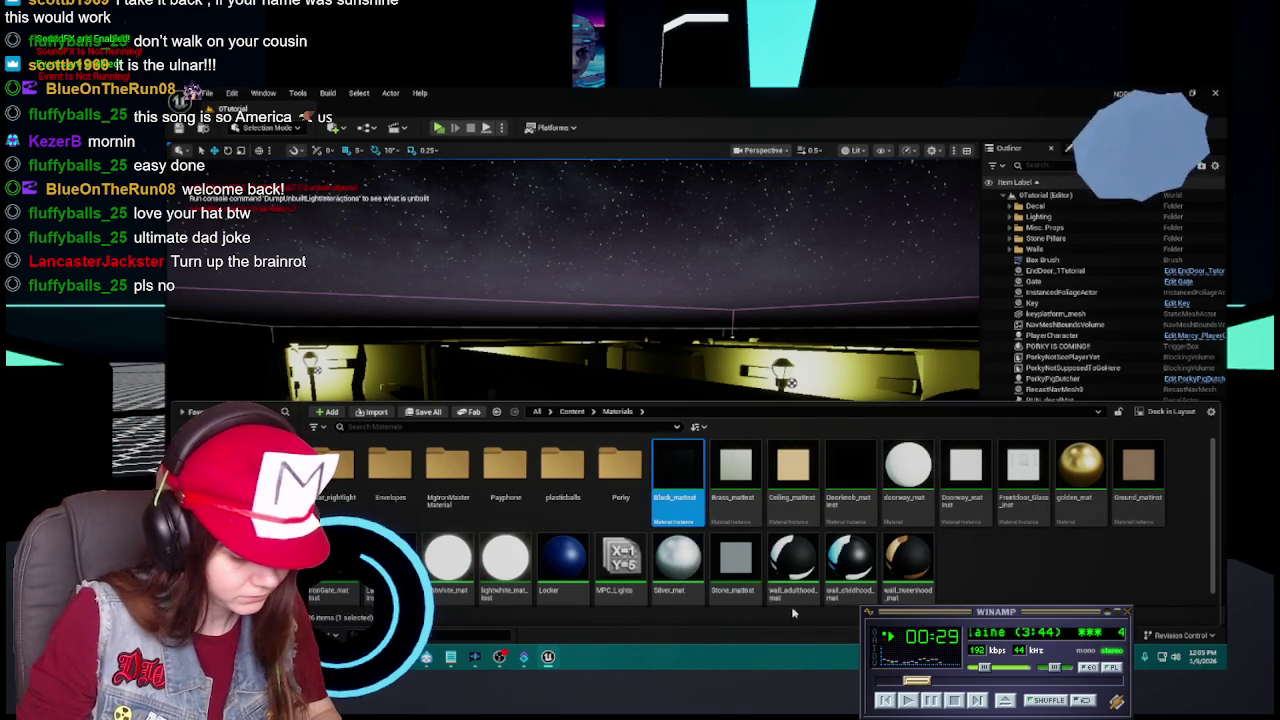
{"action": "key", "text": "ctrl+d"}
{"action": "key", "text": "BackSpace"}
{"action": "type", "text": "Golden_mat"}
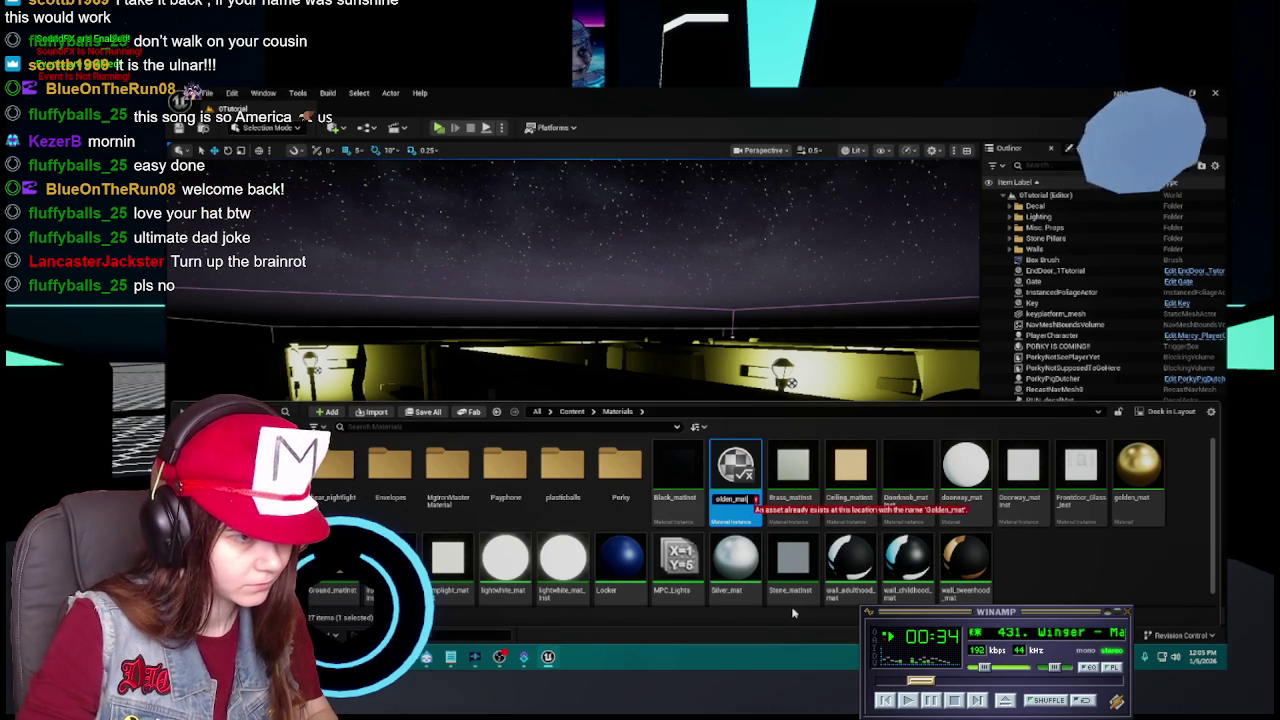
{"action": "key", "text": "Return"}
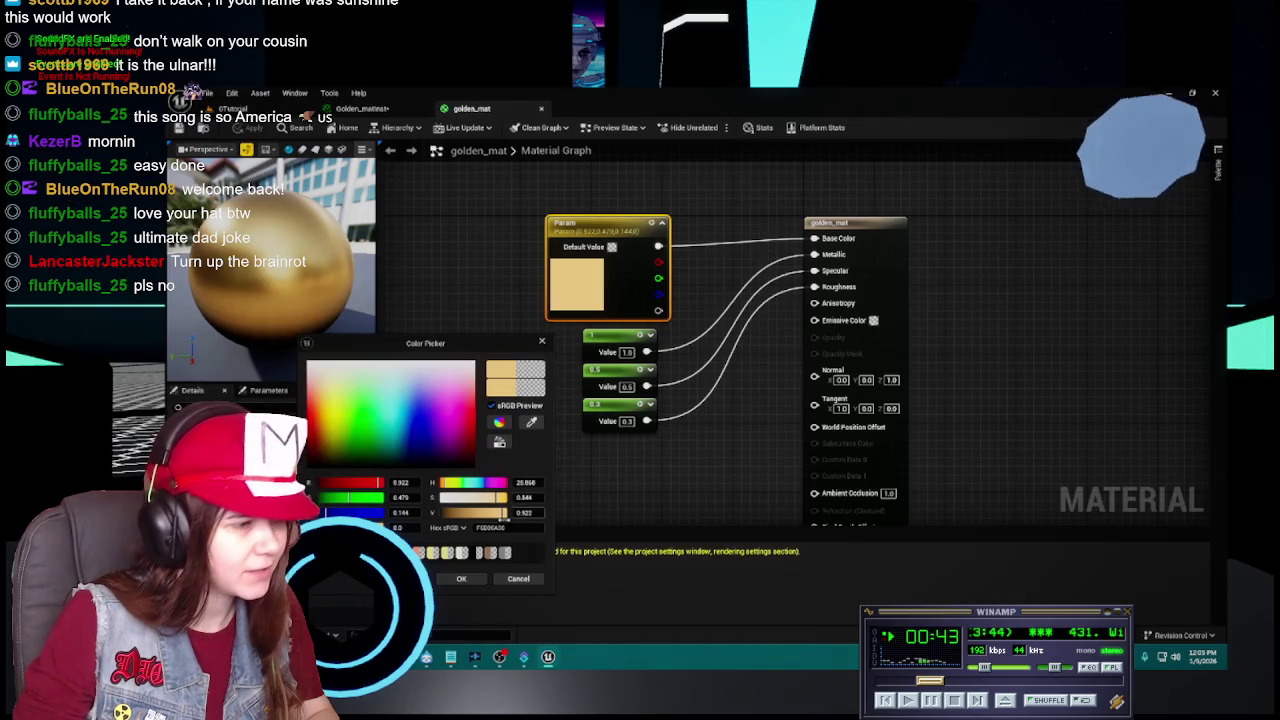
Give Golden_matinst a gold base colour using a hex value in the colour picker.
{"action": "left_click", "coordinate": [518, 578]}
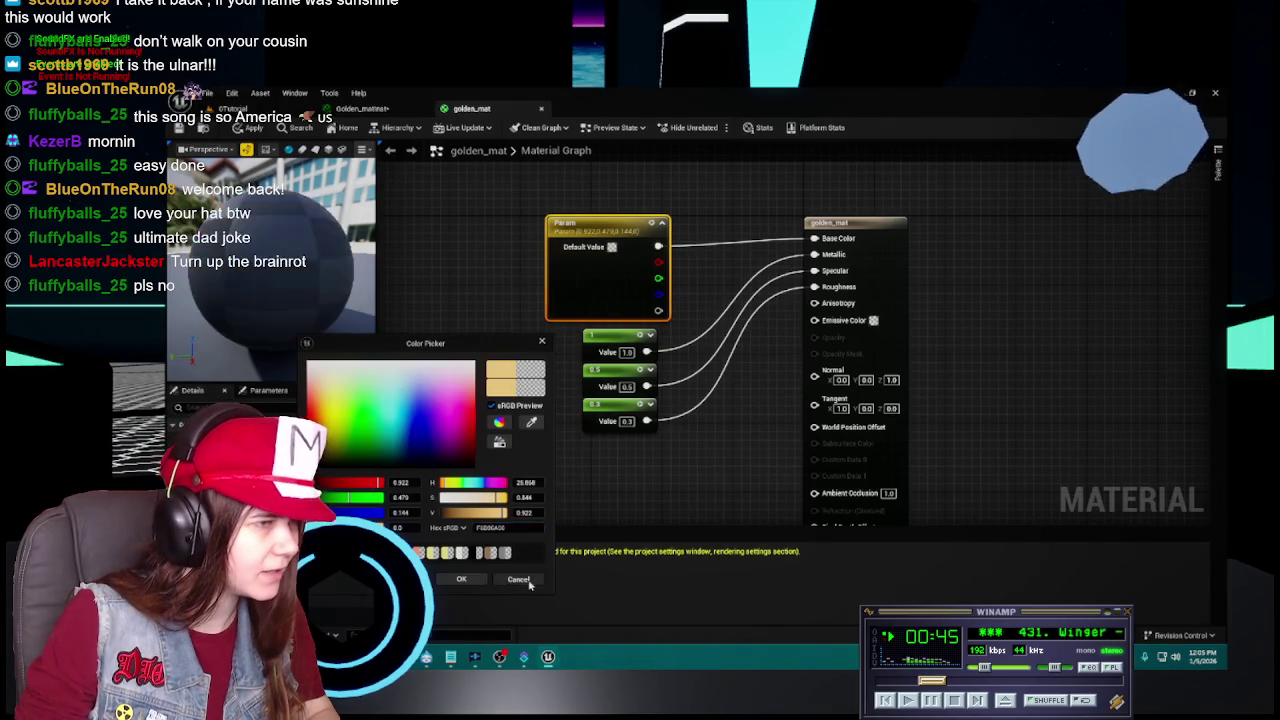
{"action": "left_click", "coordinate": [362, 108]}
{"action": "left_click", "coordinate": [1081, 242]}
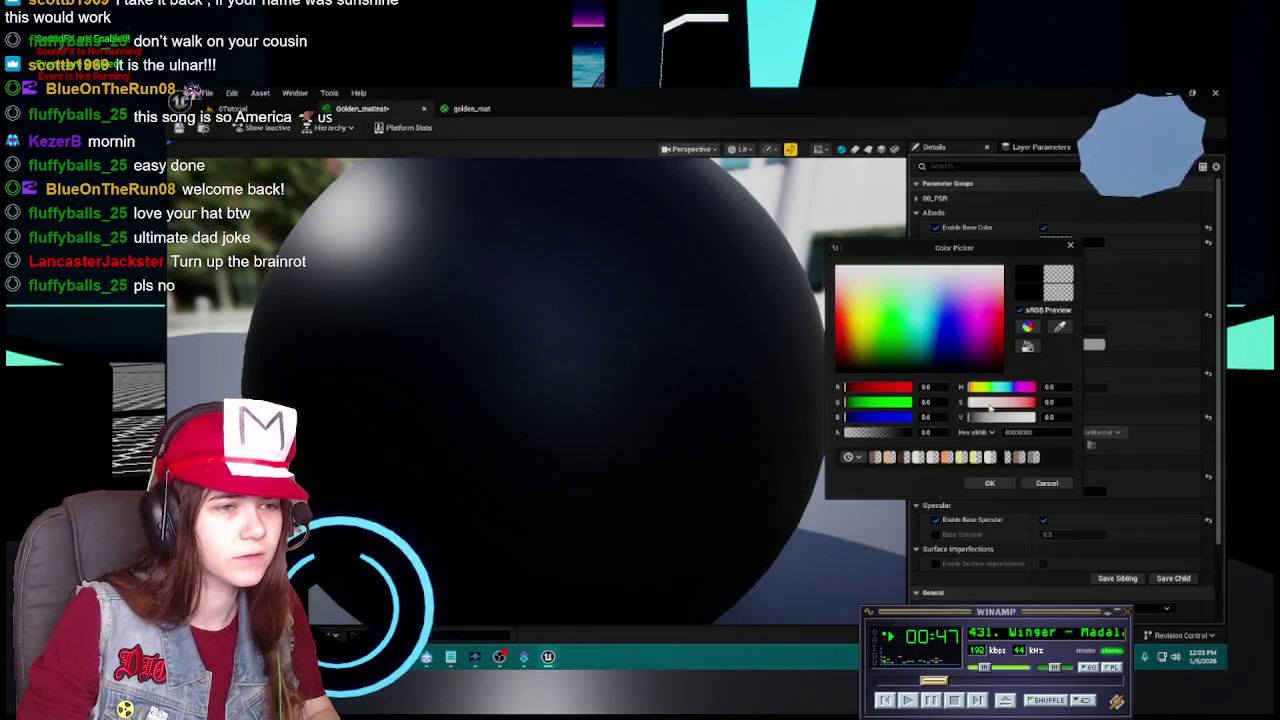
{"action": "key", "text": "Return"}
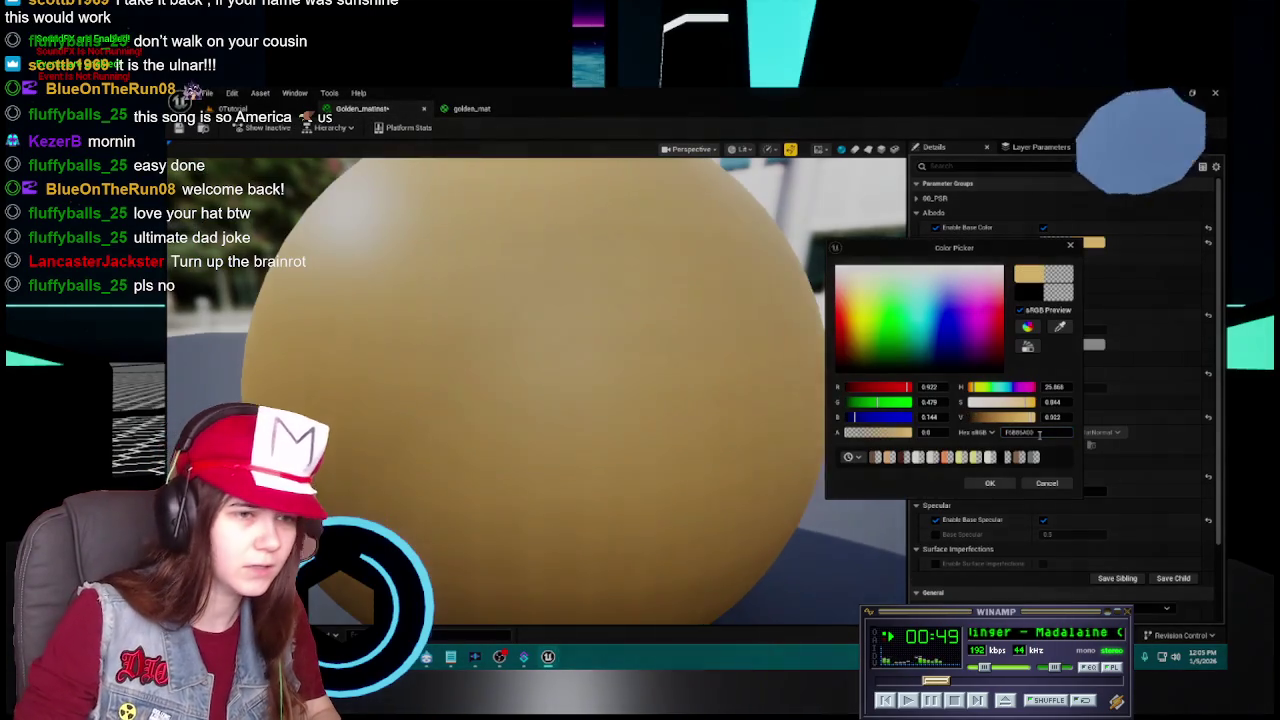
{"action": "left_click", "coordinate": [990, 483]}
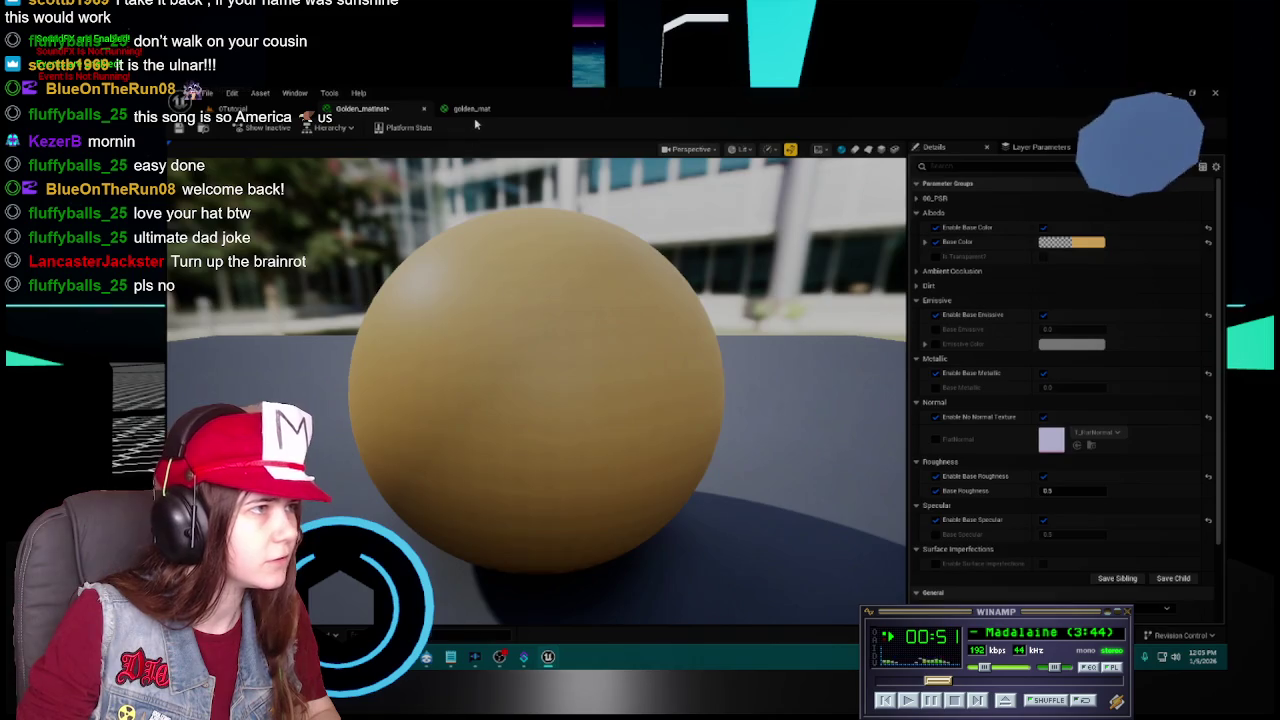
Set Golden_matinst's Base Roughness to 0.3.
{"action": "left_click", "coordinate": [471, 108]}
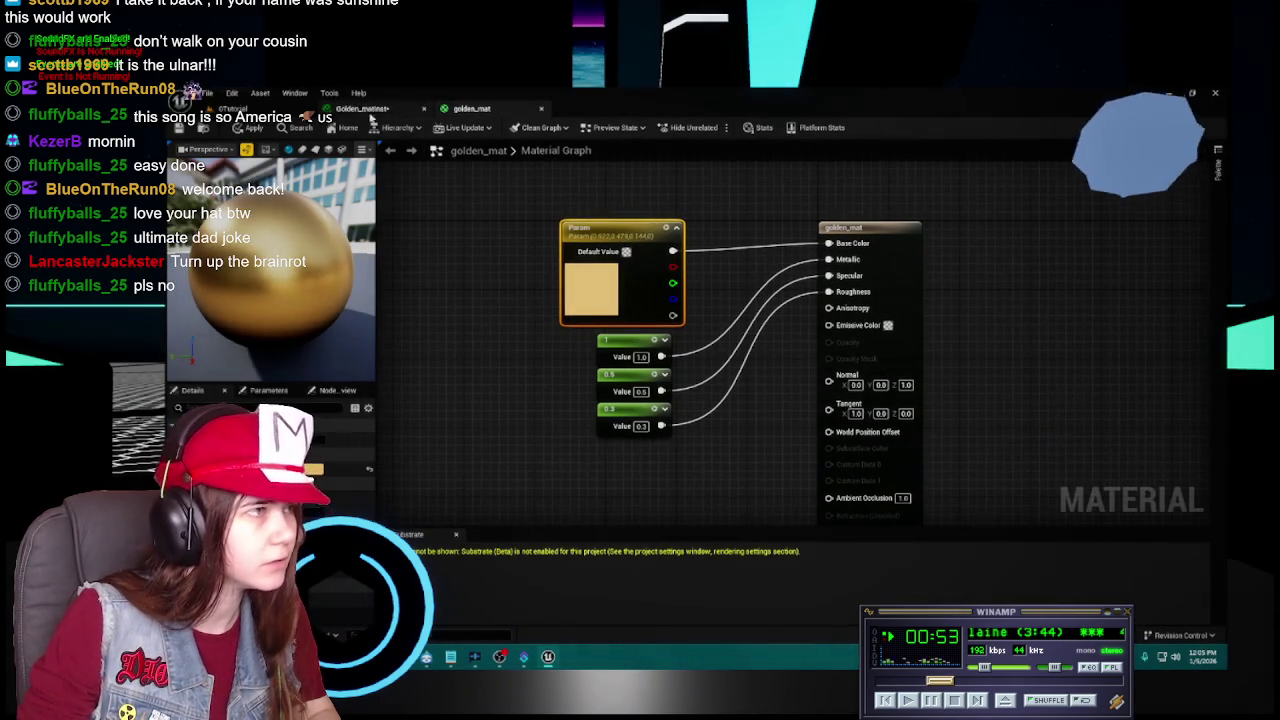
{"action": "left_click", "coordinate": [362, 108]}
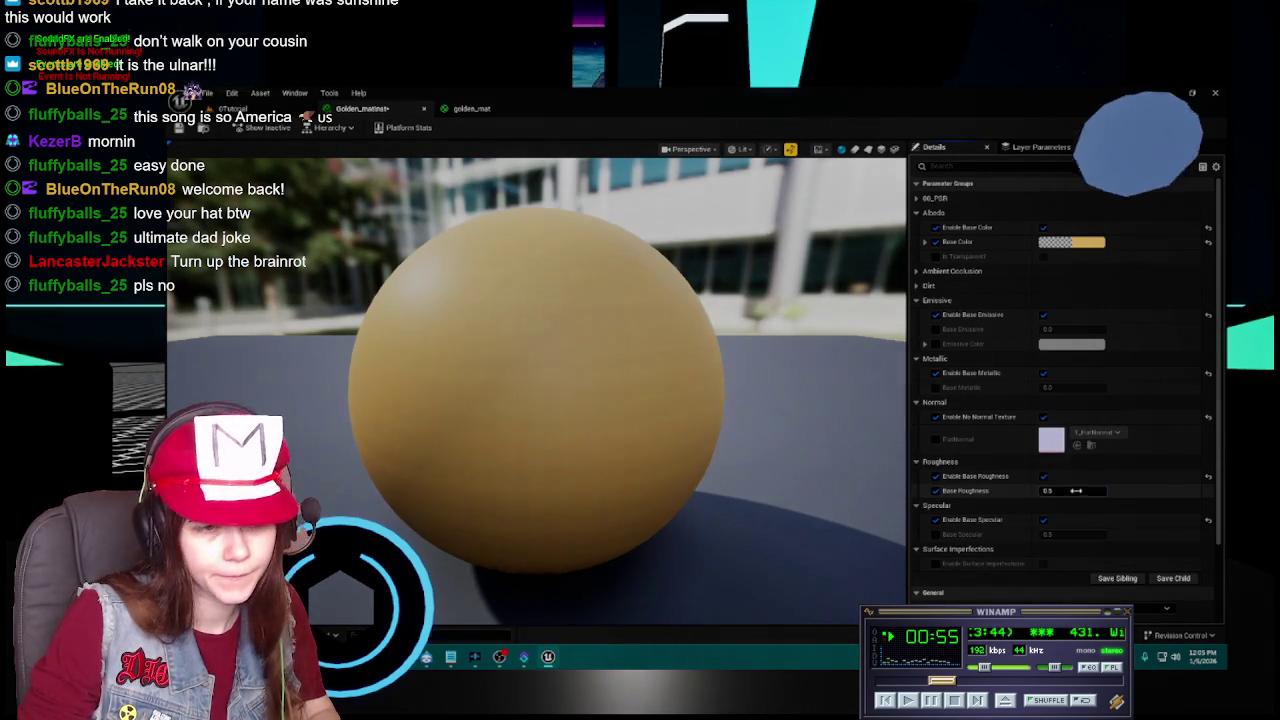
{"action": "type", "text": "0.3"}
{"action": "key", "text": "Return"}
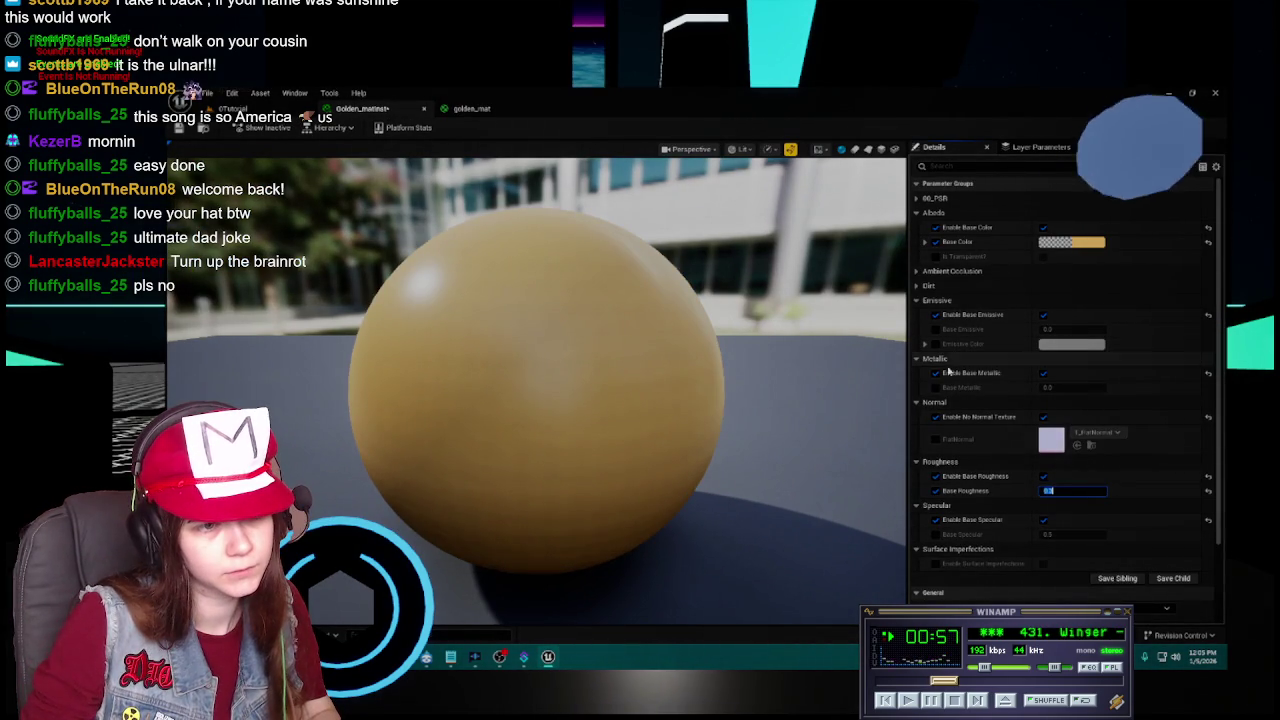
{"action": "type", "text": "1"}
{"action": "key", "text": "Return"}
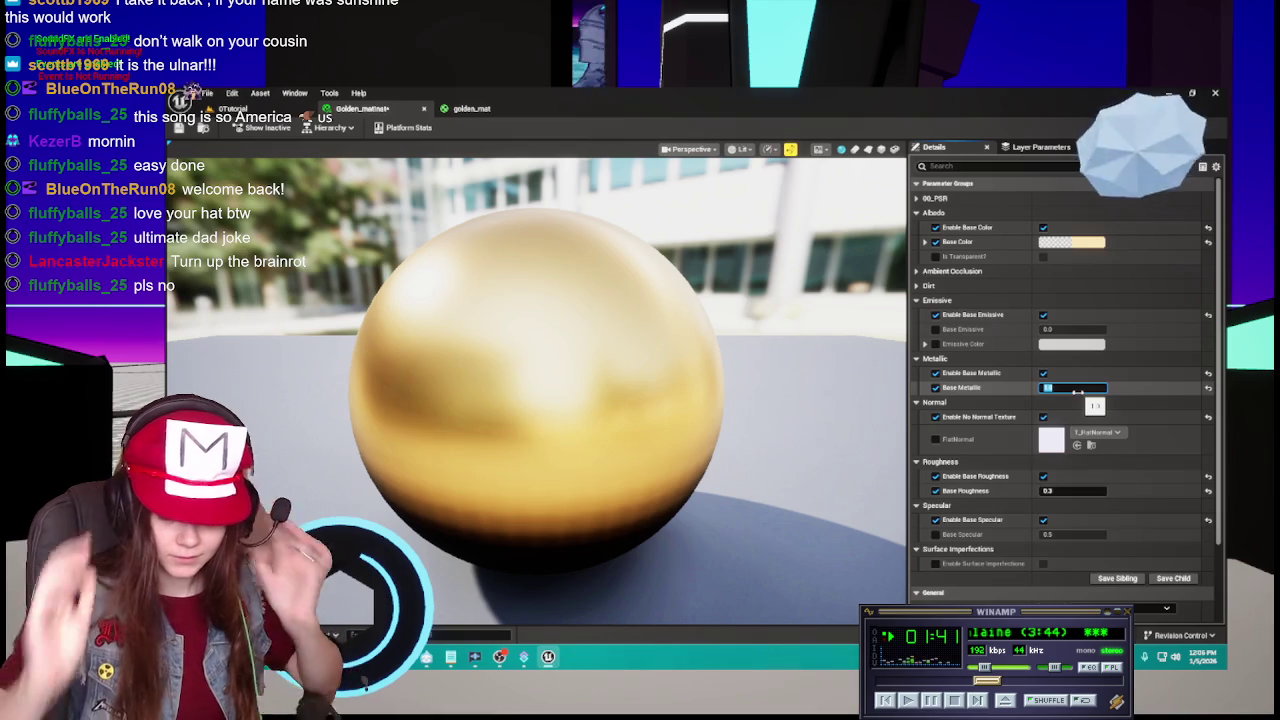
Set Golden_matinst's Base Metallic to 1.0 and save the asset.
{"action": "left_click", "coordinate": [1075, 388]}
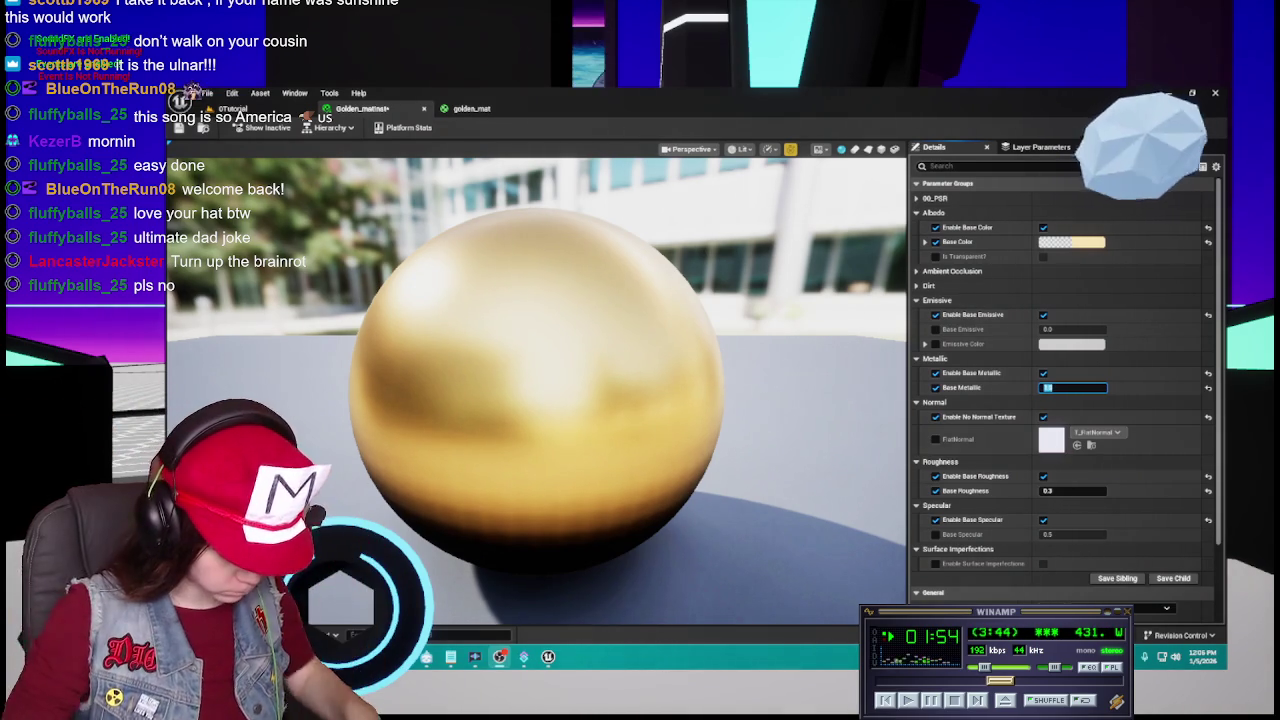
{"action": "type", "text": "1"}
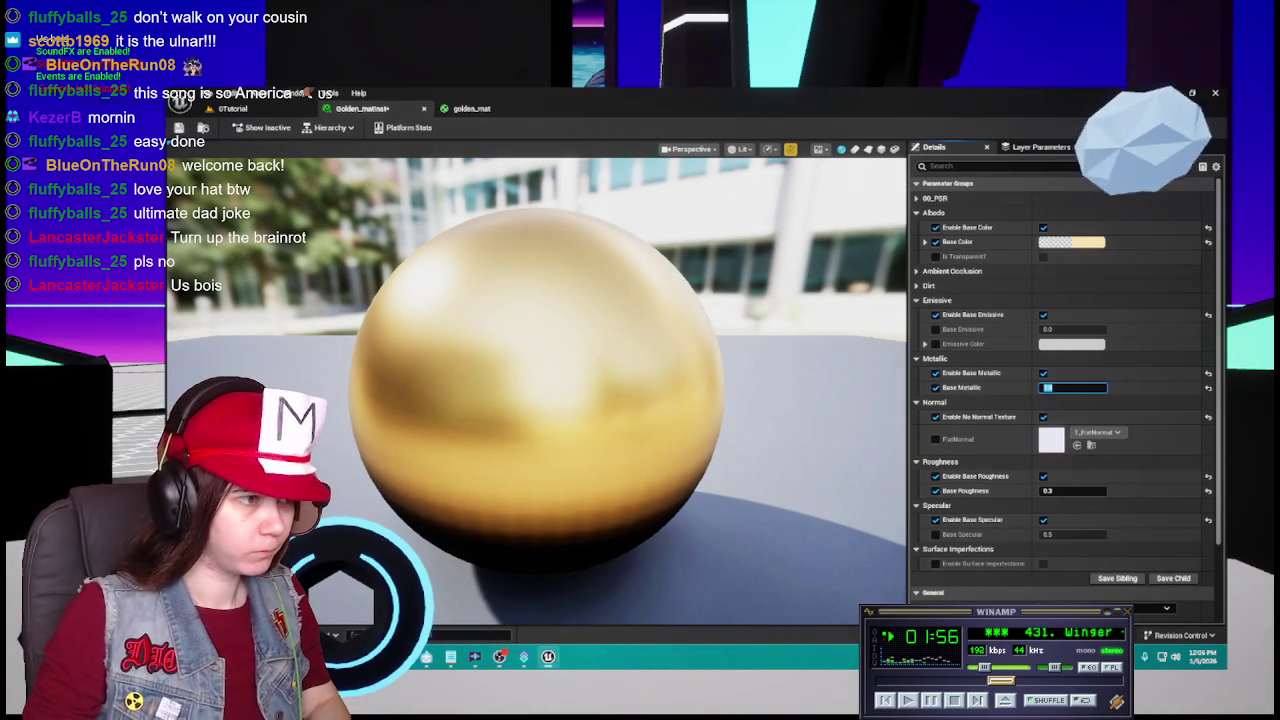
{"action": "key", "text": "Return"}
{"action": "key", "text": "ctrl+s"}
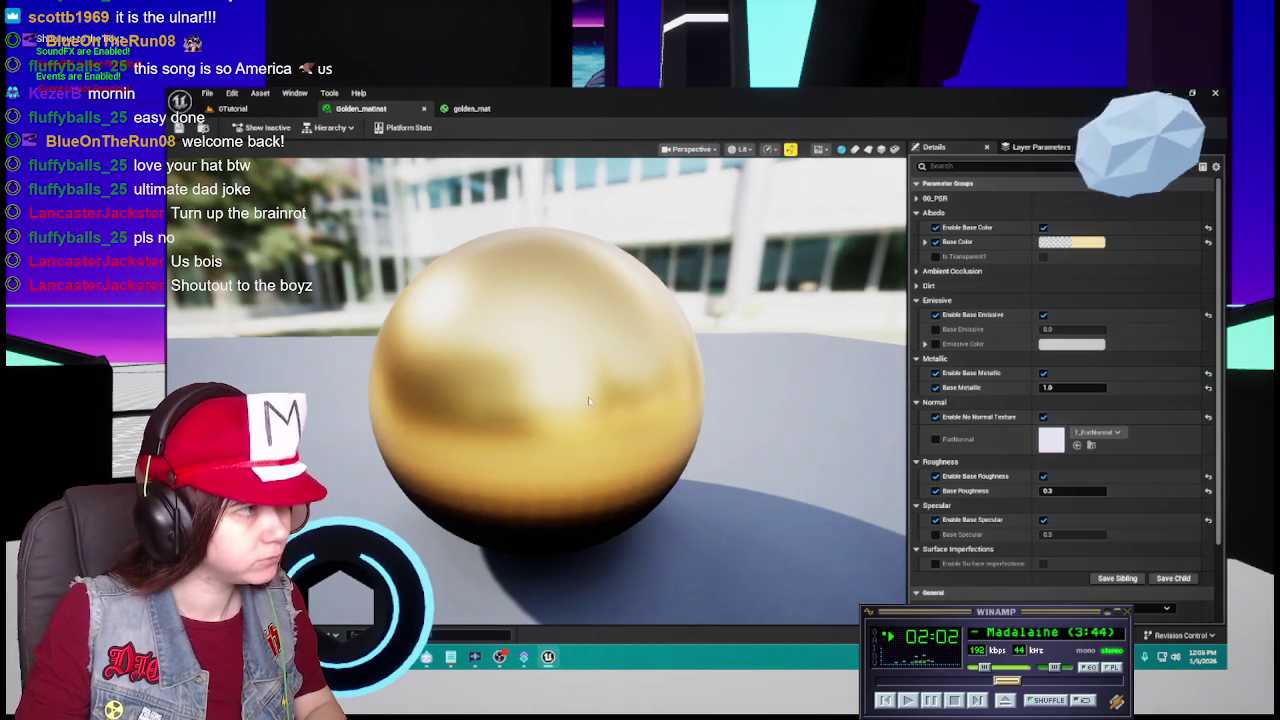
{"action": "key", "text": "ctrl+s"}
Compare against the original golden_mat graph, then close golden_mat.
{"action": "left_click", "coordinate": [470, 108]}
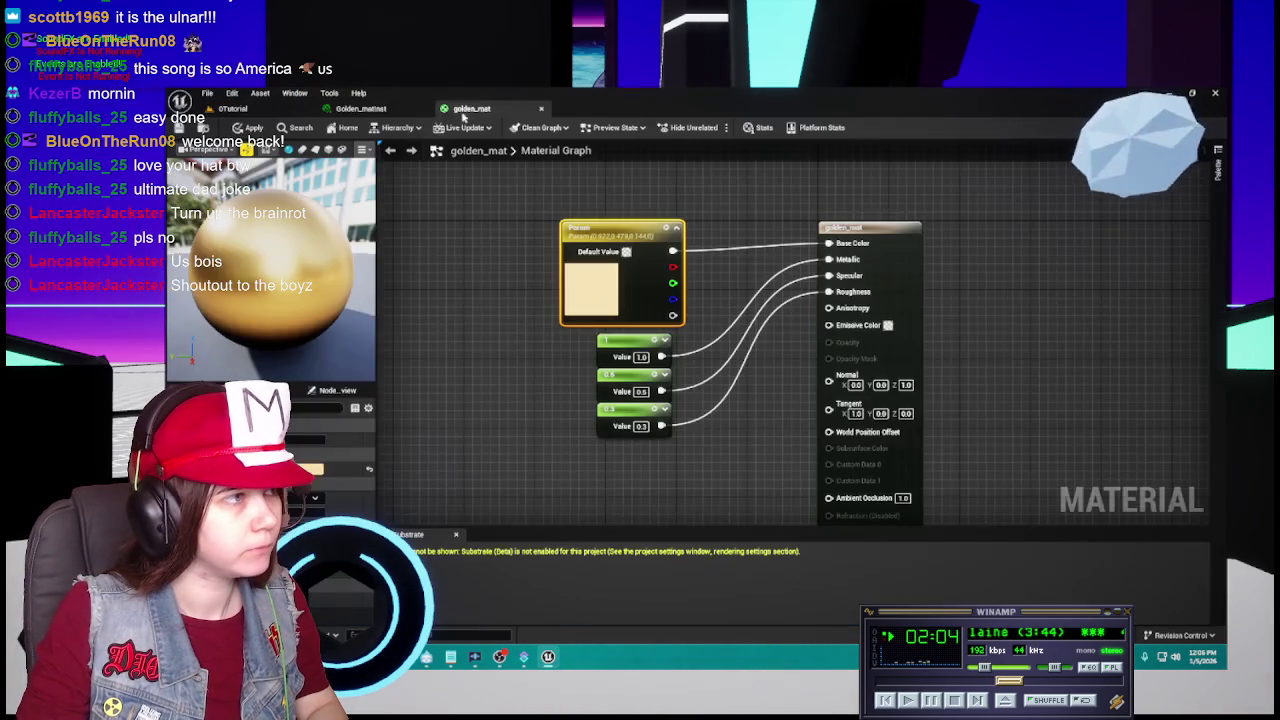
{"action": "left_click", "coordinate": [358, 108]}
{"action": "left_click", "coordinate": [495, 108]}
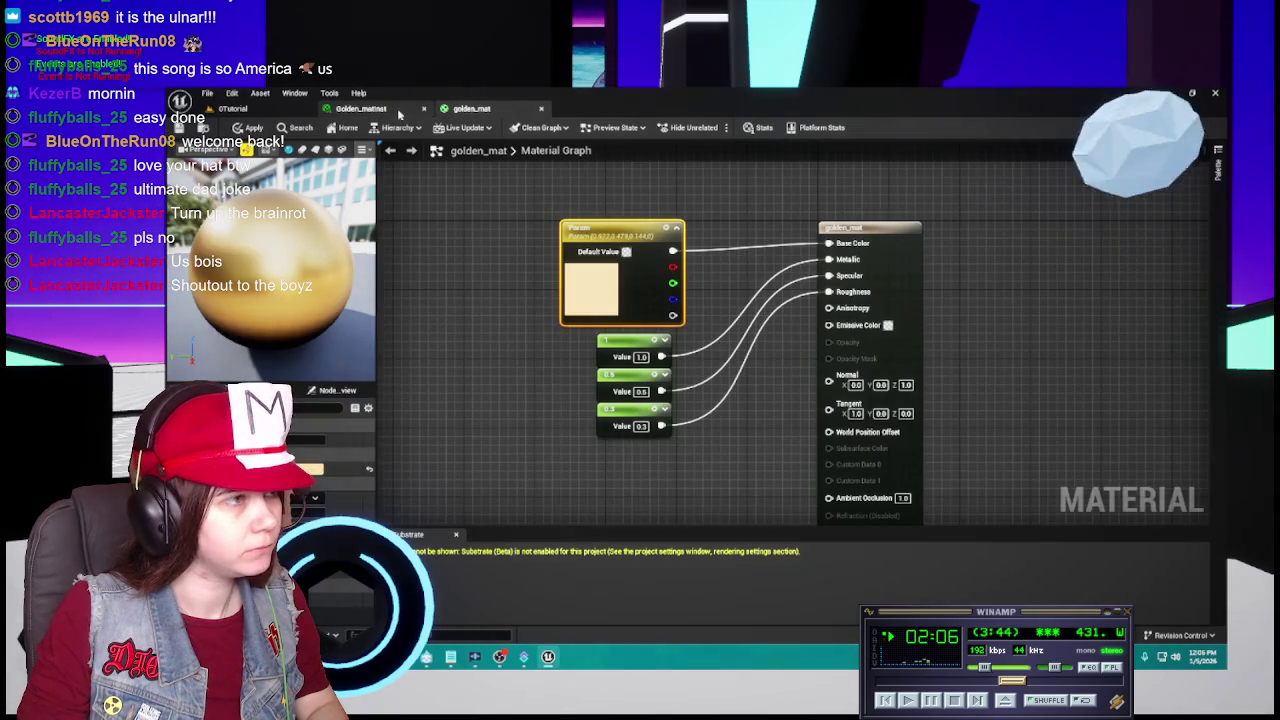
{"action": "left_click", "coordinate": [398, 110]}
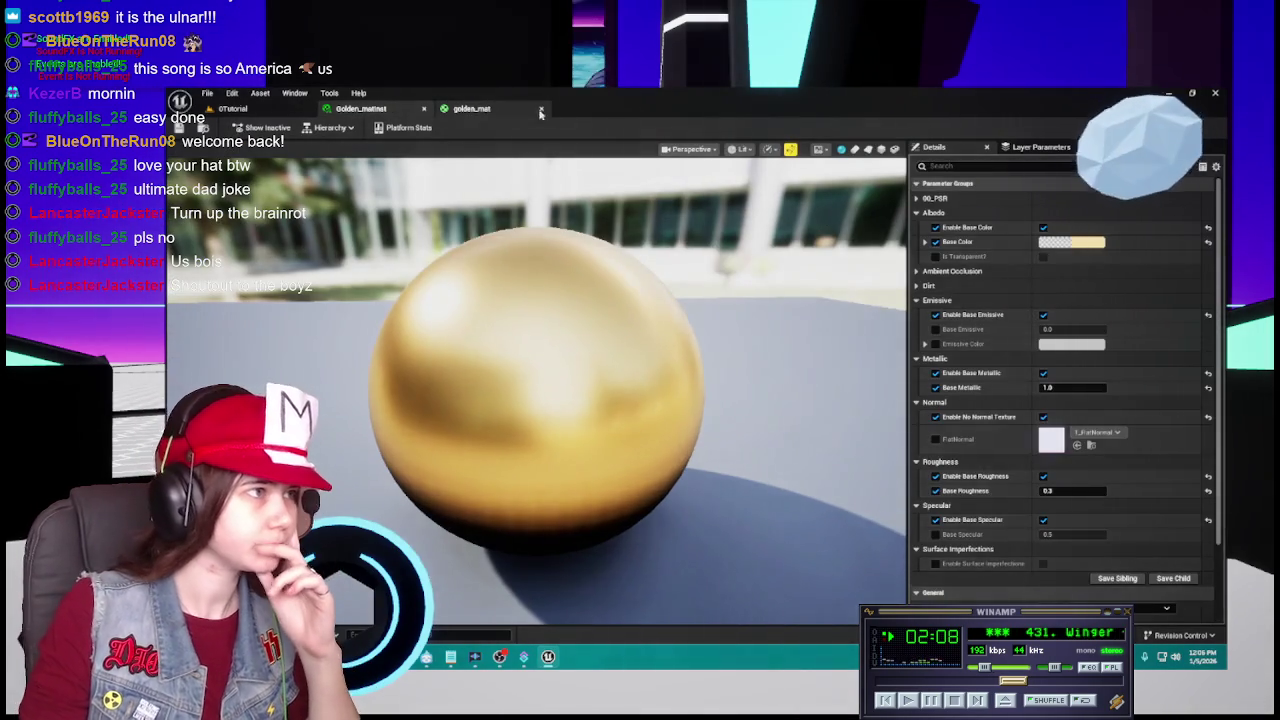
{"action": "left_click", "coordinate": [470, 108]}
{"action": "left_click", "coordinate": [541, 108]}
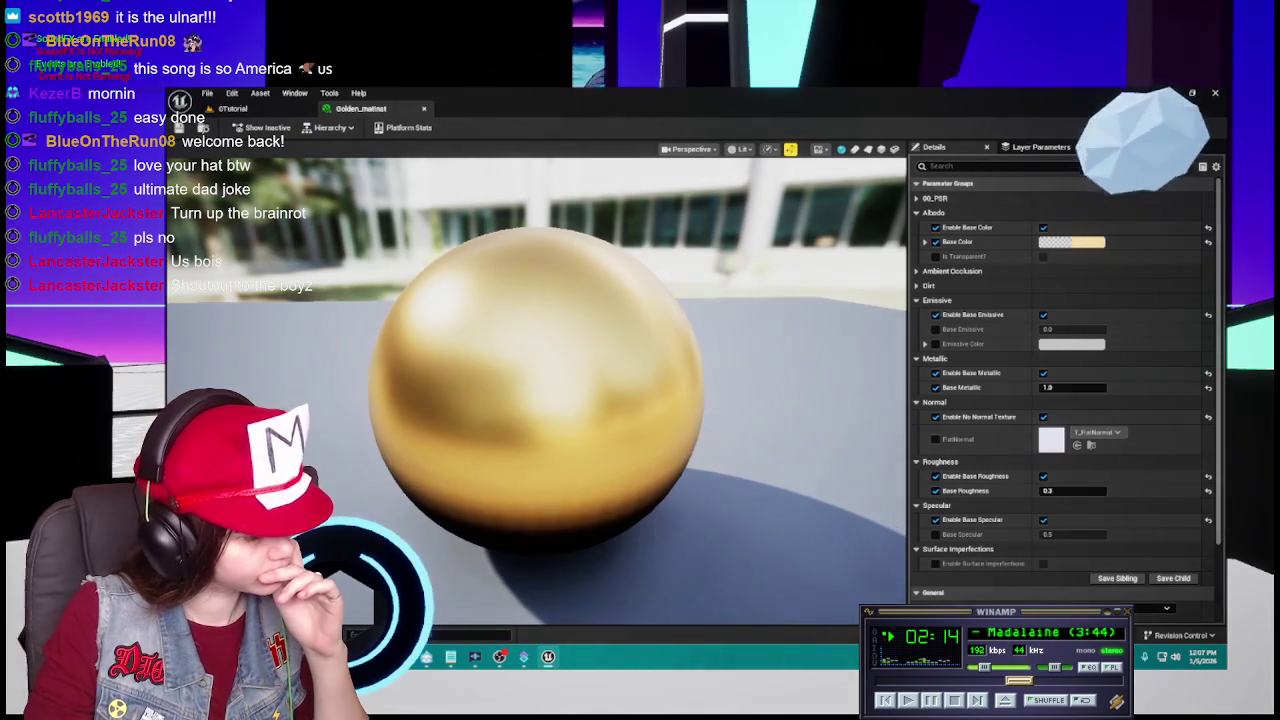
Attempt to delete golden_mat, cancelling because it is still referenced.
{"action": "key", "text": "ctrl+space"}
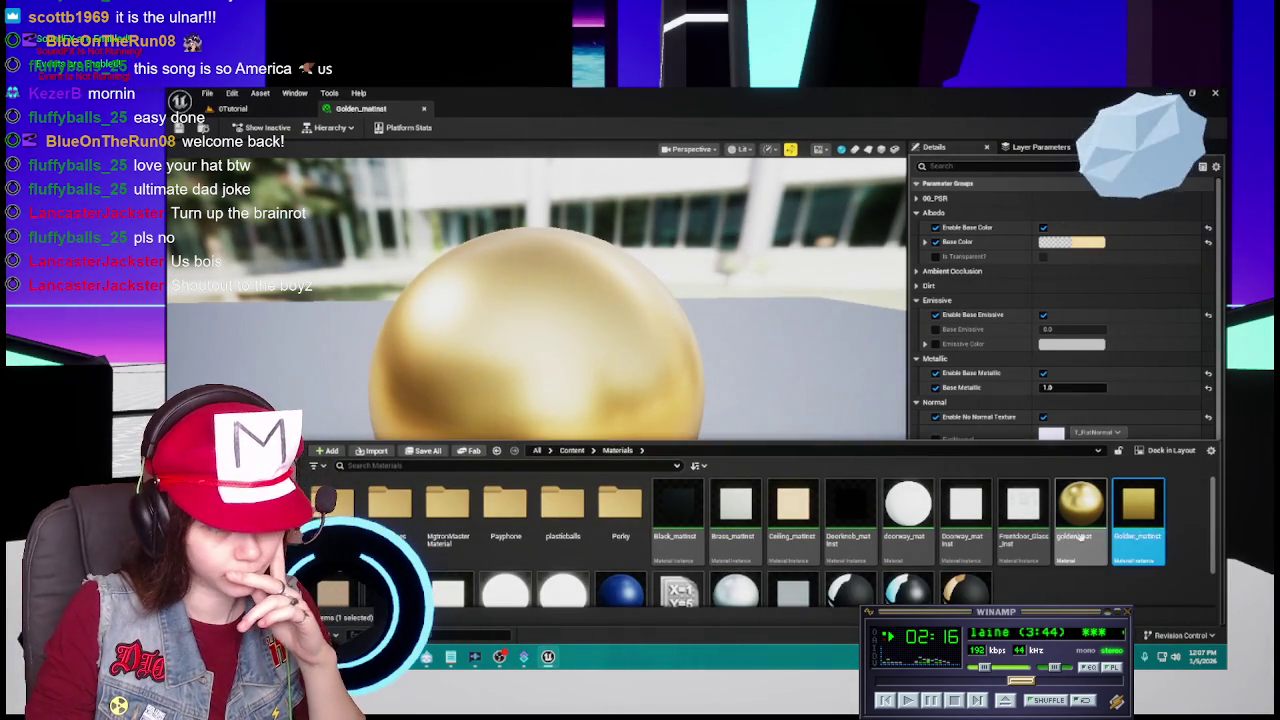
{"action": "key", "text": "Delete"}
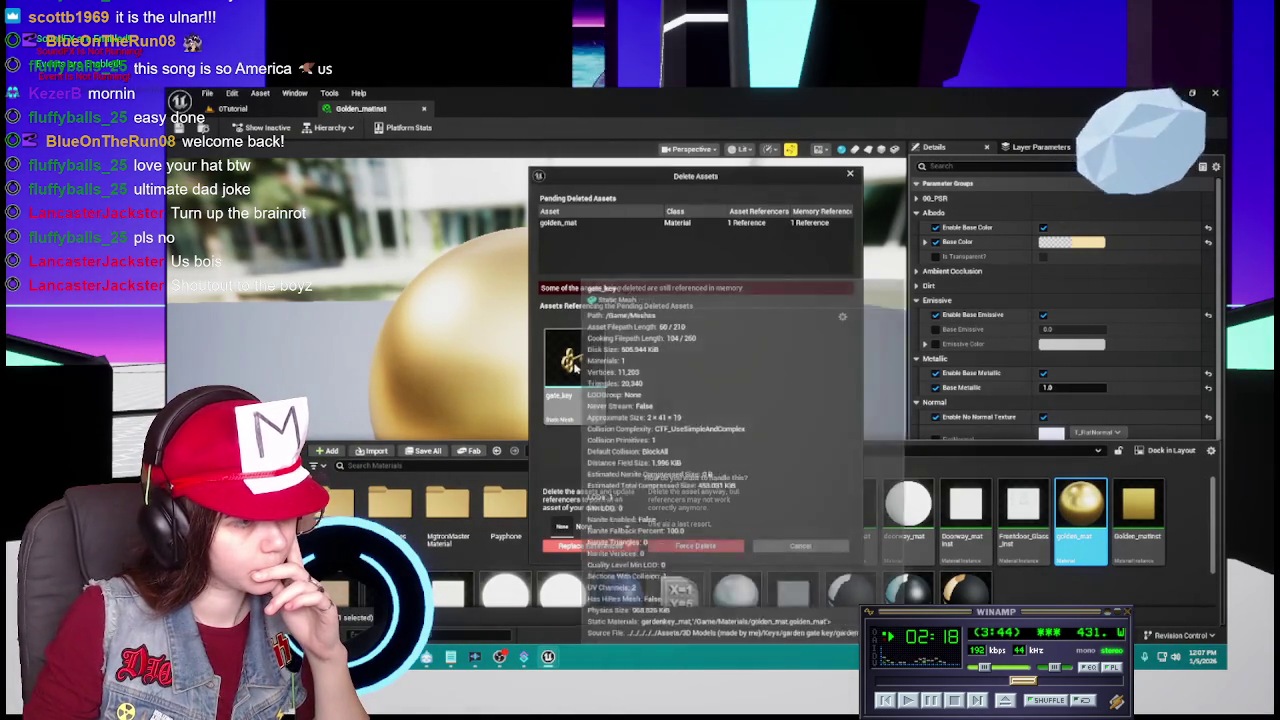
{"action": "left_click", "coordinate": [795, 550]}
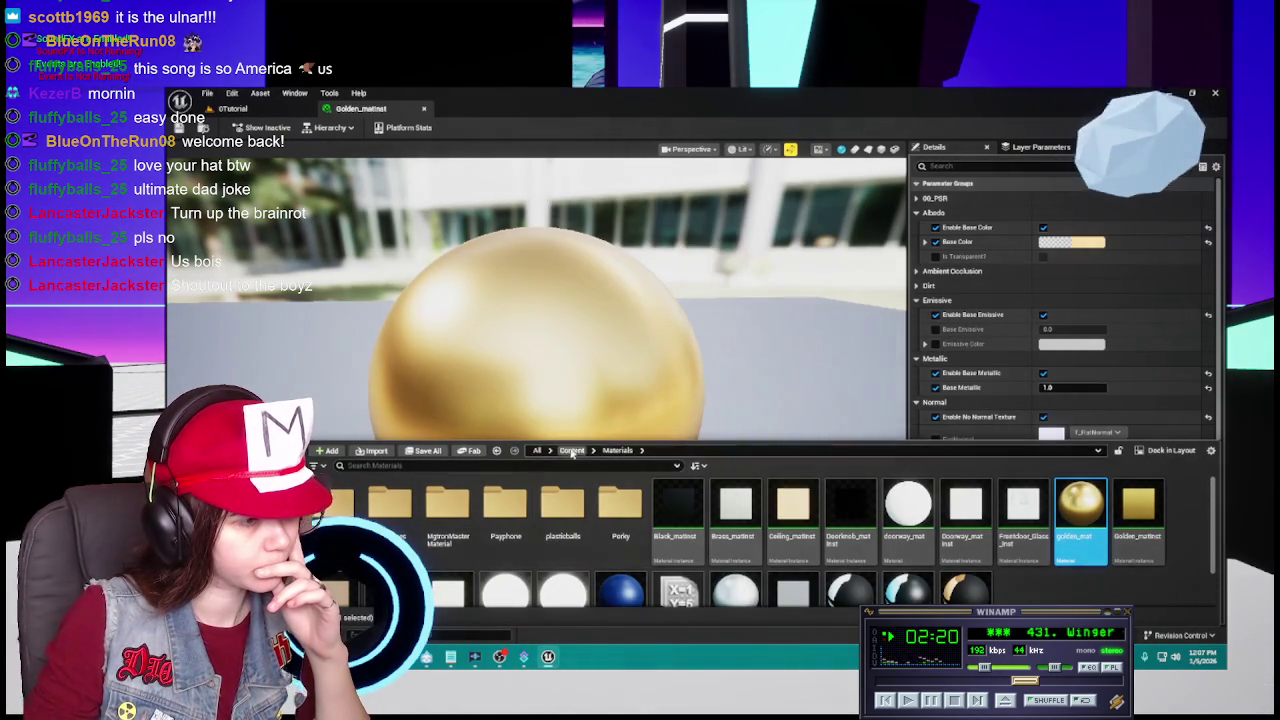
Assign Golden_matinst to the gate_key mesh's material slot in Content > Meshes.
{"action": "left_click", "coordinate": [572, 450]}
{"action": "double_click", "coordinate": [675, 515]}
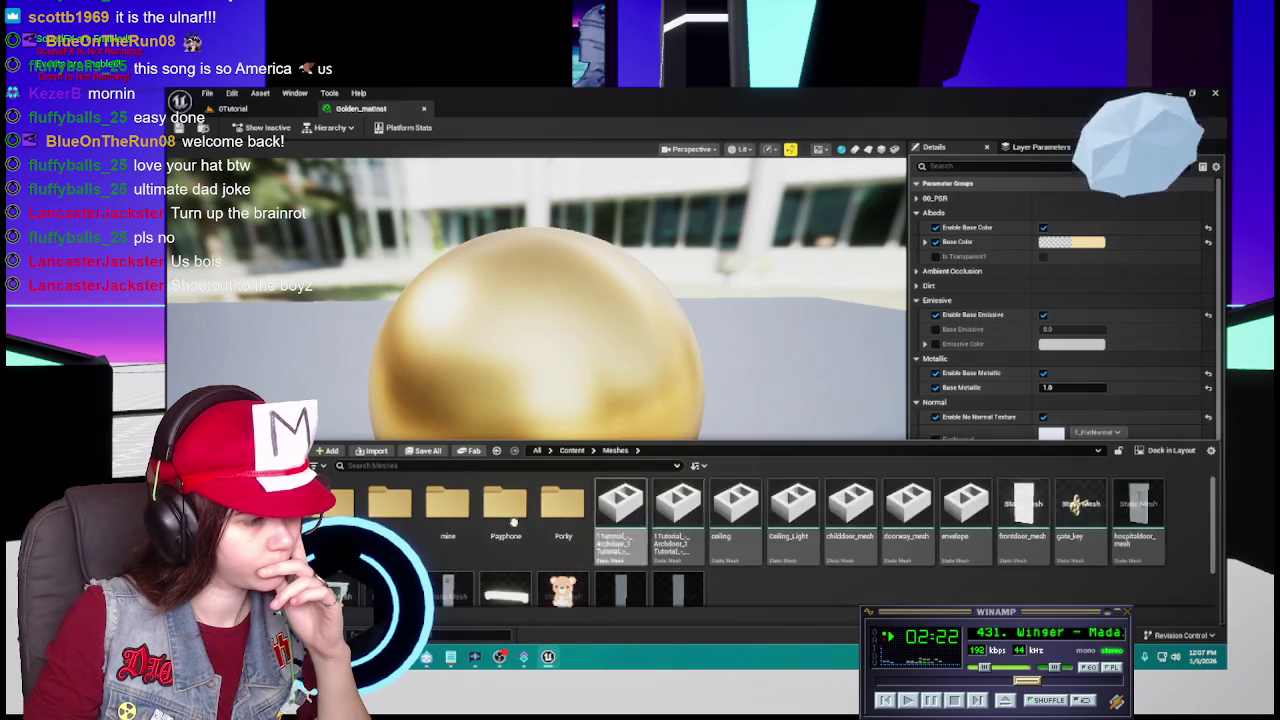
{"action": "left_click", "coordinate": [1080, 510]}
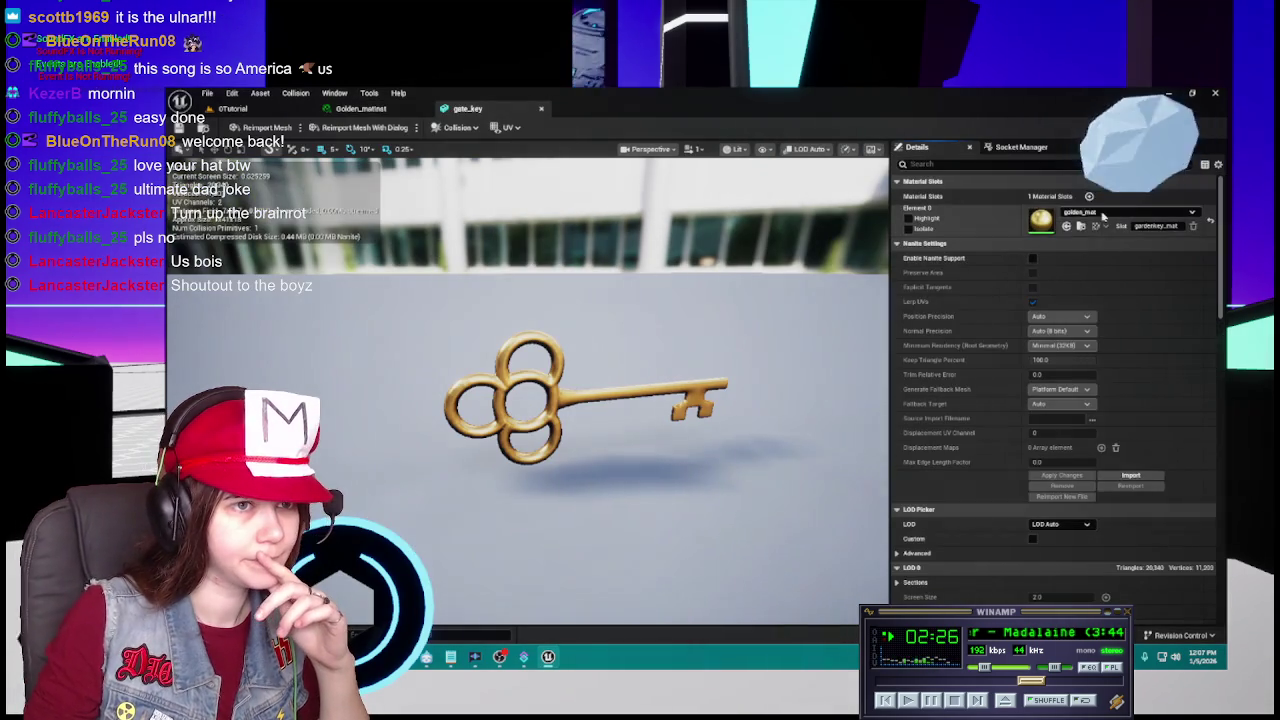
{"action": "left_click", "coordinate": [1128, 212]}
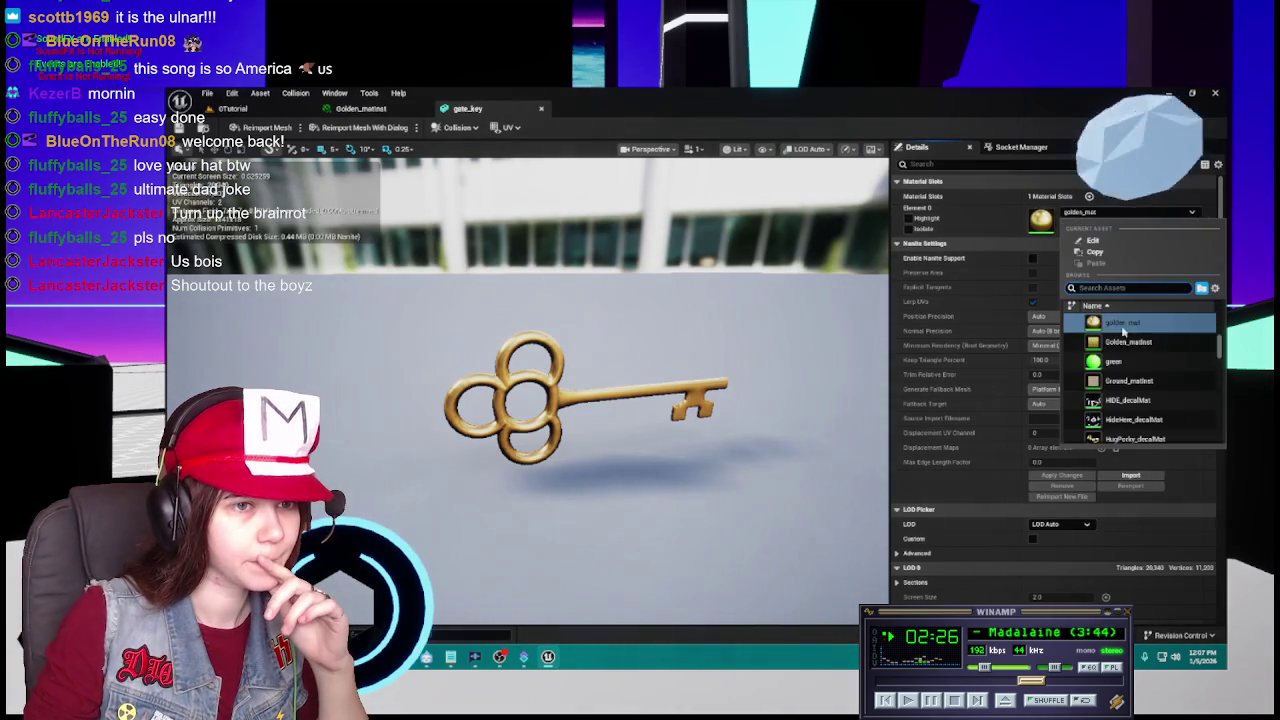
{"action": "left_click", "coordinate": [1100, 440]}
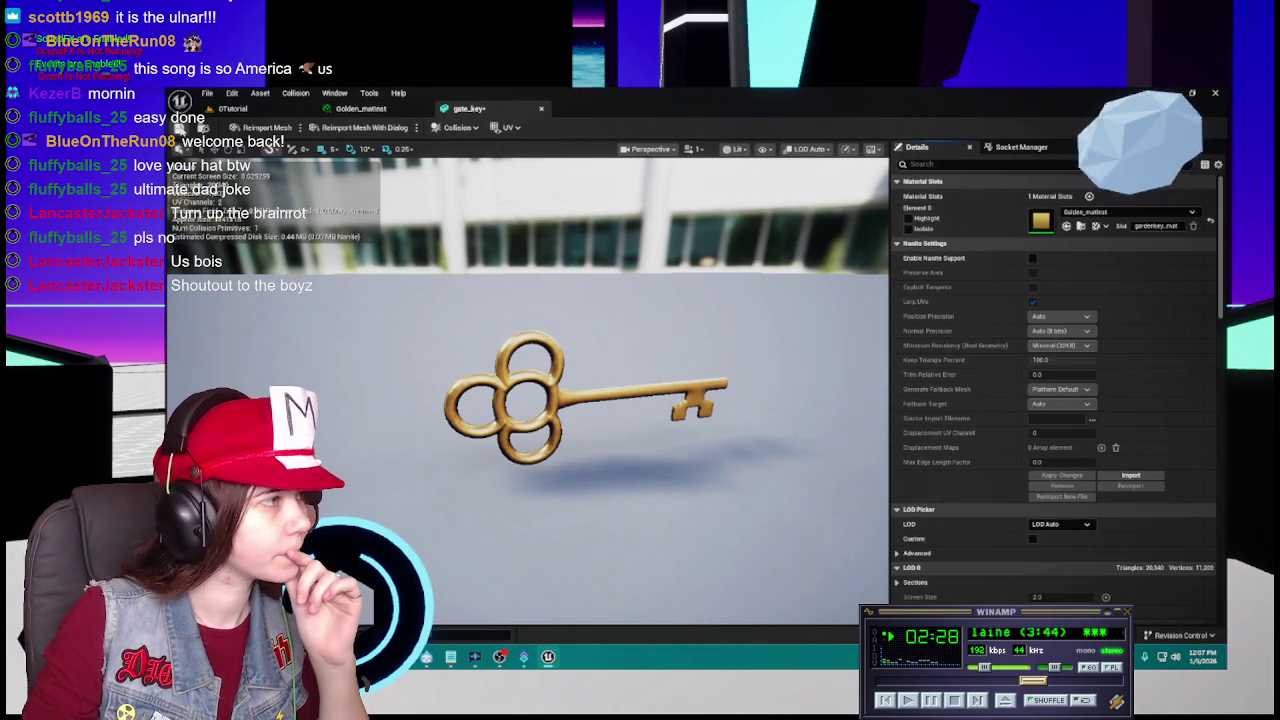
{"action": "left_click", "coordinate": [543, 111]}
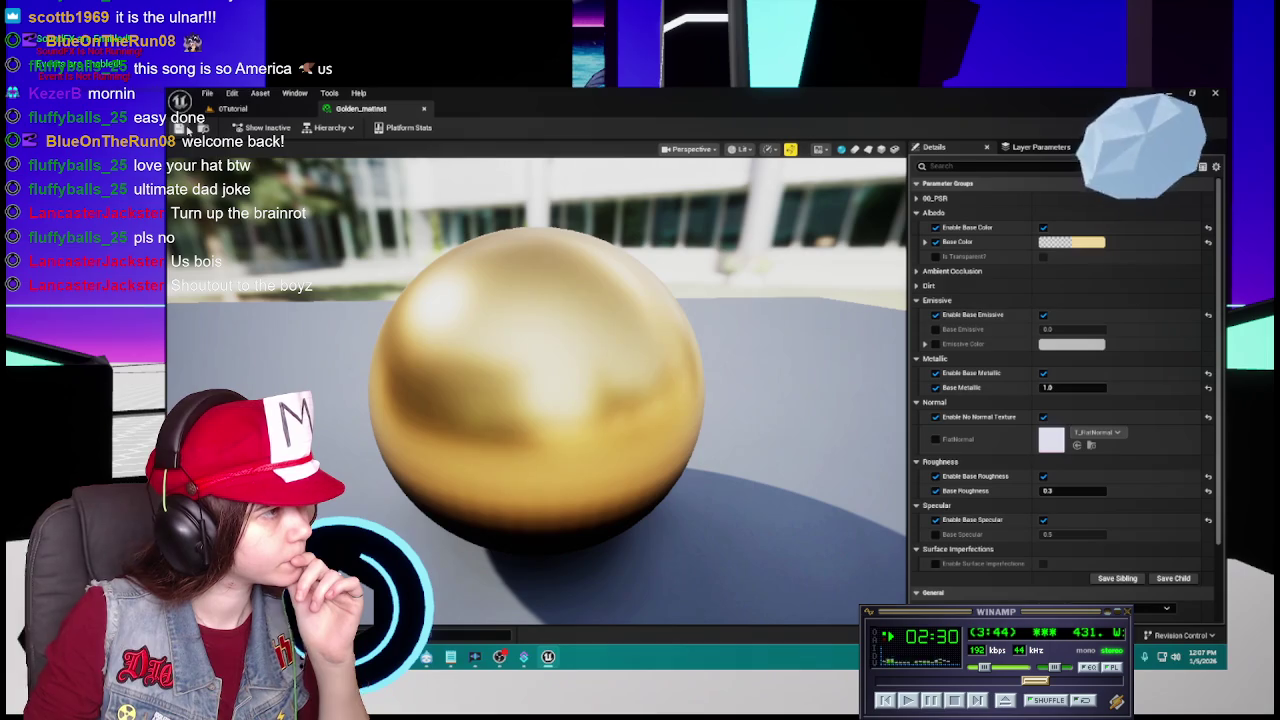
{"action": "key", "text": "ctrl+space"}
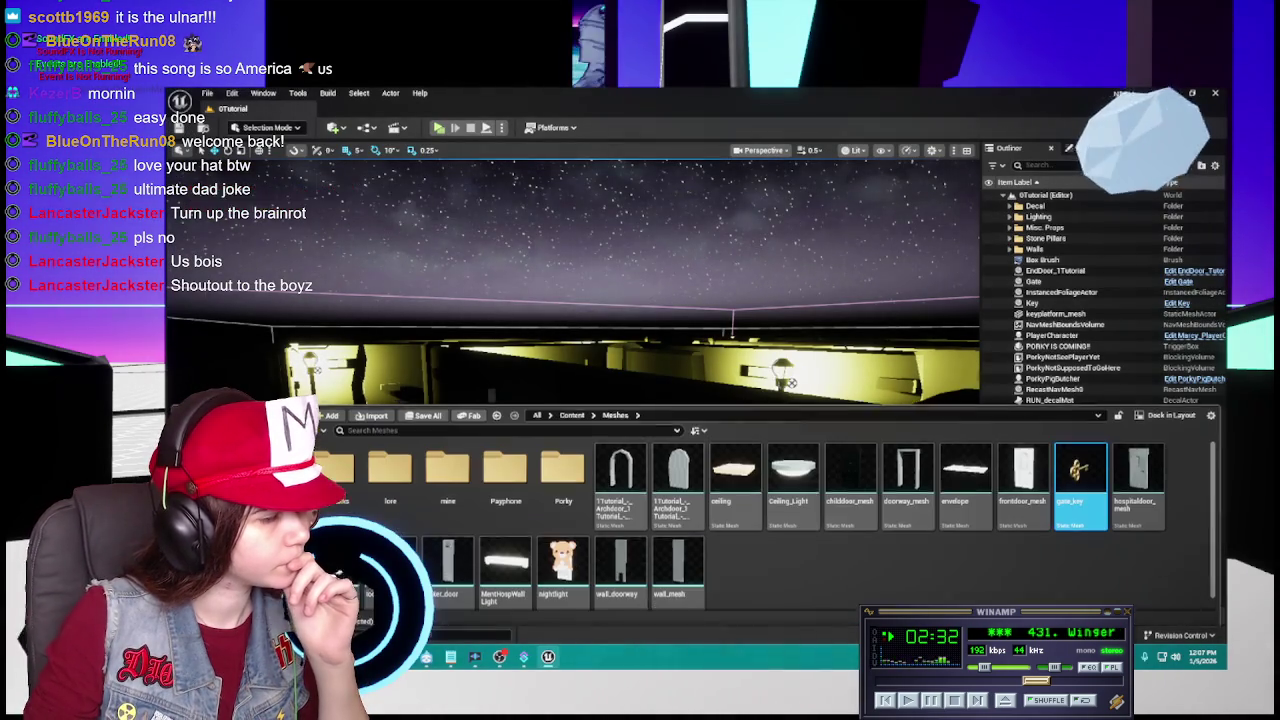
Delete the old golden_mat from Content > Materials, keeping Golden_matinst.
{"action": "left_click", "coordinate": [566, 411]}
{"action": "left_click", "coordinate": [620, 465]}
{"action": "double_click", "coordinate": [620, 465]}
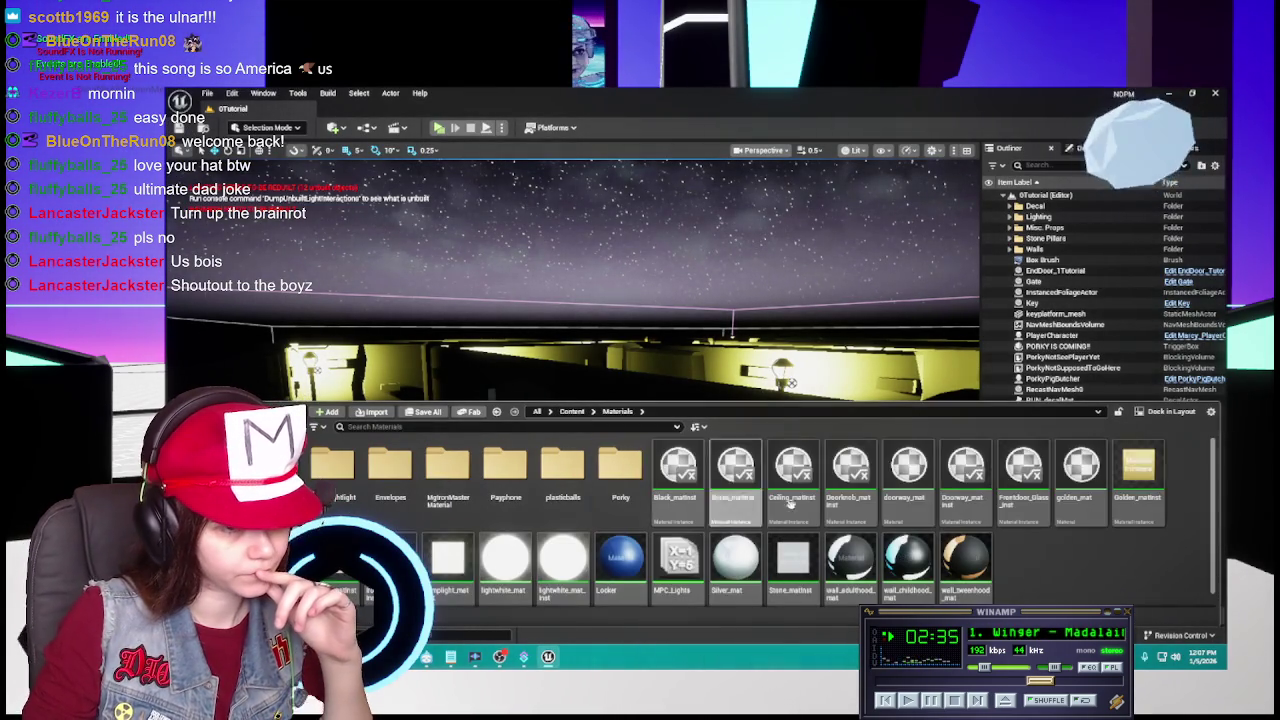
{"action": "left_click", "coordinate": [1093, 498]}
{"action": "right_click", "coordinate": [1093, 498]}
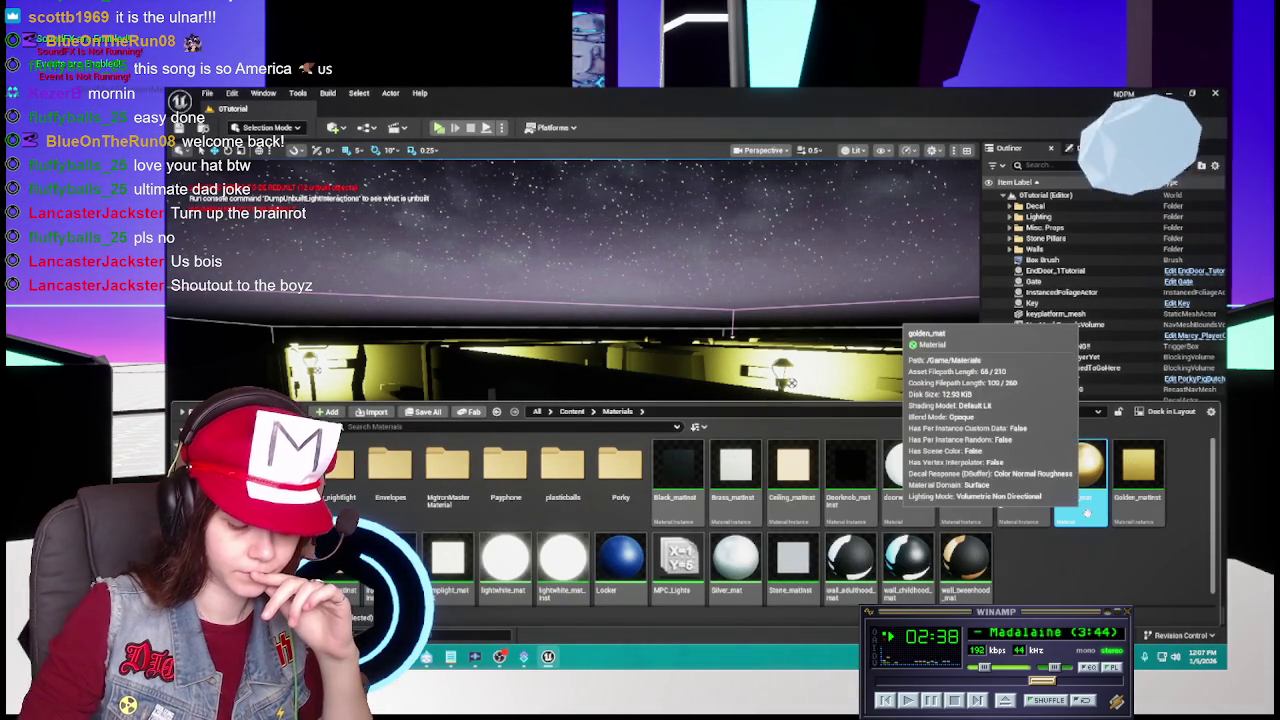
{"action": "left_click", "coordinate": [945, 365]}
{"action": "left_click", "coordinate": [657, 545]}
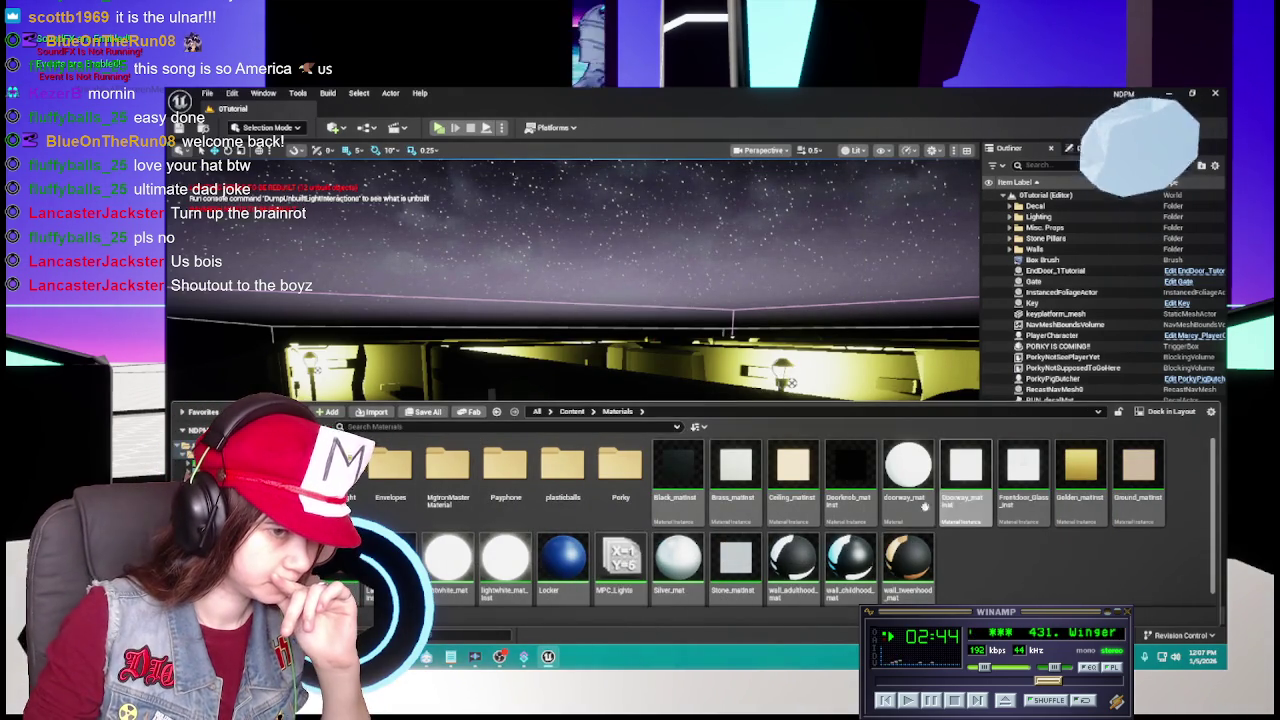
{"action": "left_click", "coordinate": [1079, 505]}
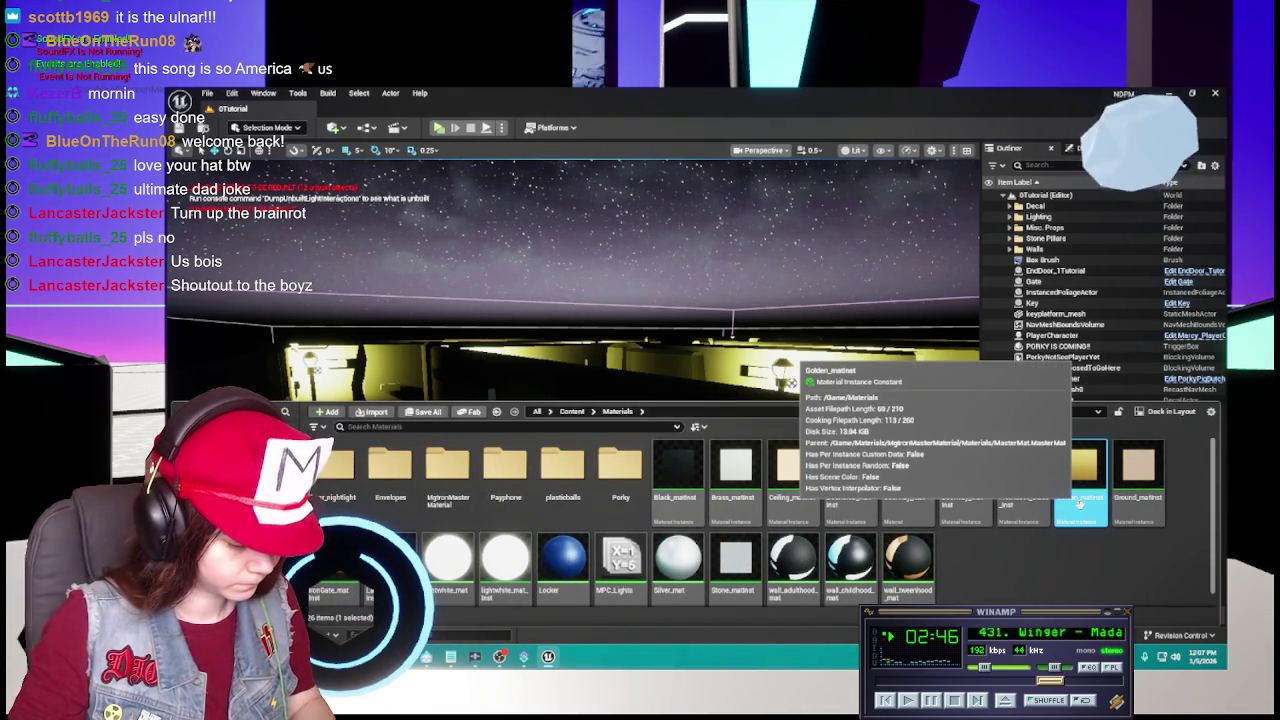
Duplicate Golden_matinst as Silver_matinst and open it for editing.
{"action": "key", "text": "ctrl+d"}
{"action": "type", "text": "Silver_"}
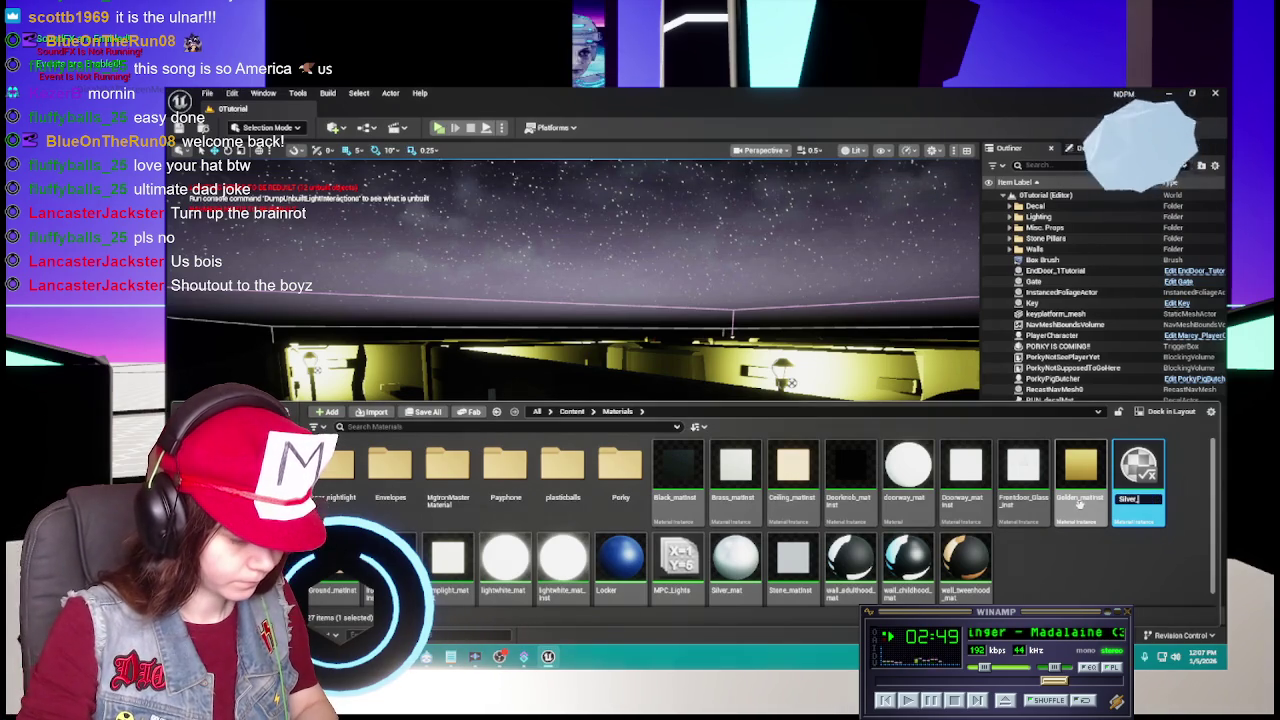
{"action": "type", "text": "matinst"}
{"action": "key", "text": "Return"}
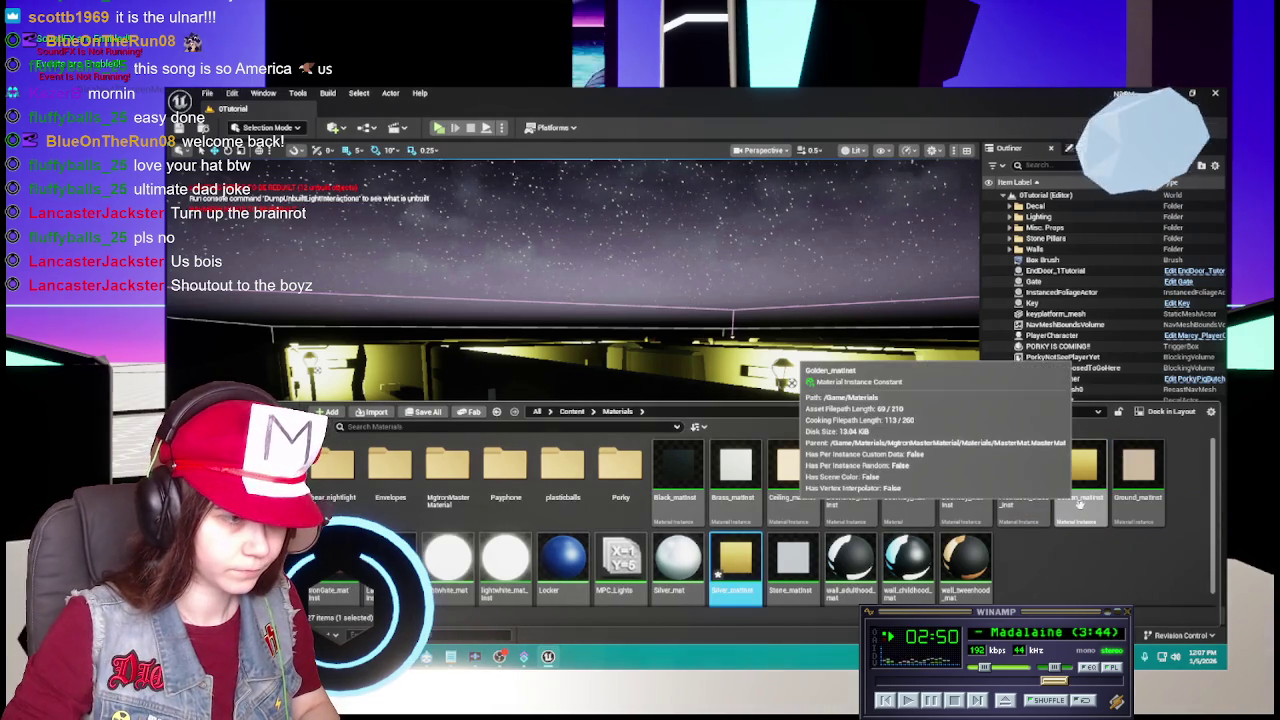
{"action": "double_click", "coordinate": [735, 565]}
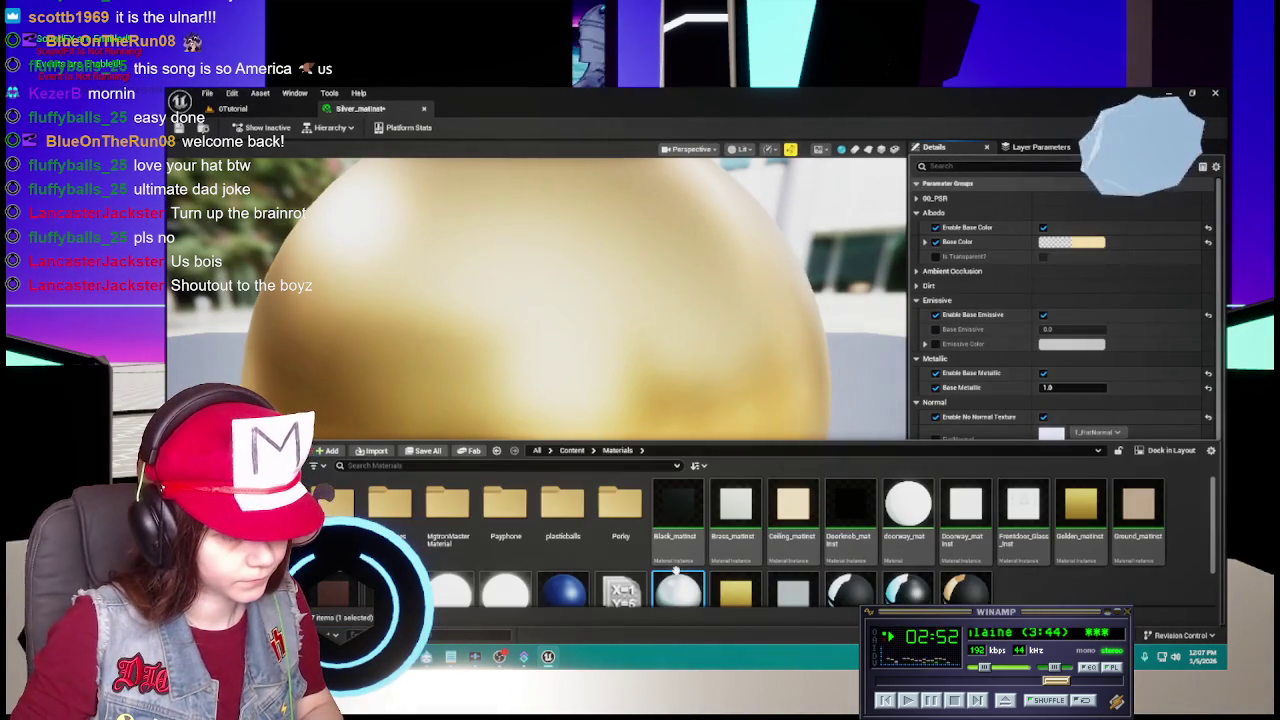
Set Silver_matinst's Base Roughness to 0.1, with the Silver_mat graph open for reference.
{"action": "double_click", "coordinate": [677, 576]}
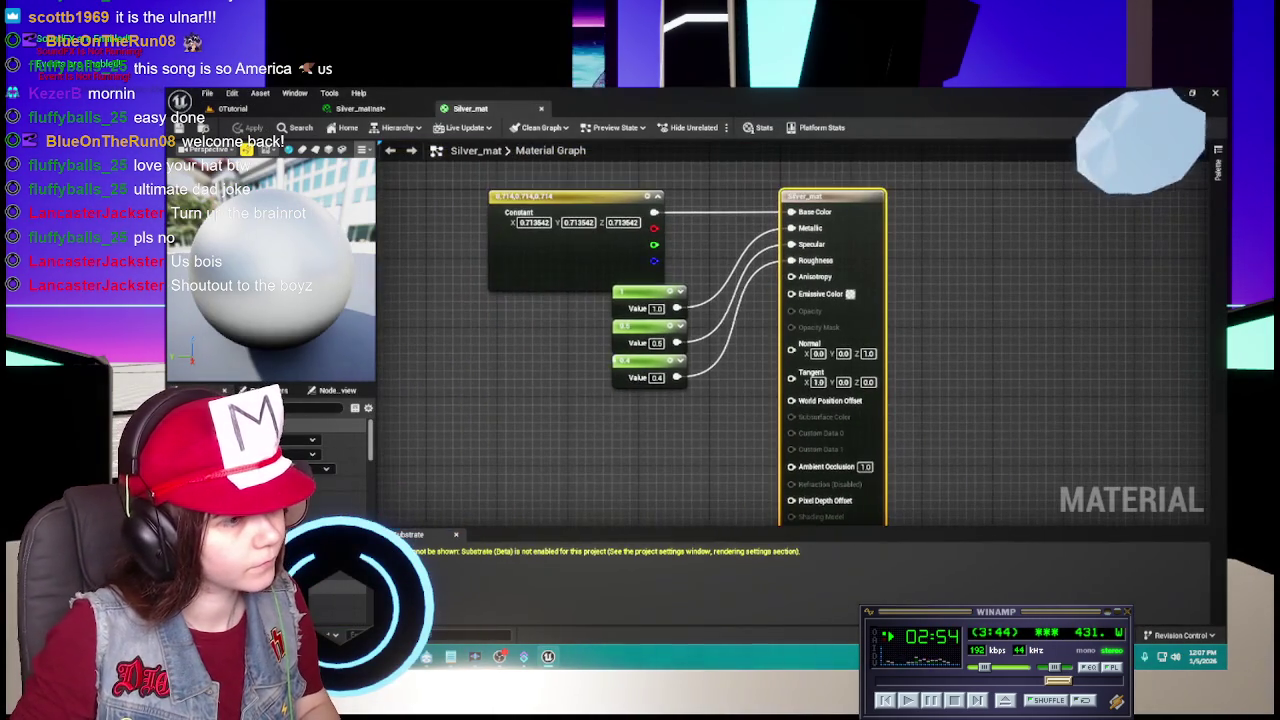
{"action": "left_click", "coordinate": [360, 108]}
{"action": "left_click", "coordinate": [1065, 490]}
{"action": "type", "text": "0.1"}
{"action": "key", "text": "Return"}
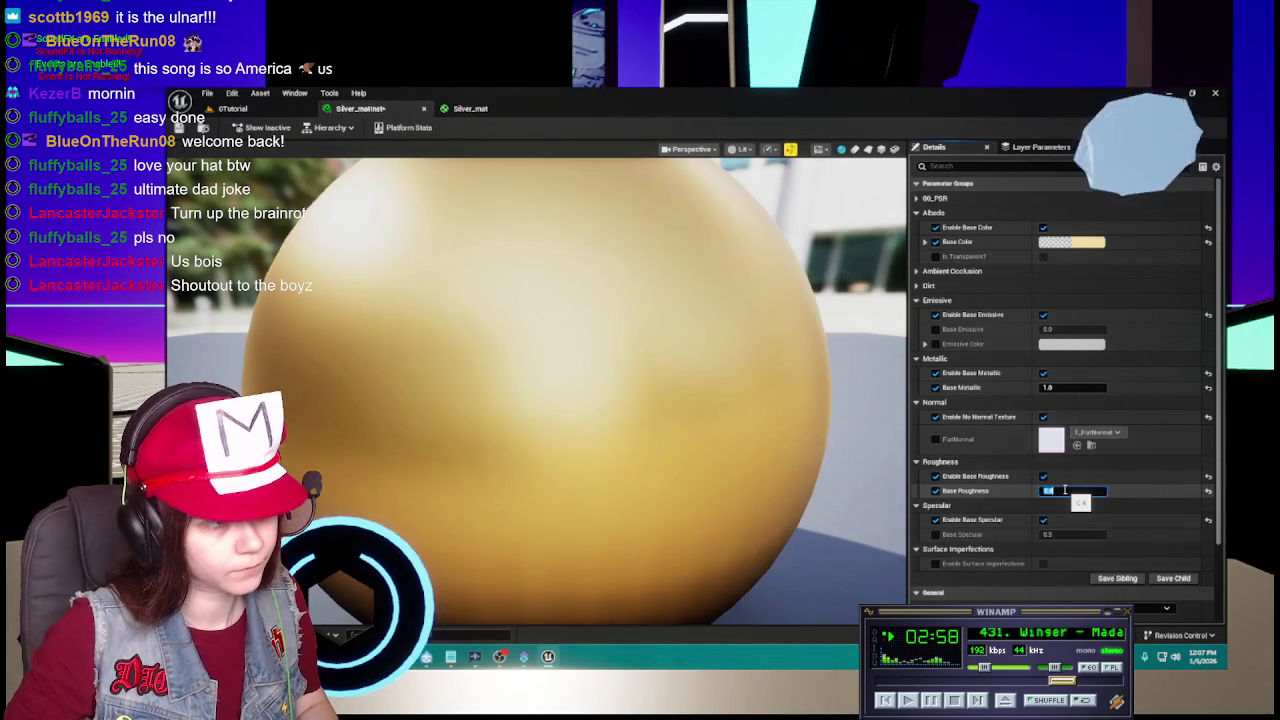
Check Silver_mat's base colour value without changing it, then close its graph.
{"action": "left_click", "coordinate": [470, 108]}
{"action": "double_click", "coordinate": [535, 264]}
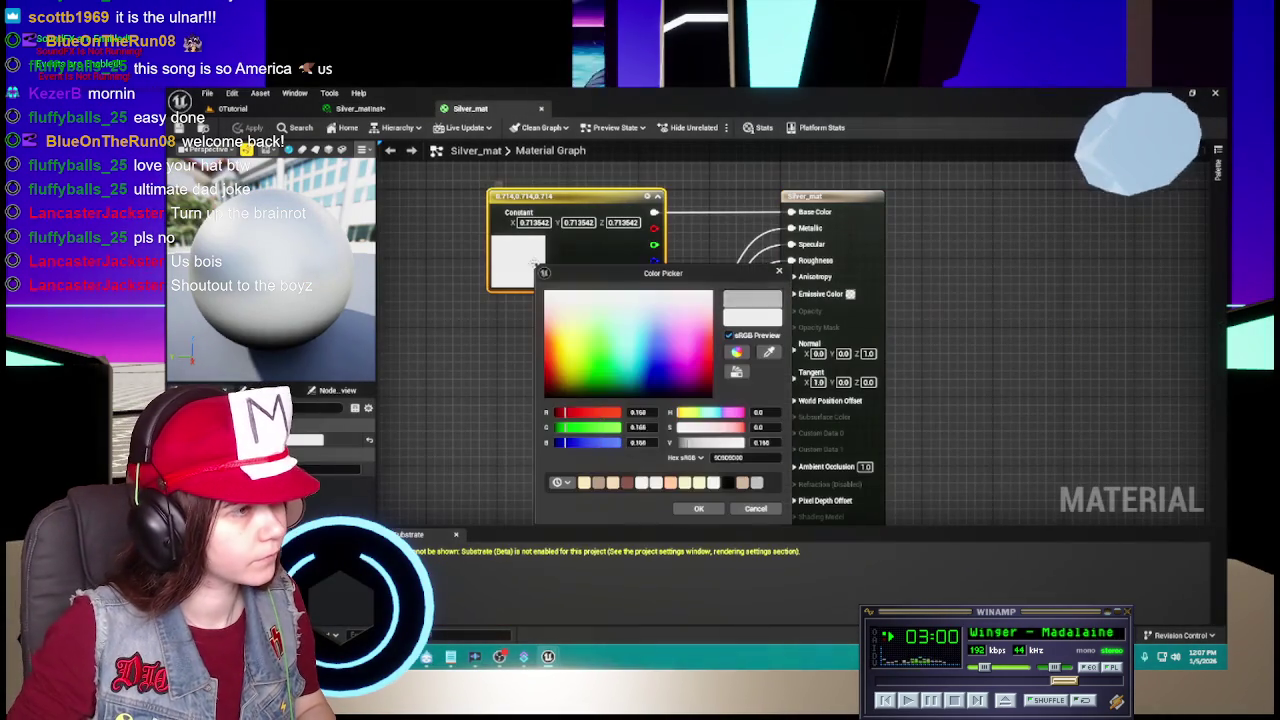
{"action": "left_click", "coordinate": [755, 507]}
{"action": "key", "text": "ctrl+s"}
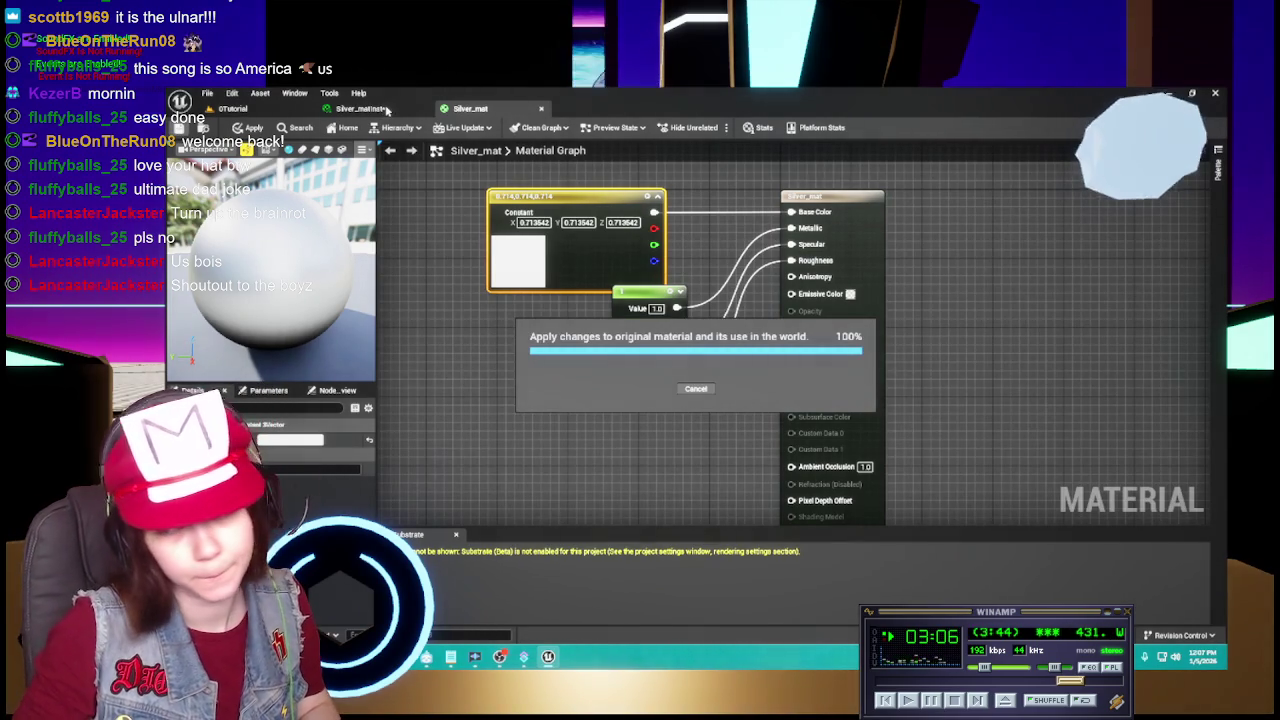
{"action": "left_click", "coordinate": [388, 112]}
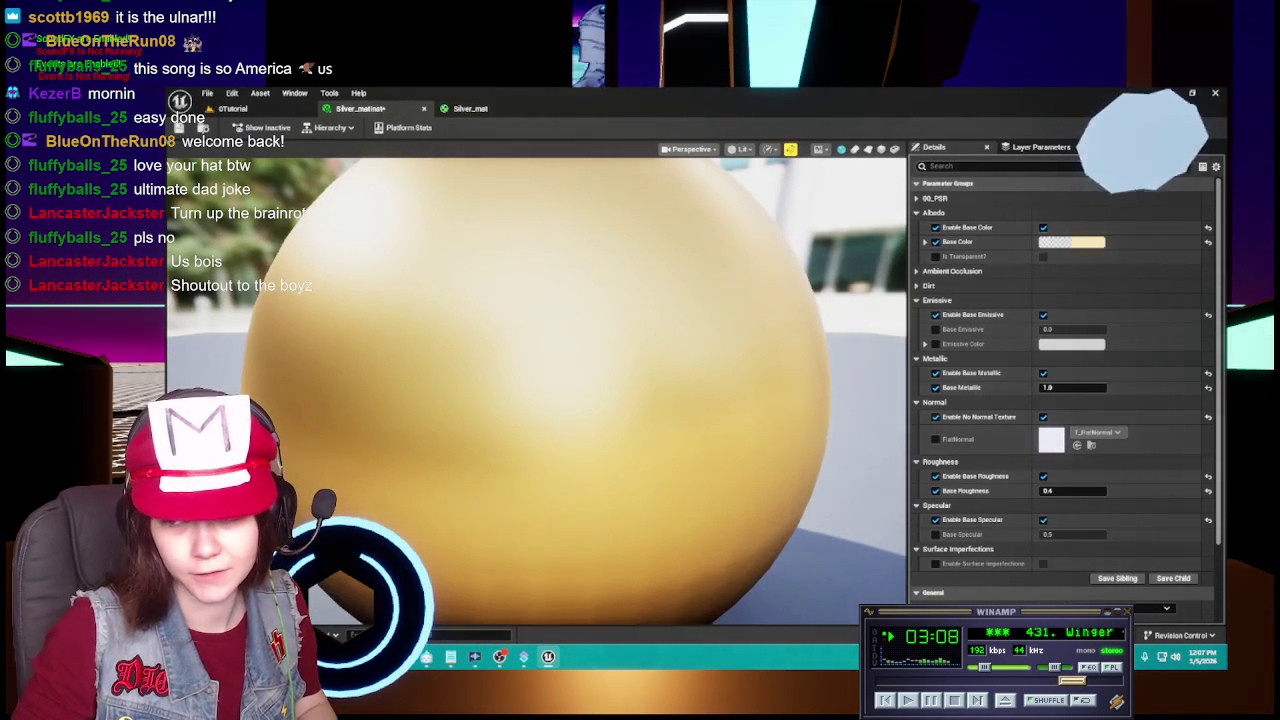
Set Silver_matinst's base colour to light grey hex DCDCDC.
{"action": "left_click", "coordinate": [1080, 243]}
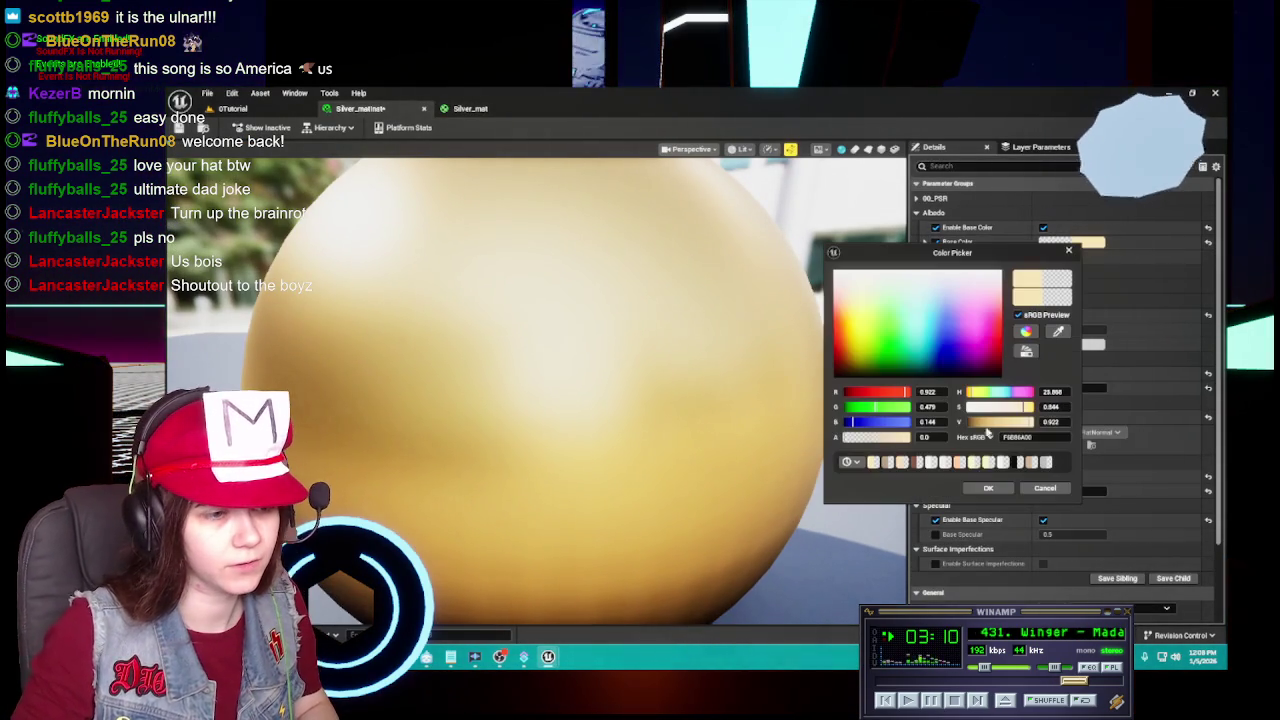
{"action": "type", "text": "DCDCDC"}
{"action": "key", "text": "Return"}
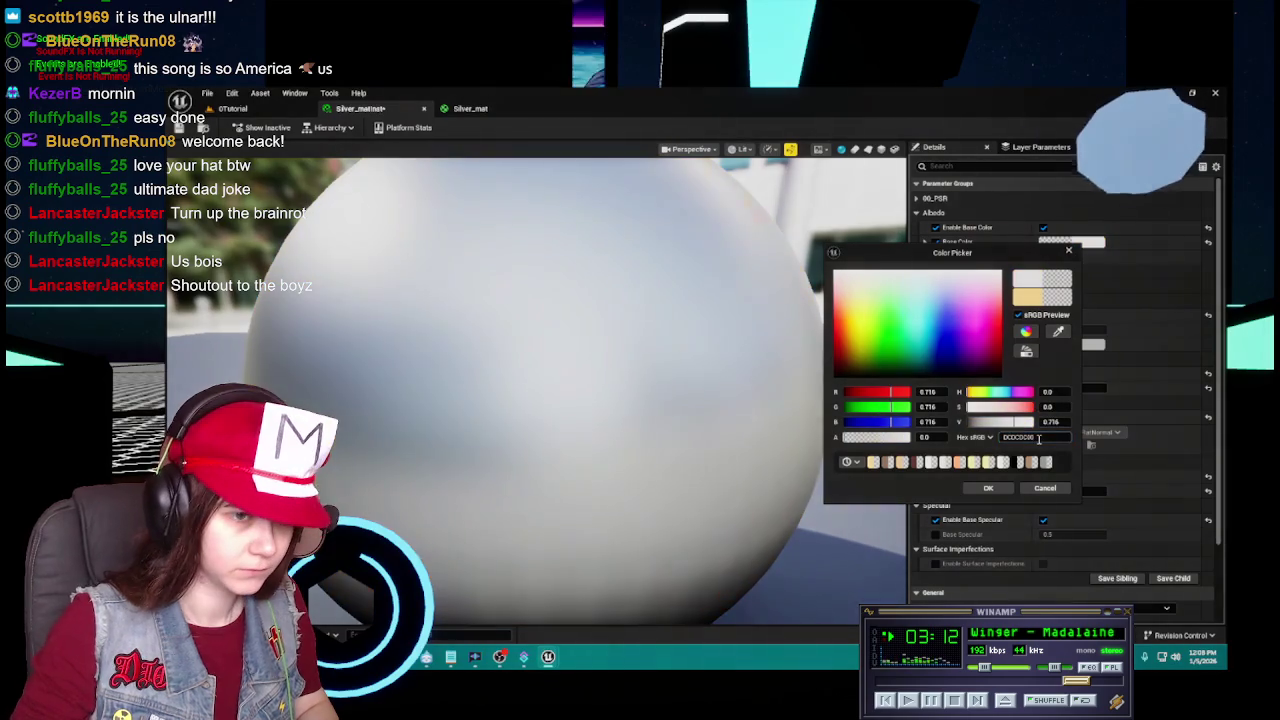
{"action": "left_click", "coordinate": [988, 488]}
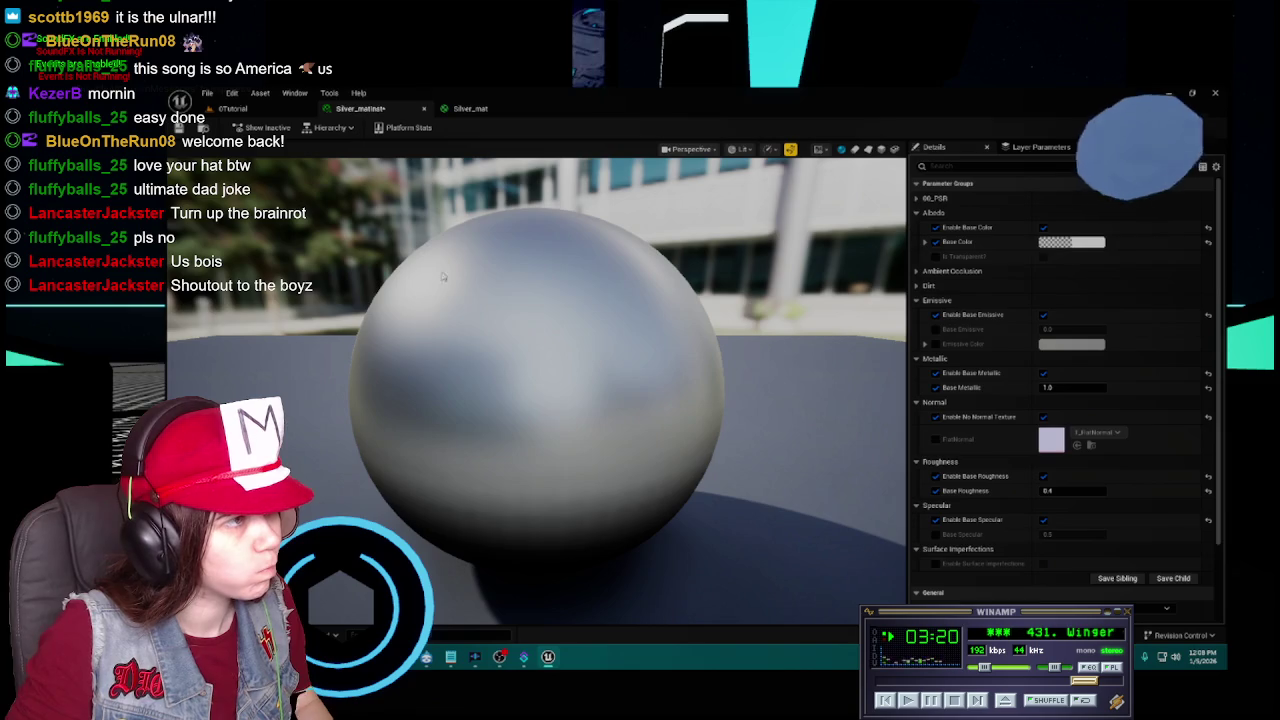
{"action": "left_click", "coordinate": [470, 108]}
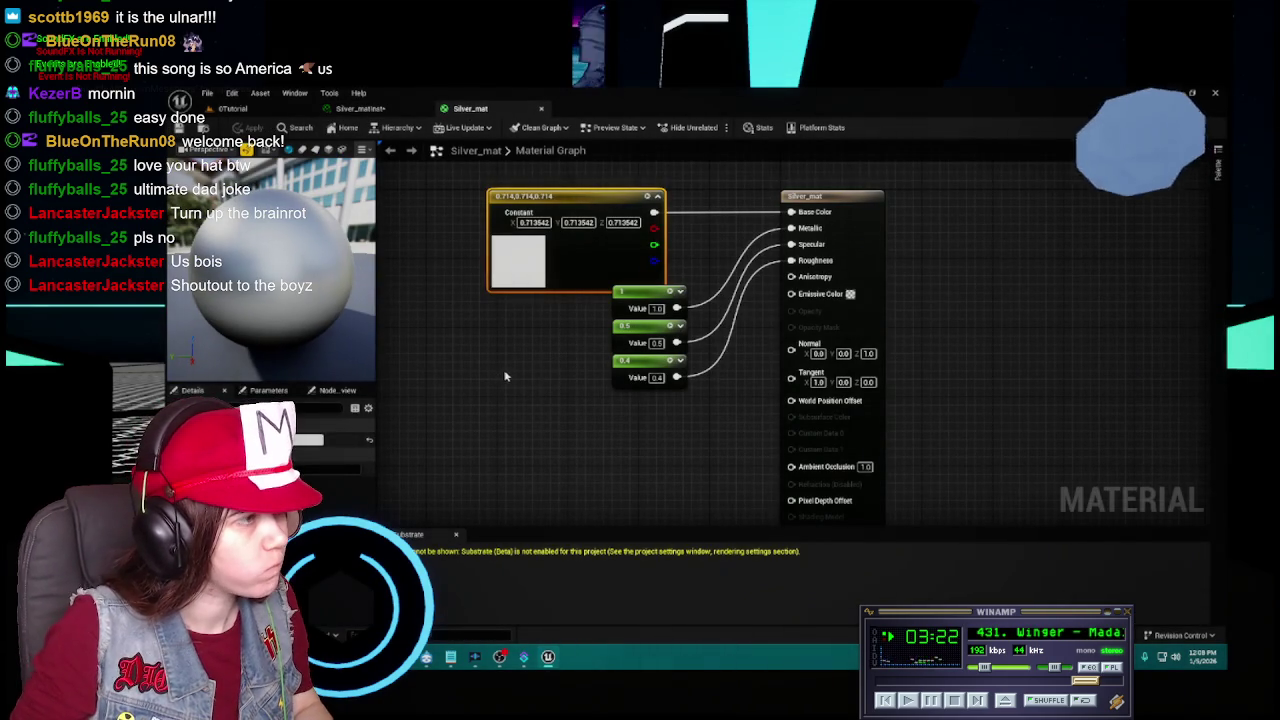
Compare the Silver_matinst preview against the original Silver_mat graph, switching between them repeatedly.
{"action": "left_click", "coordinate": [360, 108]}
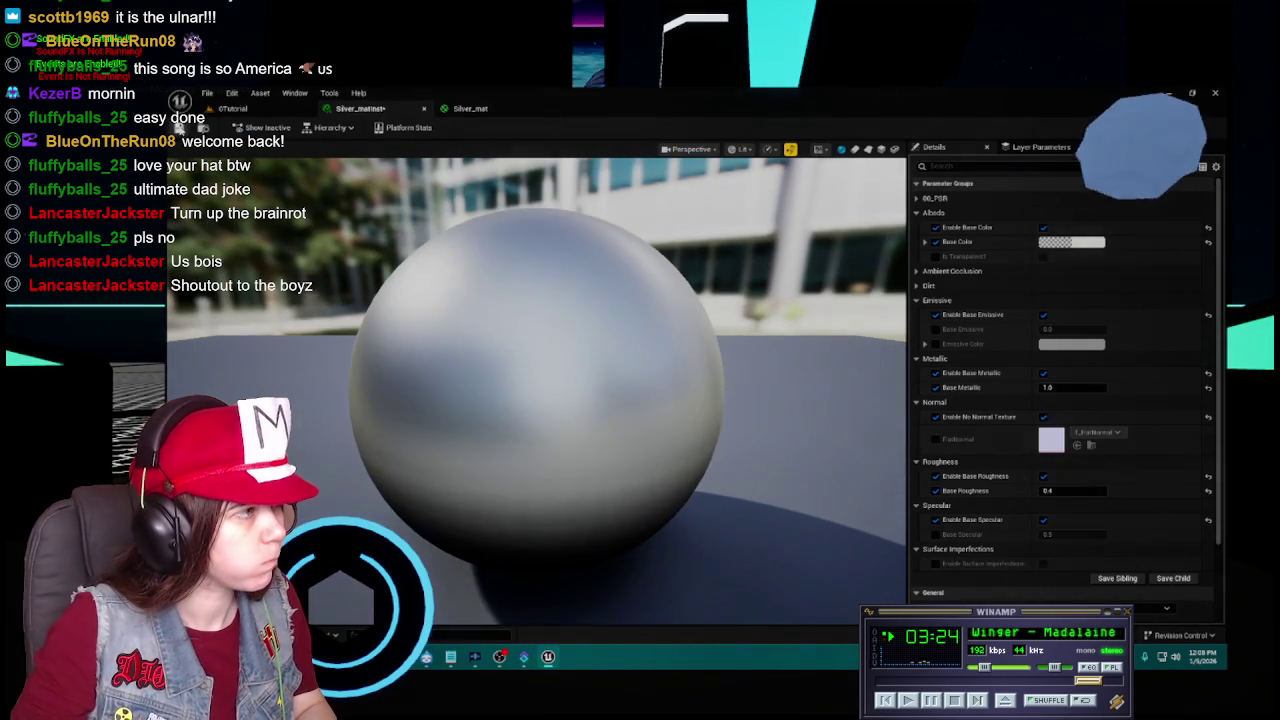
{"action": "left_click", "coordinate": [475, 108]}
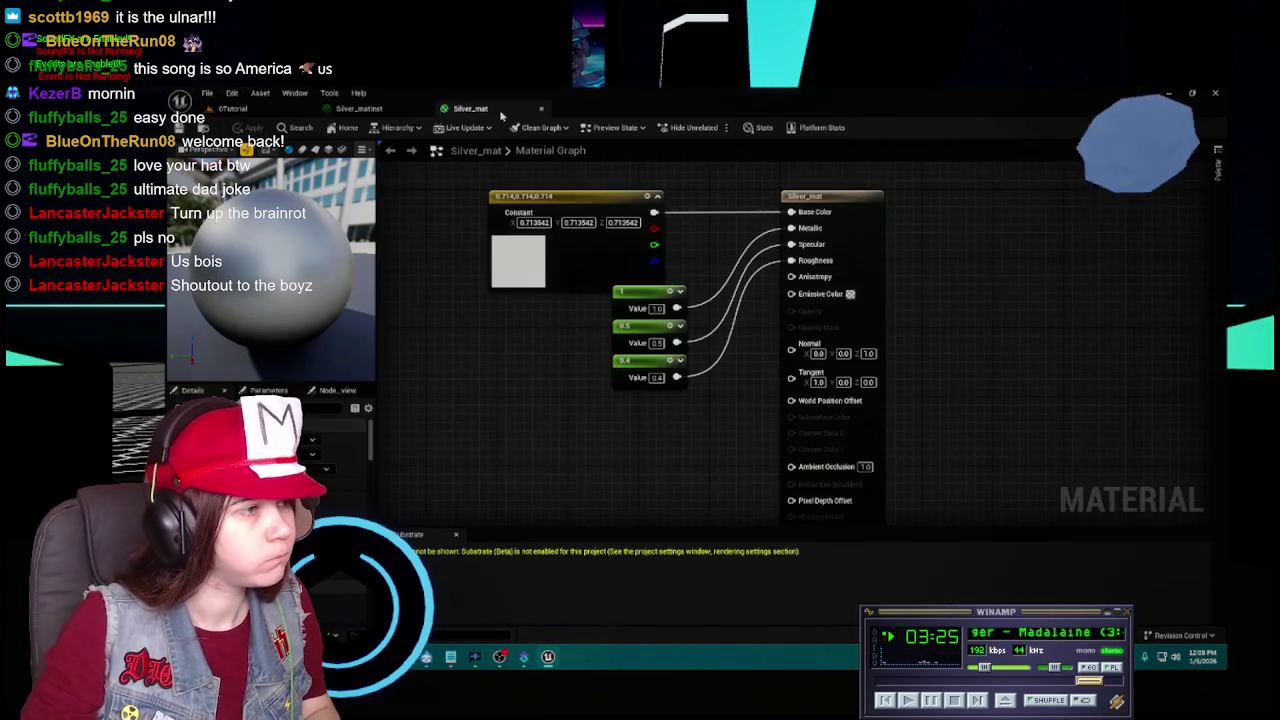
{"action": "left_click", "coordinate": [395, 112]}
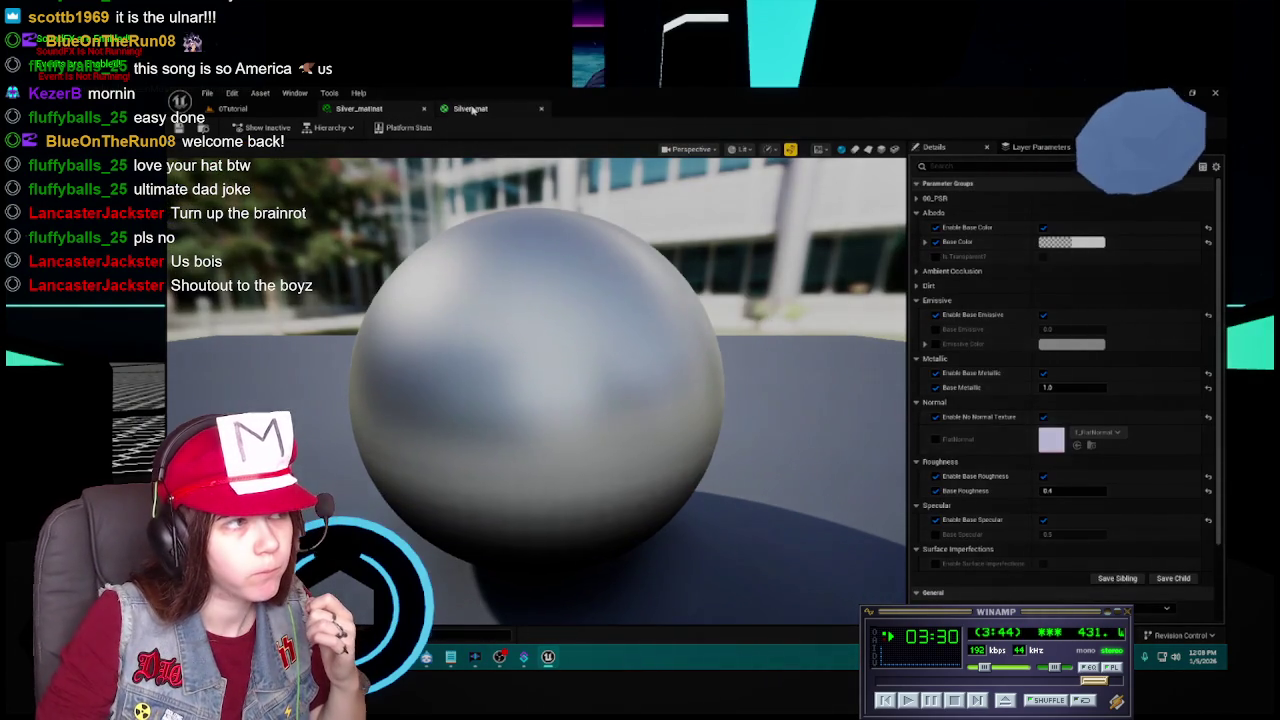
{"action": "left_click", "coordinate": [470, 108]}
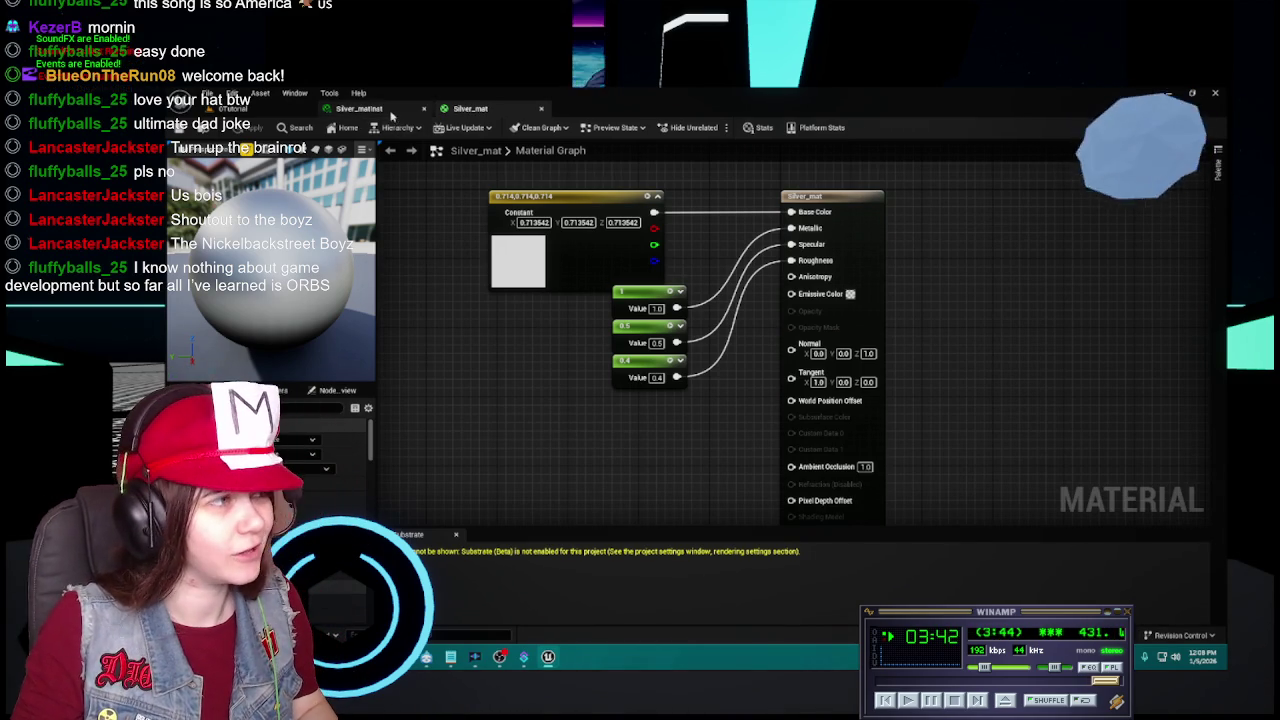
{"action": "left_click", "coordinate": [393, 110]}
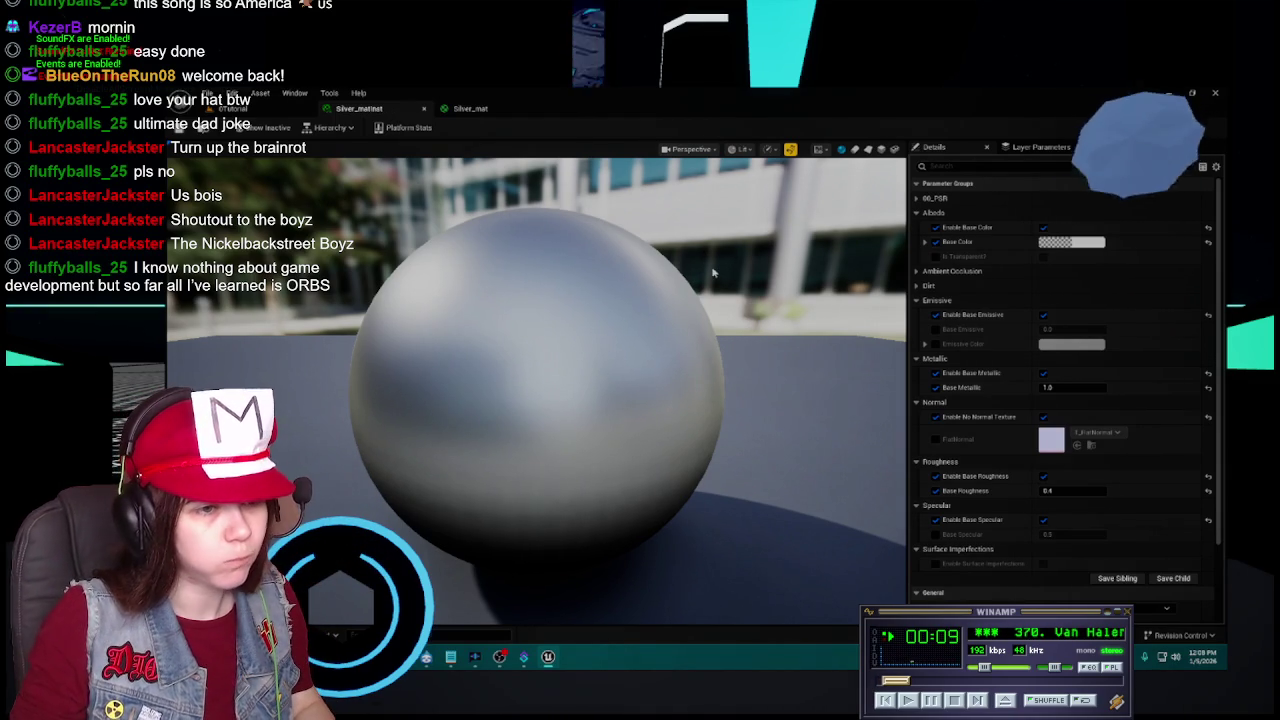
{"action": "left_click", "coordinate": [462, 108]}
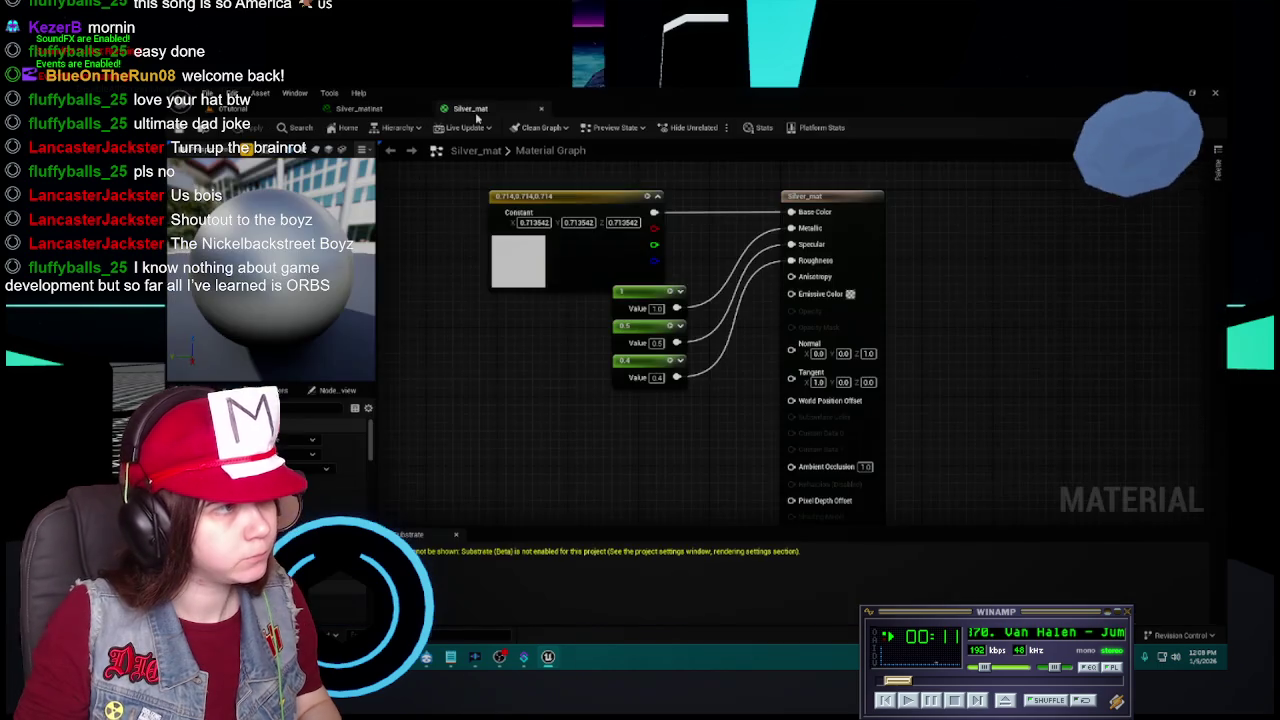
{"action": "left_click", "coordinate": [386, 110]}
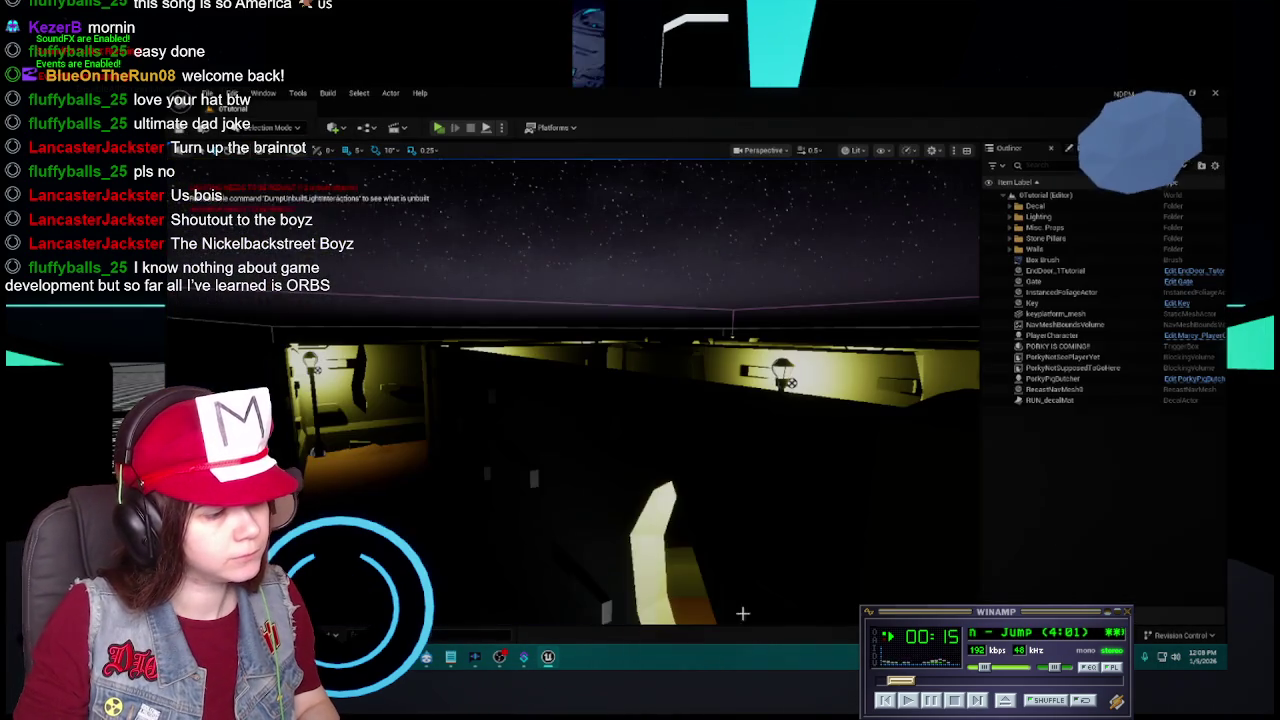
Try deleting Silver_mat, review its referencing assets (Ceiling_Light, EndDoor_Adult, nightlight), then cancel.
{"action": "left_click", "coordinate": [423, 108]}
{"action": "right_click", "coordinate": [680, 565]}
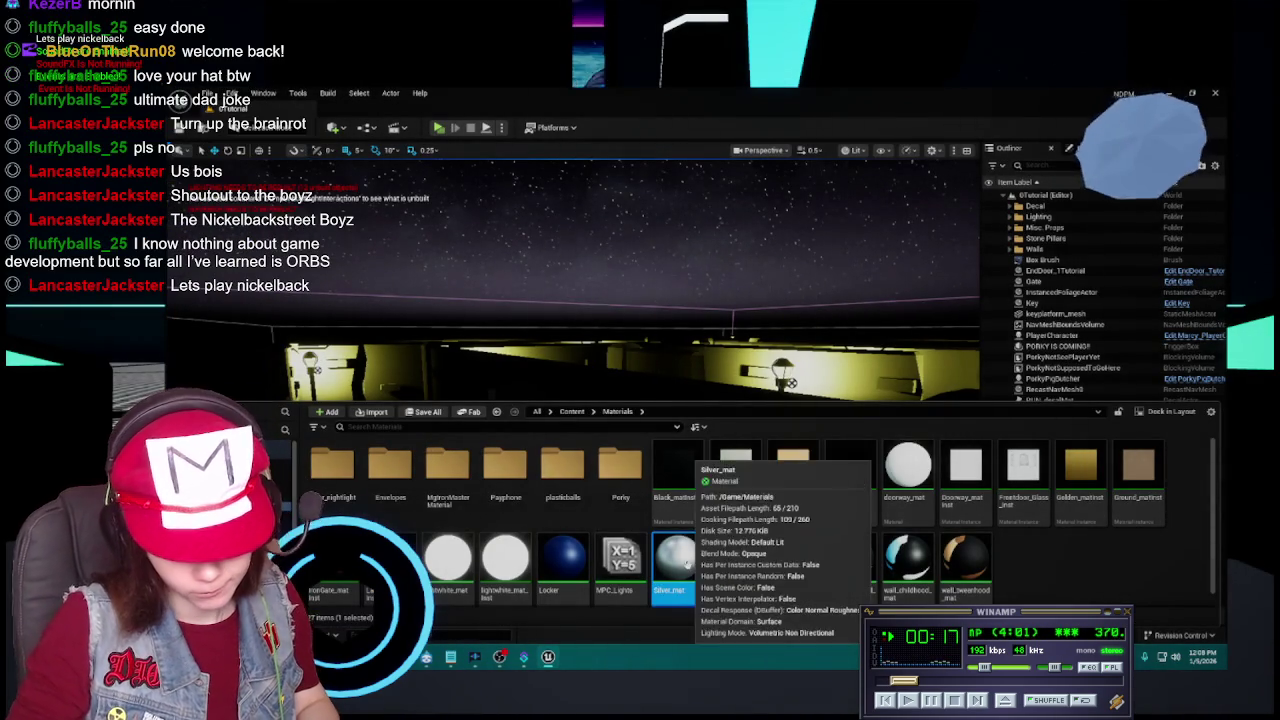
{"action": "left_click", "coordinate": [688, 570]}
{"action": "scroll", "coordinate": [773, 440], "scroll_direction": "down", "scroll_amount": 2}
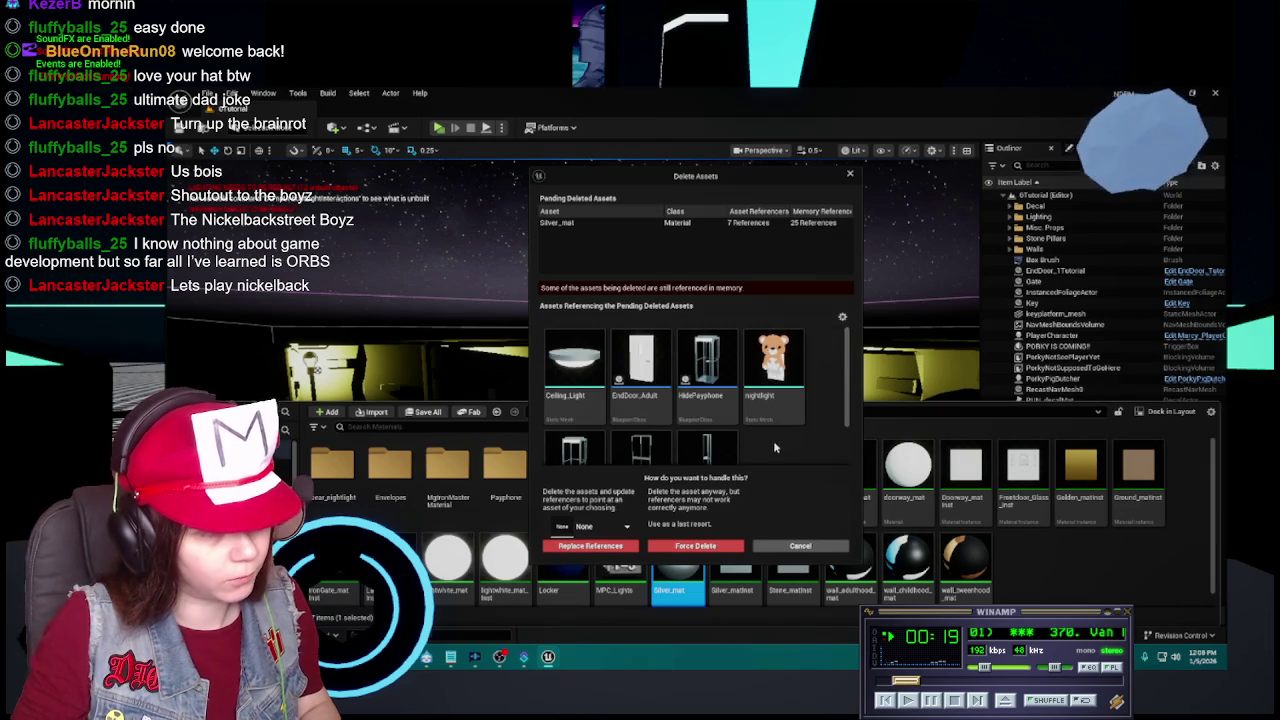
{"action": "scroll", "coordinate": [778, 433], "scroll_direction": "up", "scroll_amount": 2}
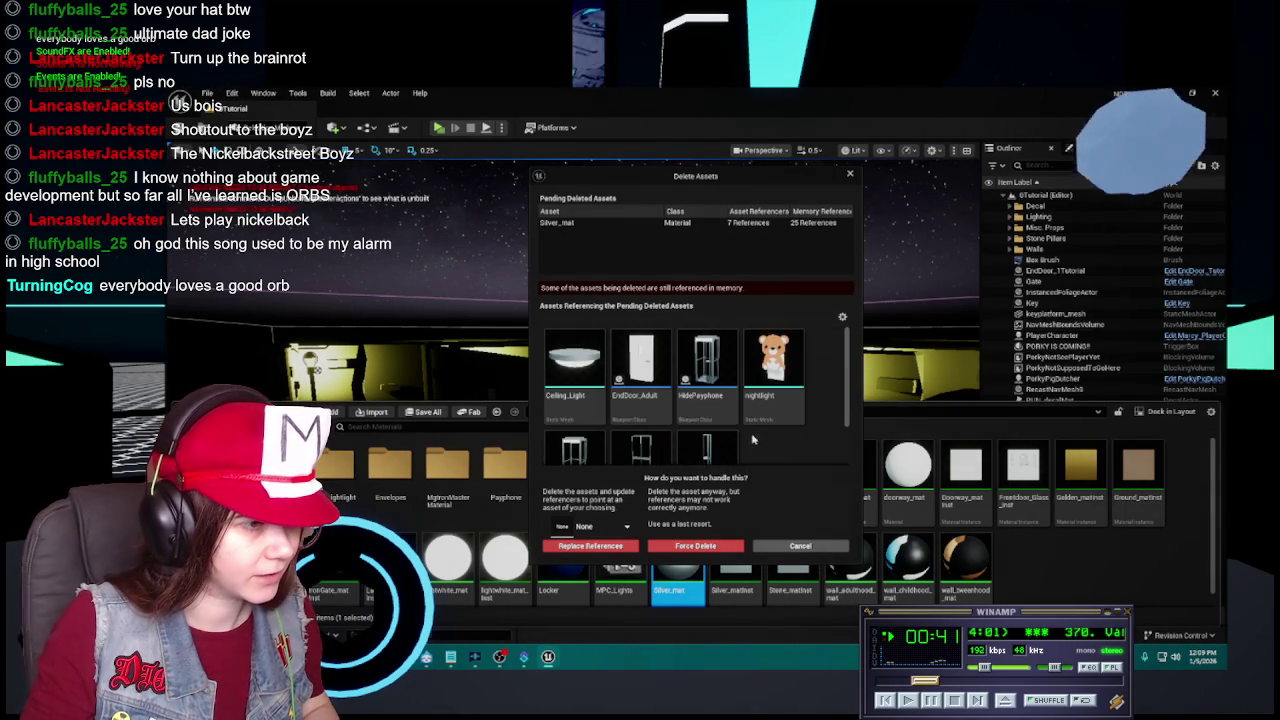
{"action": "left_click", "coordinate": [800, 546]}
Open the EndDoor_Adult Blueprint from the Blueprints folder.
{"action": "left_click", "coordinate": [572, 411]}
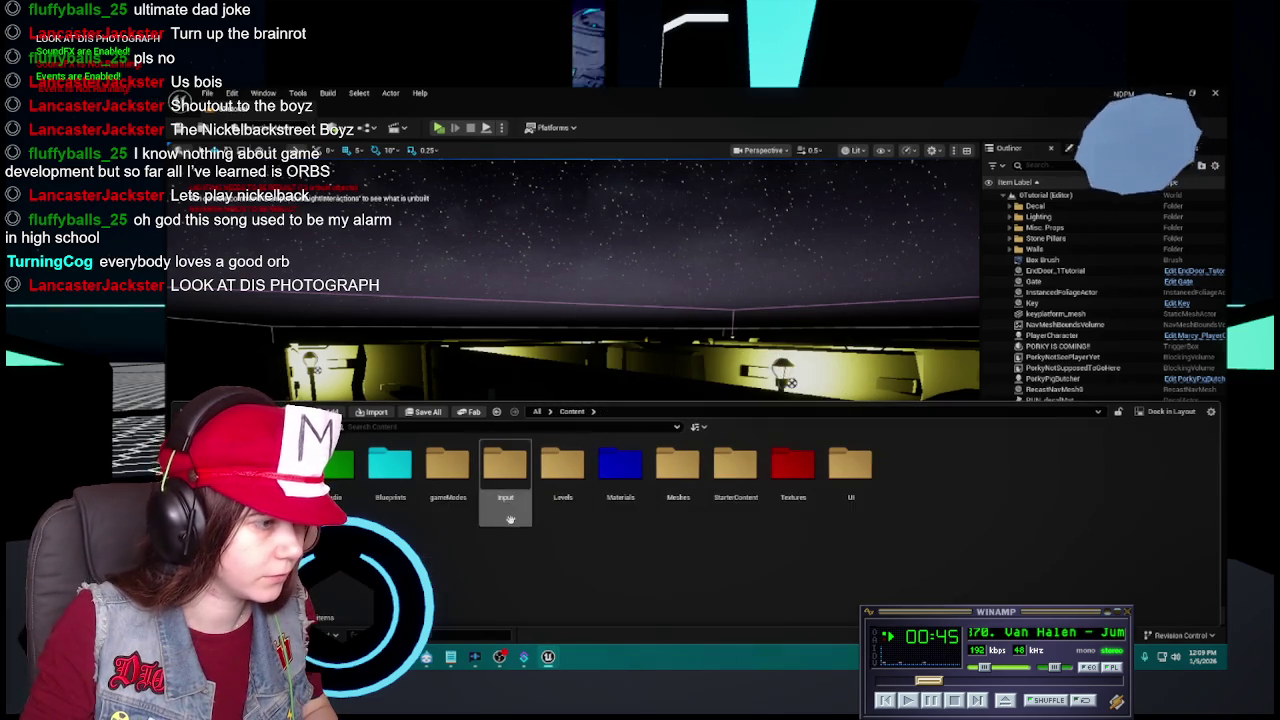
{"action": "double_click", "coordinate": [674, 468]}
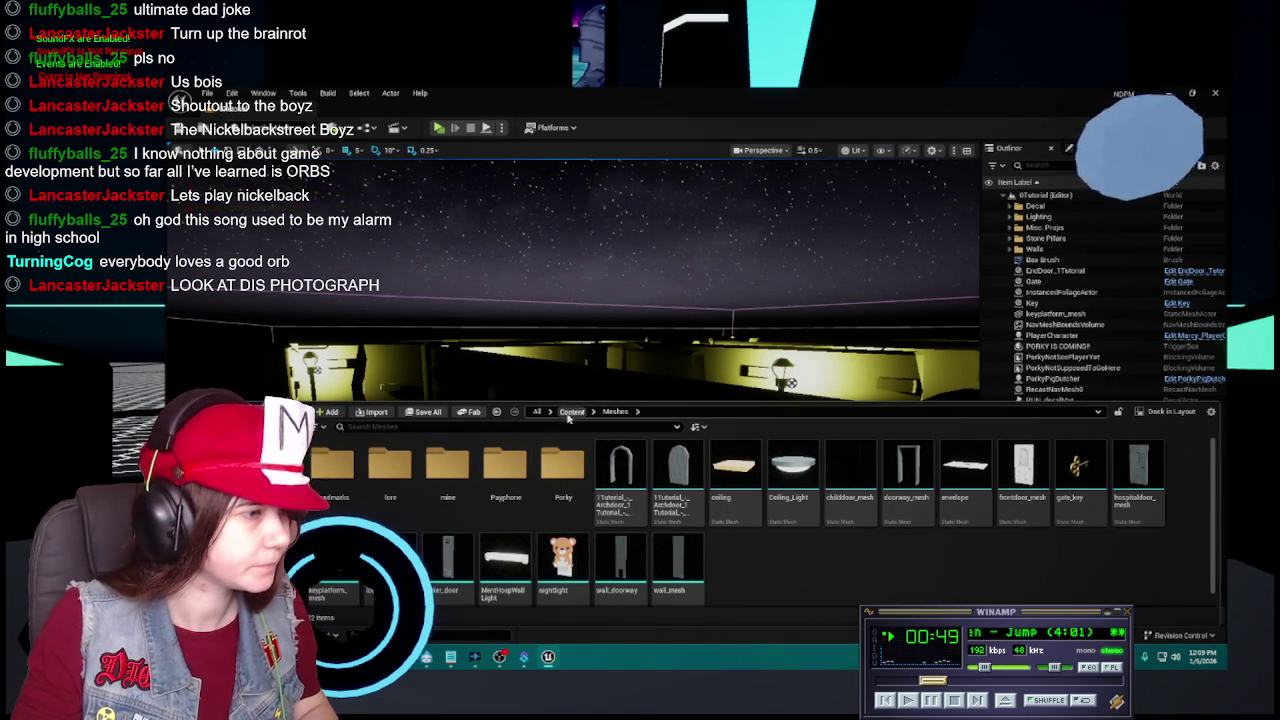
{"action": "left_click", "coordinate": [572, 411]}
{"action": "double_click", "coordinate": [390, 465]}
{"action": "left_click", "coordinate": [730, 478]}
{"action": "double_click", "coordinate": [728, 478]}
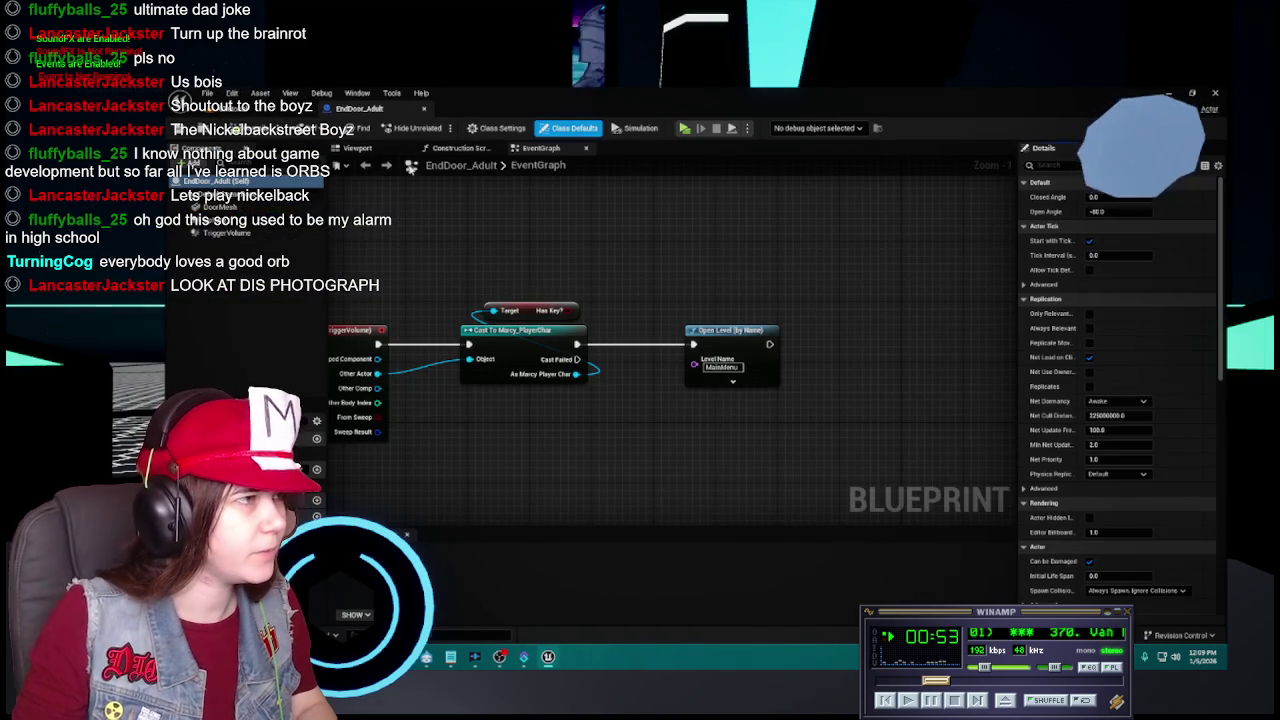
Set DoorMesh's Element 2 material to Silver_matinst and close the Blueprint.
{"action": "left_click", "coordinate": [385, 152]}
{"action": "left_click", "coordinate": [669, 308]}
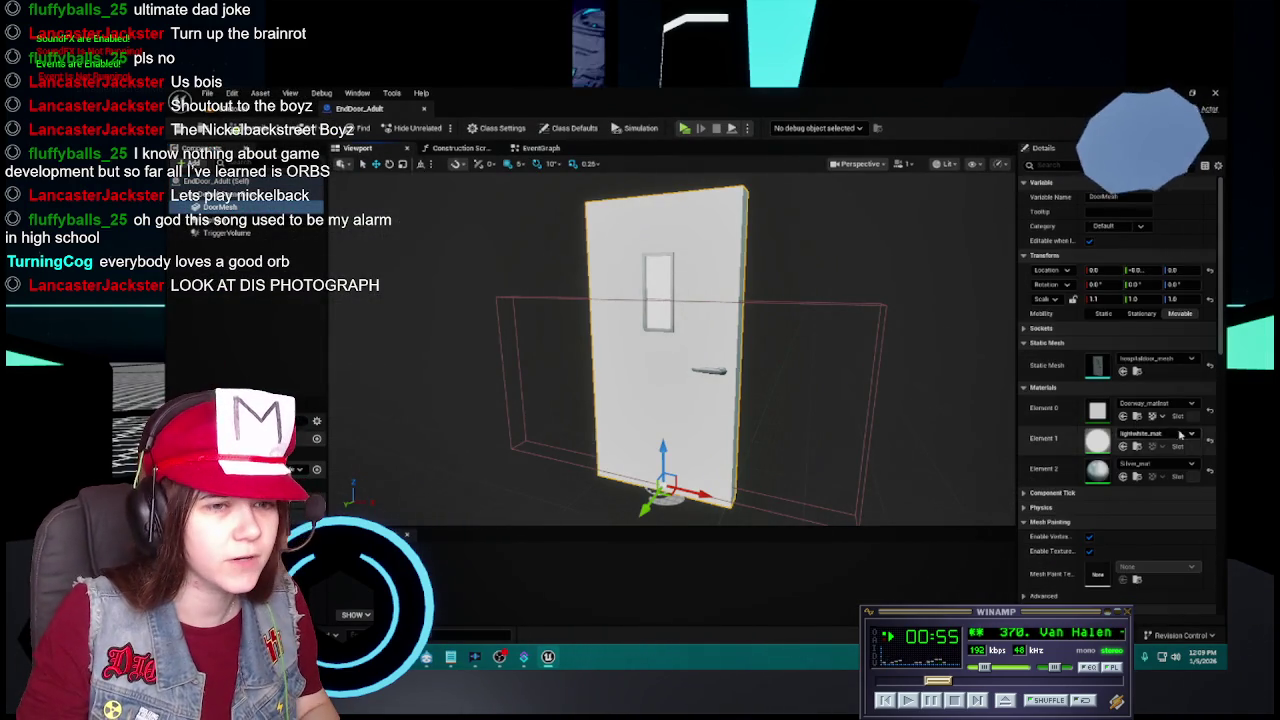
{"action": "left_click", "coordinate": [1150, 464]}
{"action": "left_click", "coordinate": [1126, 350]}
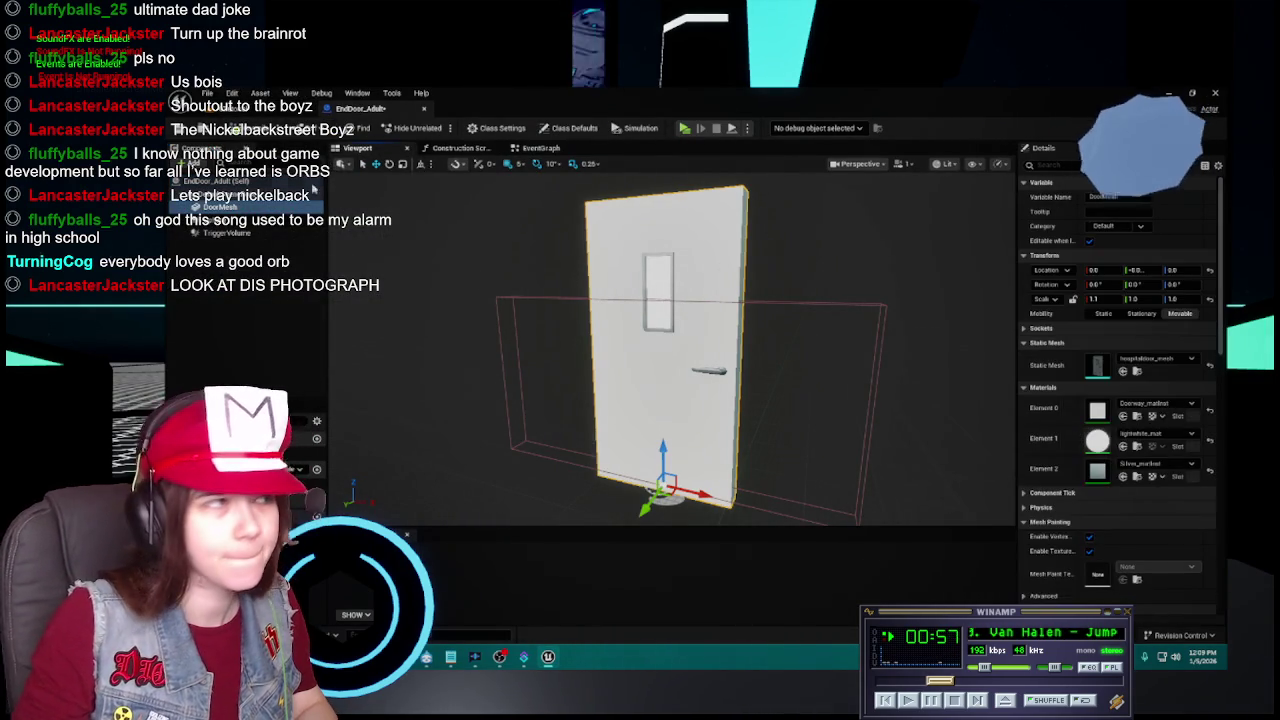
{"action": "left_click", "coordinate": [424, 108]}
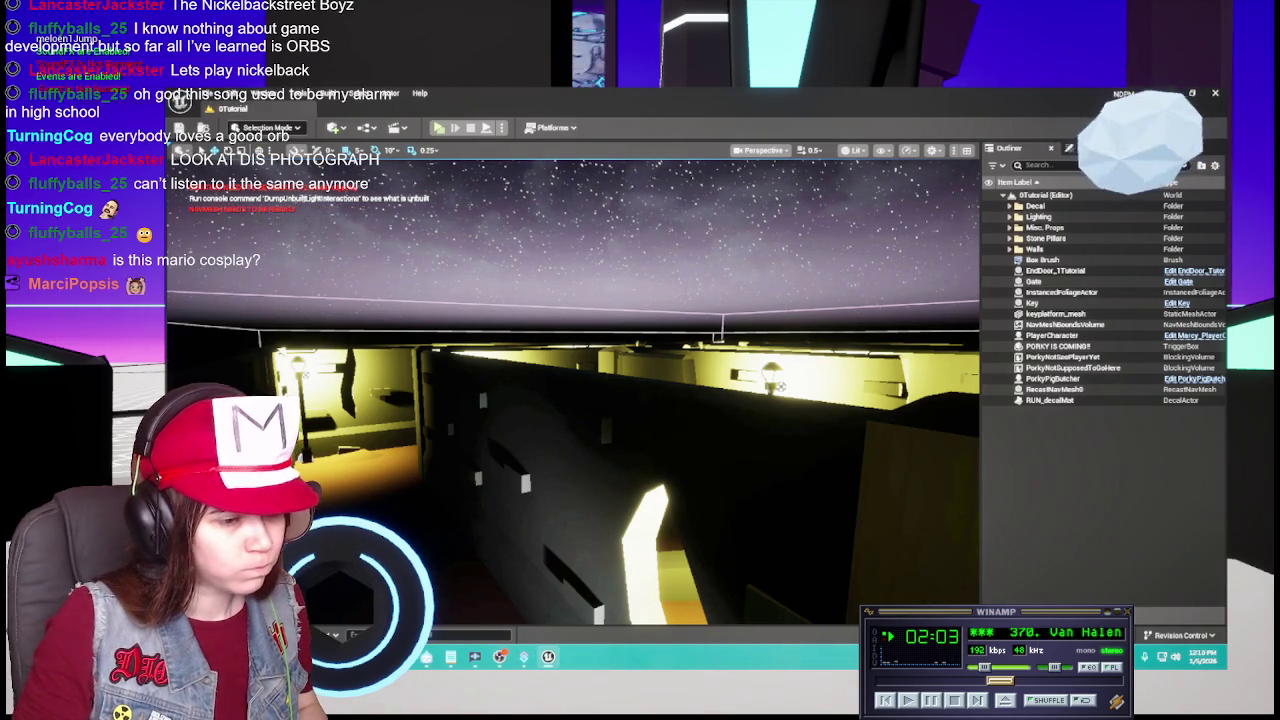
Deselect EndDoor_Adult and reopen the Content Drawer on the Blueprints folder.
{"action": "key", "text": "ctrl+space"}
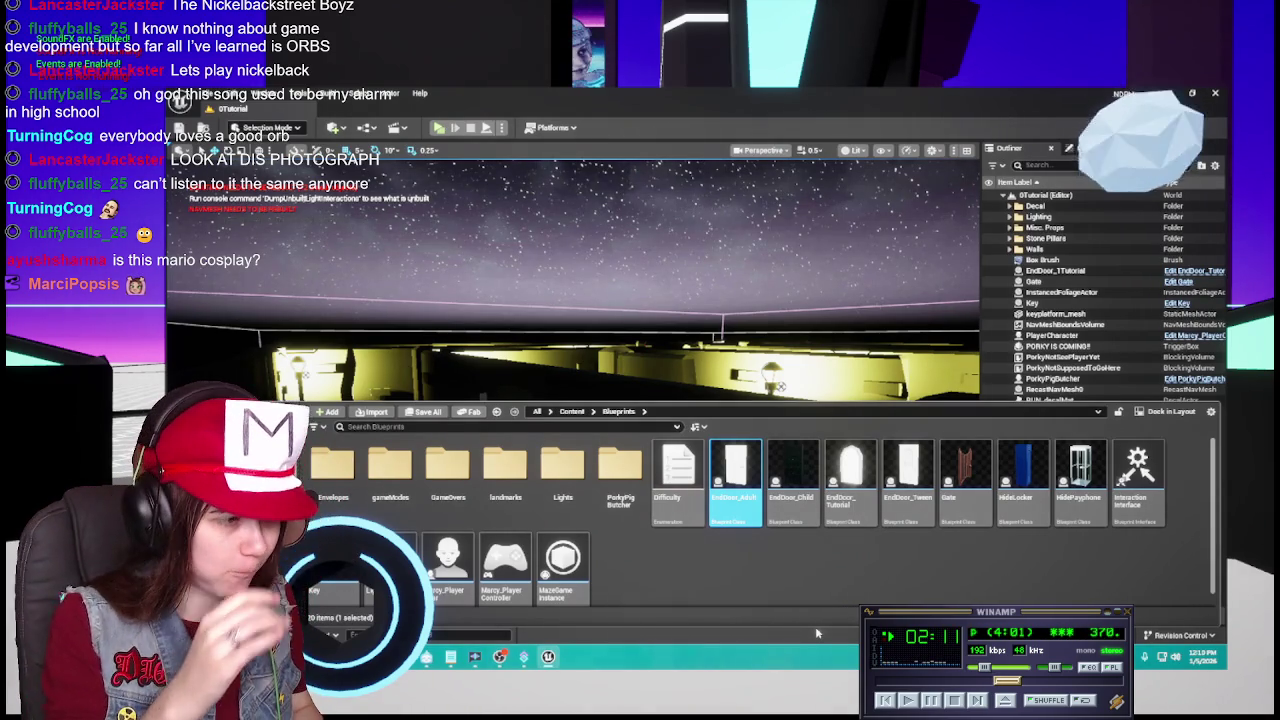
{"action": "left_click", "coordinate": [790, 596]}
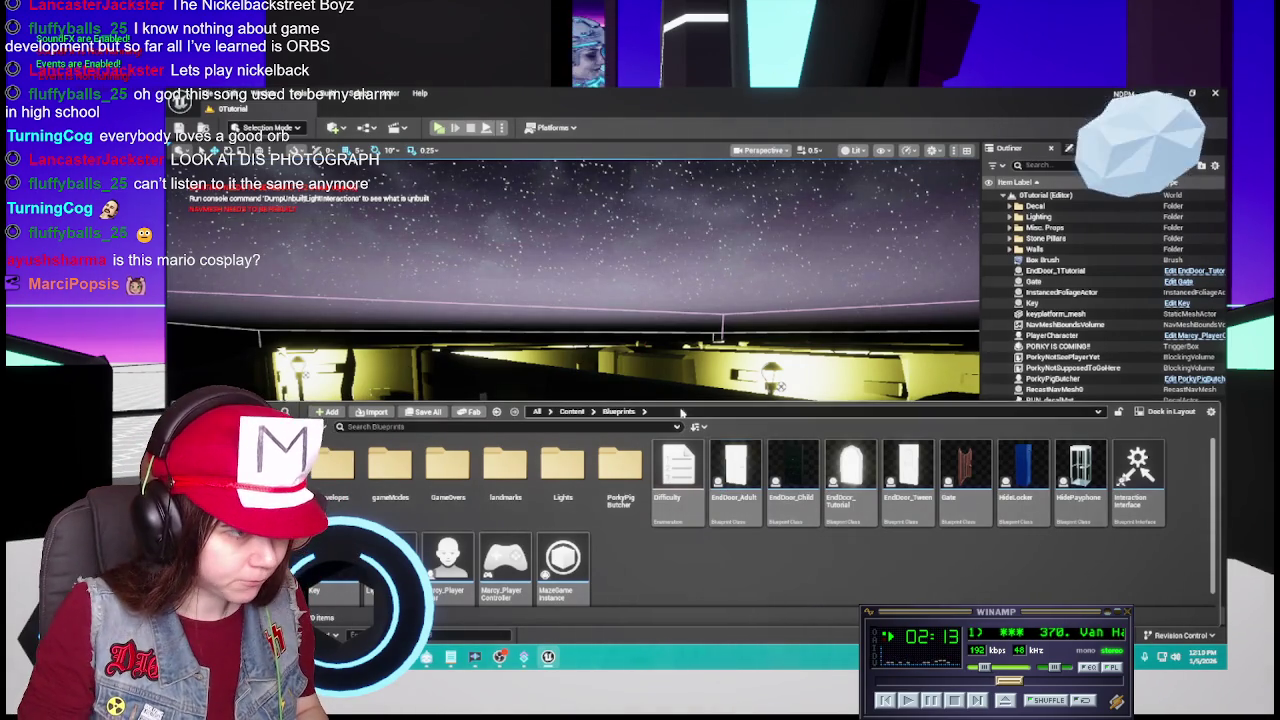
{"action": "key", "text": "ctrl+space"}
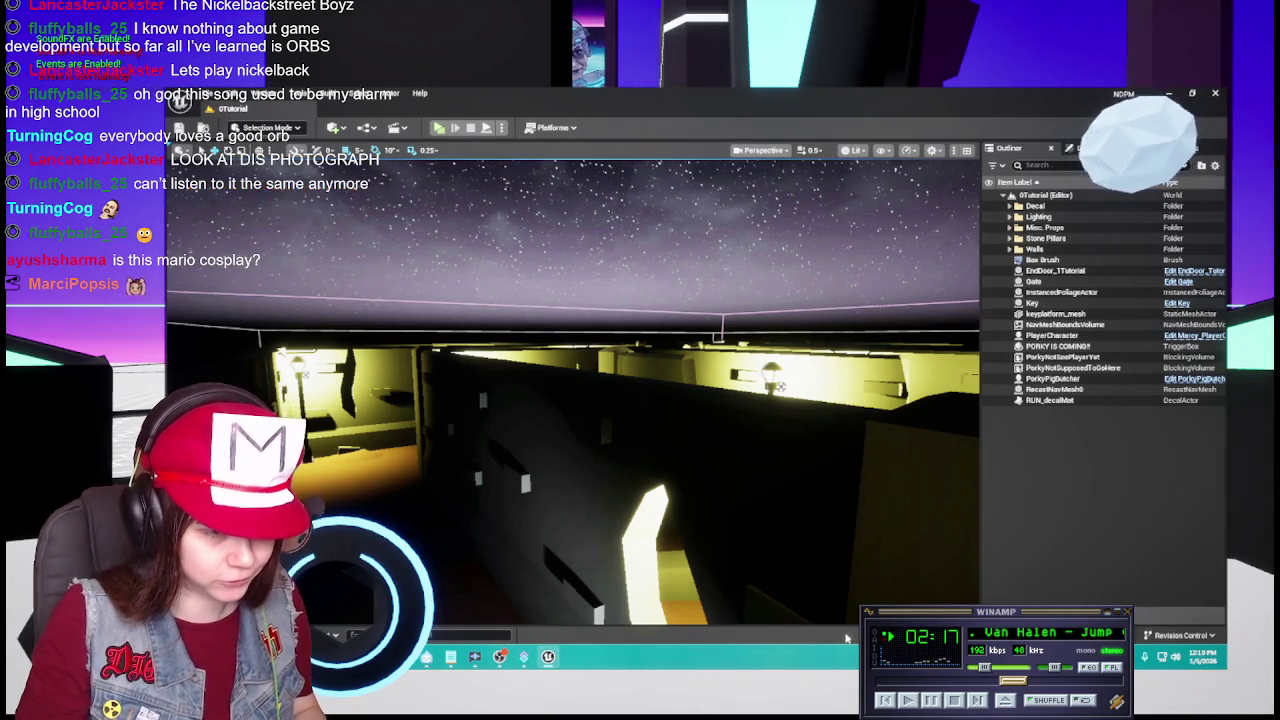
{"action": "key", "text": "ctrl+space"}
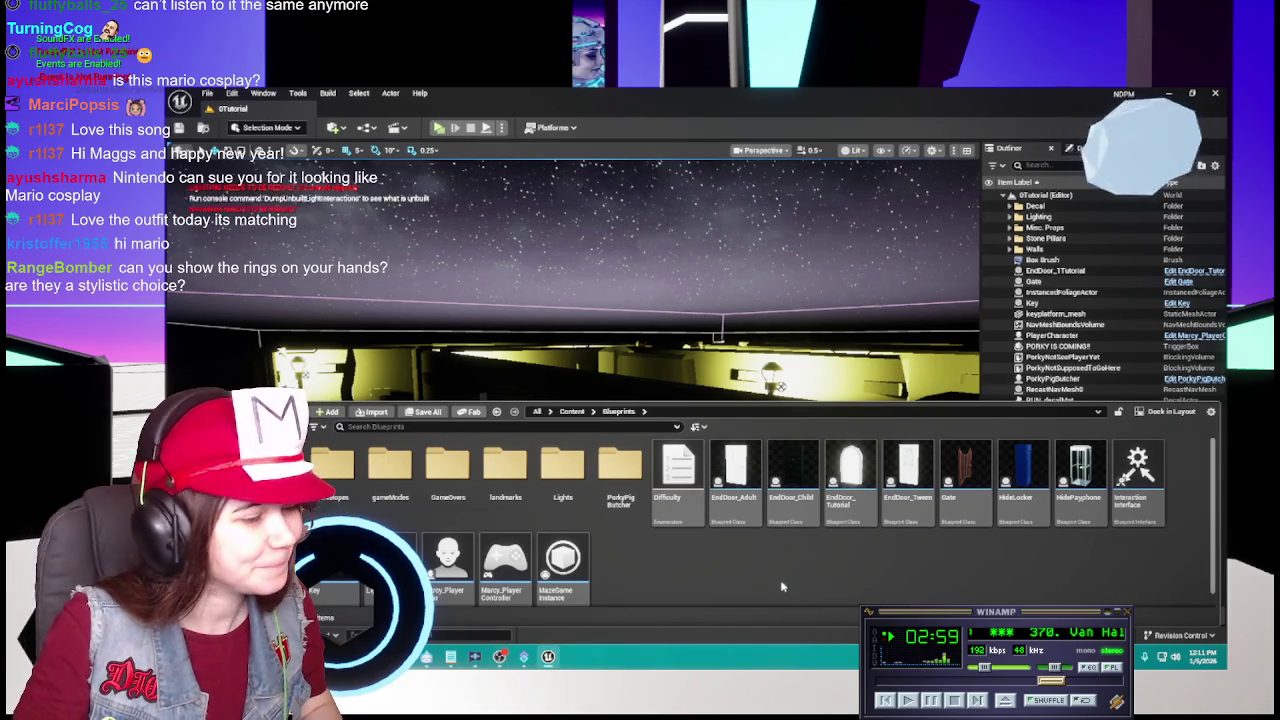
Hide the Content Drawer, then bring it back with the folder tree beside the assets.
{"action": "key", "text": "ctrl+space"}
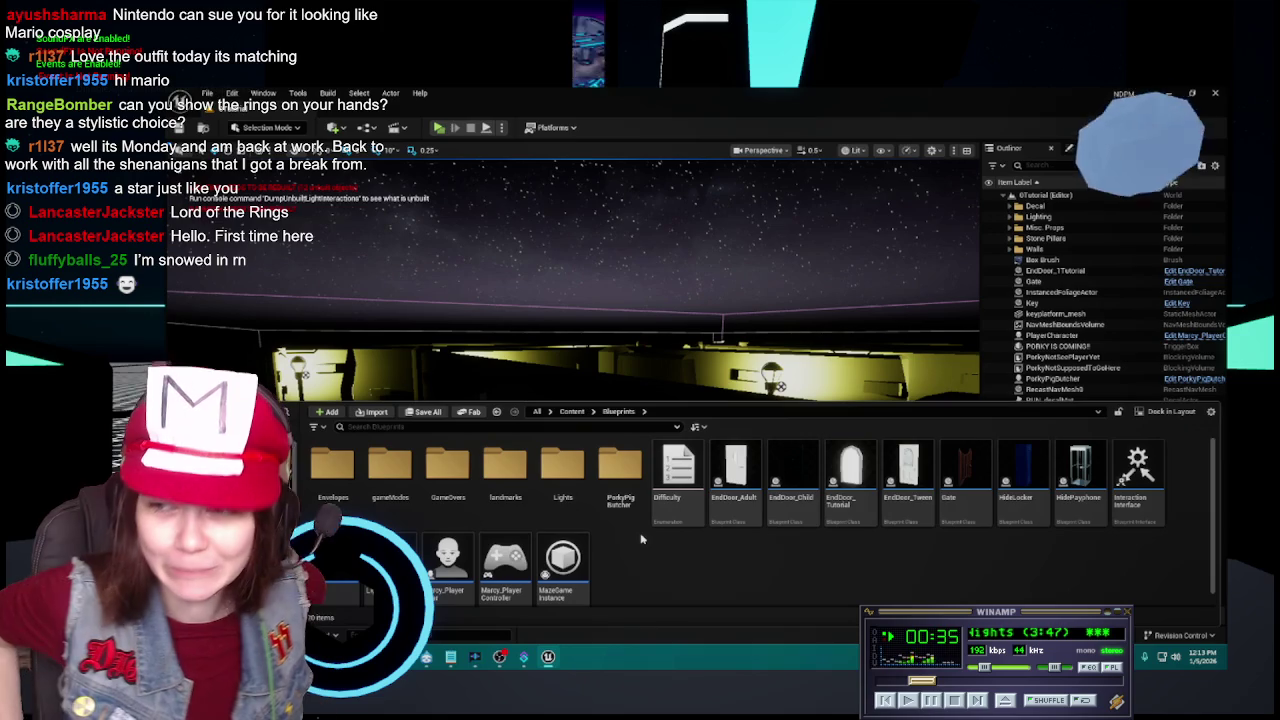
{"action": "key", "text": "ctrl+space"}
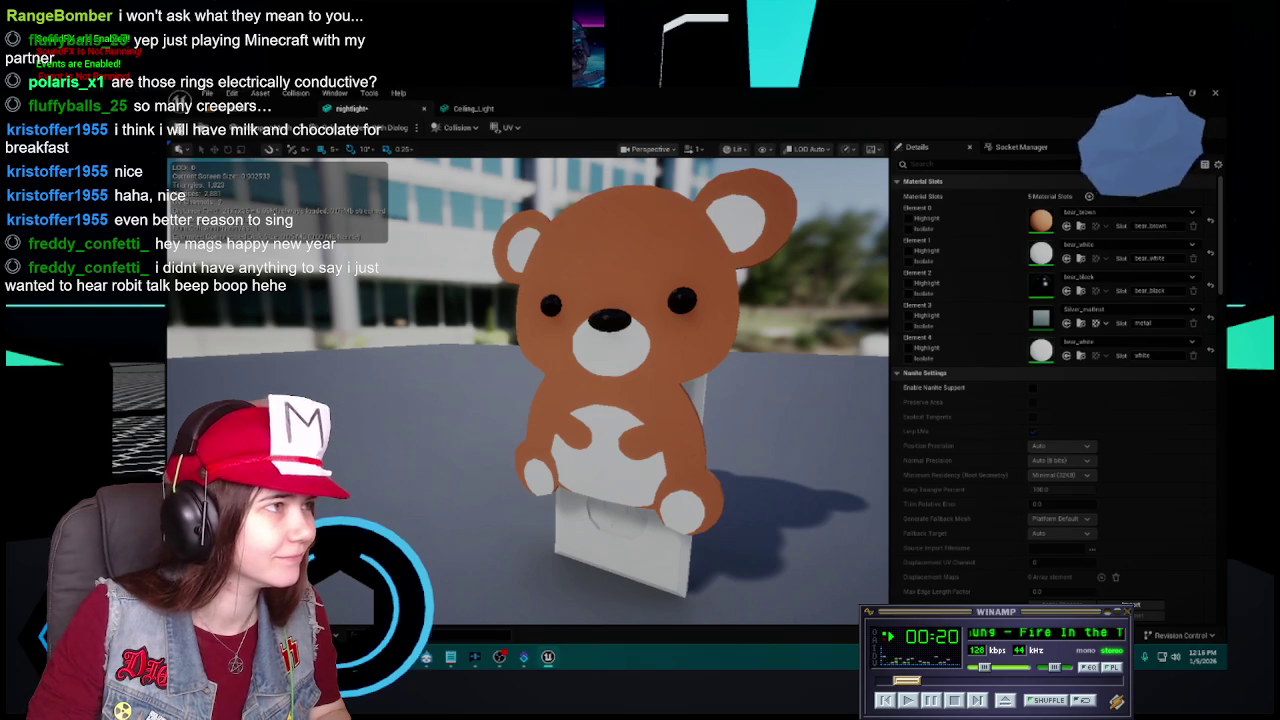
Set Ceiling_Light's Element 0 casing slot to Silver_matinst.
{"action": "left_click", "coordinate": [1125, 212]}
{"action": "left_click", "coordinate": [1110, 340]}
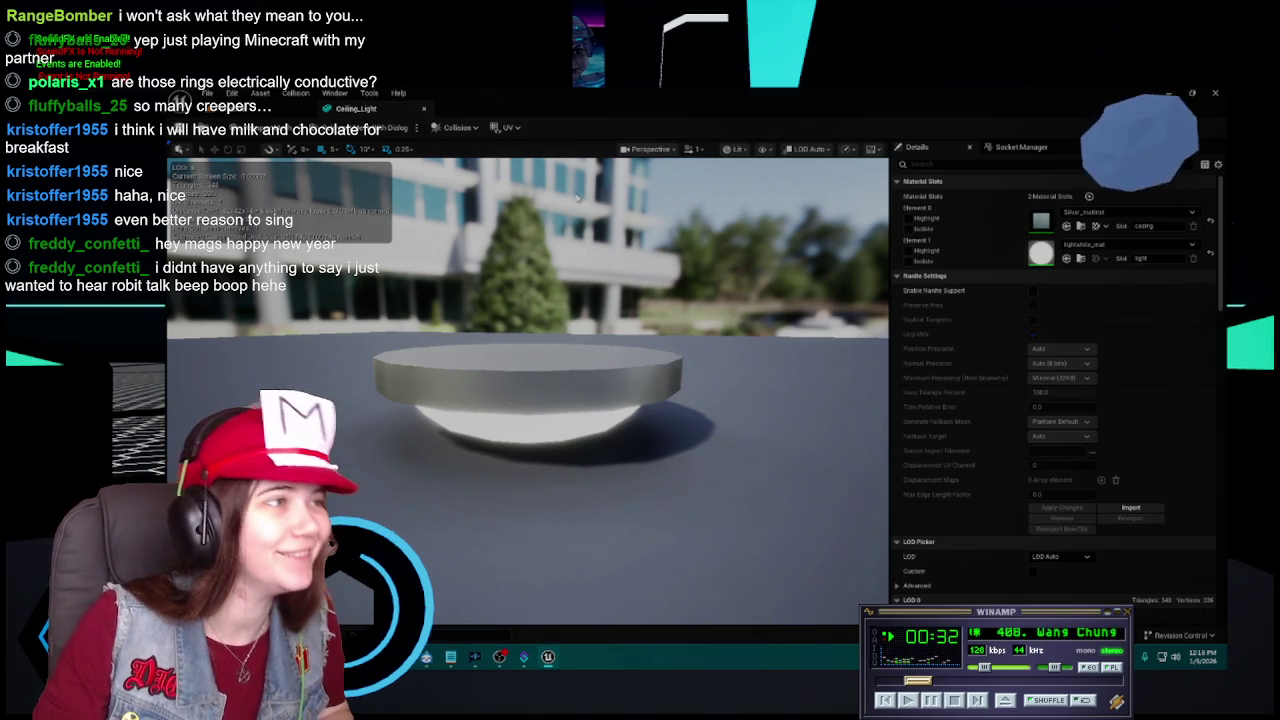
Close the Ceiling_Light editor and browse to the Materials folder in the Content Drawer.
{"action": "left_click", "coordinate": [423, 108]}
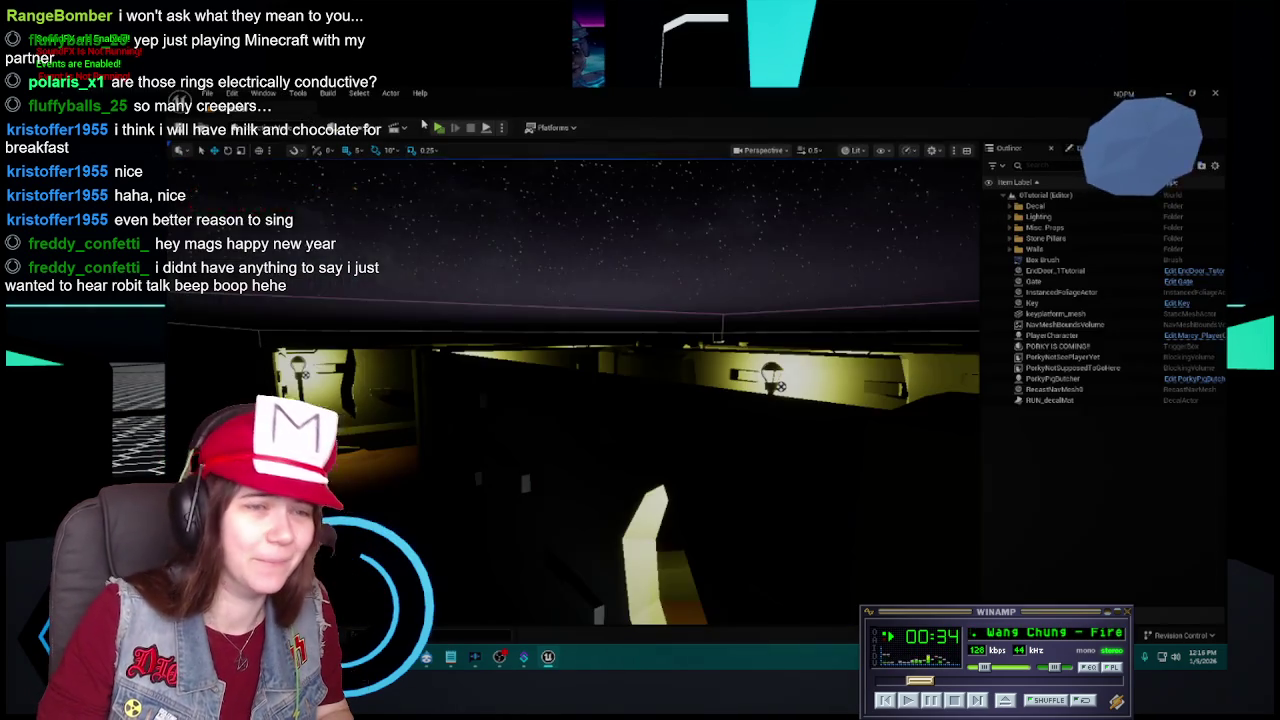
{"action": "key", "text": "ctrl+space"}
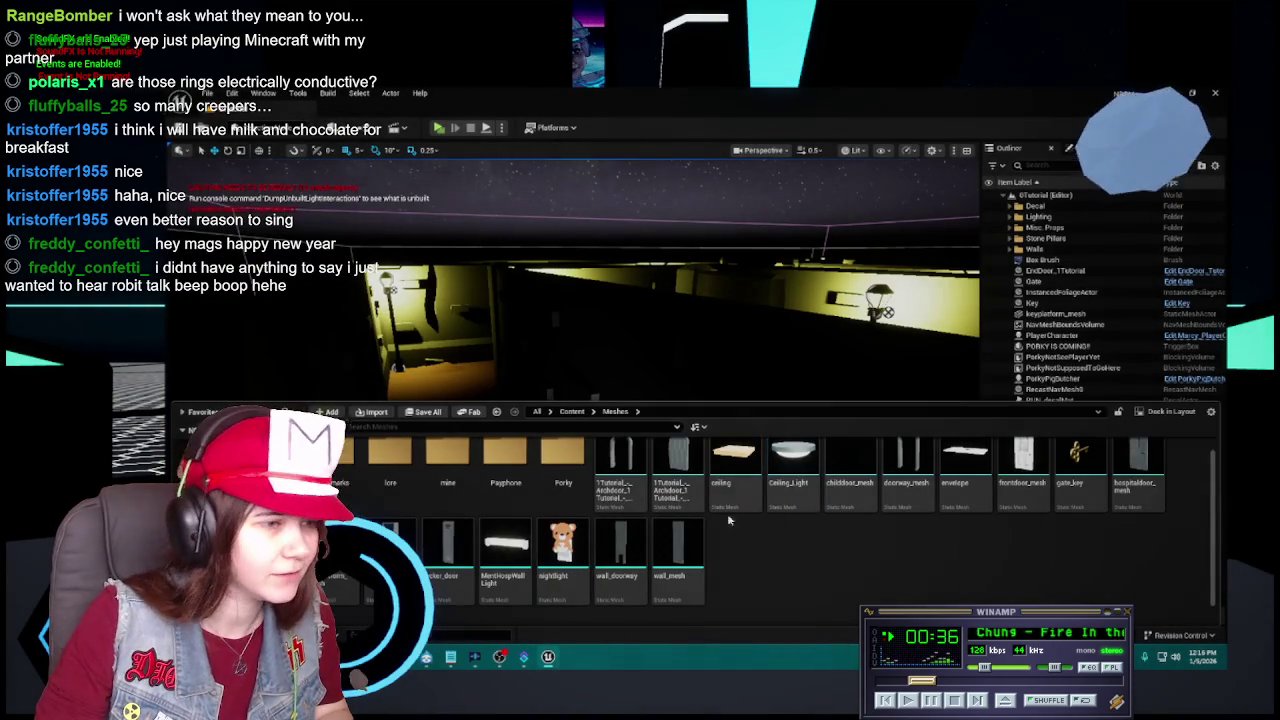
{"action": "left_click", "coordinate": [572, 411]}
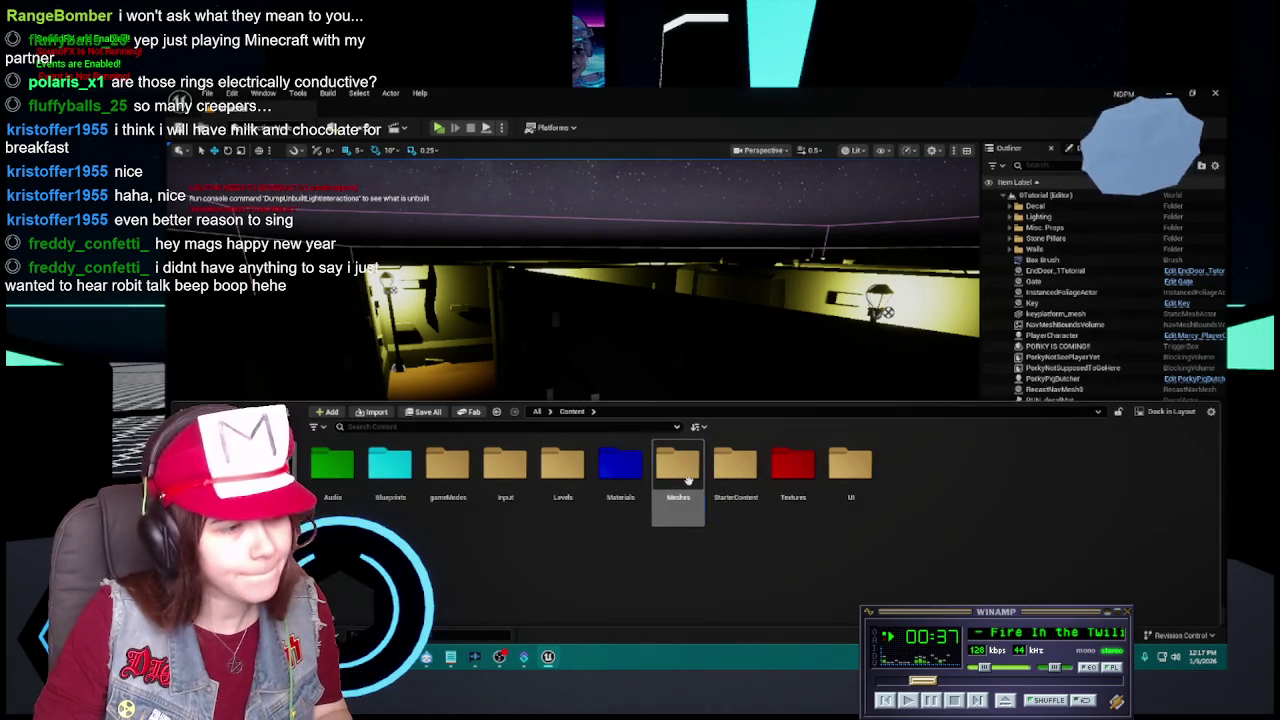
{"action": "double_click", "coordinate": [688, 480]}
{"action": "scroll", "coordinate": [573, 556], "scroll_direction": "down", "scroll_amount": 1}
{"action": "left_click", "coordinate": [572, 411]}
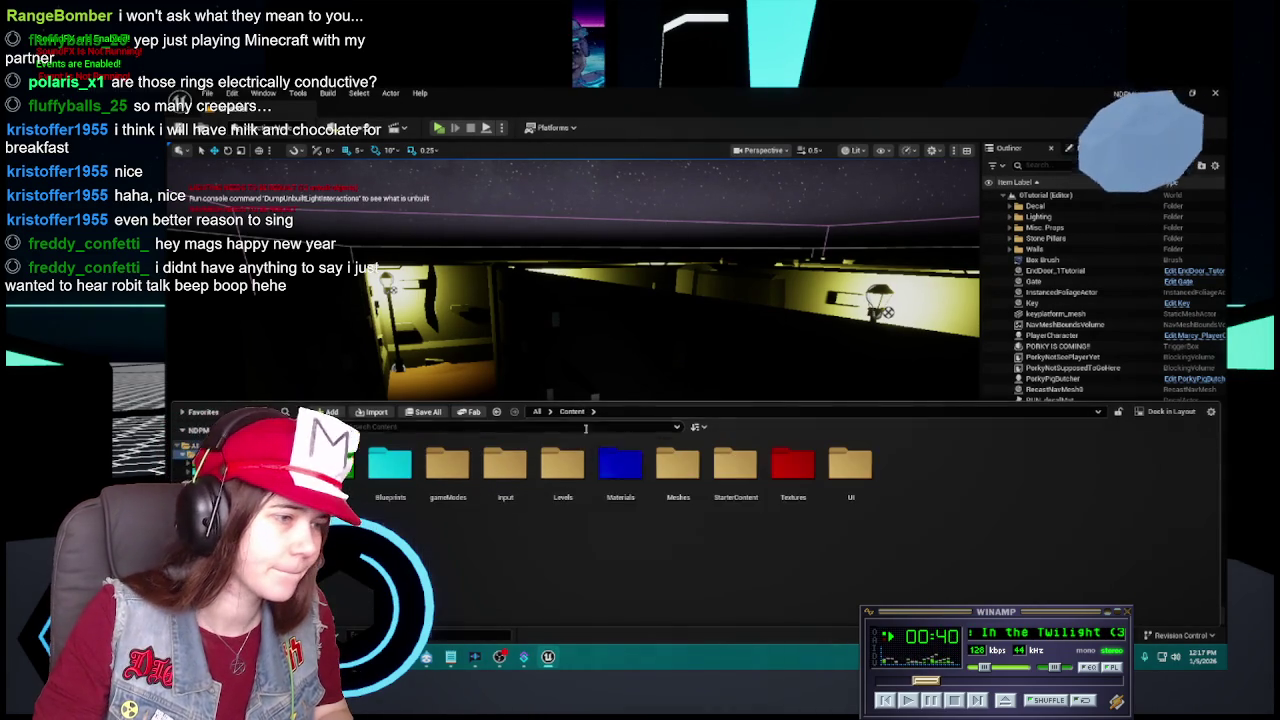
{"action": "double_click", "coordinate": [614, 462]}
{"action": "scroll", "coordinate": [725, 545], "scroll_direction": "down", "scroll_amount": 1}
Delete Silver_mat with confirmation, then select the Locker material.
{"action": "left_click", "coordinate": [678, 545]}
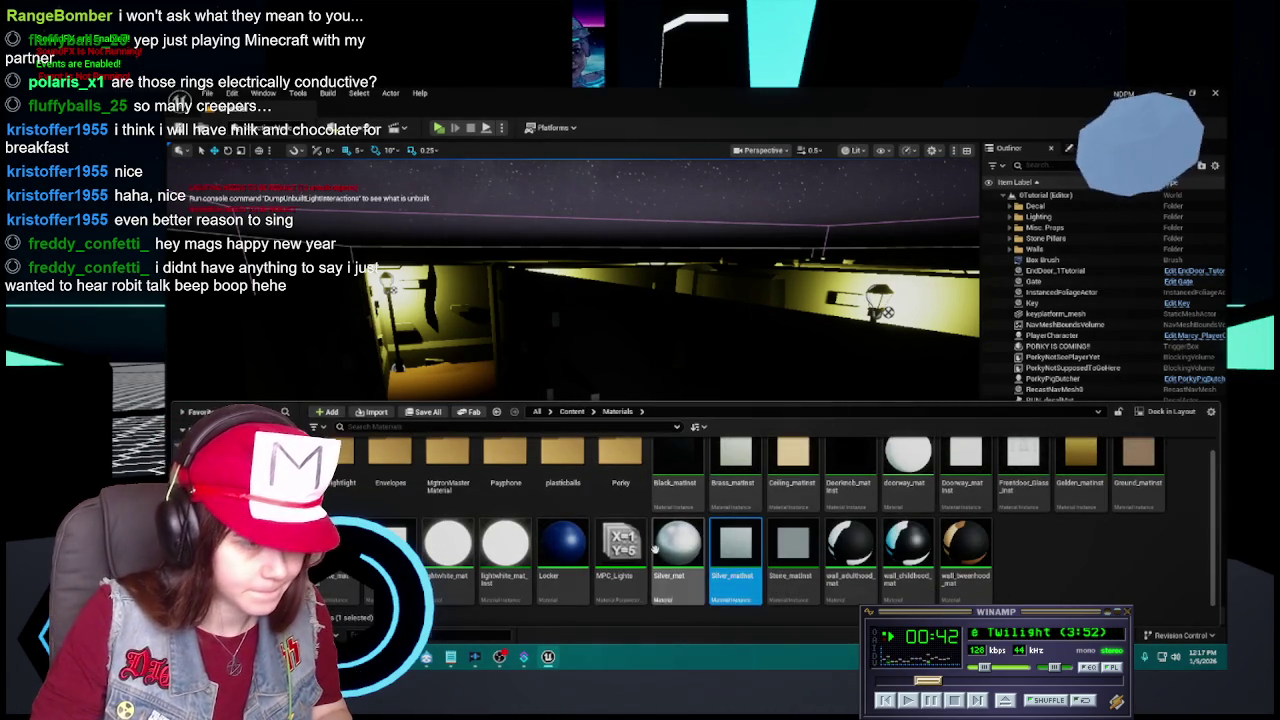
{"action": "right_click", "coordinate": [665, 555]}
{"action": "left_click", "coordinate": [700, 500]}
{"action": "left_click", "coordinate": [657, 547]}
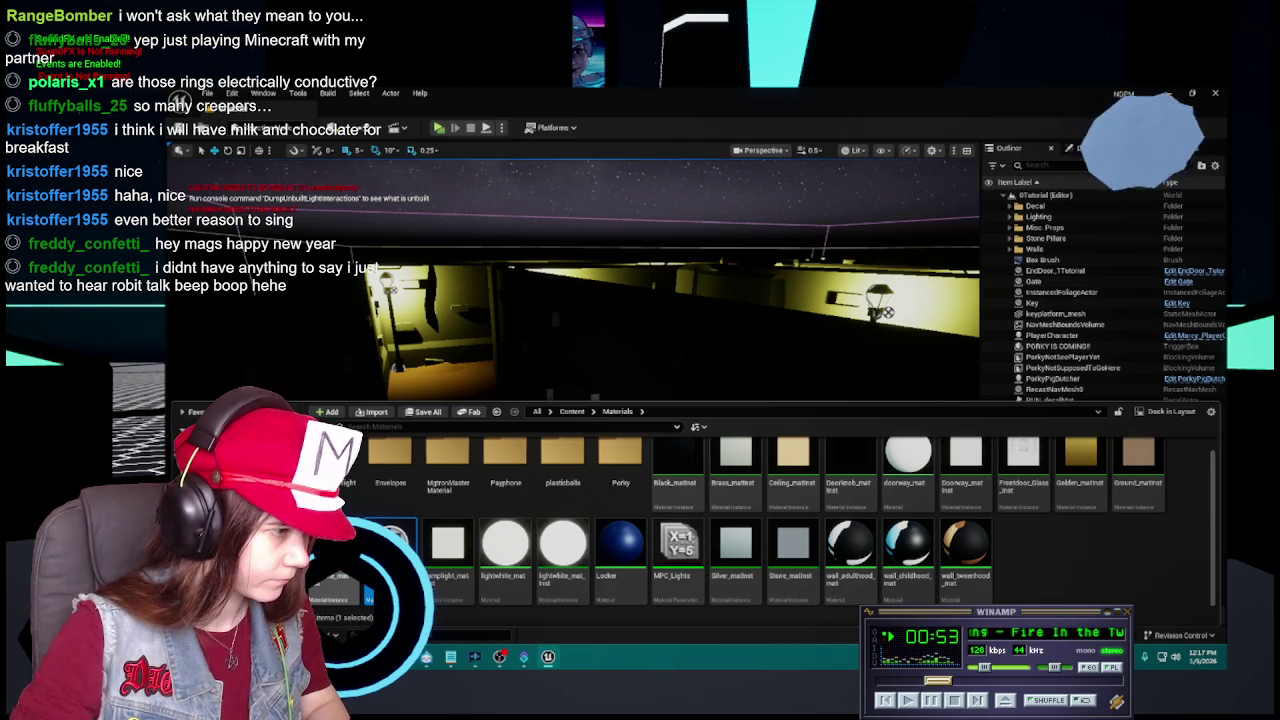
{"action": "left_click", "coordinate": [620, 545]}
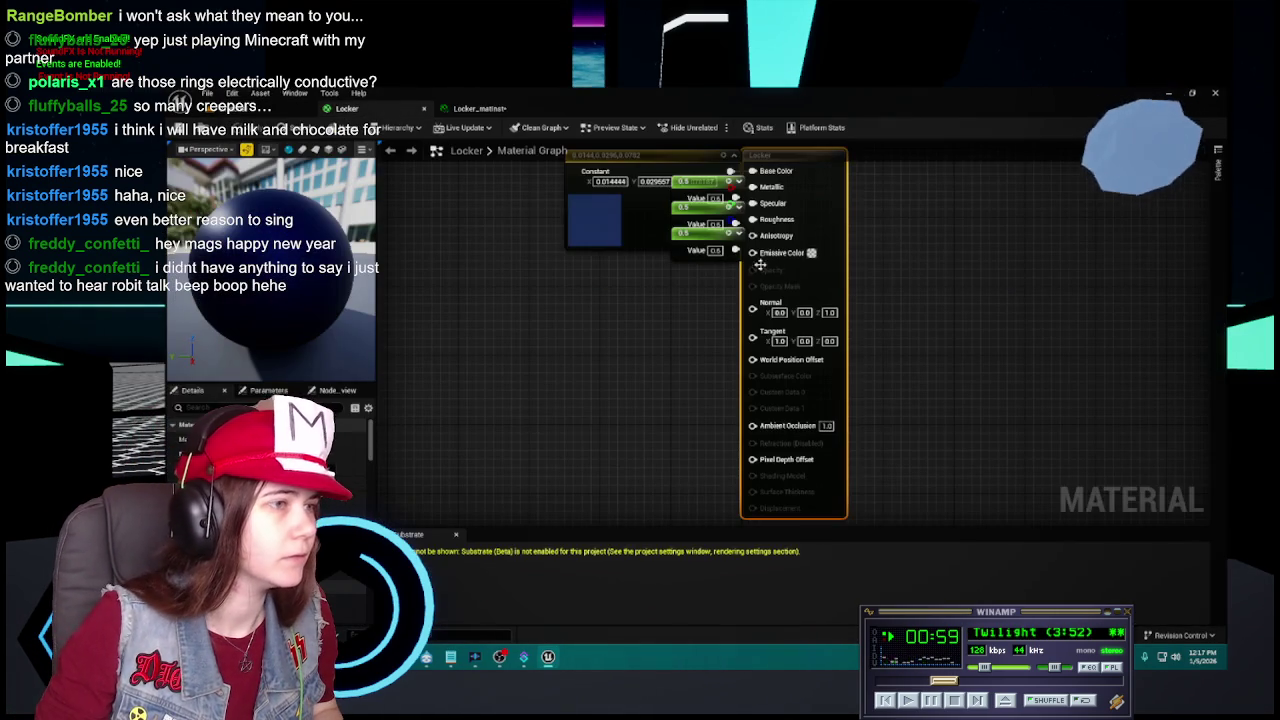
Give Locker_matinst the Constant node's dark blue hex colour as its Base Color.
{"action": "left_click", "coordinate": [607, 222]}
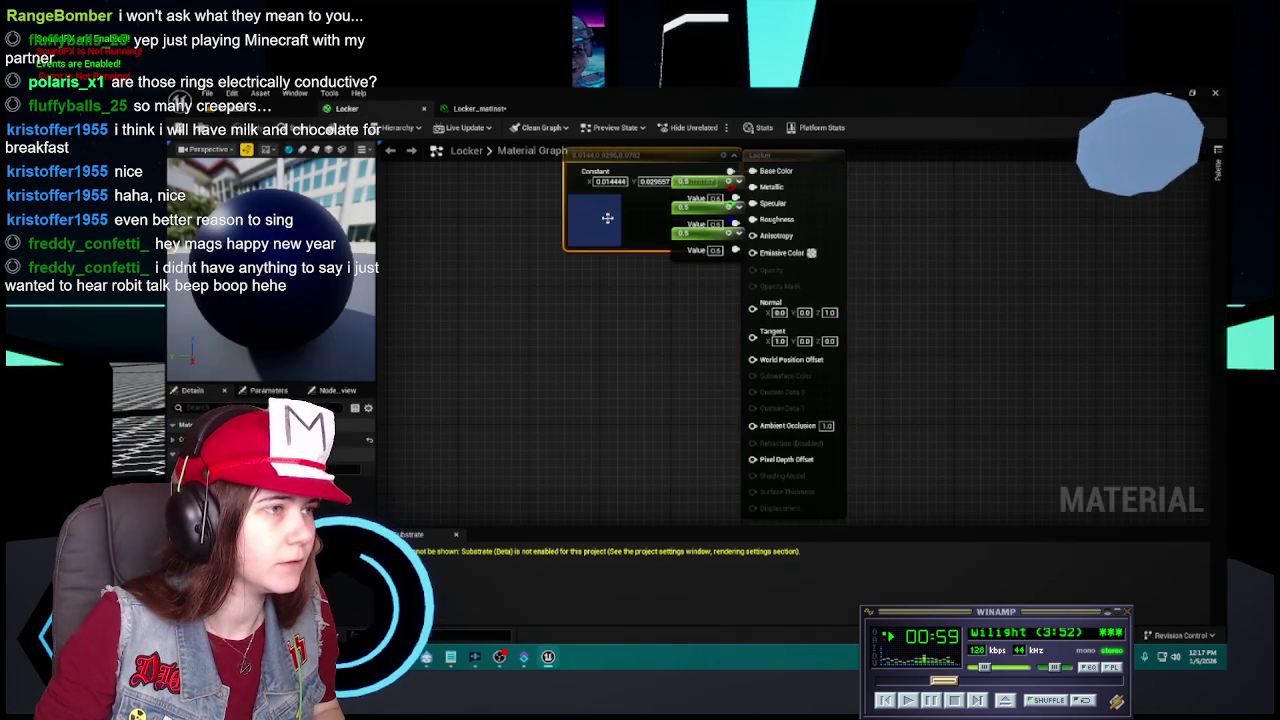
{"action": "double_click", "coordinate": [607, 222]}
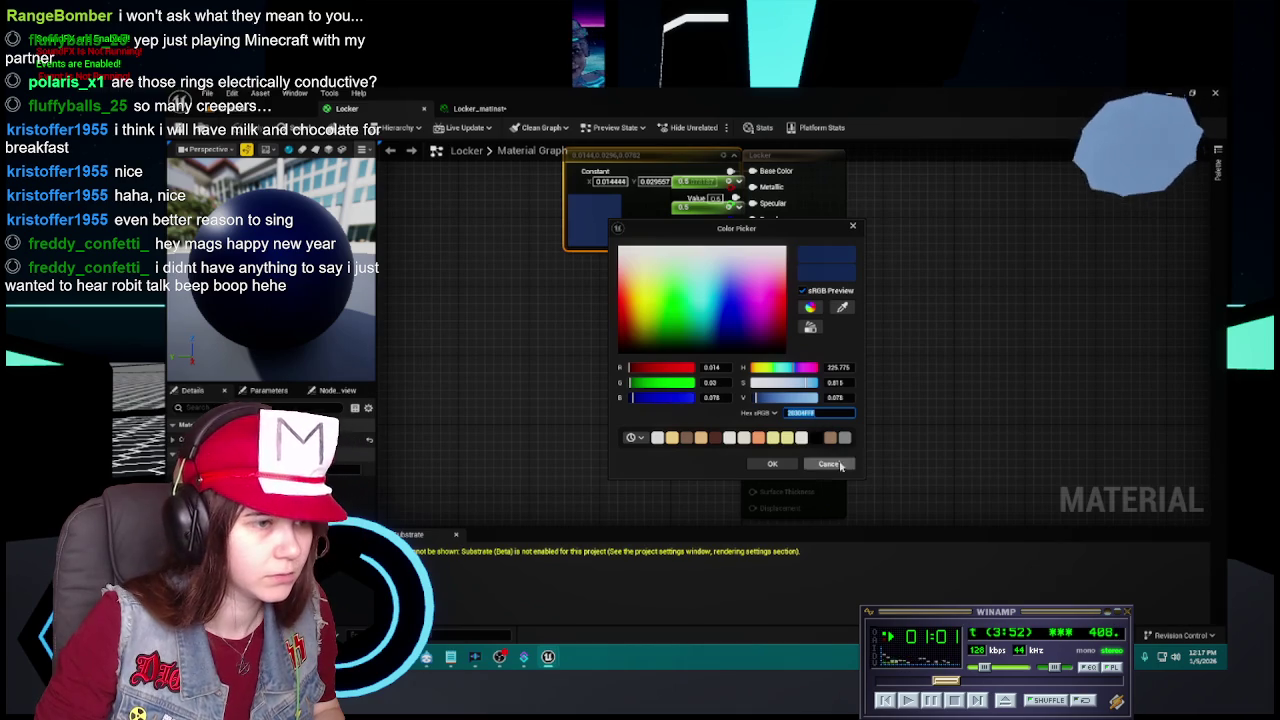
{"action": "left_click", "coordinate": [830, 464]}
{"action": "left_click", "coordinate": [480, 108]}
{"action": "left_click", "coordinate": [1070, 241]}
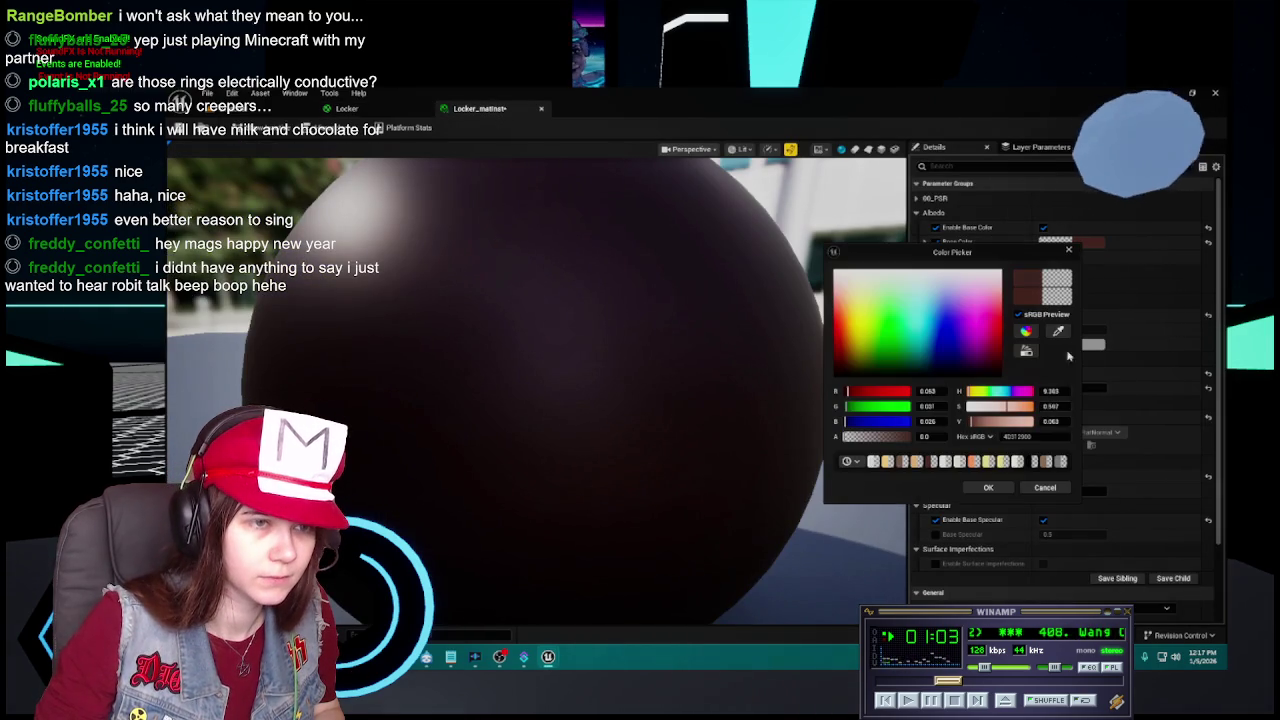
{"action": "key", "text": "Return"}
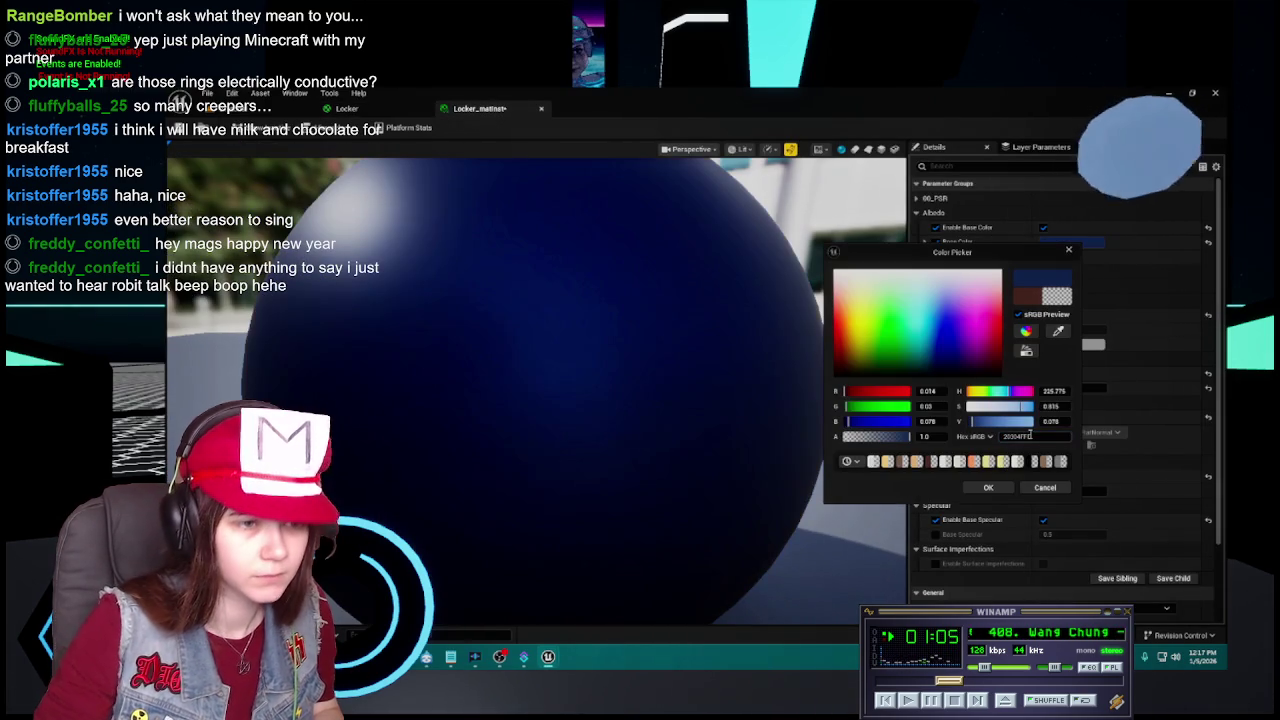
{"action": "left_click", "coordinate": [988, 487]}
Tidy the Locker graph by moving the Constant colour and green Value nodes apart.
{"action": "left_click", "coordinate": [346, 108]}
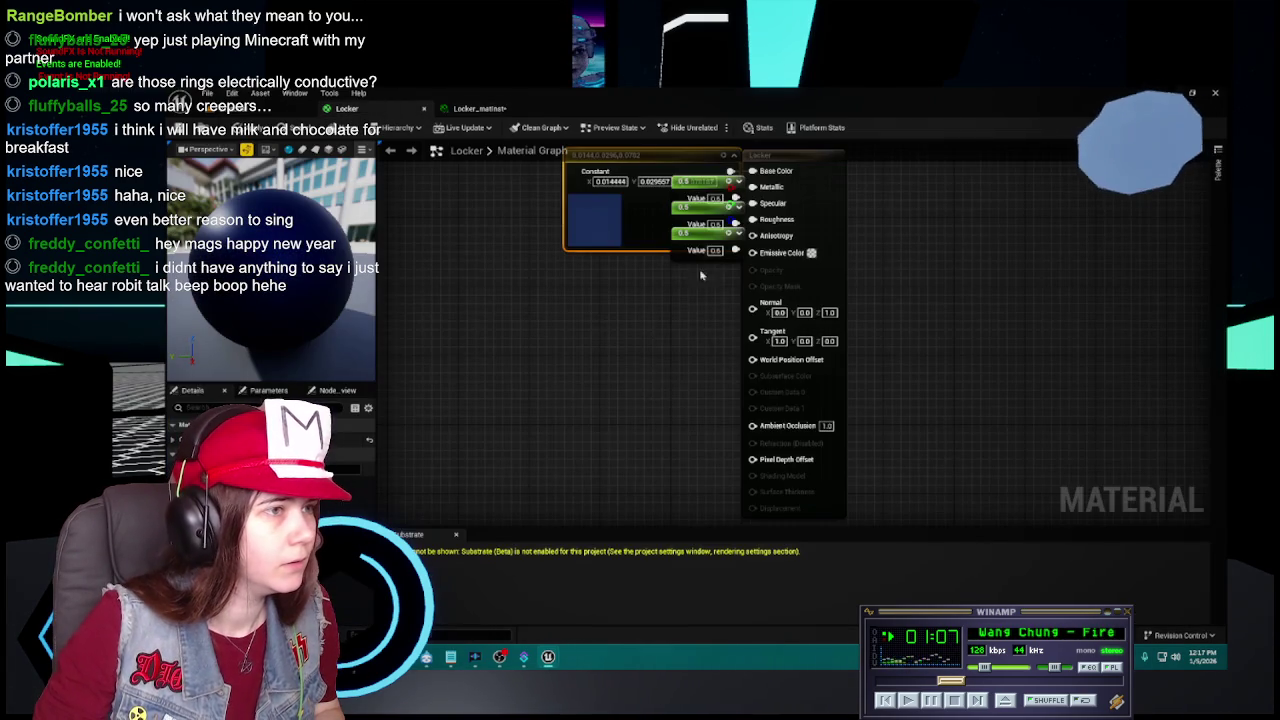
{"action": "mouse_move", "coordinate": [680, 235]}
{"action": "left_mouse_down"}
{"action": "mouse_move", "coordinate": [510, 210]}
{"action": "mouse_move", "coordinate": [755, 338]}
{"action": "mouse_move", "coordinate": [633, 384]}
{"action": "left_mouse_up"}
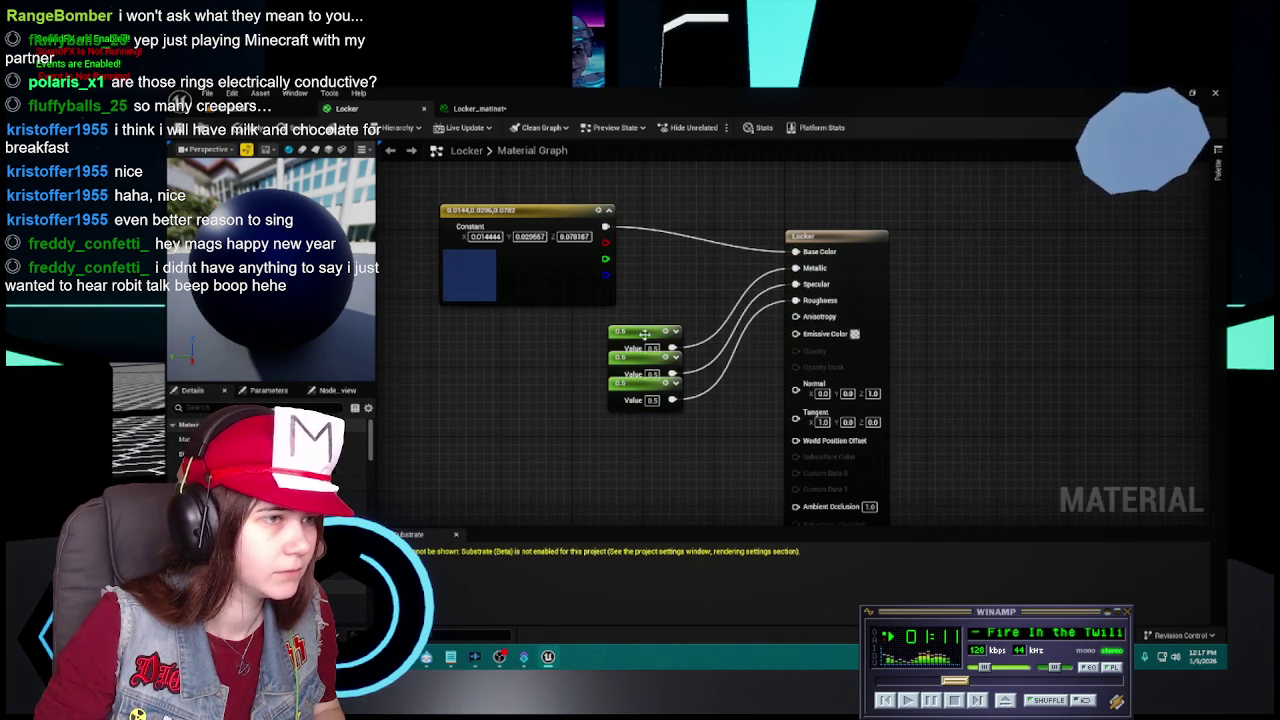
{"action": "left_click_drag", "start_coordinate": [643, 340], "coordinate": [607, 323]}
{"action": "mouse_move", "coordinate": [647, 370]}
{"action": "left_mouse_down"}
{"action": "mouse_move", "coordinate": [610, 370]}
{"action": "mouse_move", "coordinate": [585, 424]}
{"action": "left_mouse_up"}
Set Locker_matinst's Base Metallic to 0.5 and close the Locker editor, applying changes.
{"action": "left_click", "coordinate": [479, 108]}
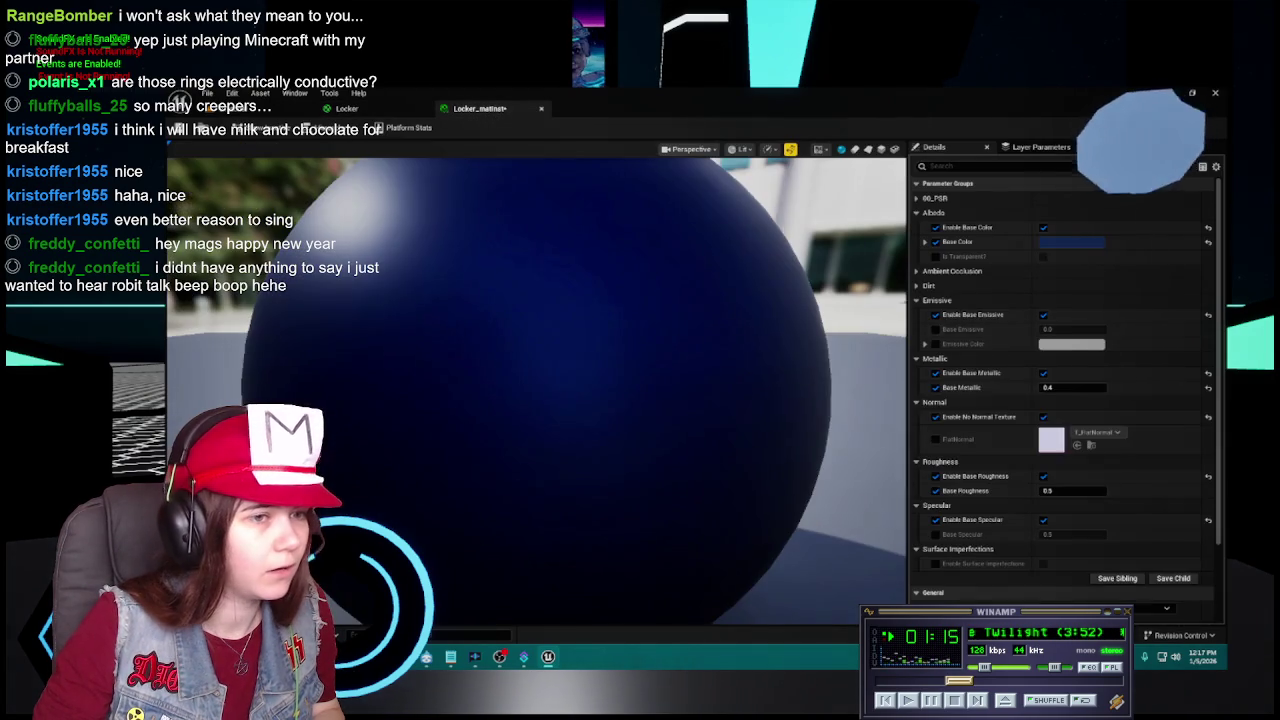
{"action": "left_click", "coordinate": [1085, 387]}
{"action": "type", "text": "0.5"}
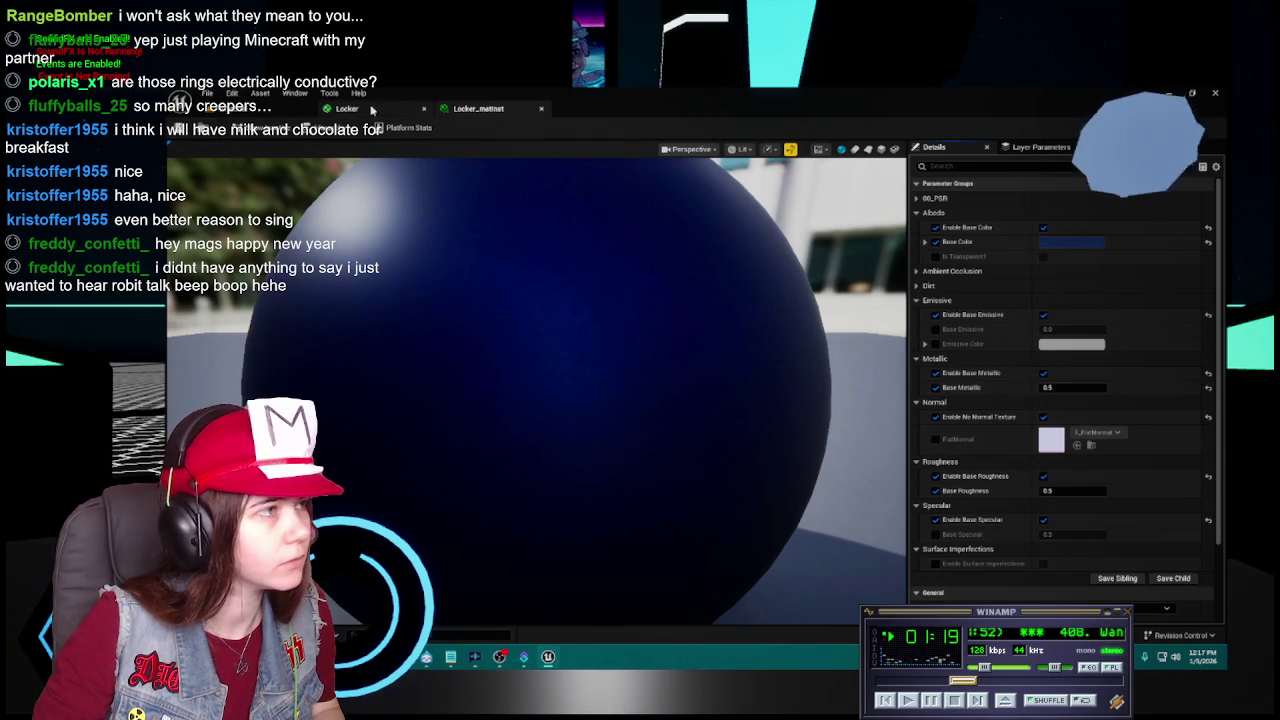
{"action": "left_click", "coordinate": [400, 112]}
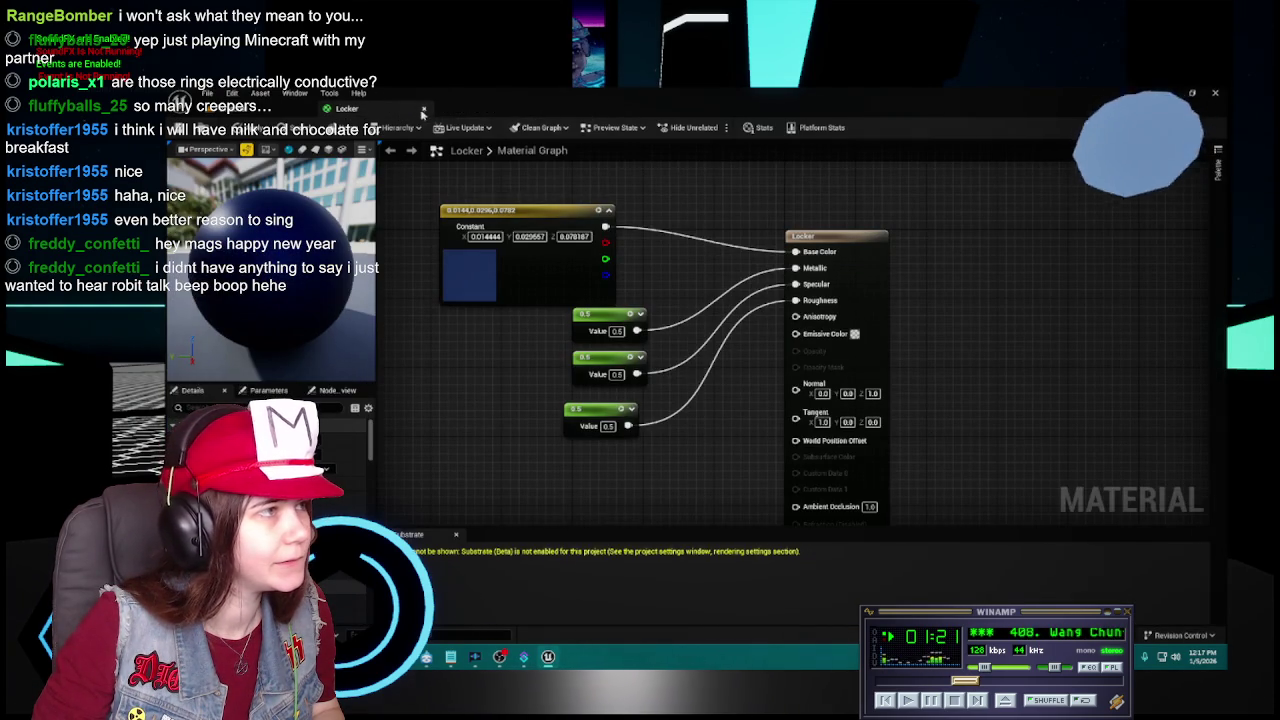
{"action": "left_click", "coordinate": [272, 113]}
{"action": "left_click", "coordinate": [731, 396]}
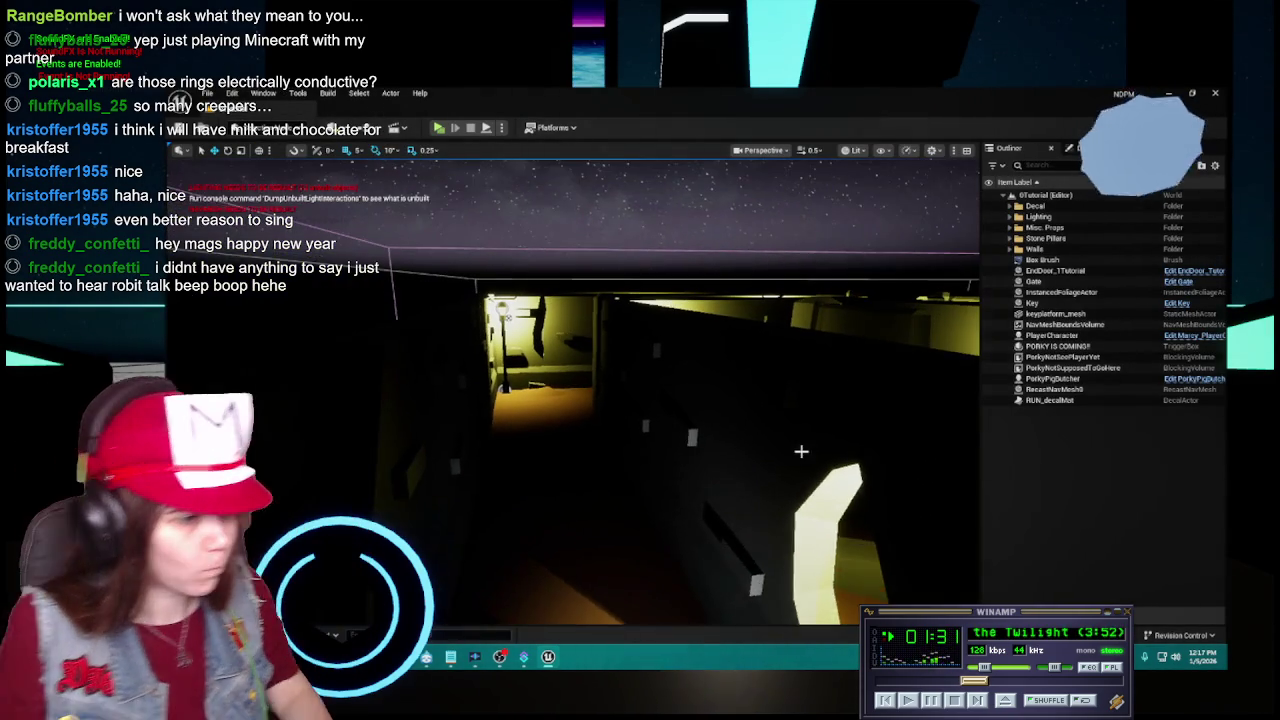
Attempt to delete the Locker material, cancelling after finding HideLocker still uses it.
{"action": "key", "text": "ctrl+space"}
{"action": "right_click", "coordinate": [572, 566]}
{"action": "key", "text": "Delete"}
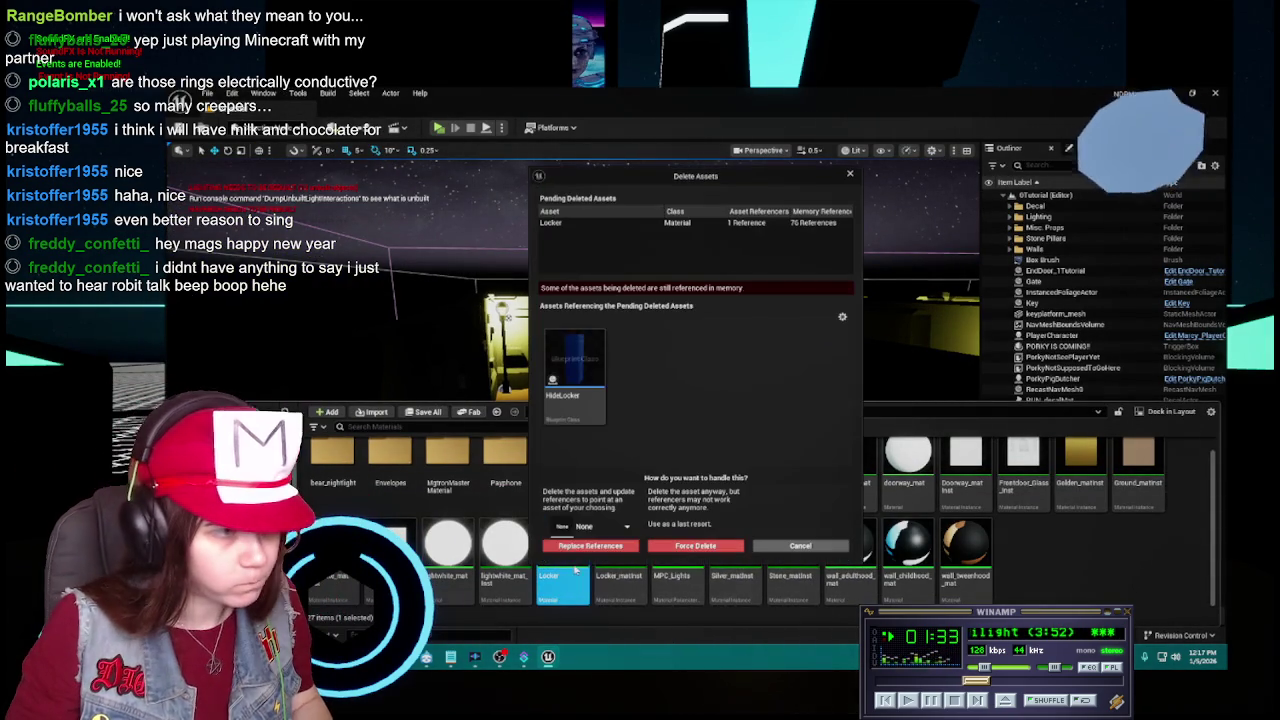
{"action": "right_click", "coordinate": [574, 370]}
{"action": "key", "text": "Escape"}
Open the HideLocker blueprint and inspect the locker body mesh.
{"action": "left_click", "coordinate": [800, 545]}
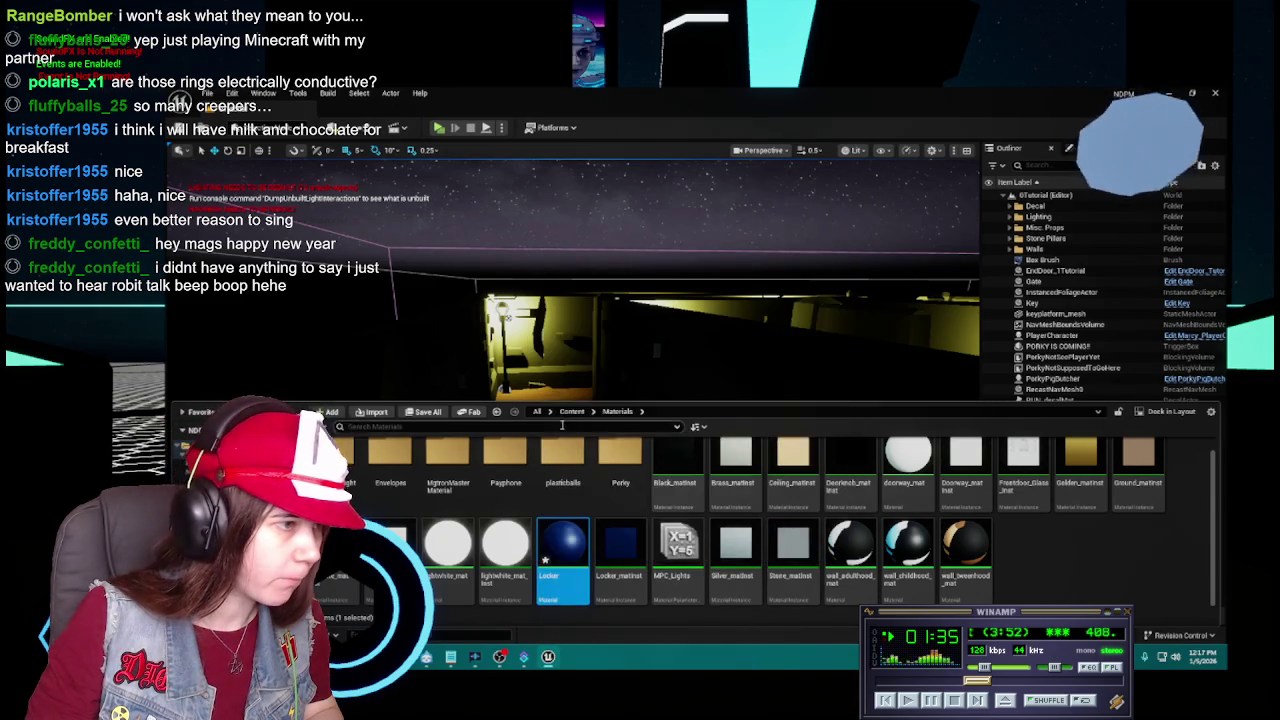
{"action": "left_click", "coordinate": [572, 411]}
{"action": "double_click", "coordinate": [390, 462]}
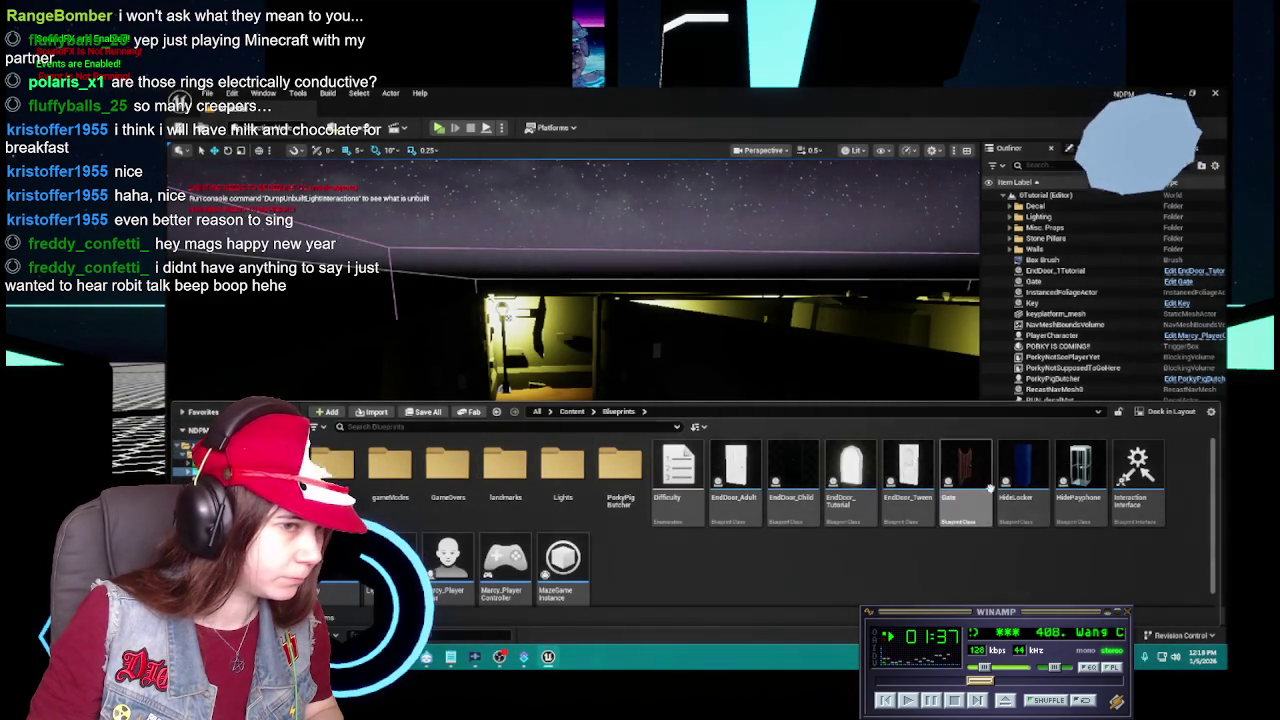
{"action": "double_click", "coordinate": [1021, 481]}
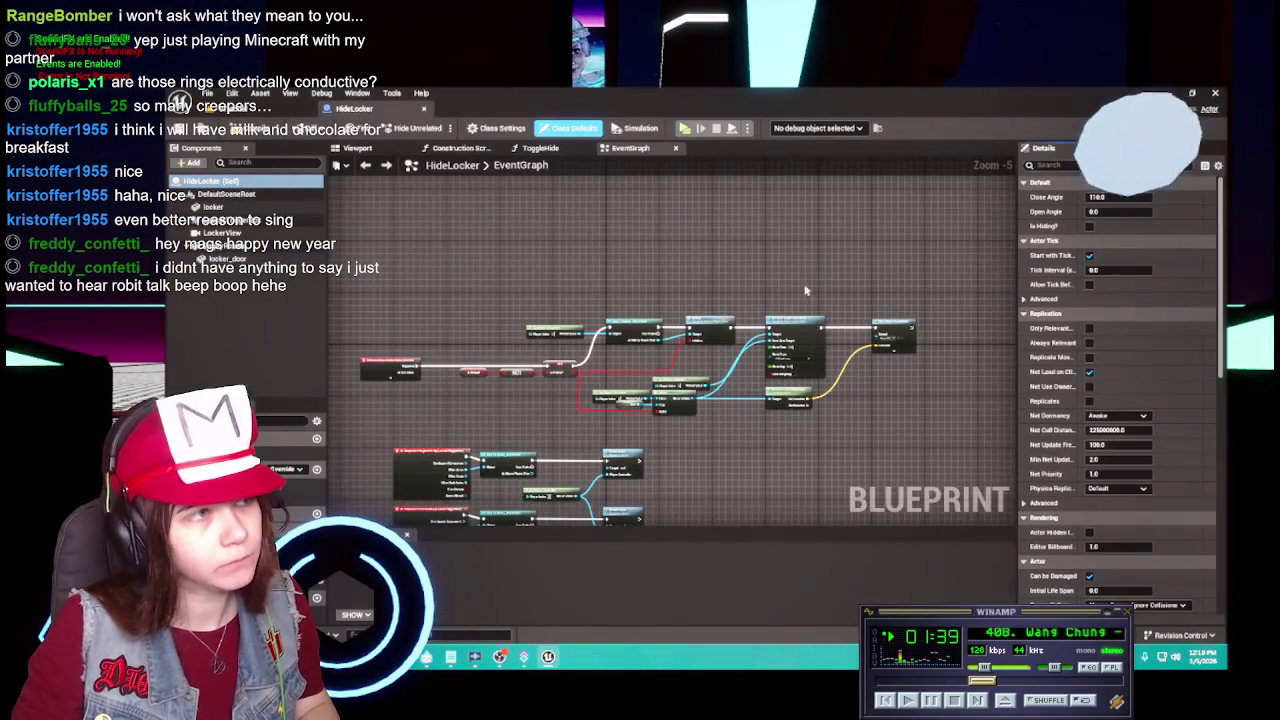
{"action": "left_click", "coordinate": [392, 150]}
{"action": "left_click", "coordinate": [600, 330]}
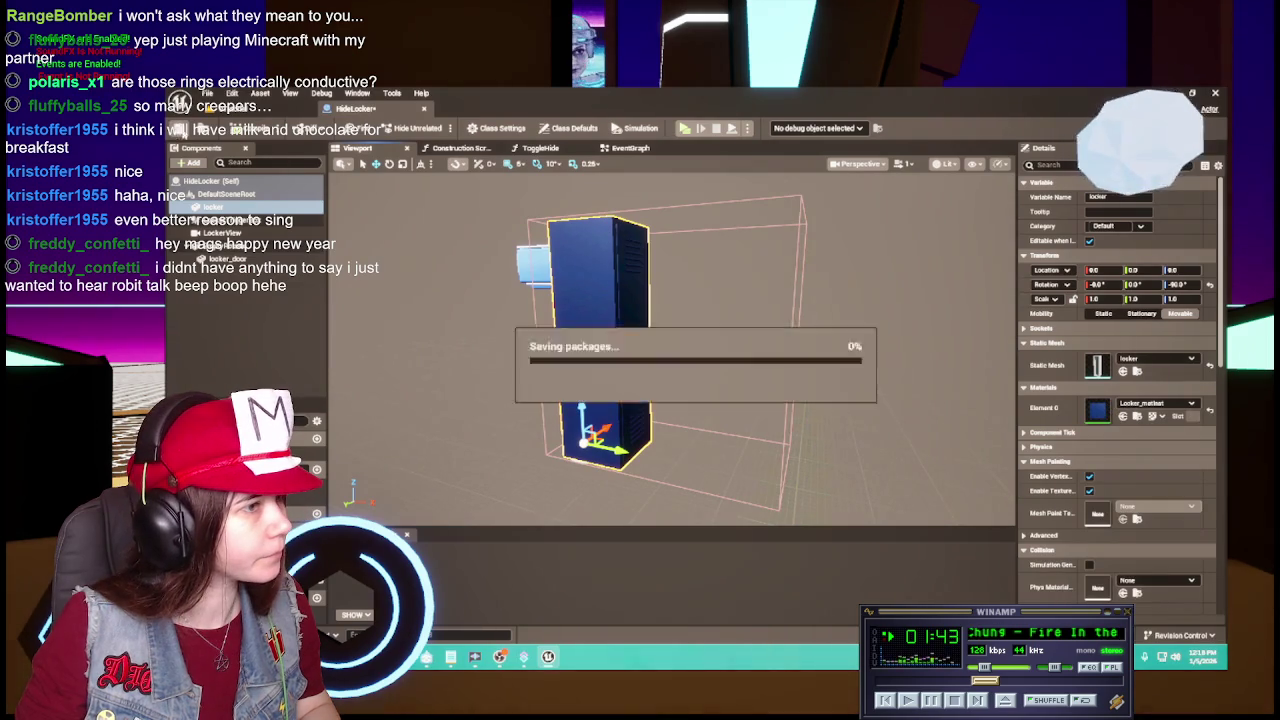
{"action": "left_click", "coordinate": [425, 110]}
Save the modified assets and retry deleting Locker, cancelling since it's still referenced.
{"action": "key", "text": "ctrl+space"}
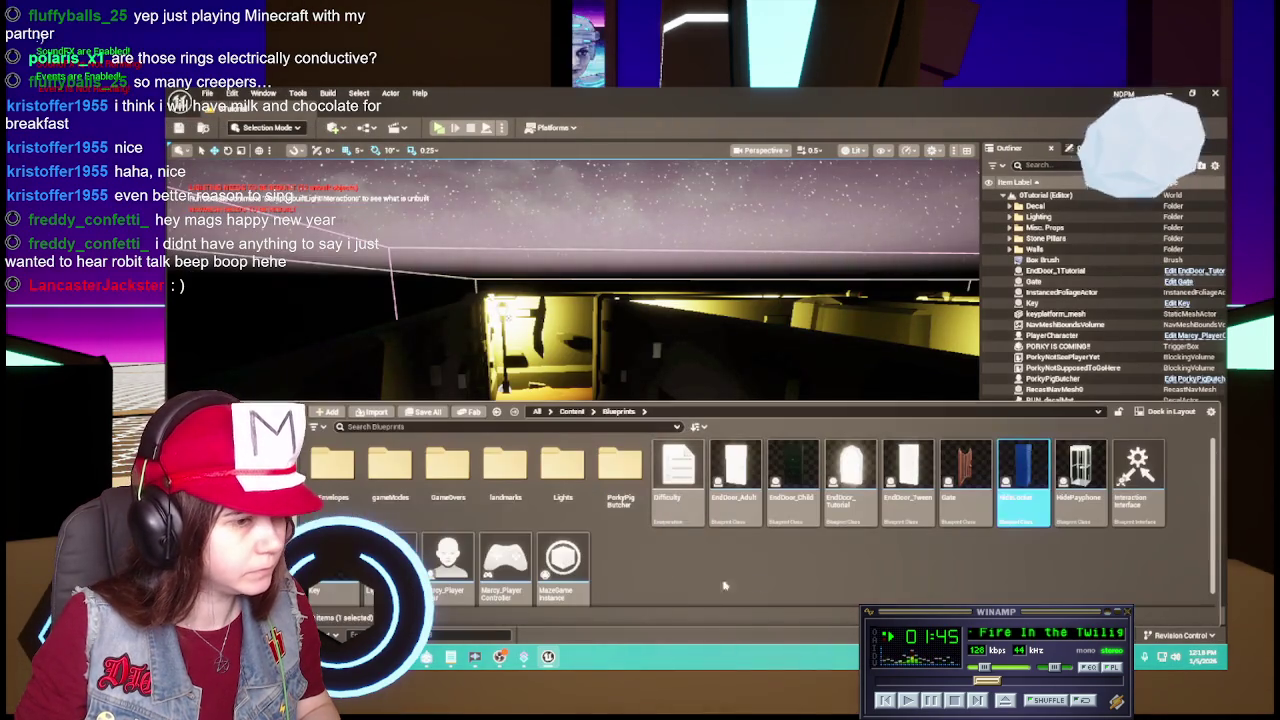
{"action": "left_click", "coordinate": [425, 412]}
{"action": "left_click", "coordinate": [757, 490]}
{"action": "left_click", "coordinate": [572, 411]}
{"action": "double_click", "coordinate": [616, 475]}
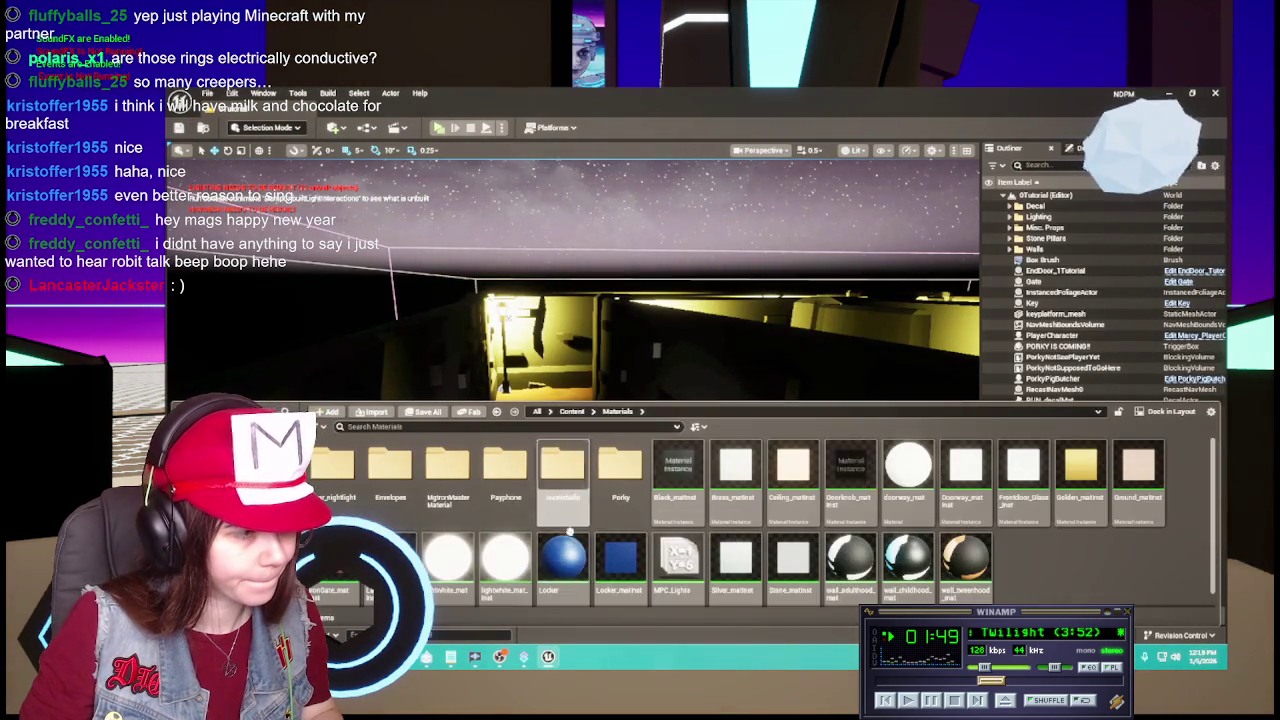
{"action": "key", "text": "Delete"}
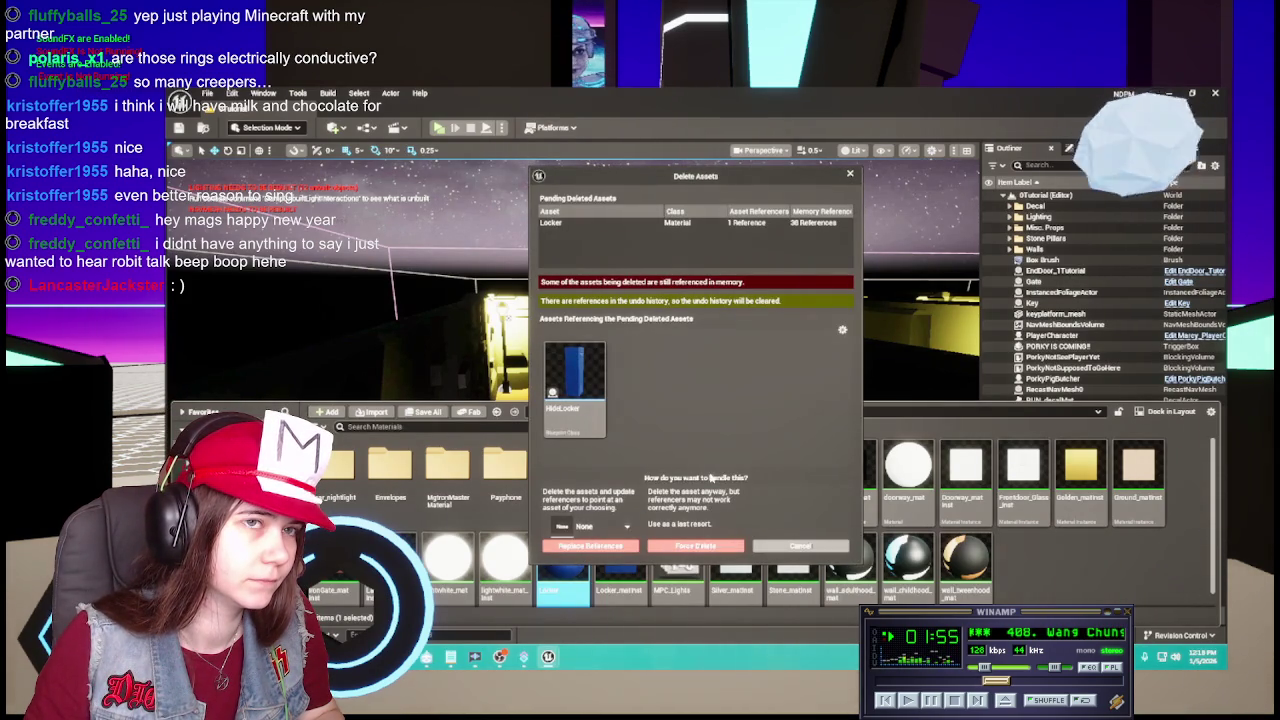
{"action": "left_click", "coordinate": [800, 545]}
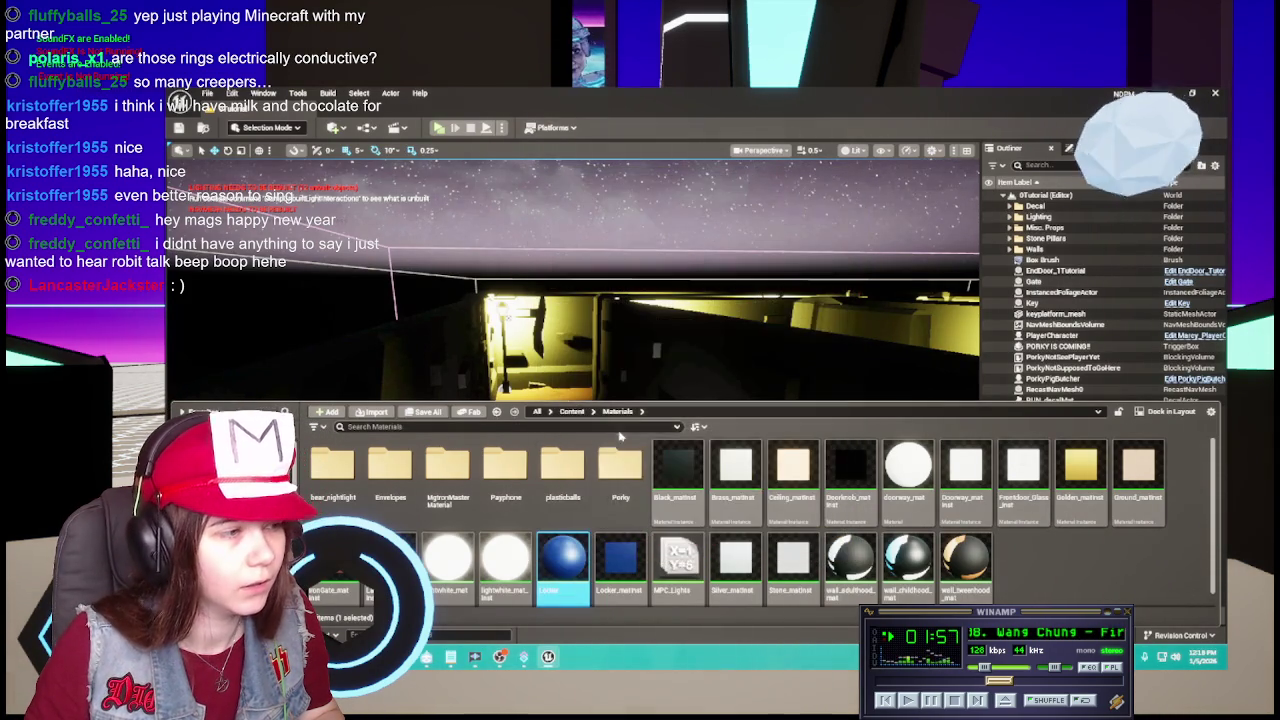
Reopen HideLocker and assign Locker_matinst to the locker door mesh.
{"action": "left_click", "coordinate": [573, 413]}
{"action": "double_click", "coordinate": [386, 463]}
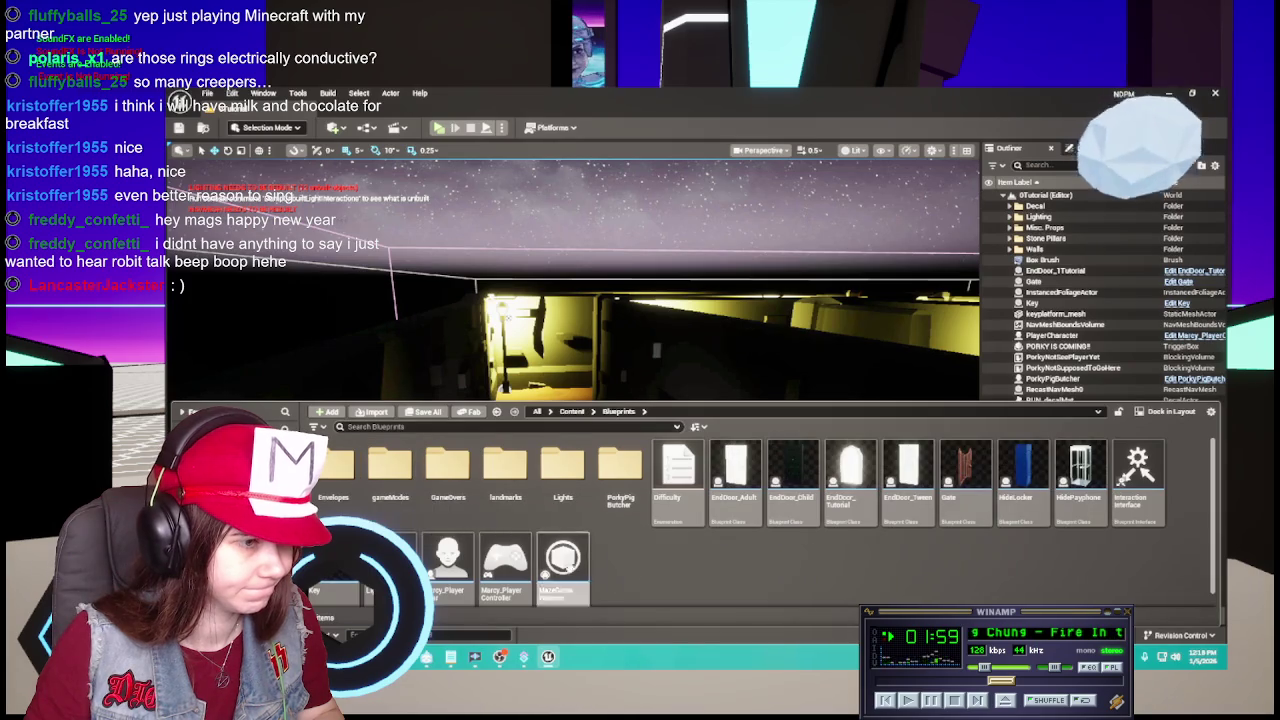
{"action": "double_click", "coordinate": [1020, 475]}
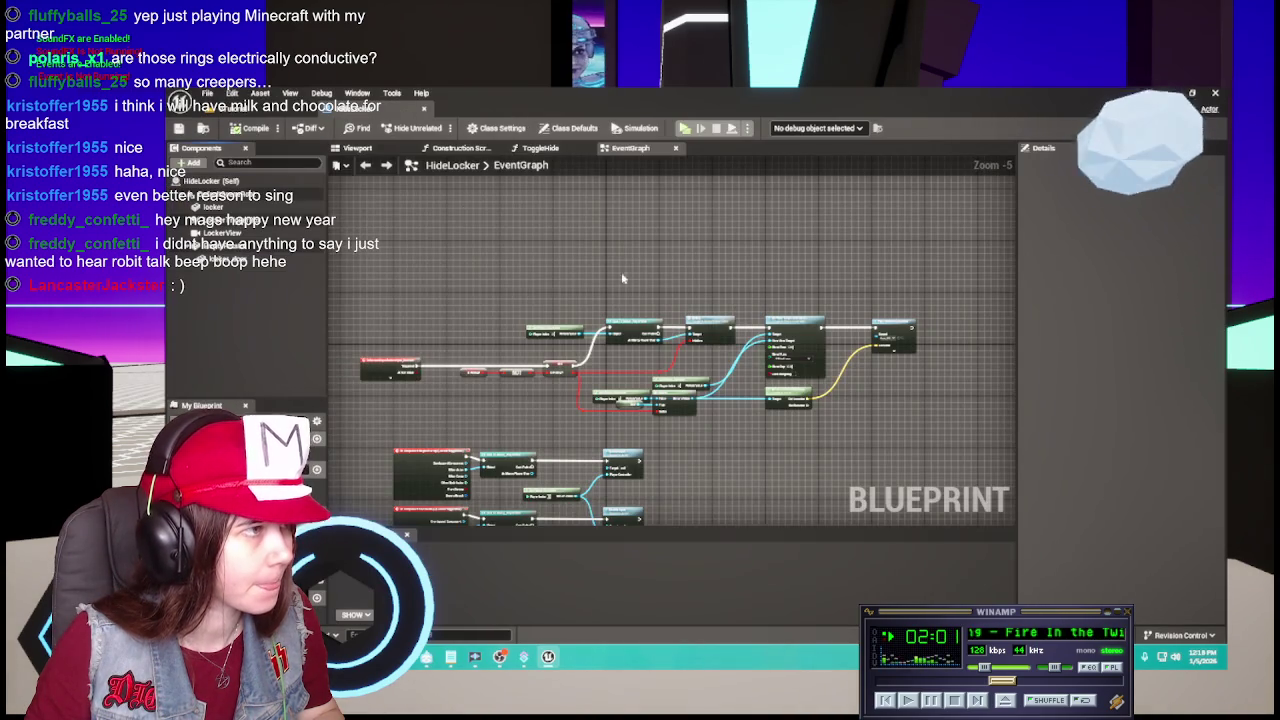
{"action": "left_click", "coordinate": [360, 148]}
{"action": "mouse_move", "coordinate": [600, 350]}
{"action": "left_mouse_down"}
{"action": "mouse_move", "coordinate": [671, 420]}
{"action": "mouse_move", "coordinate": [700, 370]}
{"action": "mouse_move", "coordinate": [800, 380]}
{"action": "left_mouse_up"}
{"action": "left_click", "coordinate": [640, 420]}
{"action": "left_click", "coordinate": [1190, 403]}
{"action": "left_click", "coordinate": [1140, 535]}
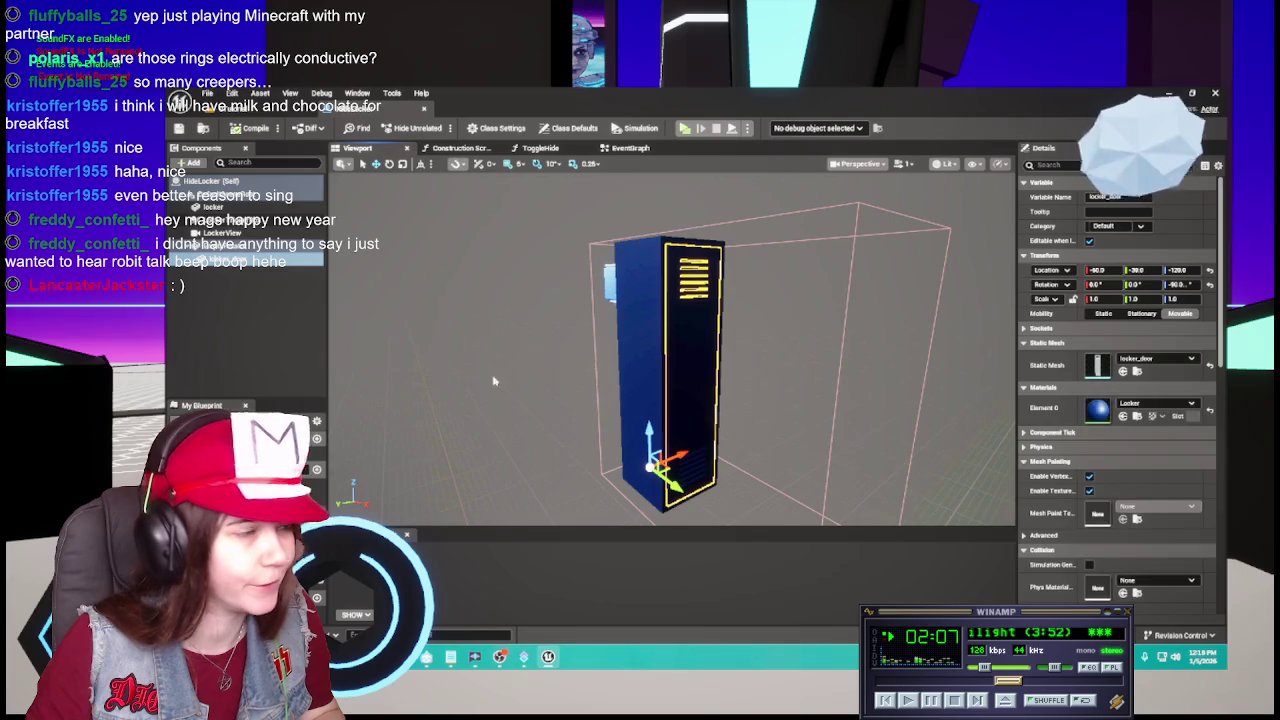
Check the locker body and EmptyRotator components, then close the HideLocker blueprint.
{"action": "left_click", "coordinate": [215, 194]}
{"action": "left_click", "coordinate": [215, 207]}
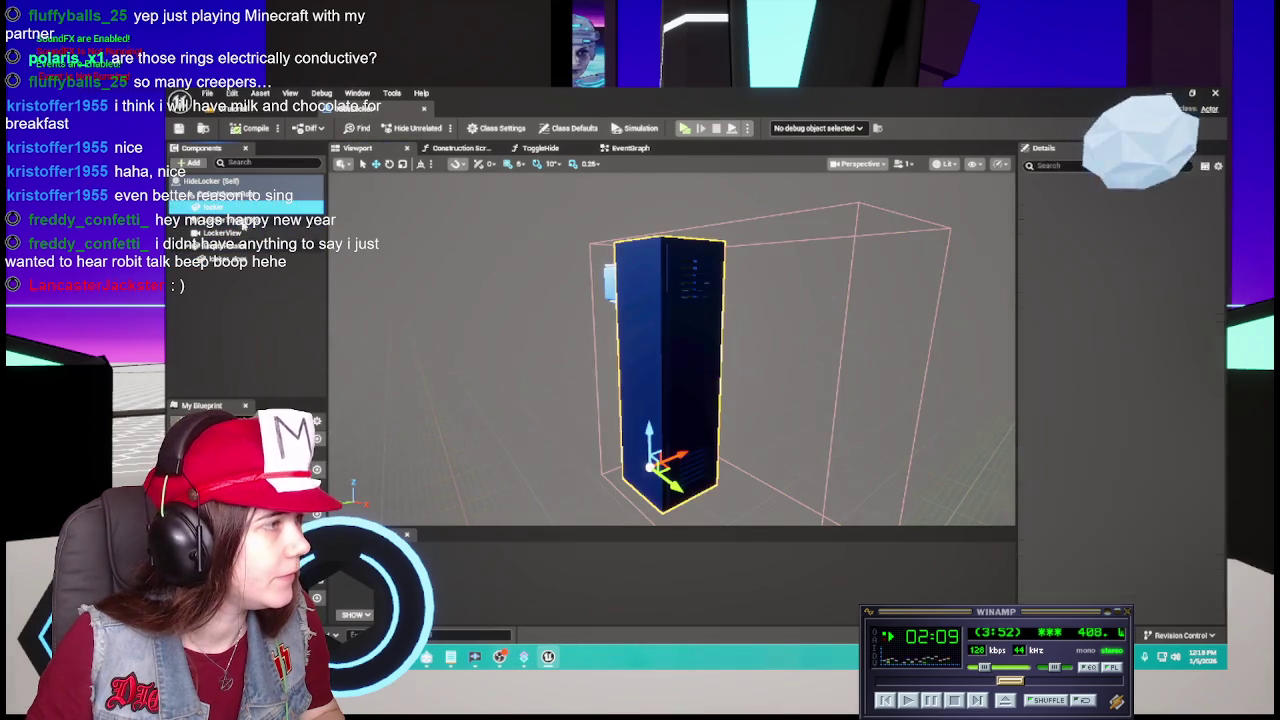
{"action": "left_click", "coordinate": [215, 233]}
{"action": "left_click", "coordinate": [215, 260]}
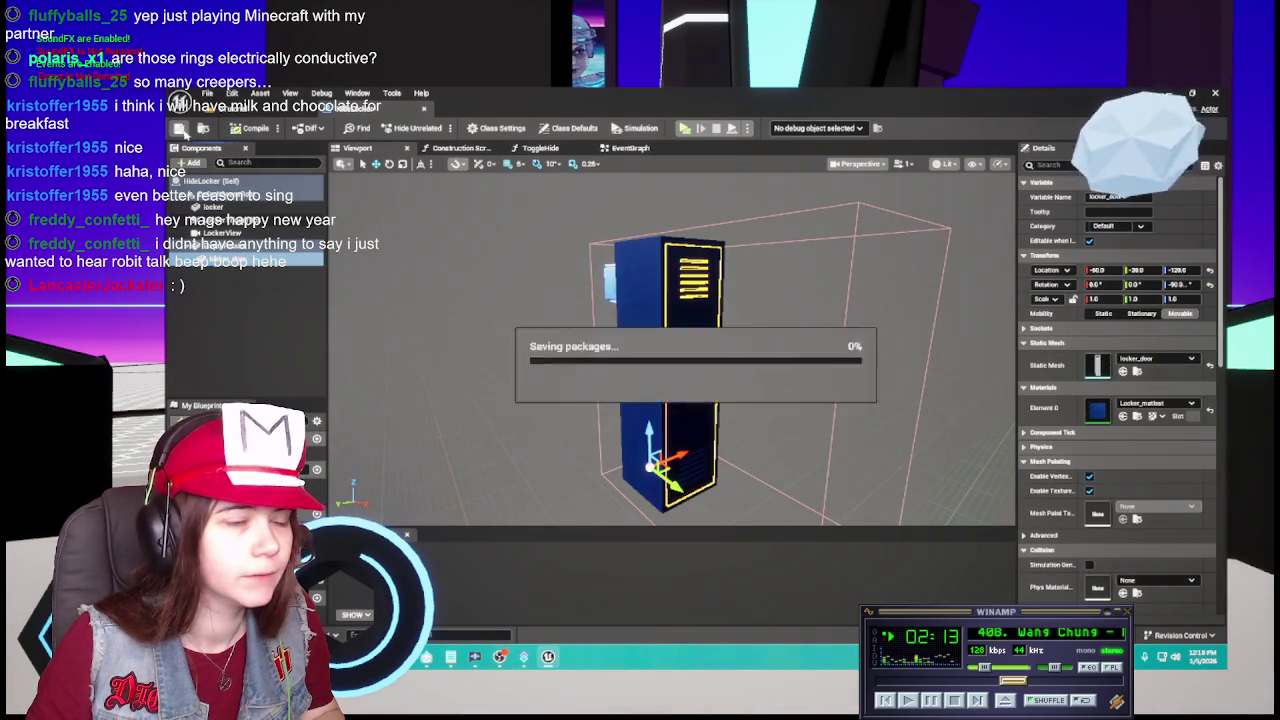
{"action": "left_click", "coordinate": [400, 104]}
Delete the Locker material from the Materials folder, confirming the deletion.
{"action": "key", "text": "ctrl+space"}
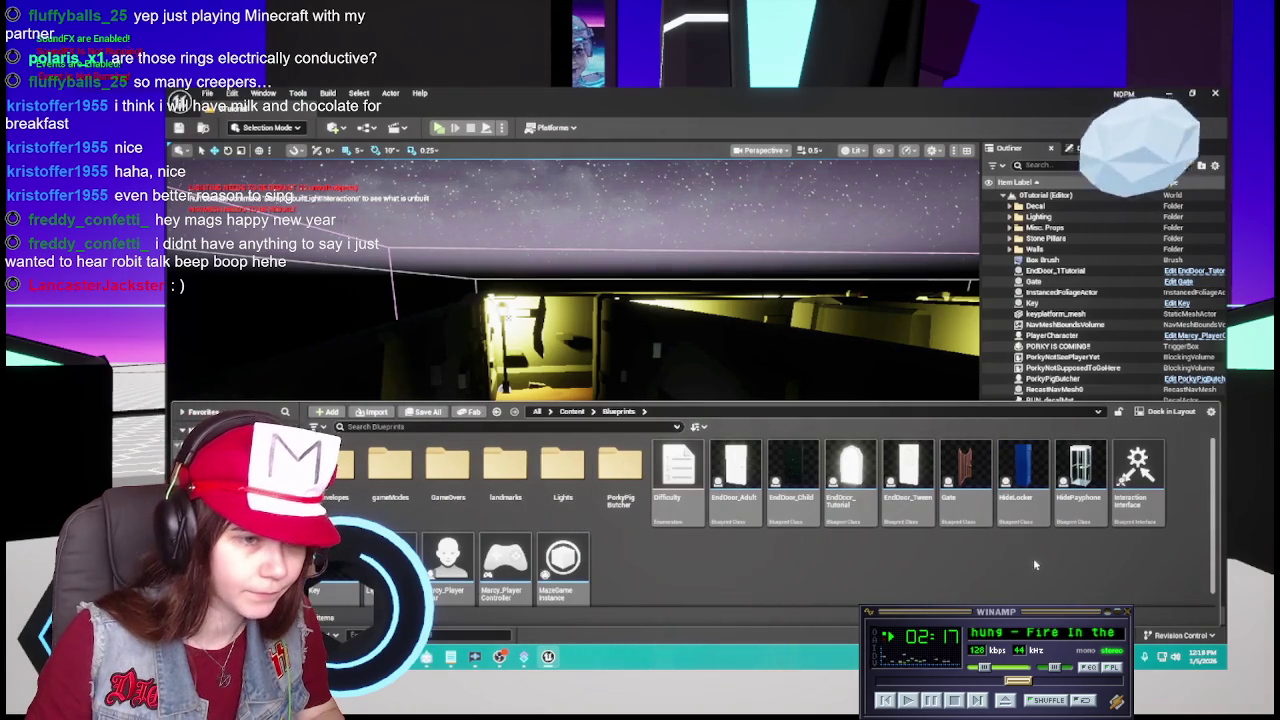
{"action": "left_click", "coordinate": [572, 411]}
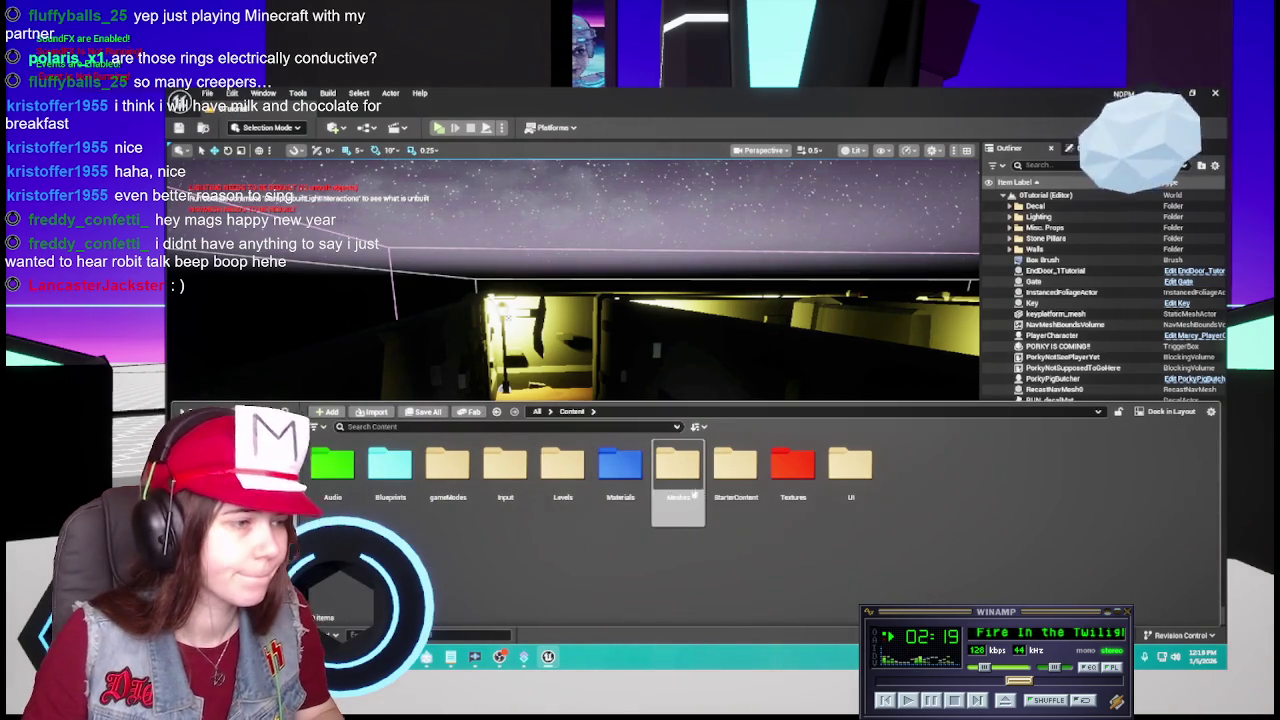
{"action": "double_click", "coordinate": [614, 487]}
{"action": "right_click", "coordinate": [566, 568]}
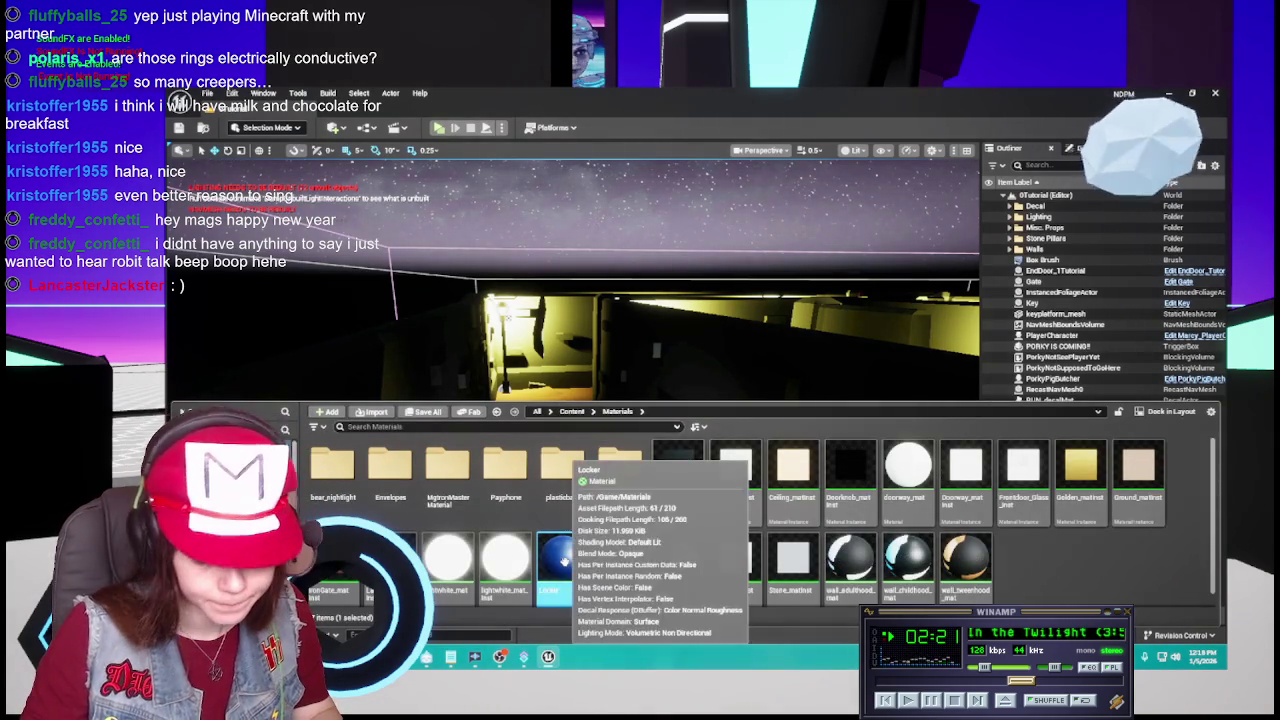
{"action": "key", "text": "Delete"}
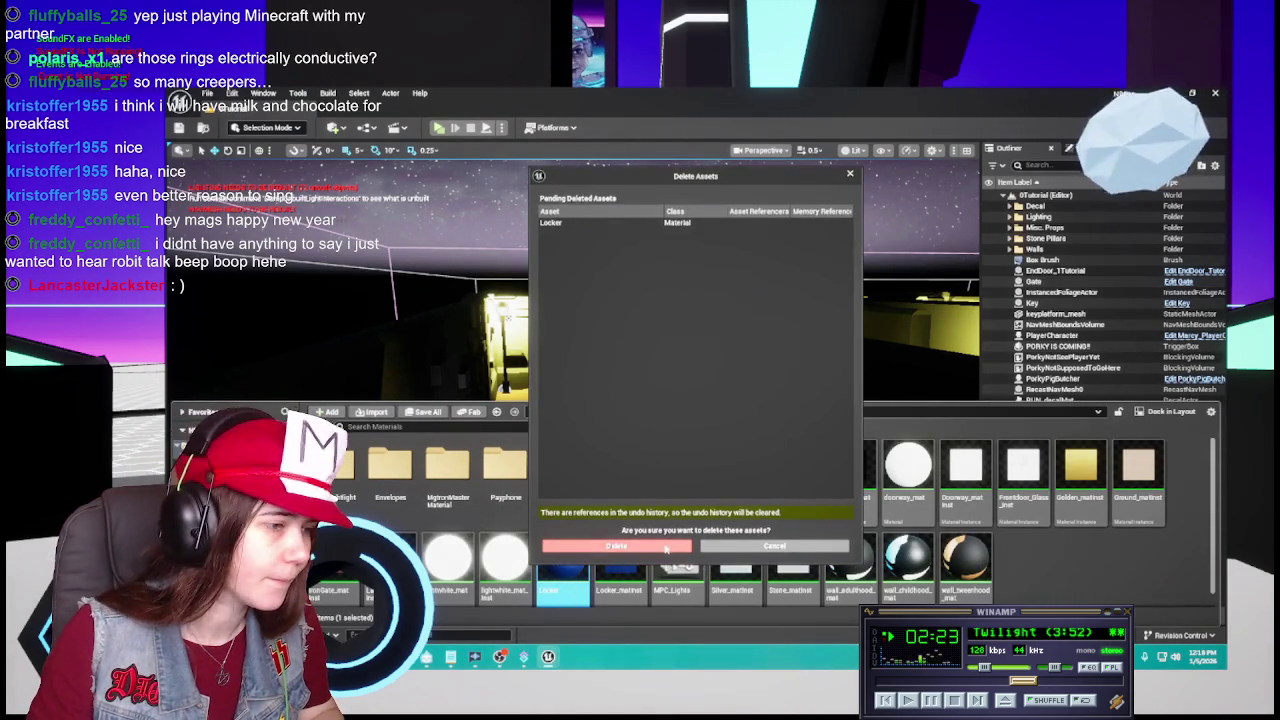
{"action": "left_click", "coordinate": [600, 540]}
{"action": "left_click", "coordinate": [508, 316]}
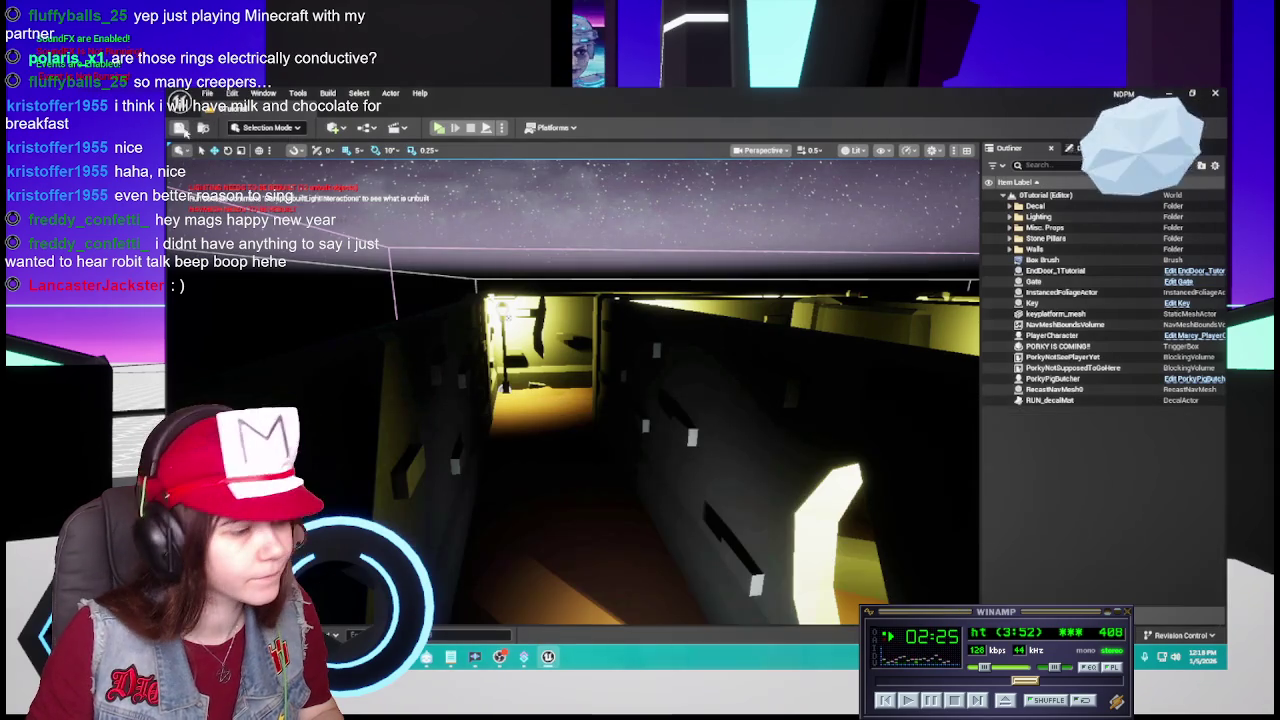
{"action": "left_click_drag", "start_coordinate": [633, 481], "coordinate": [600, 470]}
{"action": "key", "text": "ctrl+space"}
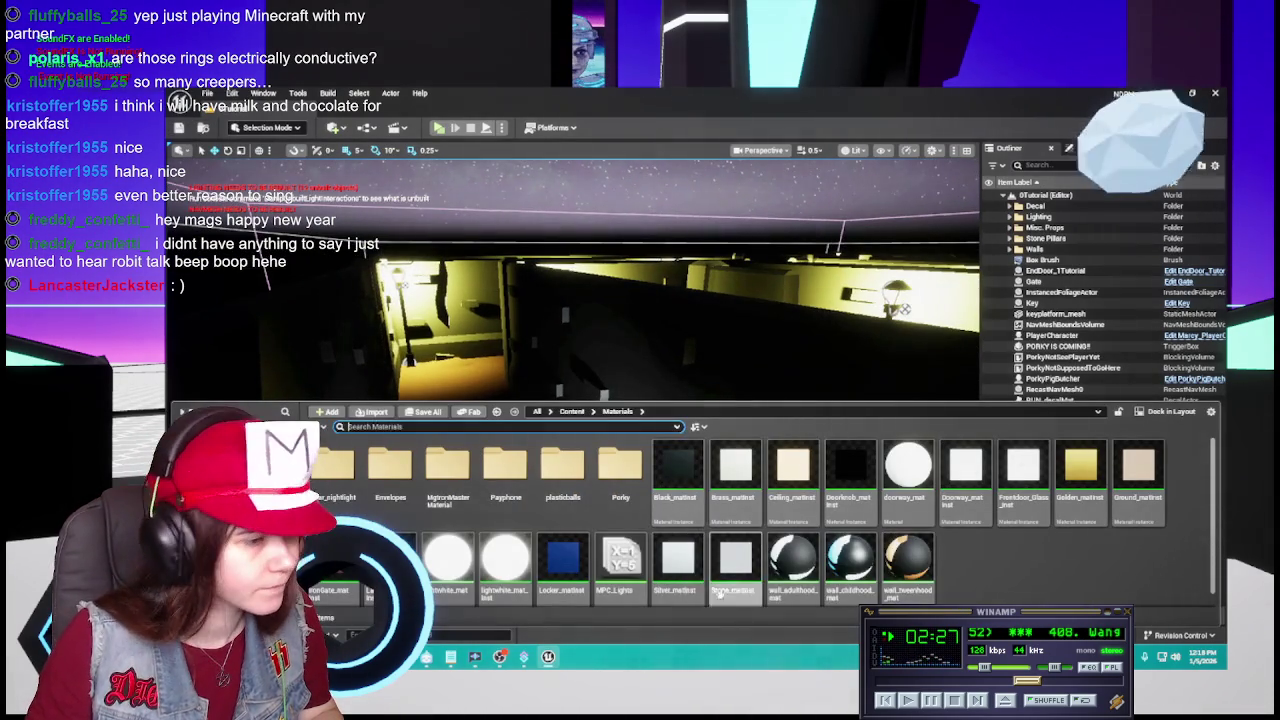
{"action": "scroll", "coordinate": [660, 560], "scroll_direction": "down", "scroll_amount": 1}
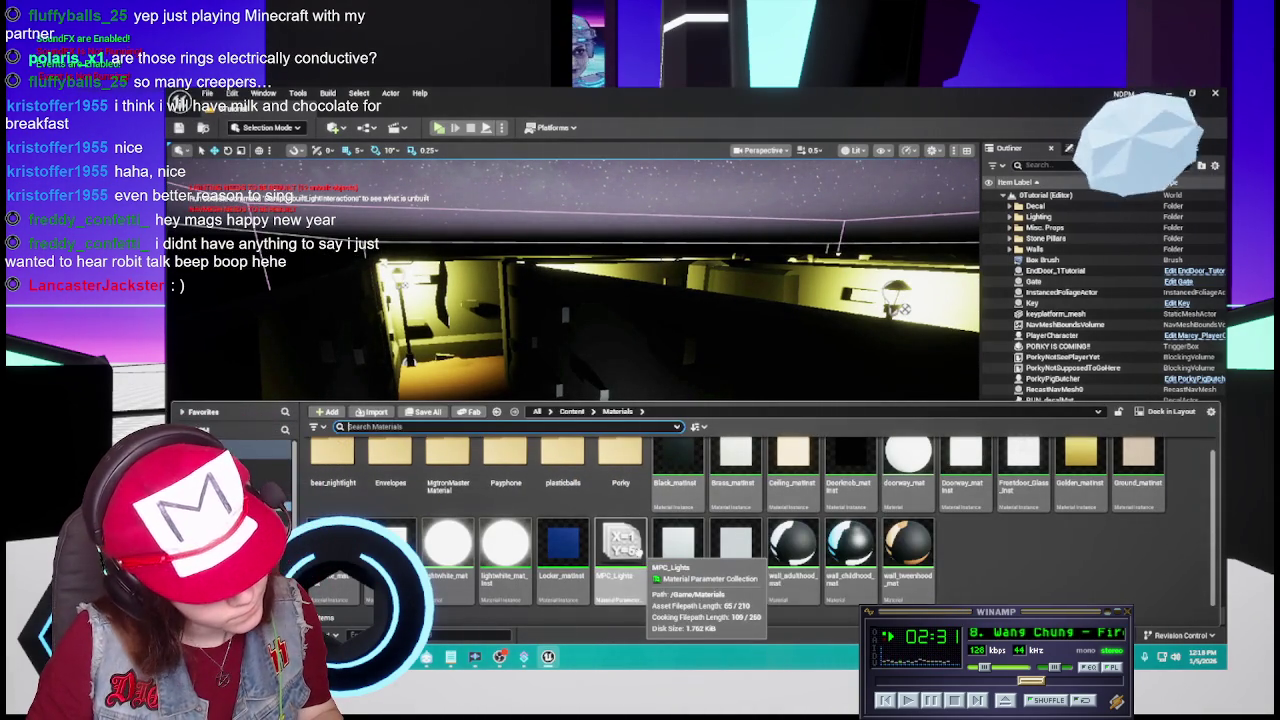
{"action": "double_click", "coordinate": [630, 552]}
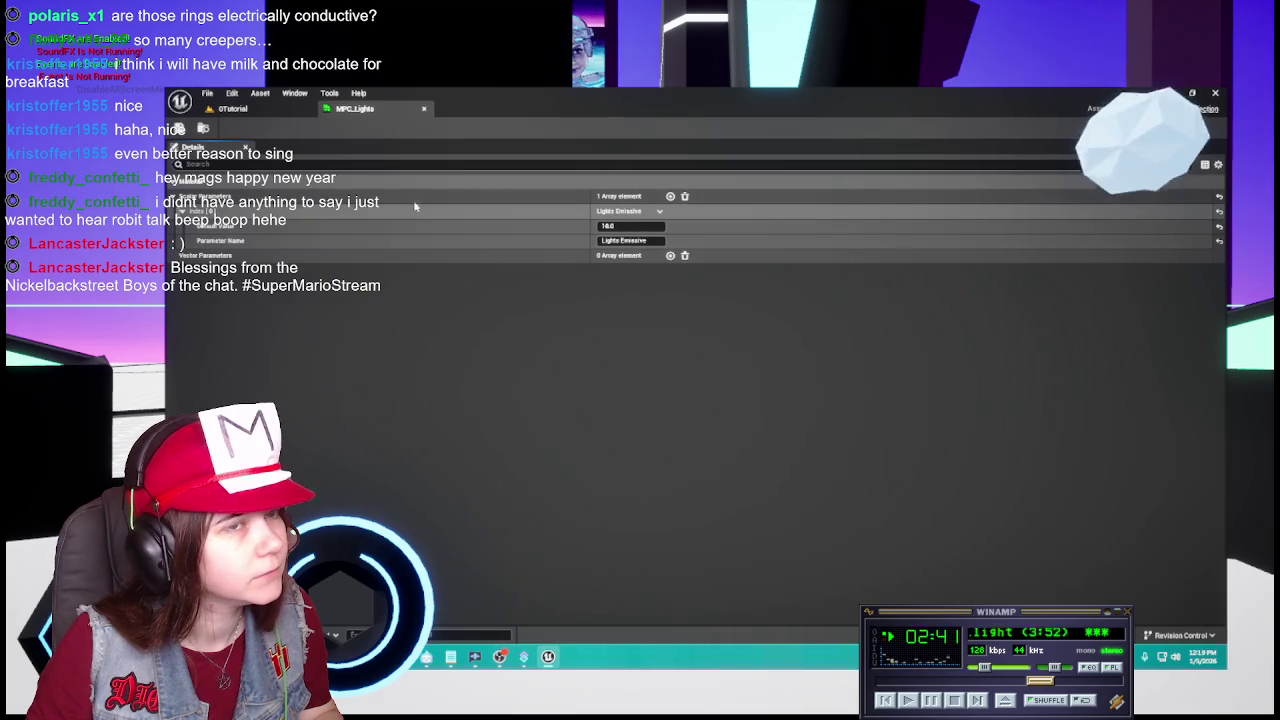
{"action": "left_click", "coordinate": [423, 108]}
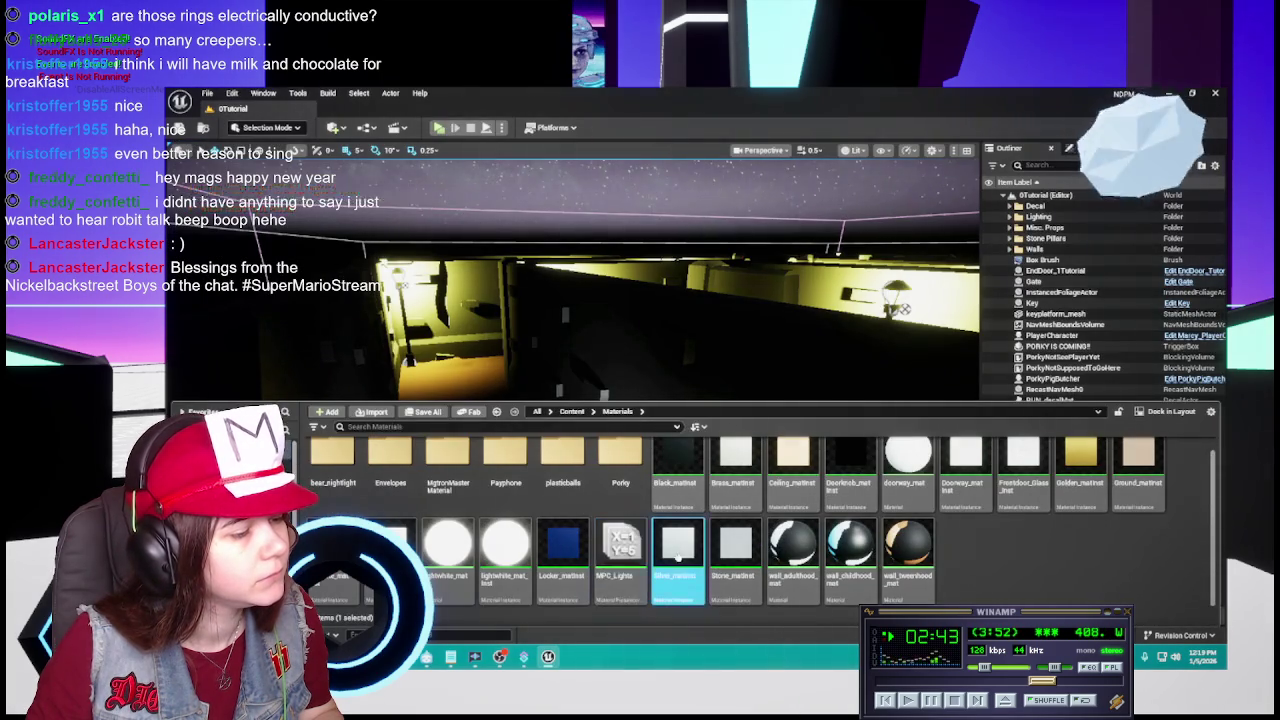
{"action": "key", "text": "Delete"}
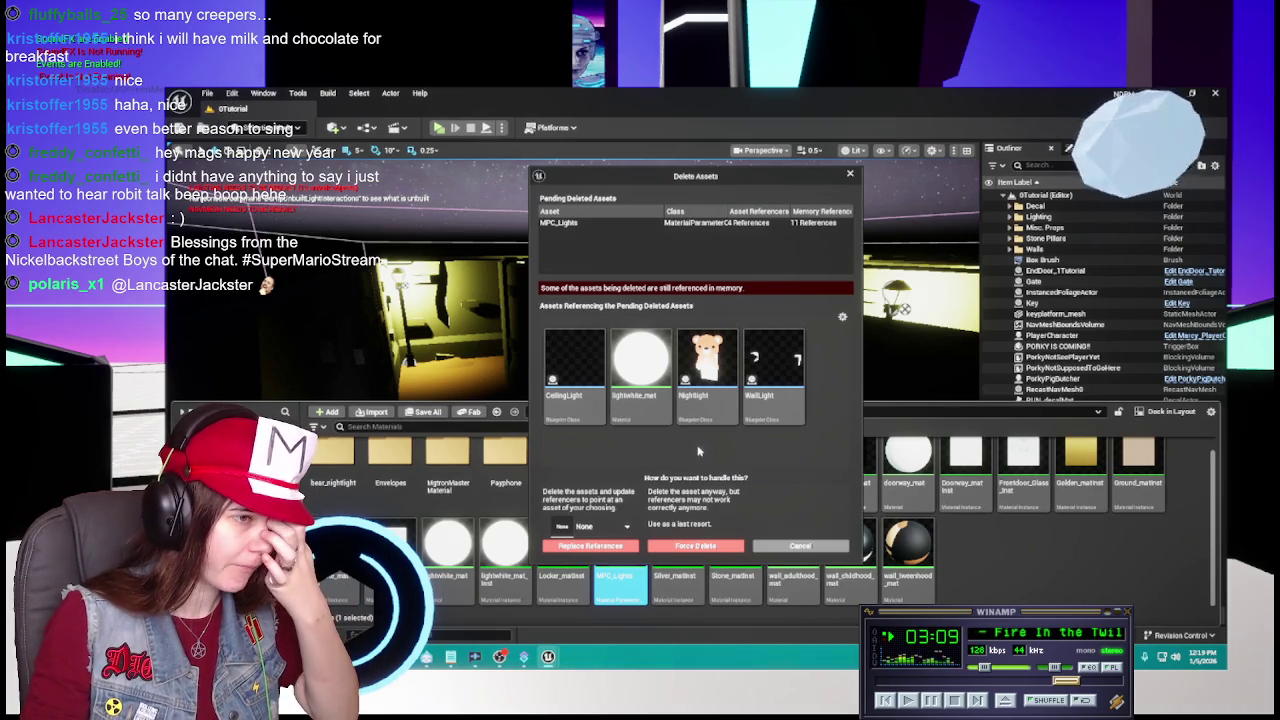
{"action": "left_click", "coordinate": [800, 546]}
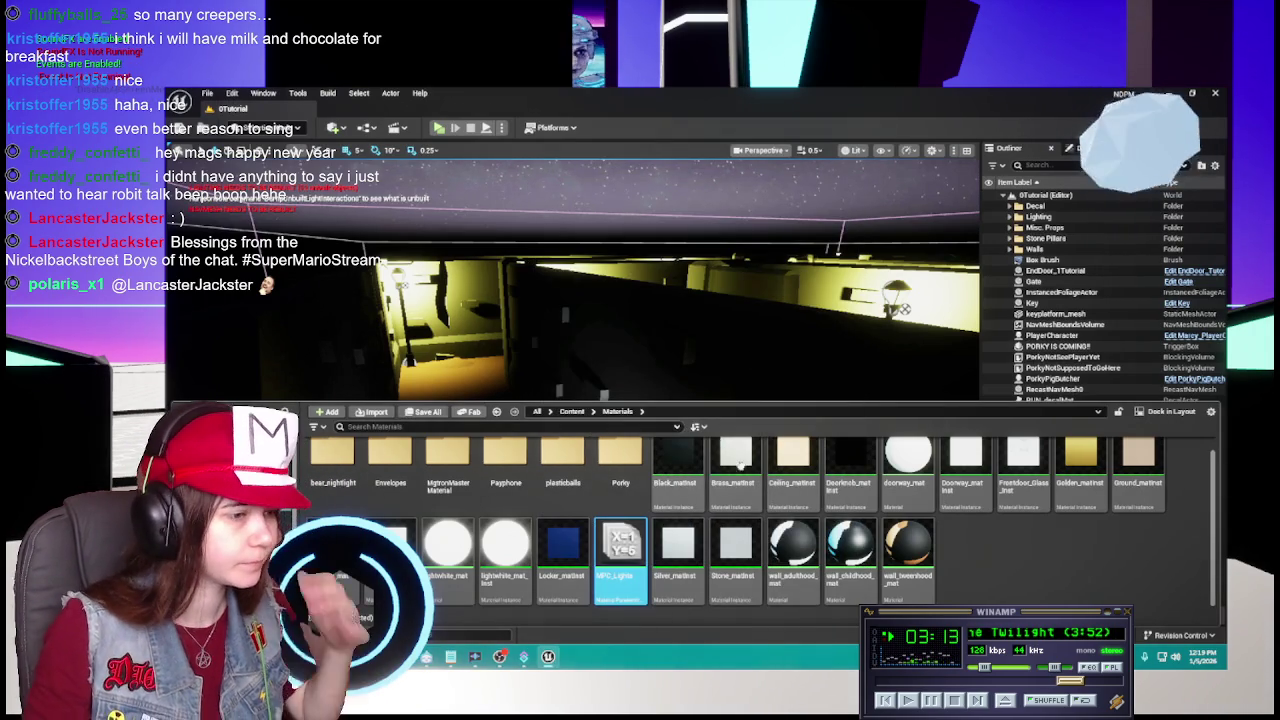
{"action": "left_click", "coordinate": [1038, 582]}
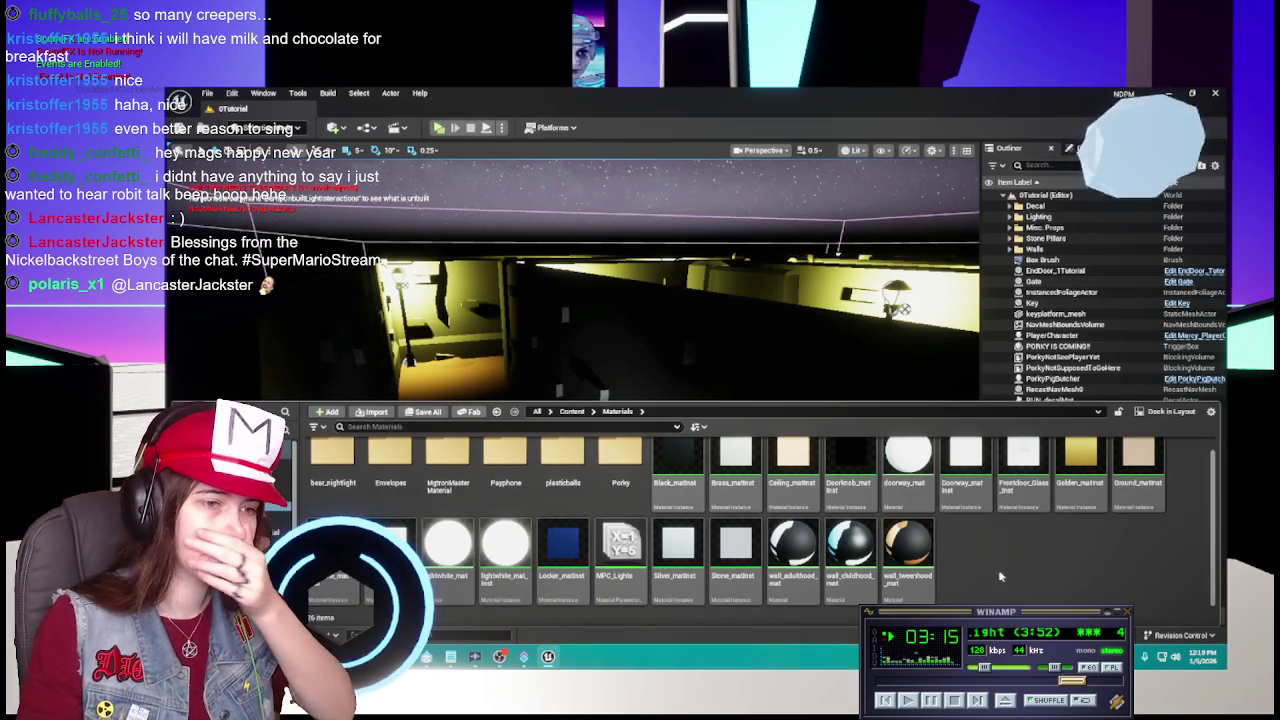
Duplicate Stone_matinst into a new instance named Wall_Adulthood_matinst and open it.
{"action": "left_click", "coordinate": [741, 567]}
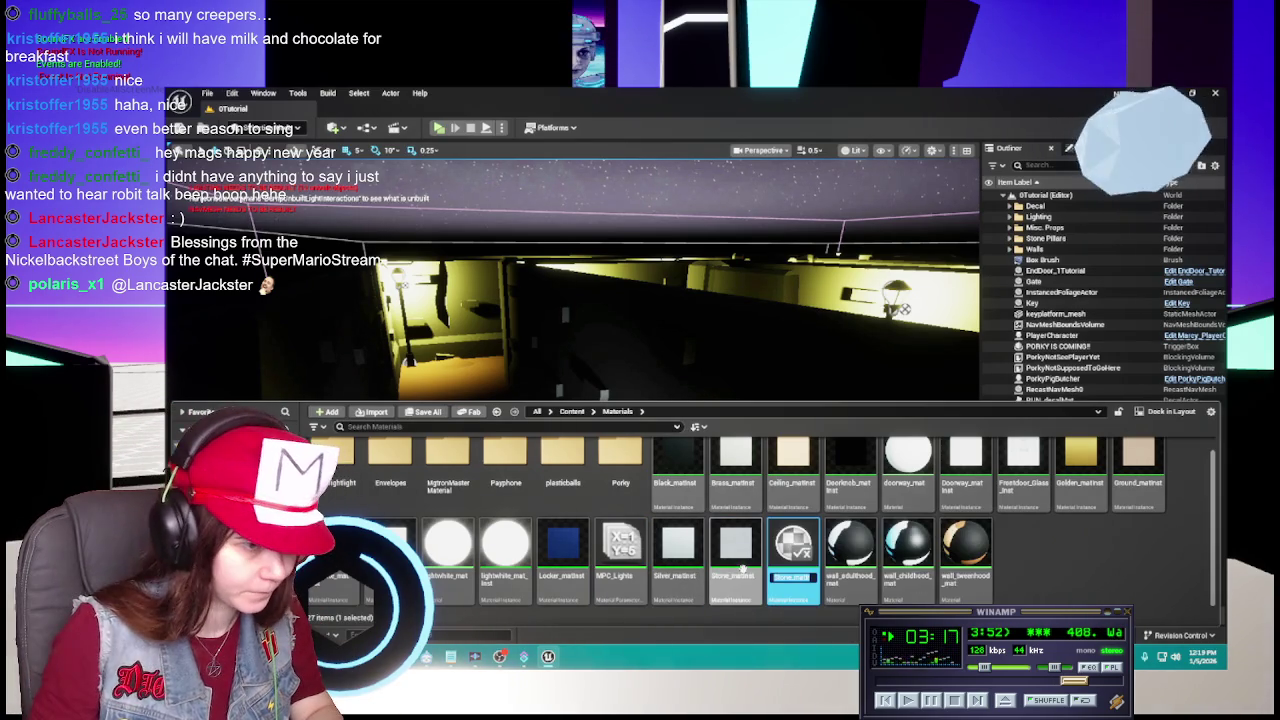
{"action": "key", "text": "ctrl+d"}
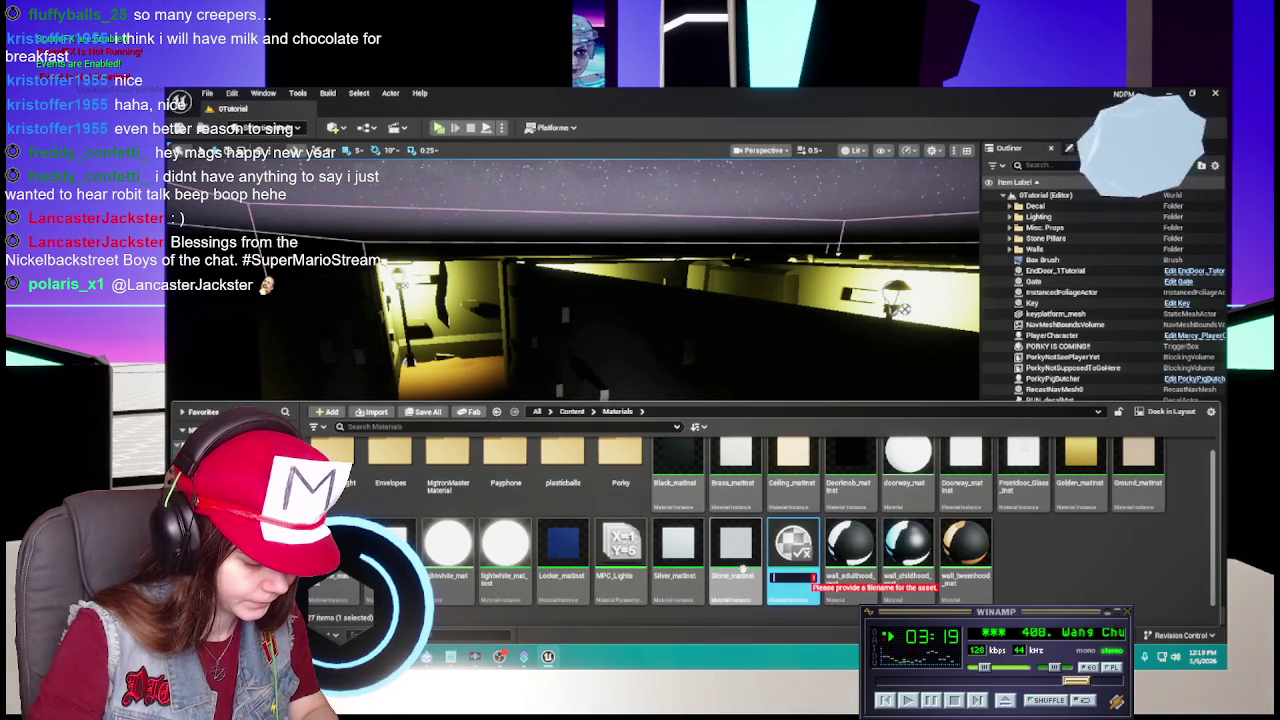
{"action": "type", "text": "M"}
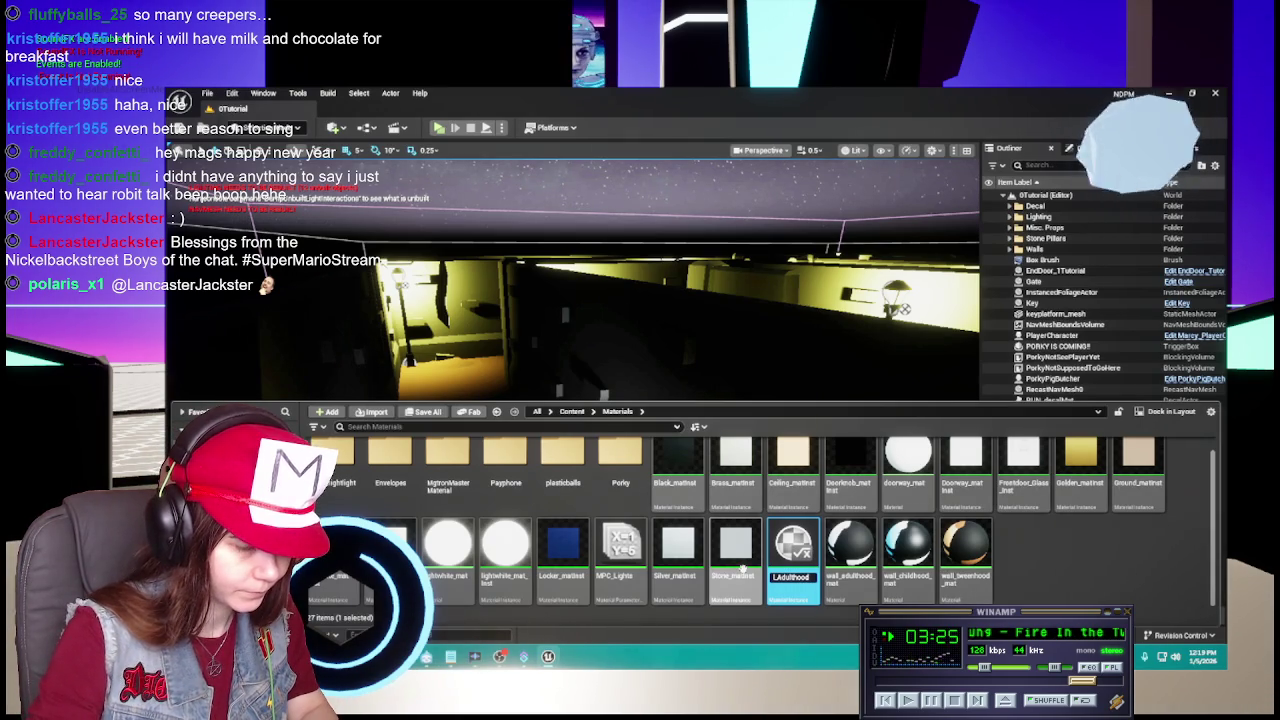
{"action": "key", "text": "Return"}
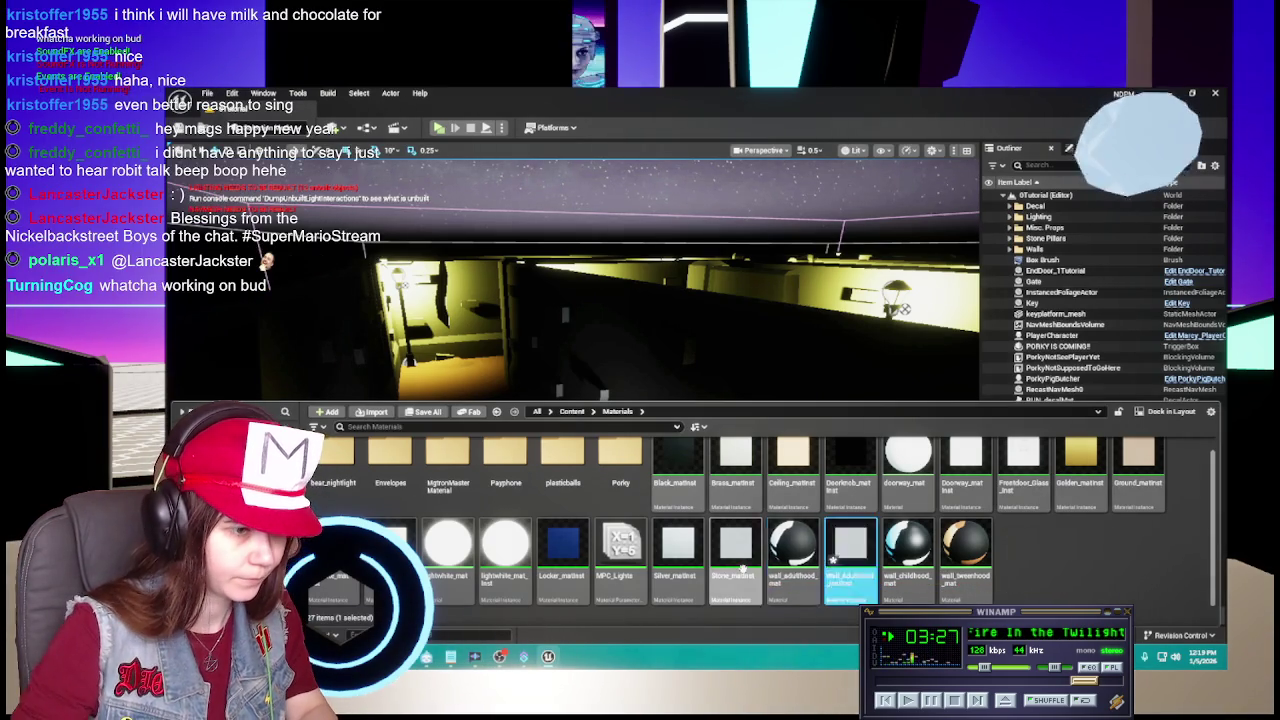
{"action": "double_click", "coordinate": [850, 582]}
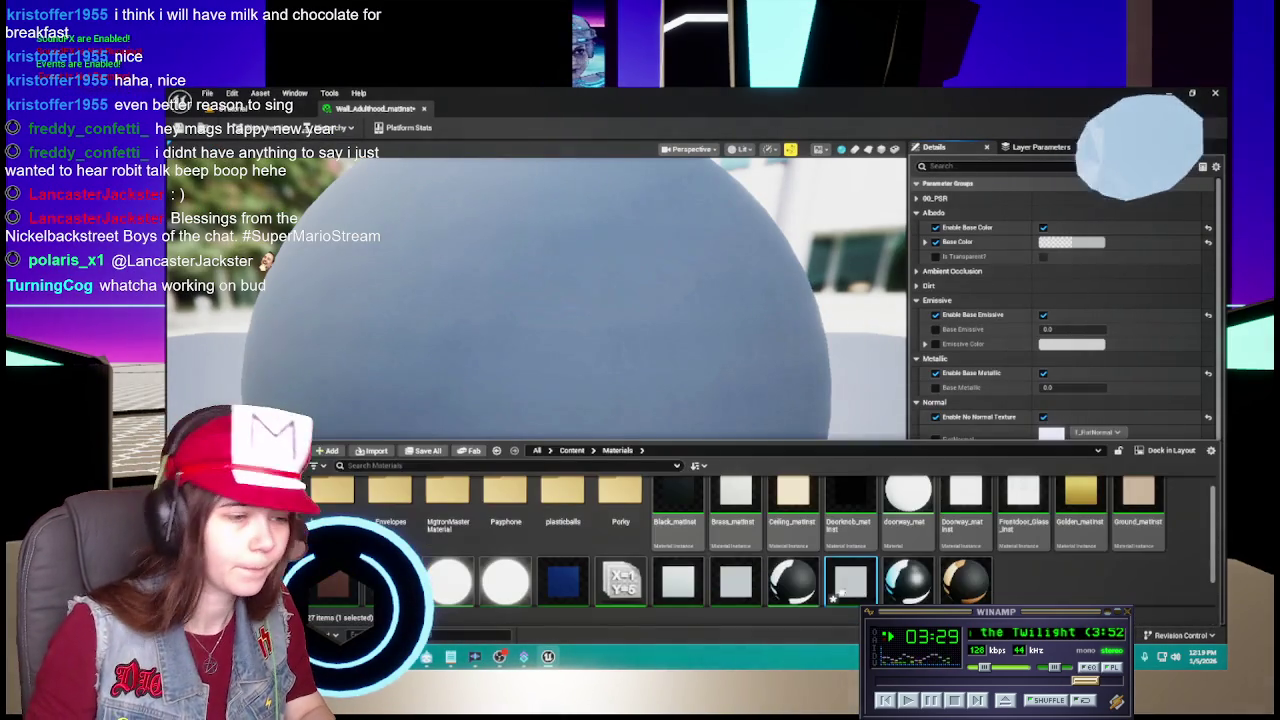
Enable Albedo on Wall_Adulthood_matinst and assign wall_adulthood_texture to it.
{"action": "double_click", "coordinate": [792, 580]}
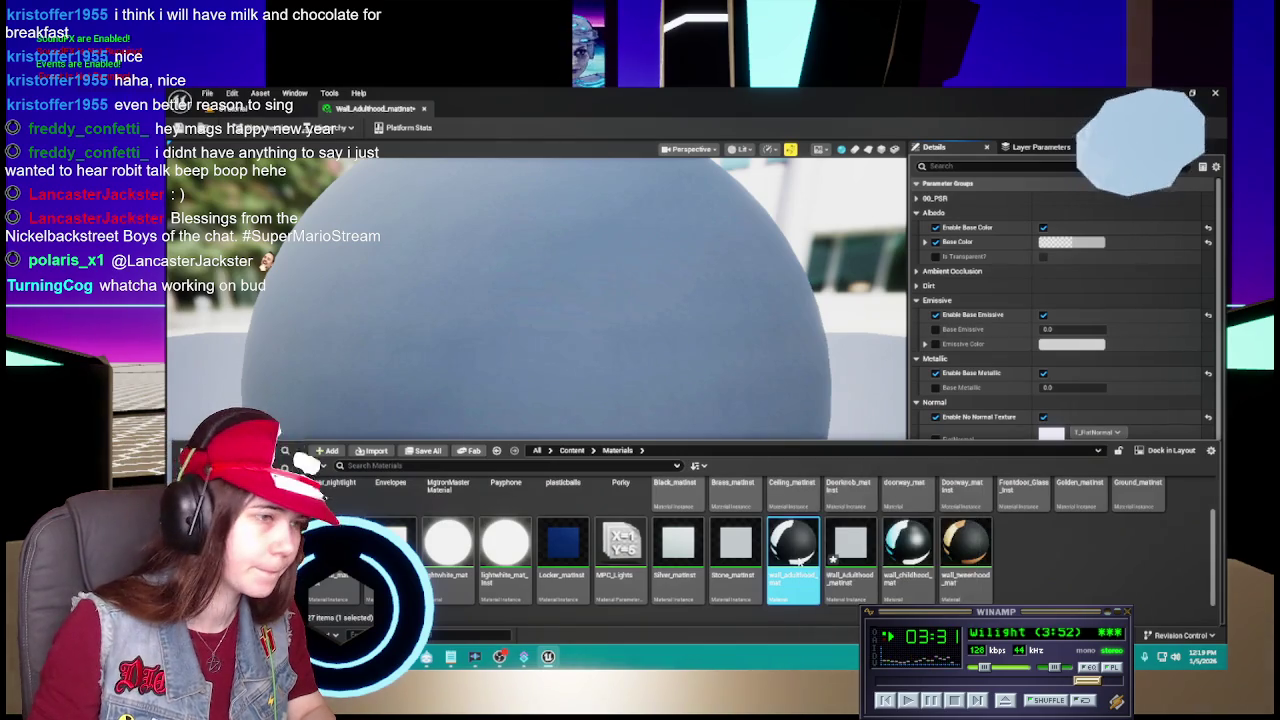
{"action": "left_click", "coordinate": [690, 290]}
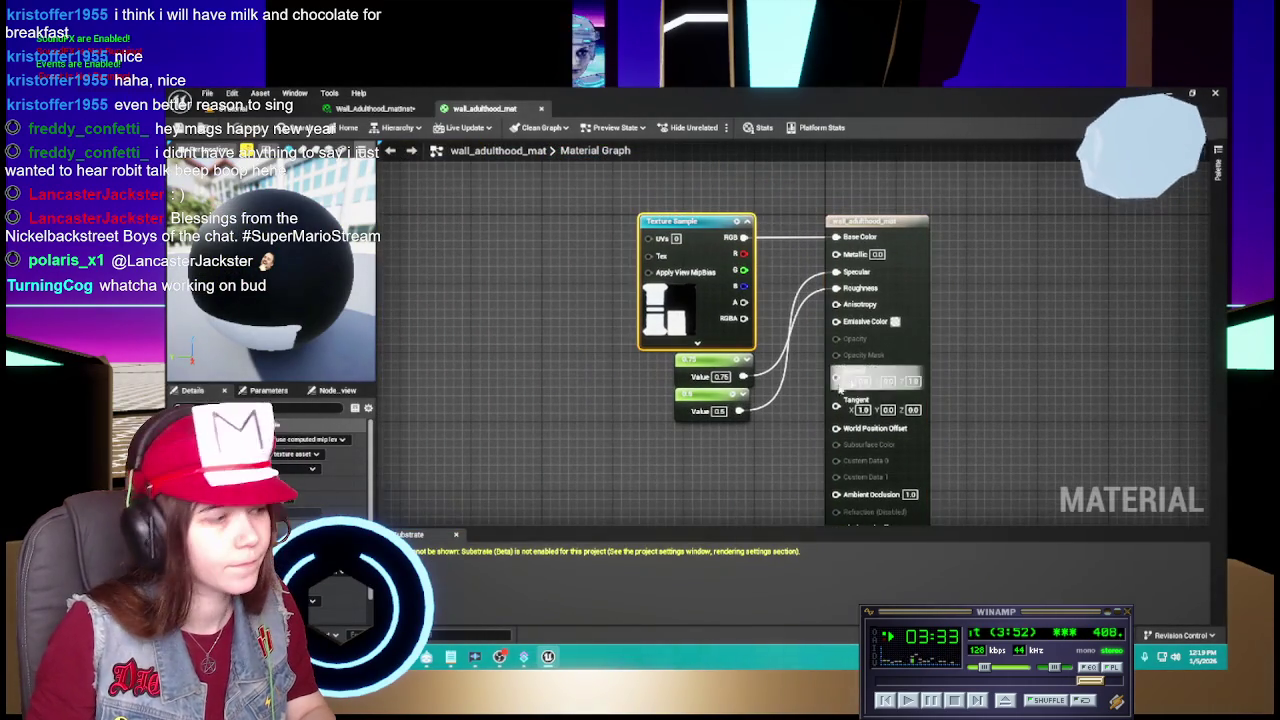
{"action": "left_click", "coordinate": [372, 108]}
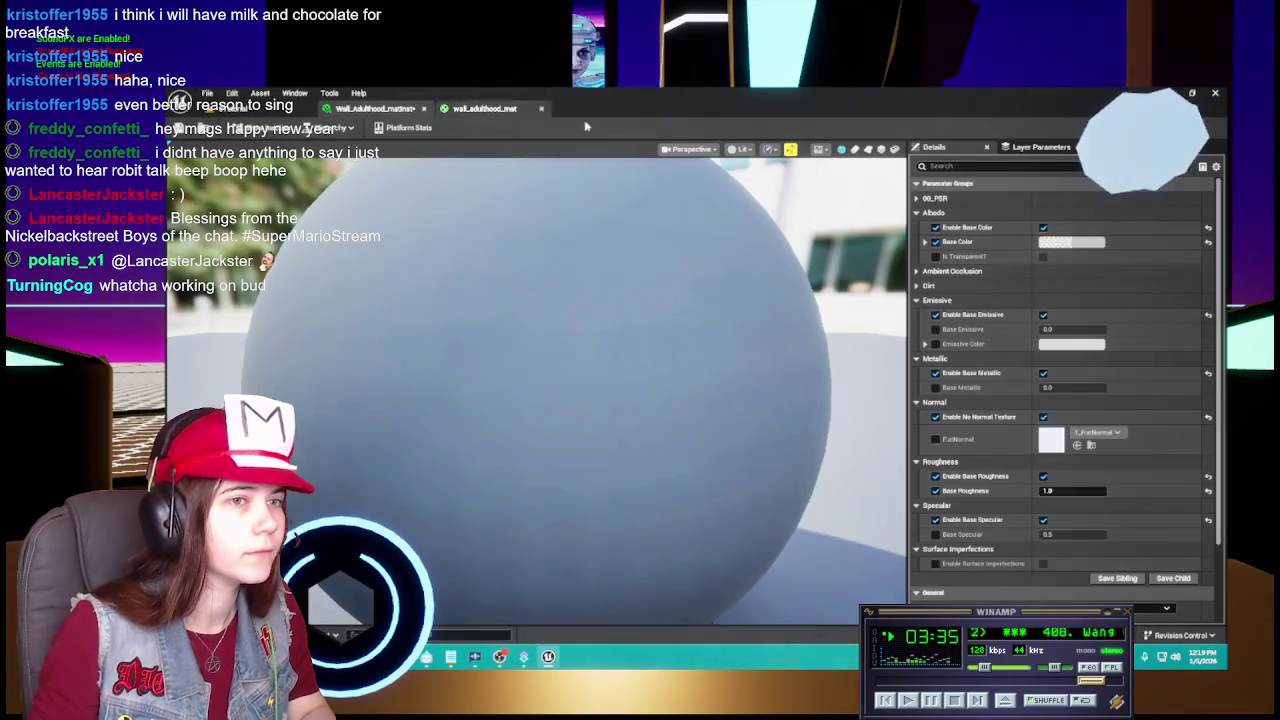
{"action": "left_click", "coordinate": [1043, 228]}
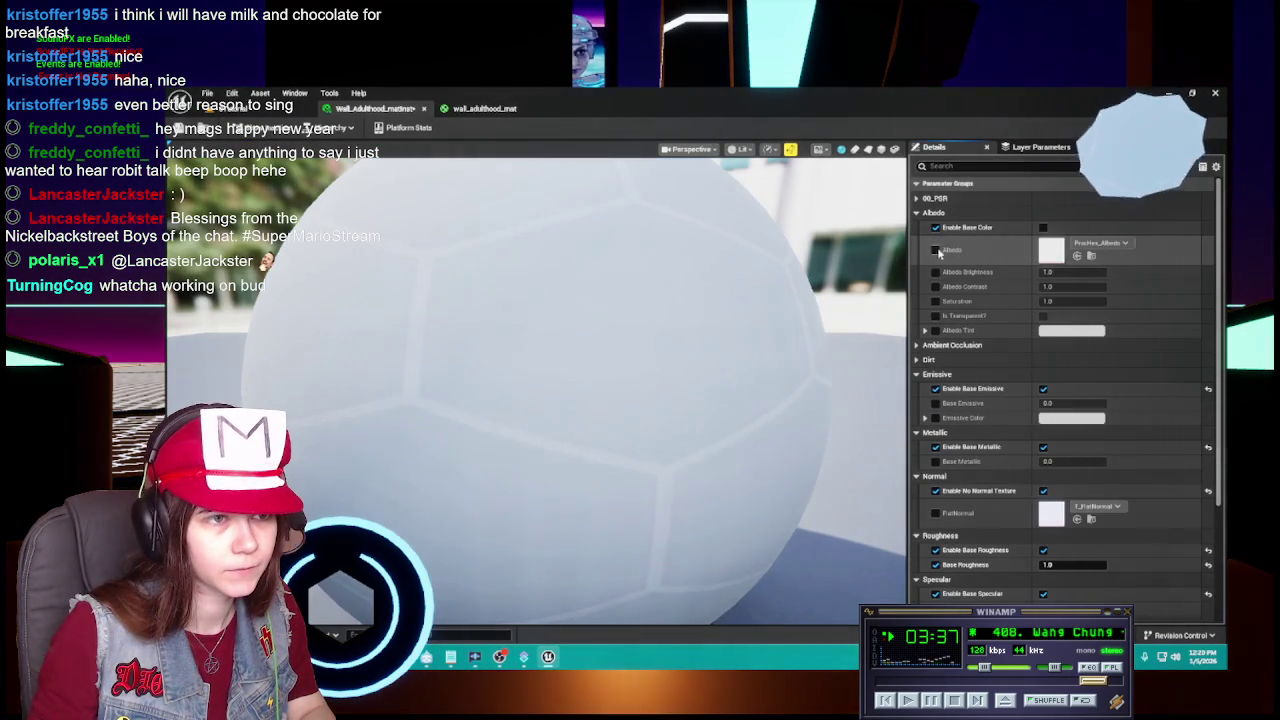
{"action": "key", "text": "ctrl+space"}
{"action": "left_click", "coordinate": [1077, 255]}
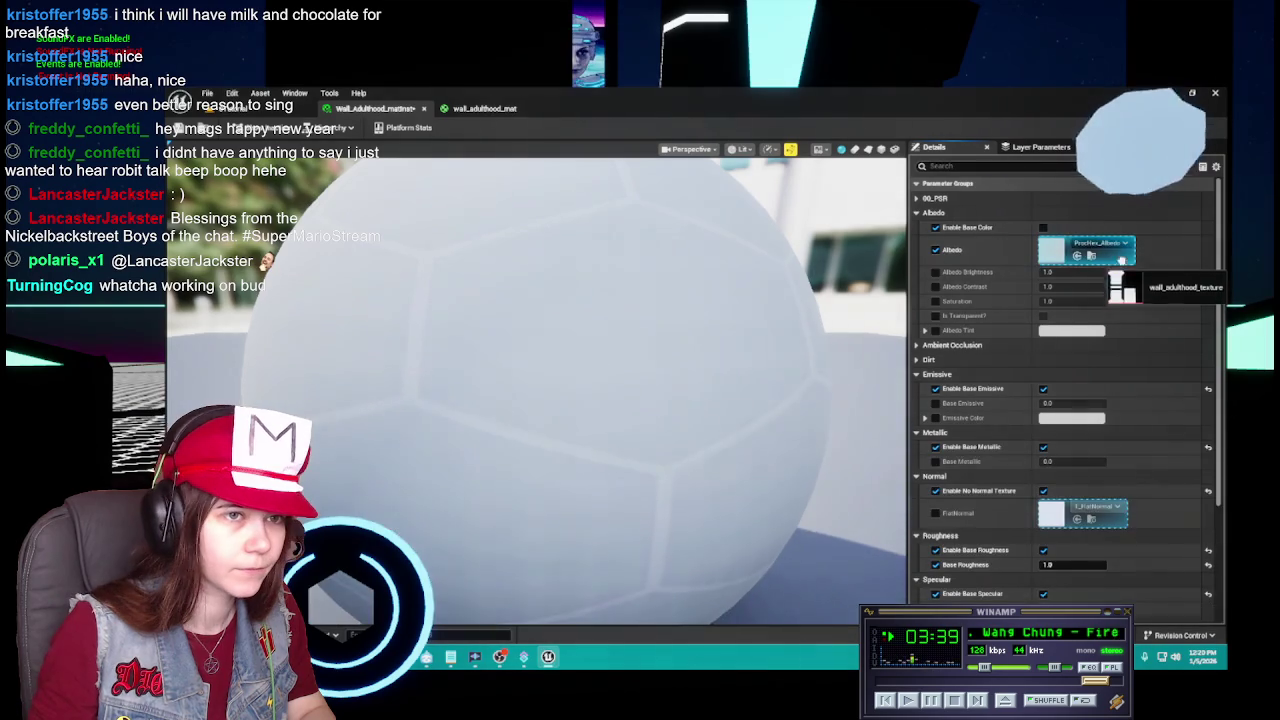
{"action": "mouse_move", "coordinate": [799, 435]}
{"action": "left_mouse_down"}
{"action": "mouse_move", "coordinate": [514, 423]}
{"action": "mouse_move", "coordinate": [680, 430]}
{"action": "left_mouse_up"}
{"action": "mouse_move", "coordinate": [549, 421]}
{"action": "left_mouse_down"}
{"action": "mouse_move", "coordinate": [570, 421]}
{"action": "mouse_move", "coordinate": [549, 421]}
{"action": "left_mouse_up"}
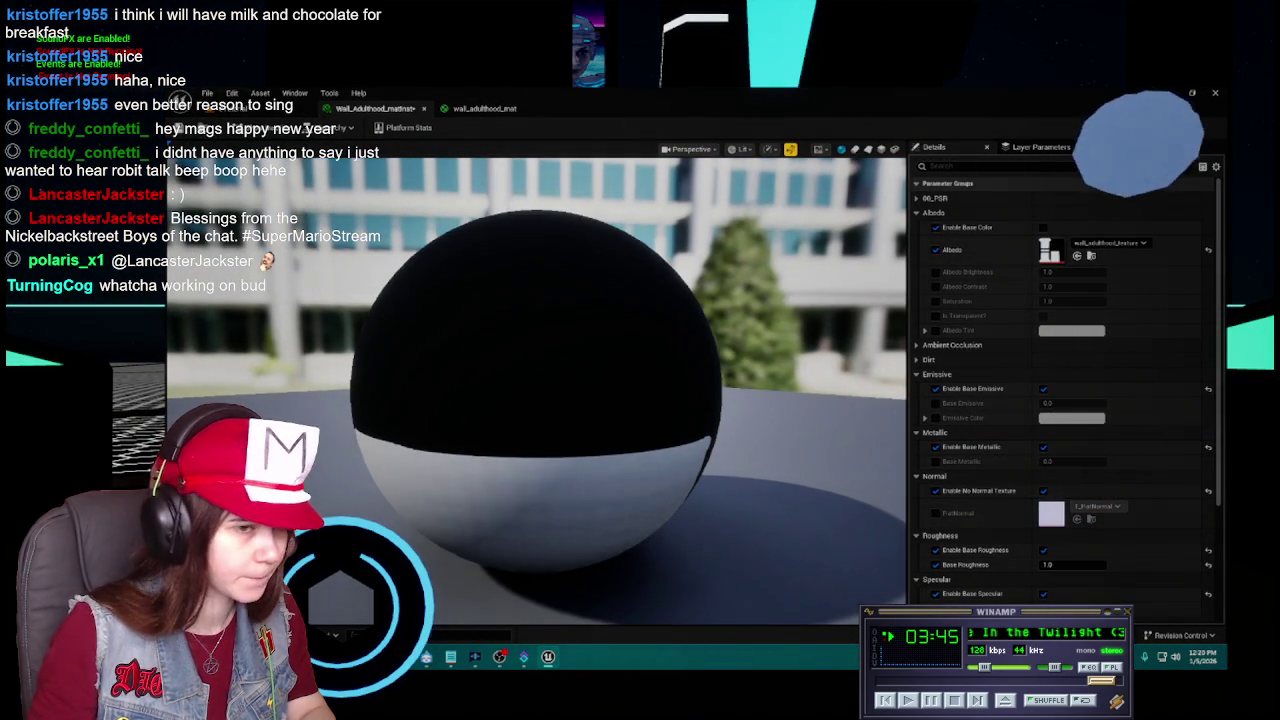
{"action": "key", "text": "ctrl+space"}
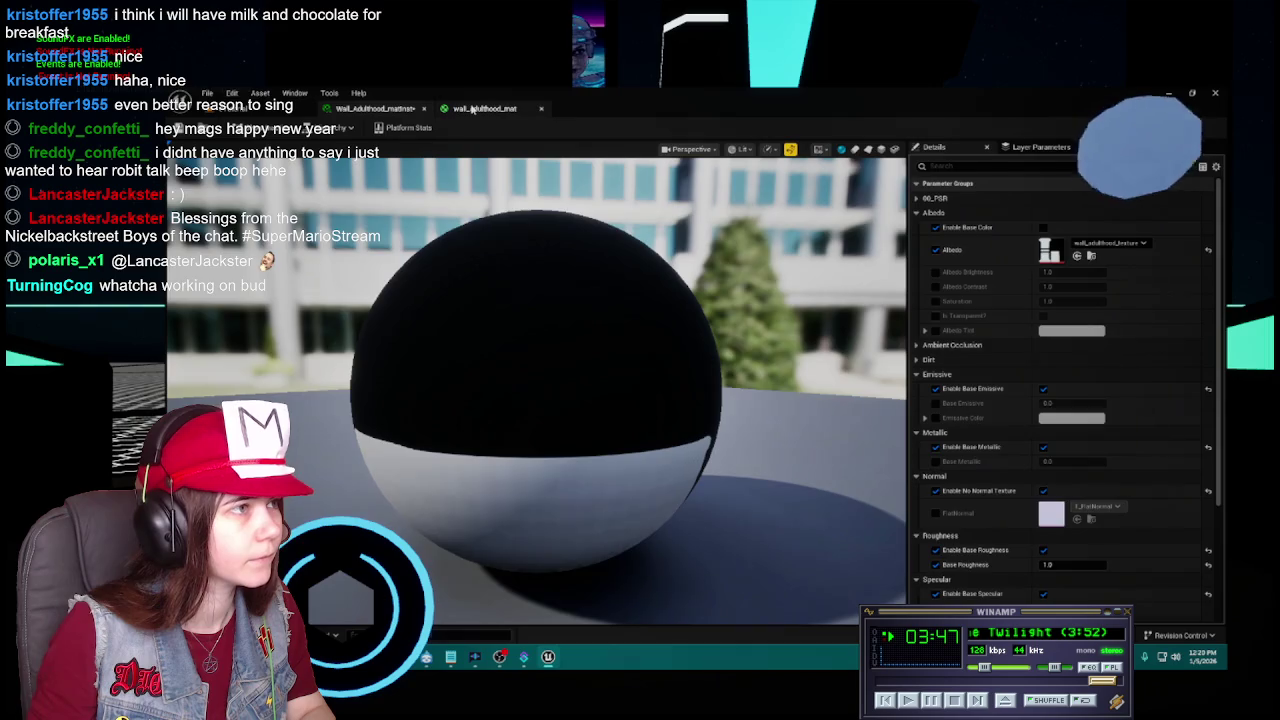
Set Base Roughness to 0.5 after checking the source graph's constant, and save.
{"action": "left_click", "coordinate": [495, 109]}
{"action": "left_click", "coordinate": [684, 366]}
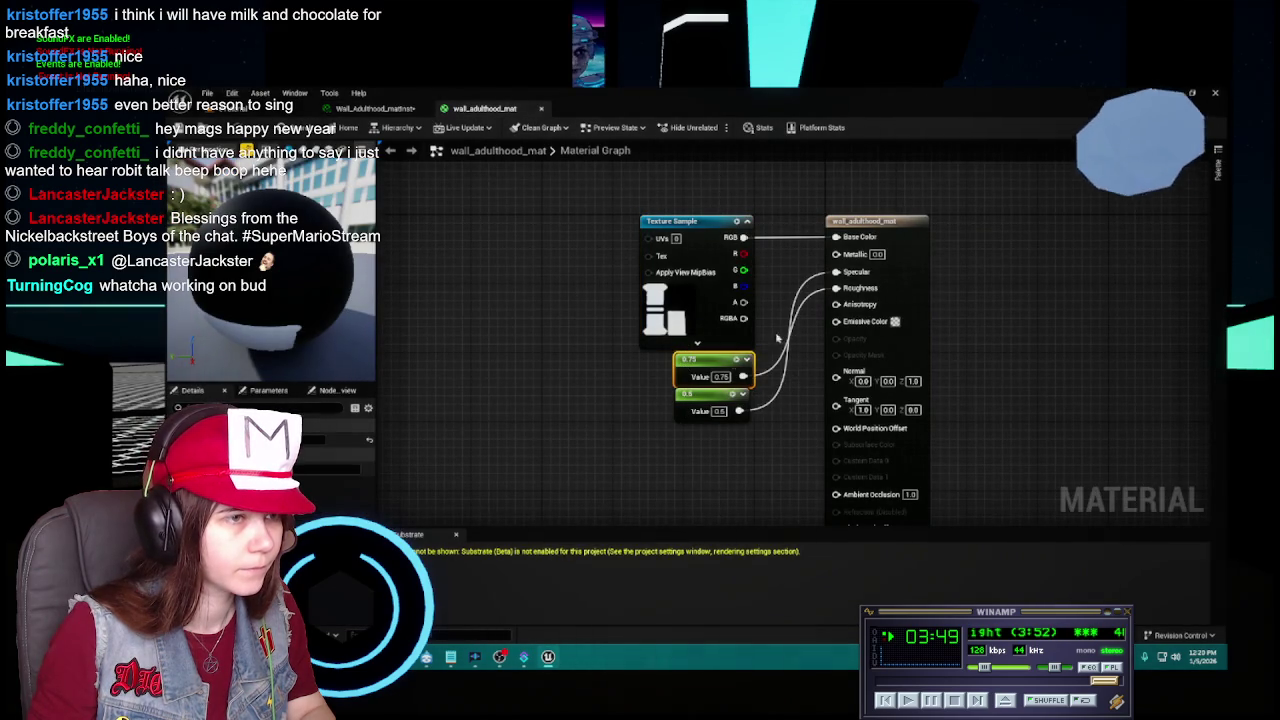
{"action": "left_click", "coordinate": [372, 108]}
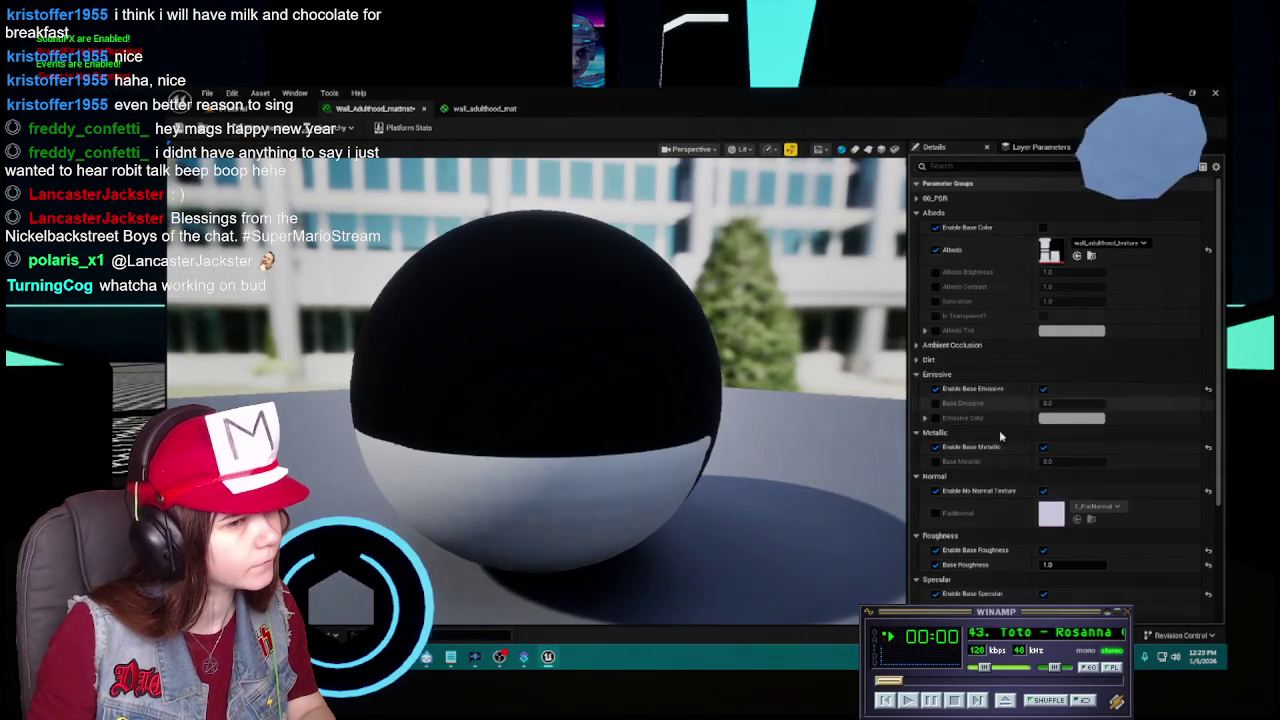
{"action": "scroll", "coordinate": [1000, 450], "scroll_direction": "down", "scroll_amount": 2}
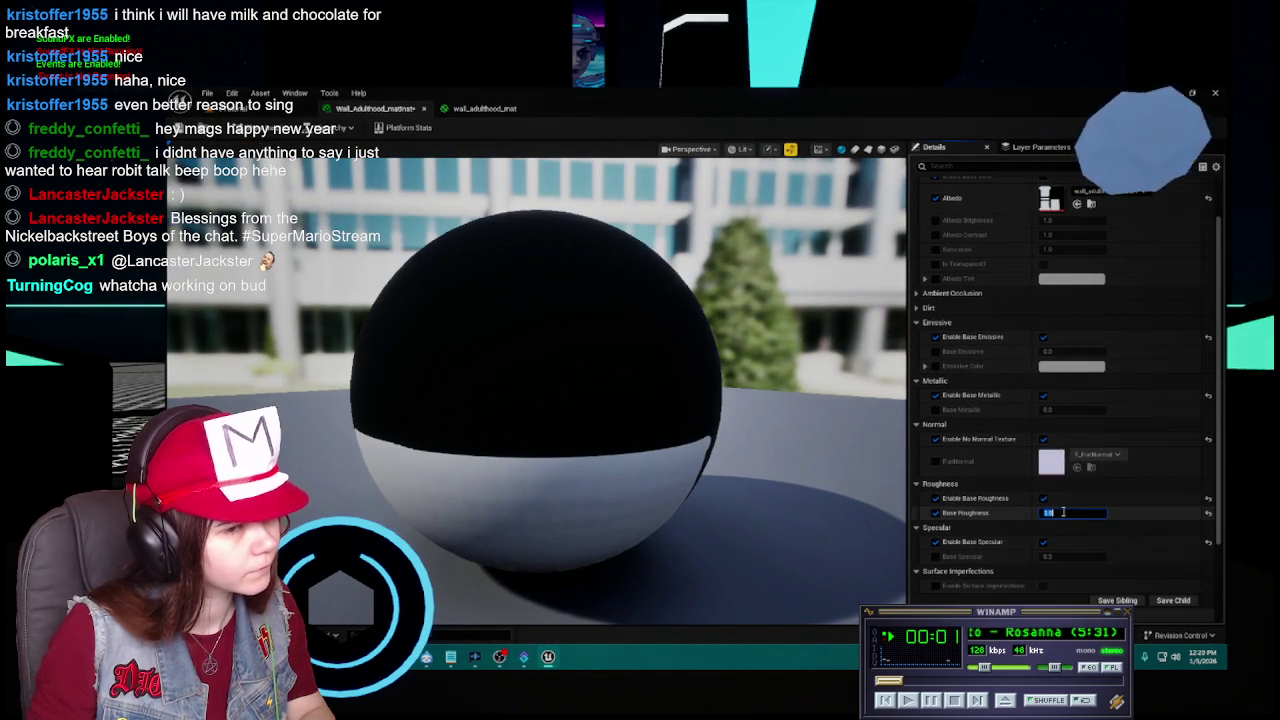
{"action": "type", "text": "0.5"}
{"action": "key", "text": "Return"}
{"action": "key", "text": "ctrl+s"}
Recheck the instance against wall_adulthood_mat, then return to the level editor's walls textures folder.
{"action": "scroll", "coordinate": [985, 400], "scroll_direction": "down", "scroll_amount": 5}
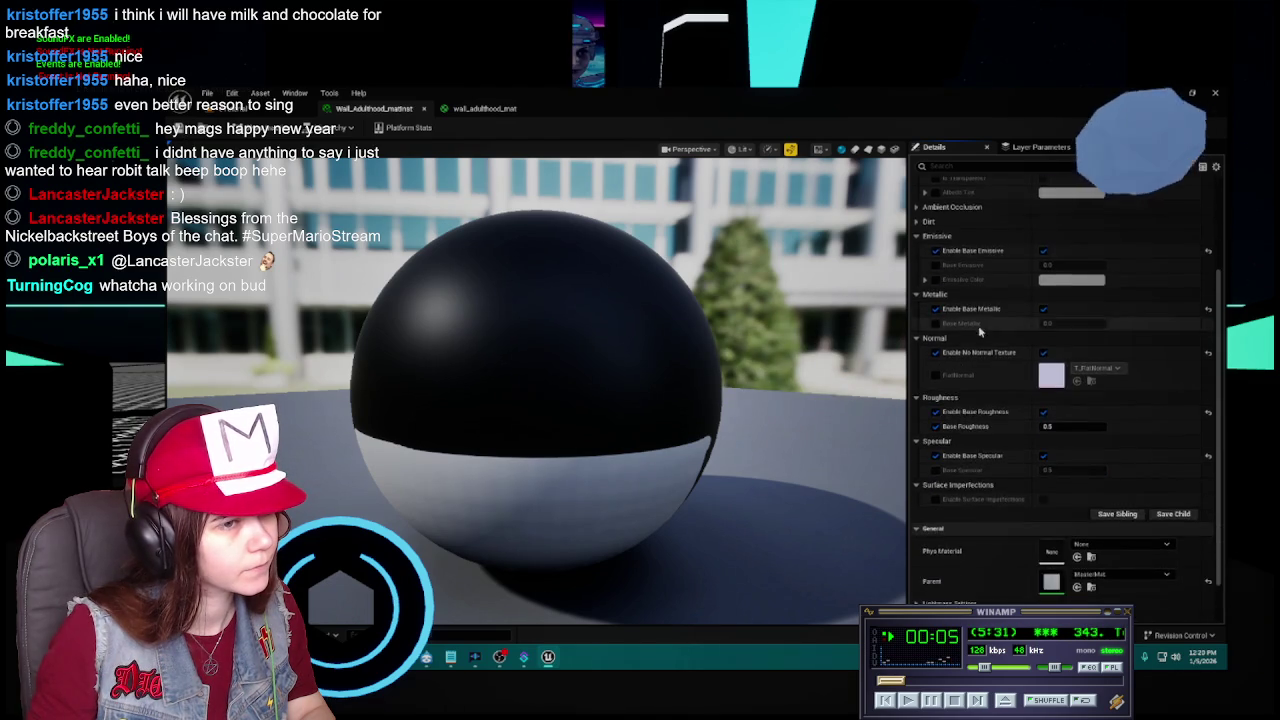
{"action": "scroll", "coordinate": [1008, 539], "scroll_direction": "up", "scroll_amount": 2}
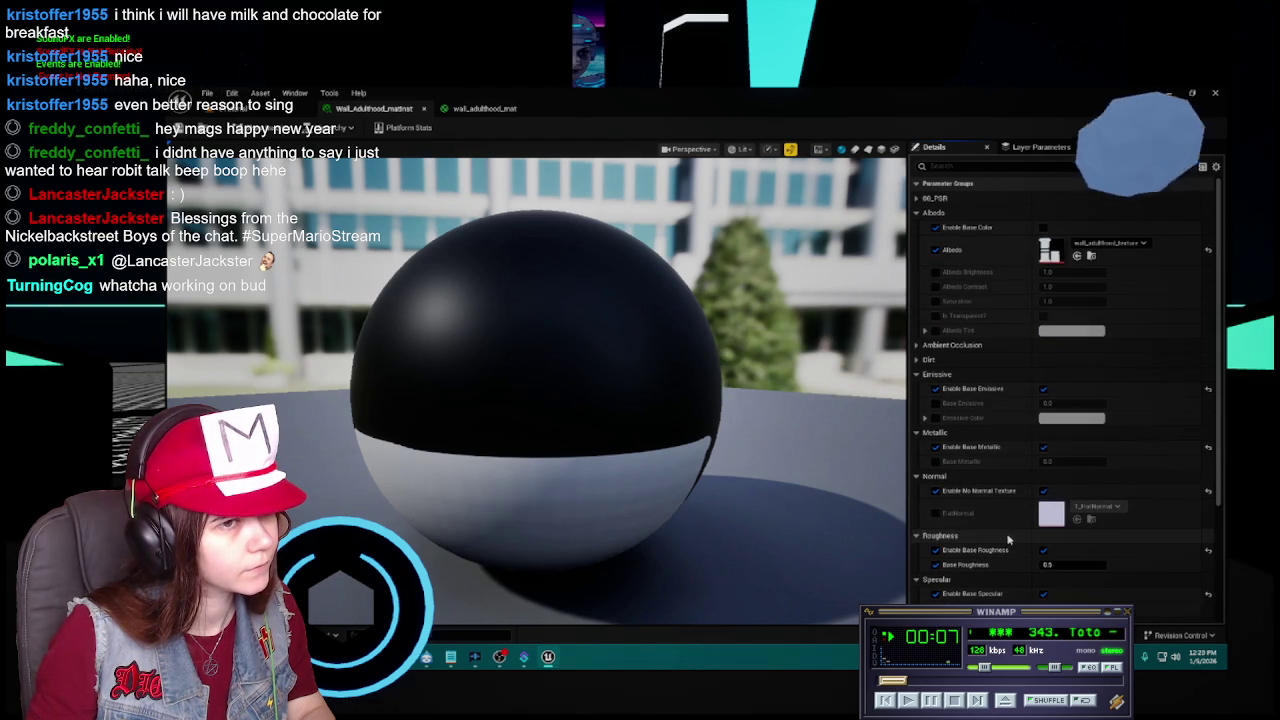
{"action": "left_click", "coordinate": [480, 108]}
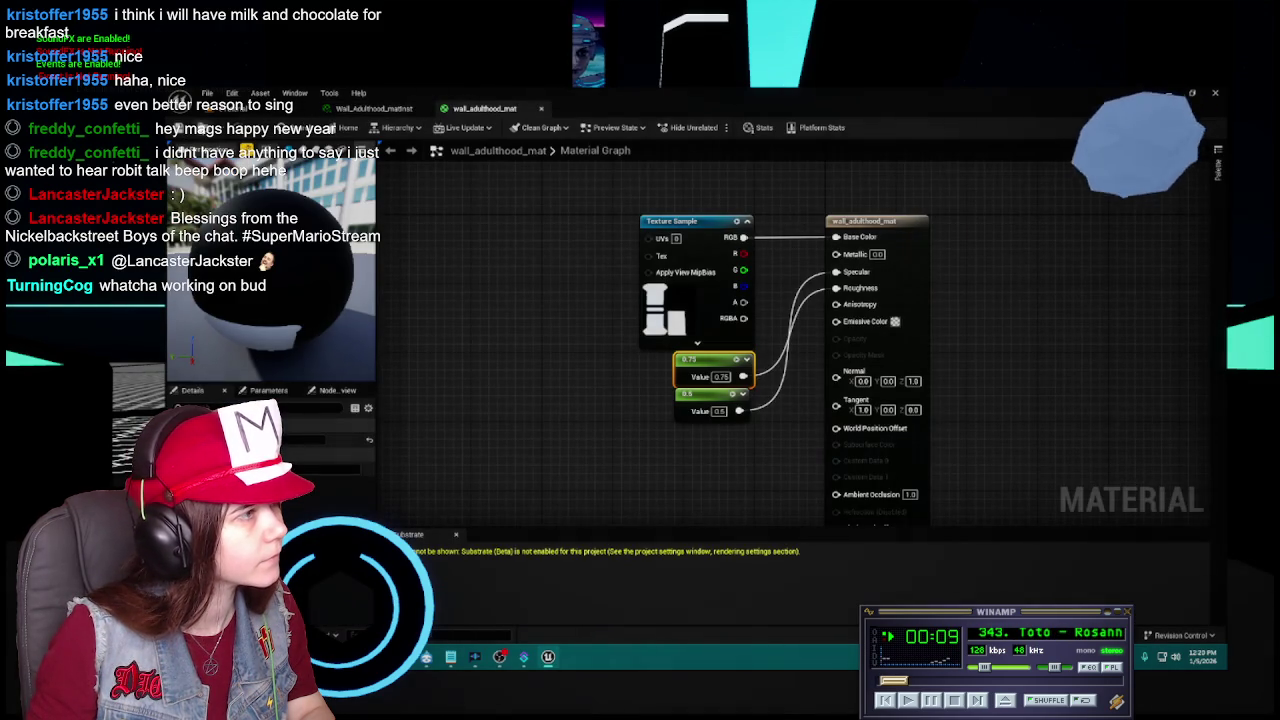
{"action": "left_click", "coordinate": [372, 108]}
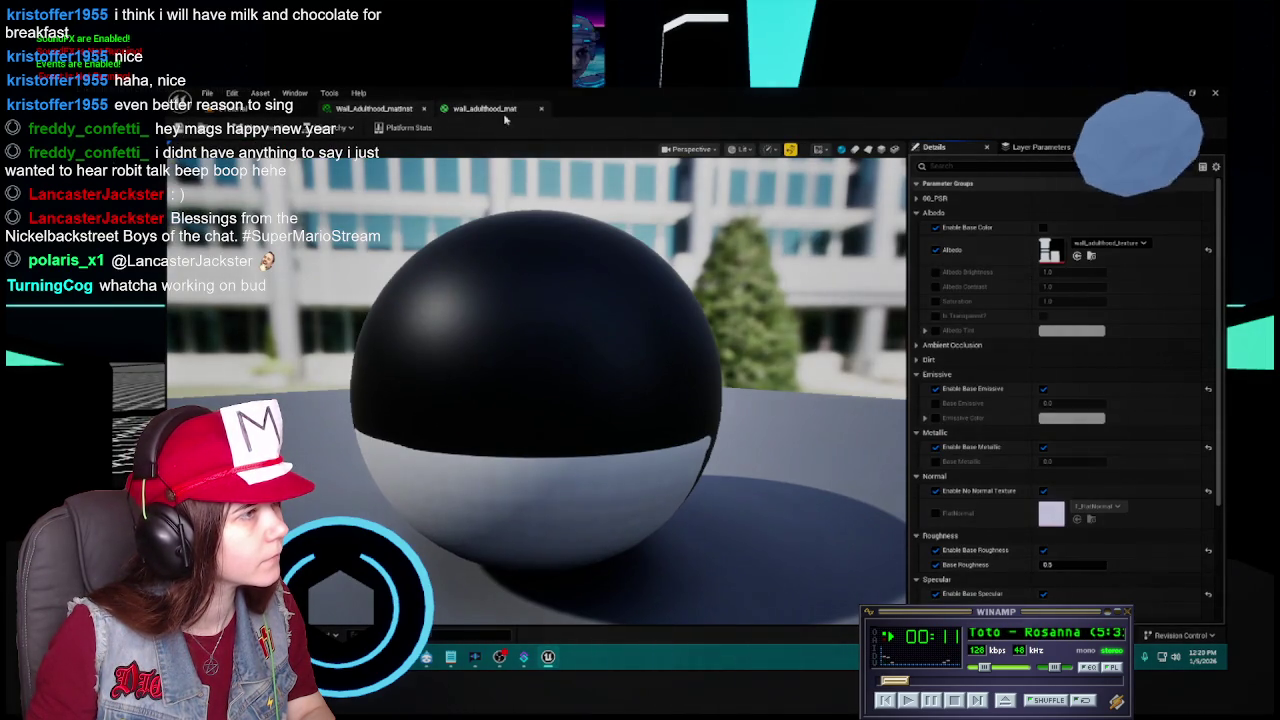
{"action": "key", "text": "alt+Tab"}
{"action": "key", "text": "ctrl+space"}
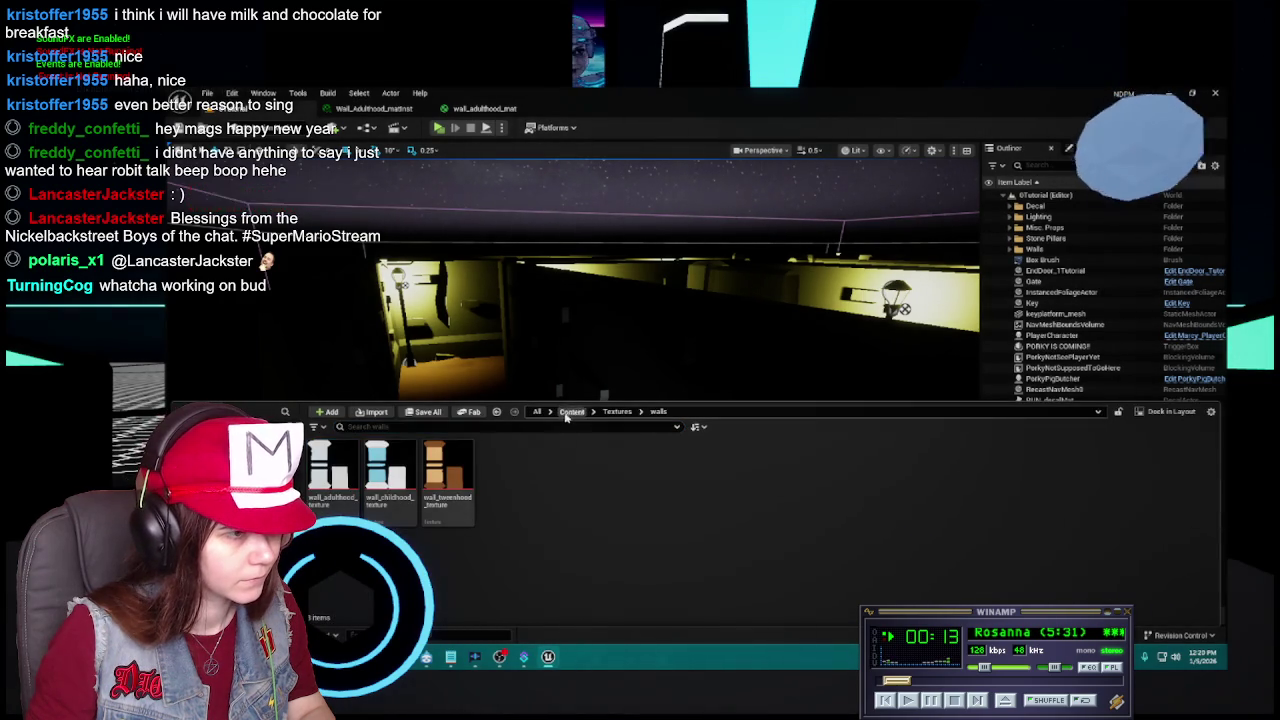
Browse to the Materials folder and select the old wall_adulthood_mat material.
{"action": "left_click", "coordinate": [571, 411]}
{"action": "left_click", "coordinate": [578, 486]}
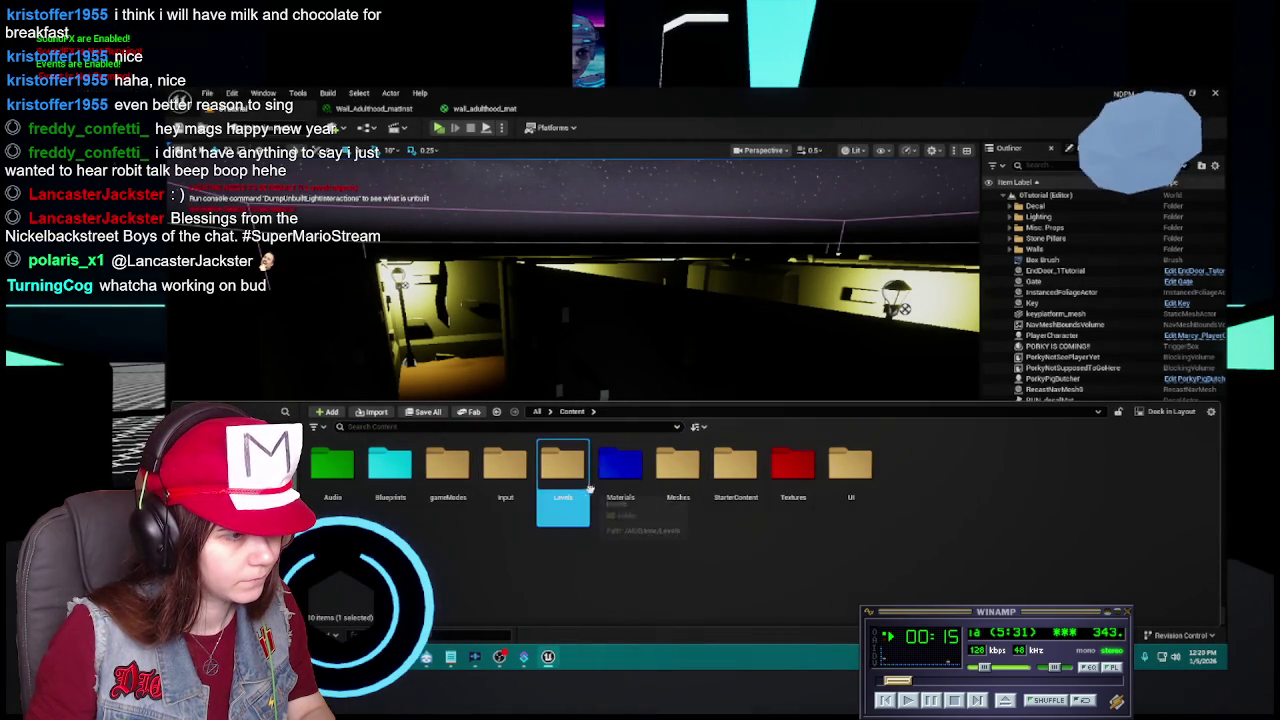
{"action": "double_click", "coordinate": [620, 465]}
{"action": "left_click", "coordinate": [795, 562]}
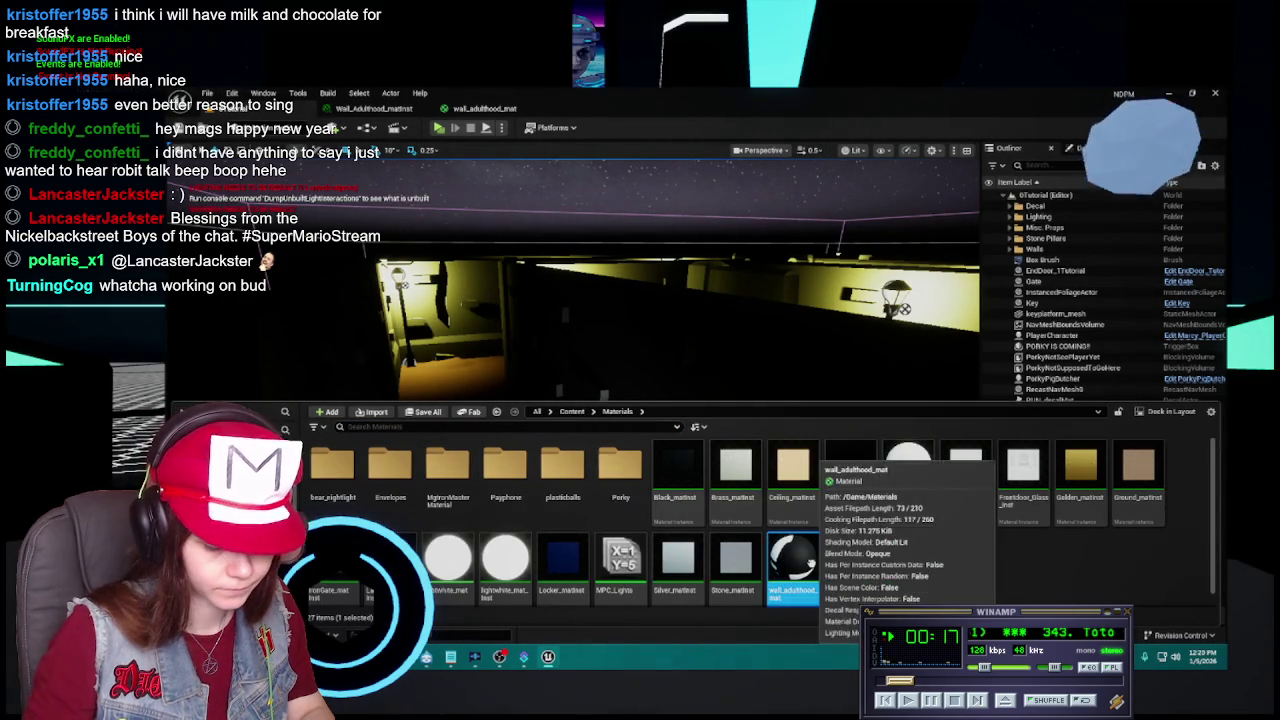
{"action": "left_click", "coordinate": [790, 547]}
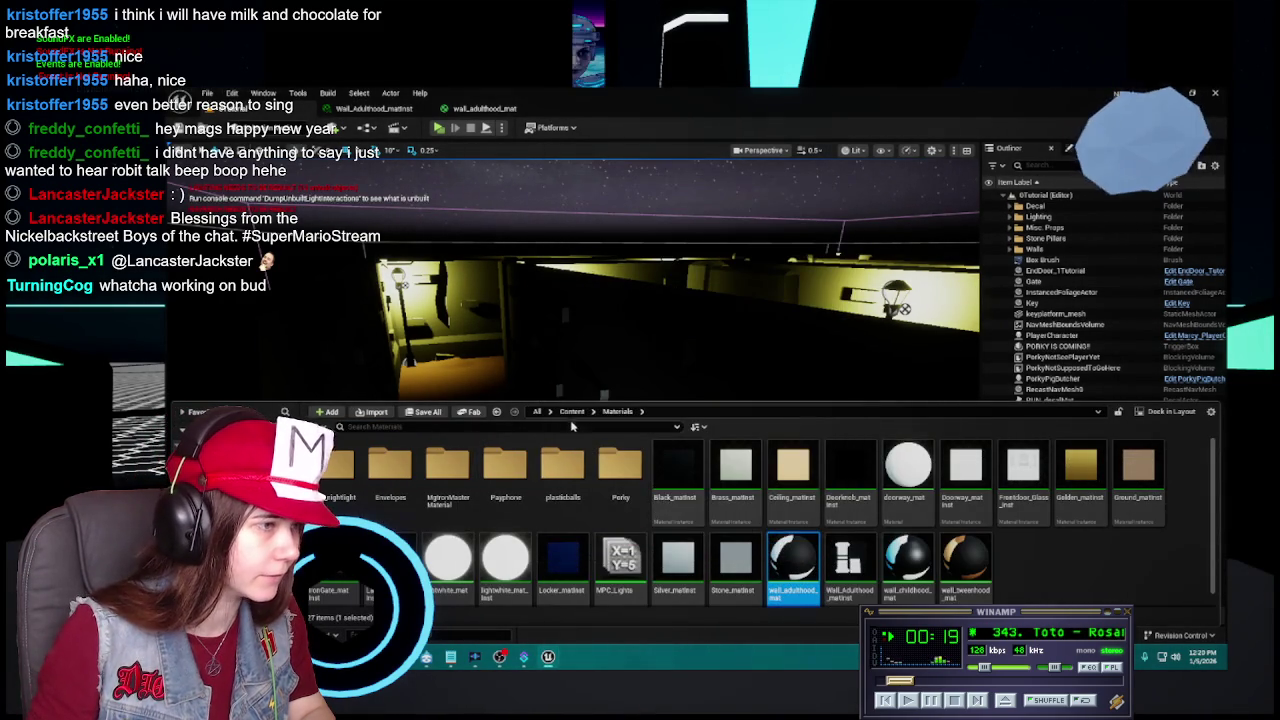
Open the 3Adulthood level from the Levels folder and turn the view toward a wall.
{"action": "left_click", "coordinate": [571, 411]}
{"action": "double_click", "coordinate": [505, 470]}
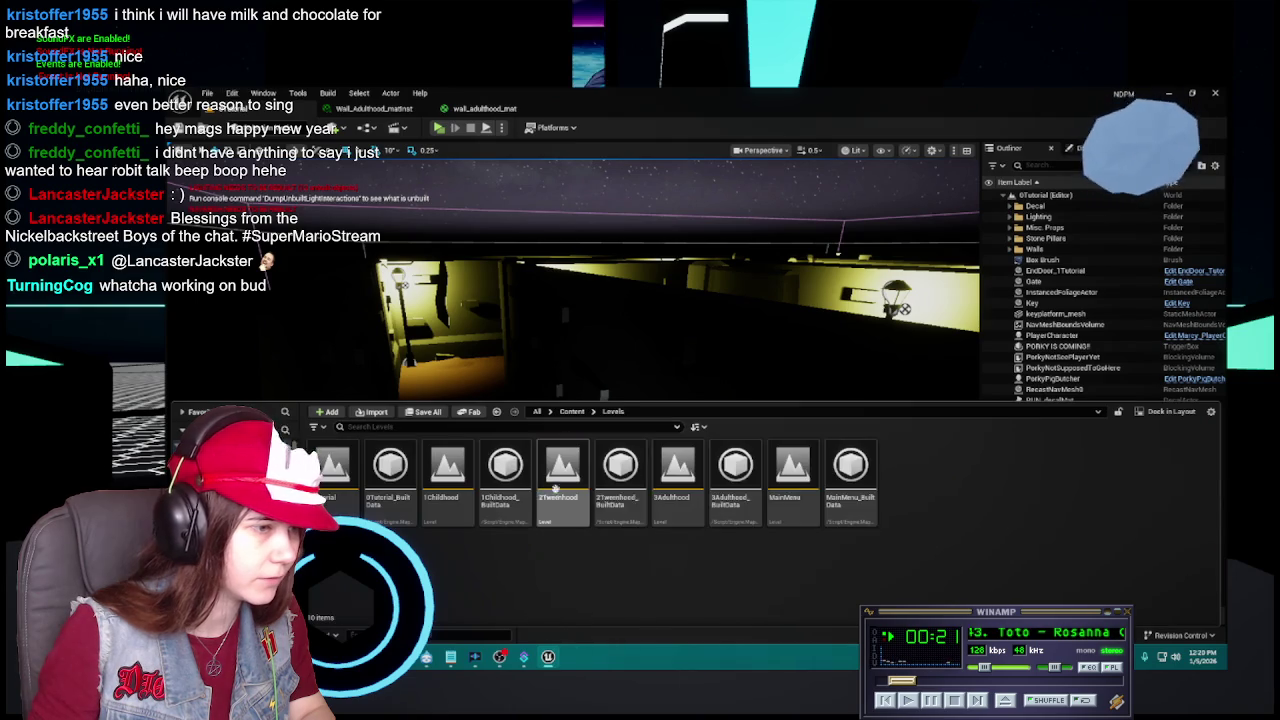
{"action": "double_click", "coordinate": [679, 470]}
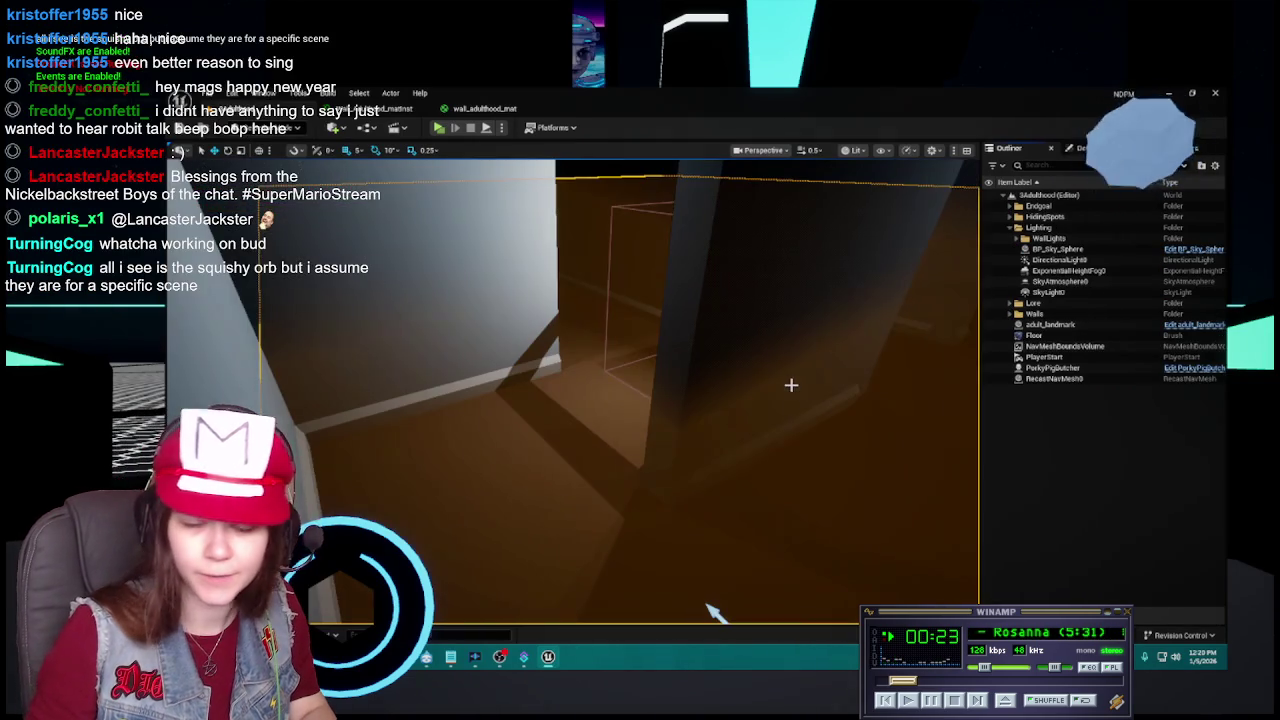
{"action": "mouse_move", "coordinate": [596, 368]}
{"action": "left_mouse_down"}
{"action": "mouse_move", "coordinate": [650, 372]}
{"action": "mouse_move", "coordinate": [629, 377]}
{"action": "left_mouse_up"}
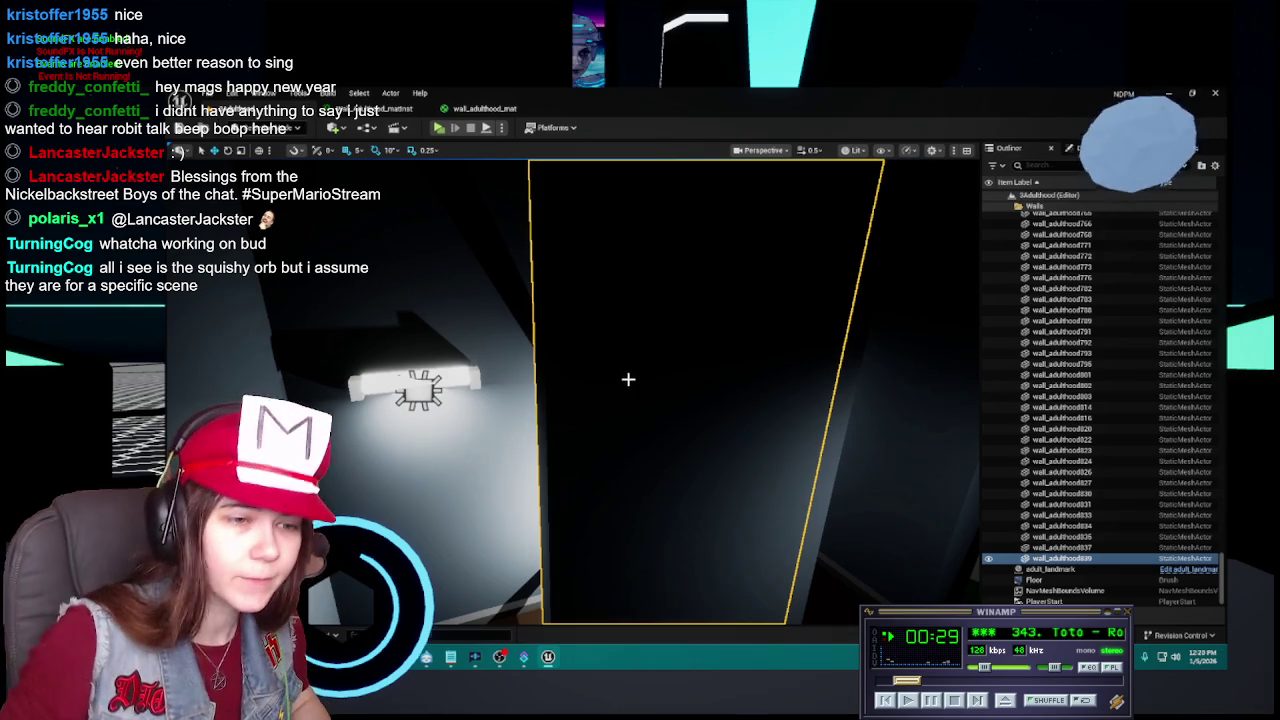
Inspect a wall, then select the first wall_adulthood actor at the top of the Walls folder.
{"action": "left_click", "coordinate": [1080, 148]}
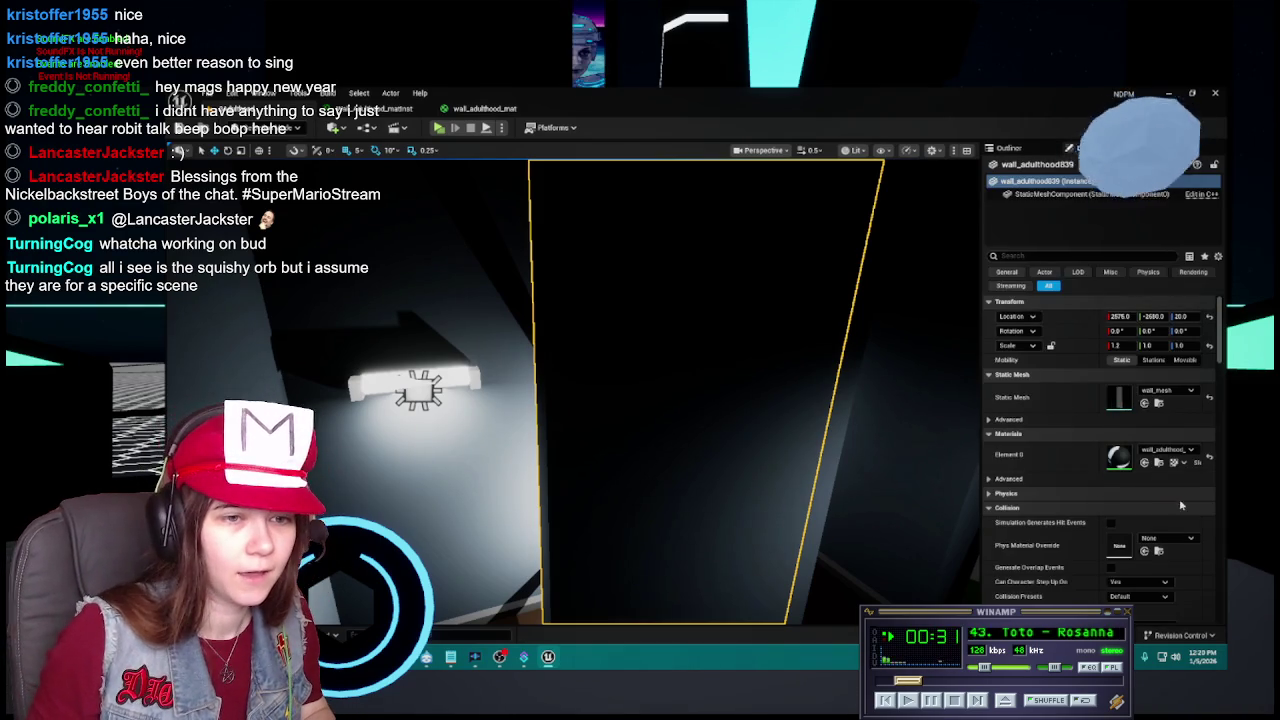
{"action": "left_click", "coordinate": [1010, 149]}
{"action": "scroll", "coordinate": [1064, 444], "scroll_direction": "down", "scroll_amount": 2}
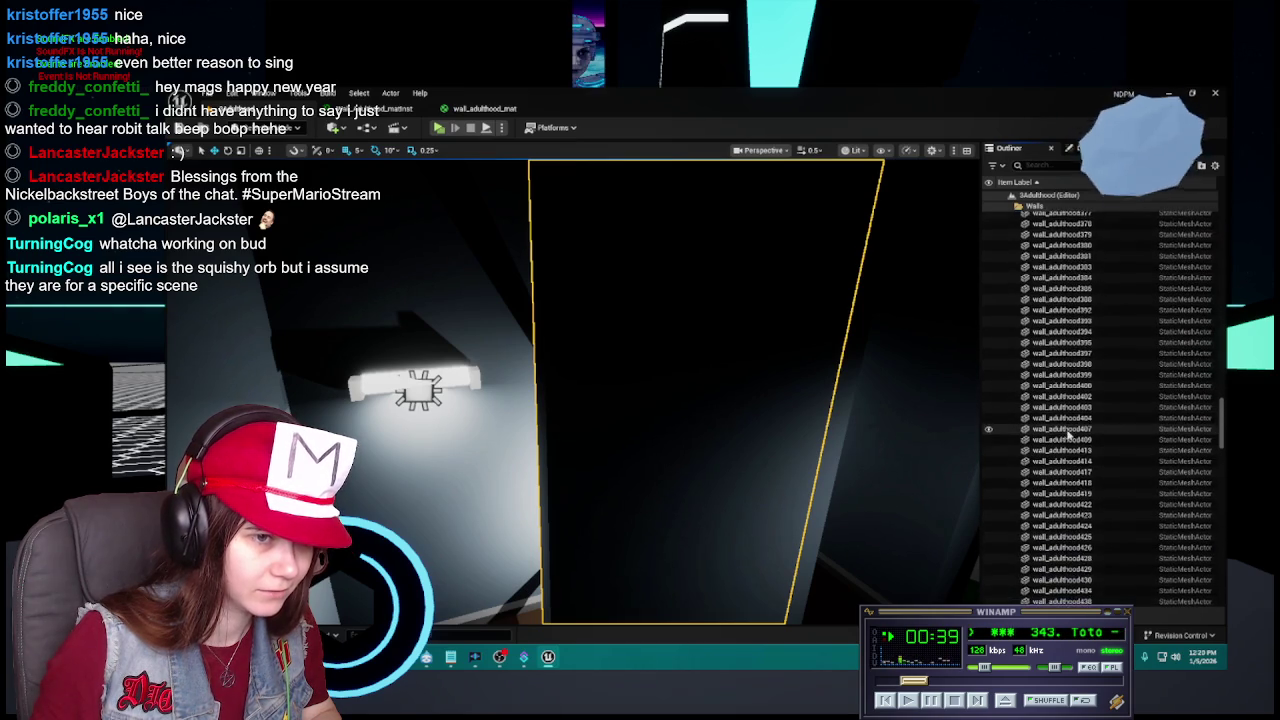
{"action": "scroll", "coordinate": [1068, 435], "scroll_direction": "up", "scroll_amount": 10}
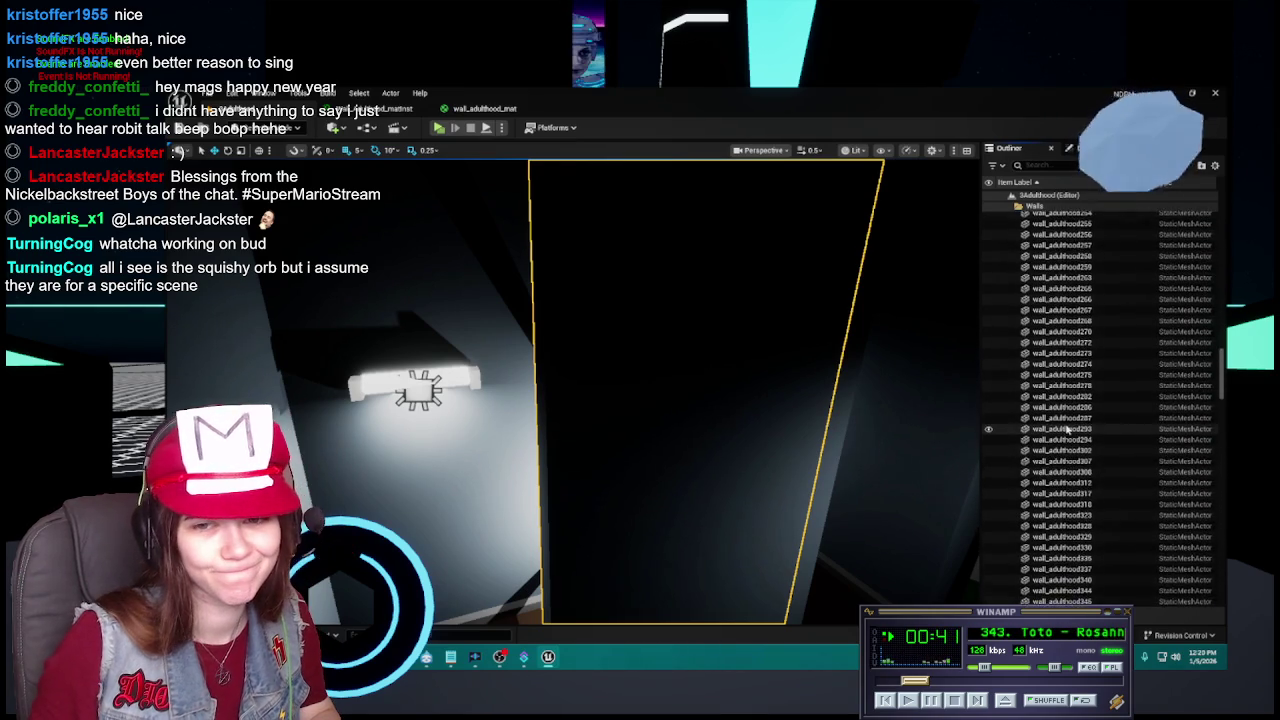
{"action": "scroll", "coordinate": [1066, 428], "scroll_direction": "up", "scroll_amount": 7}
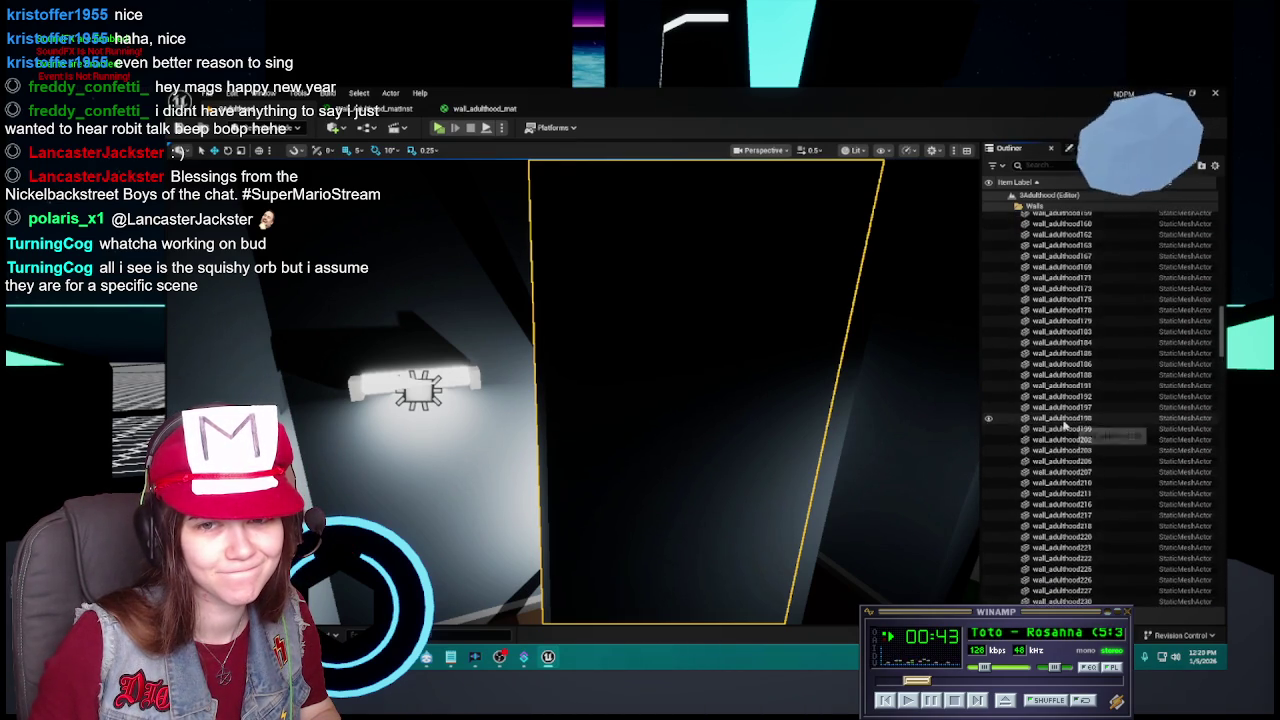
{"action": "scroll", "coordinate": [1063, 422], "scroll_direction": "up", "scroll_amount": 6}
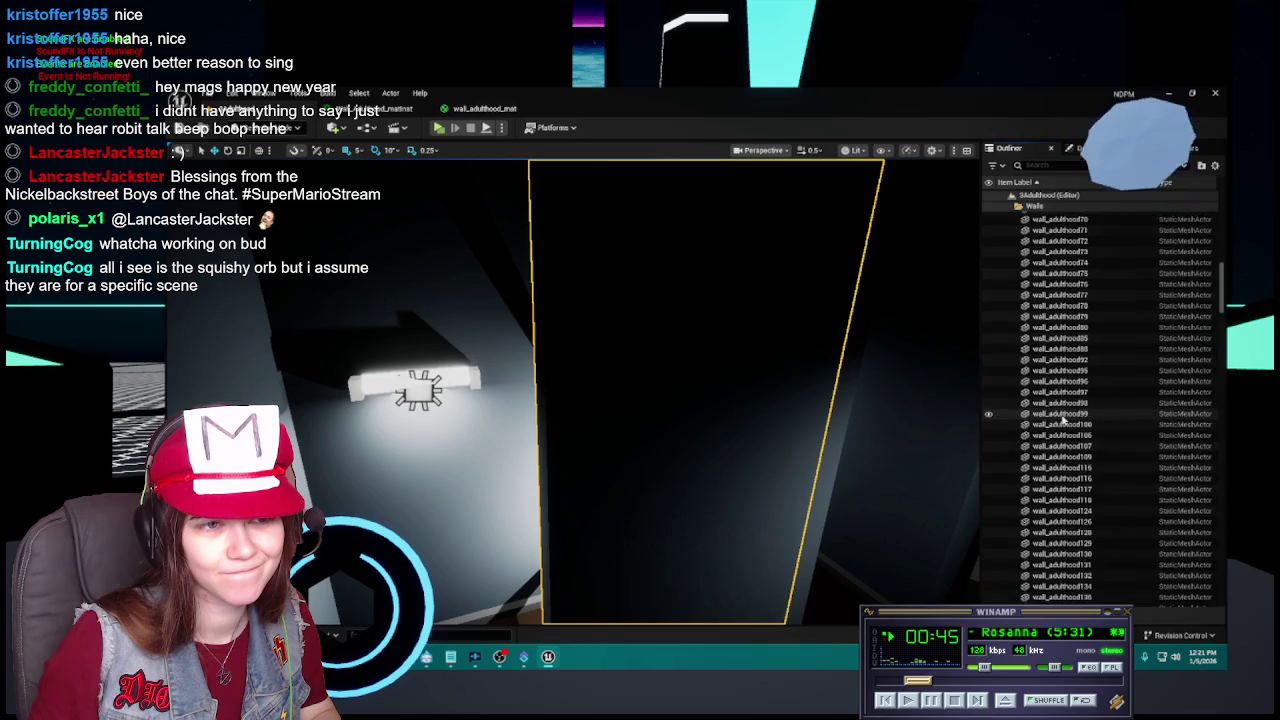
{"action": "scroll", "coordinate": [1063, 421], "scroll_direction": "up", "scroll_amount": 5}
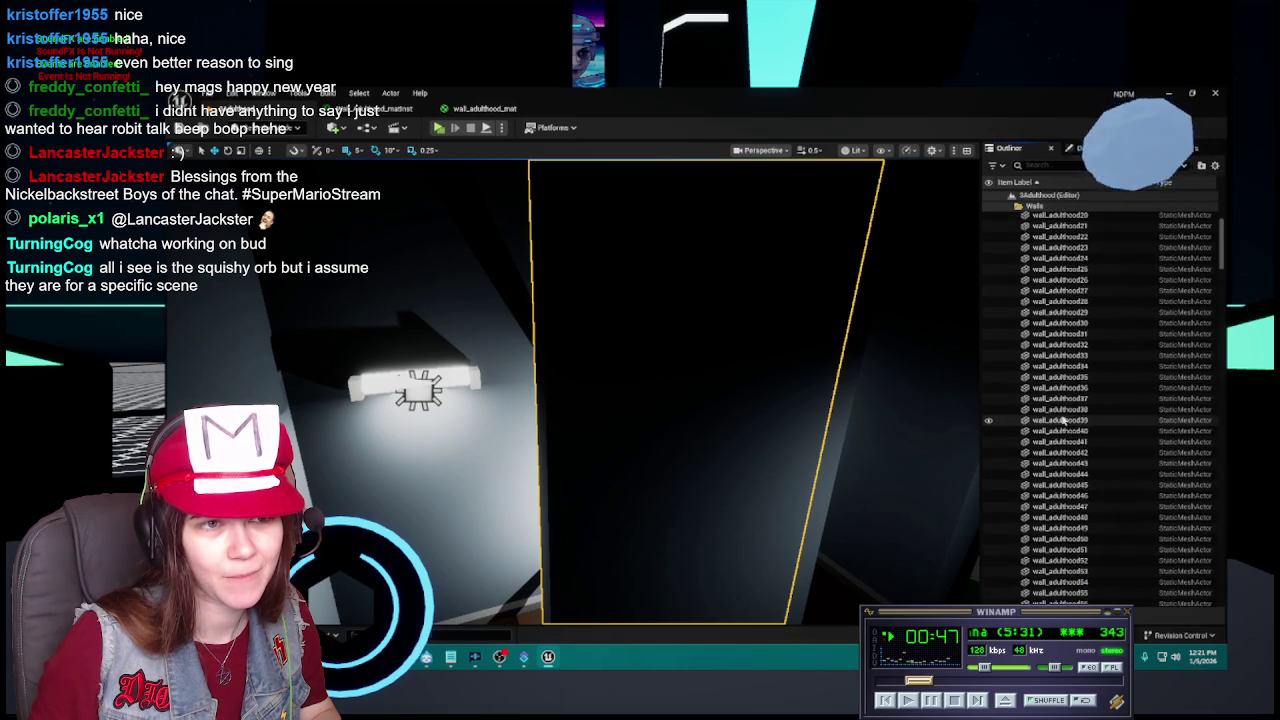
{"action": "scroll", "coordinate": [1076, 418], "scroll_direction": "up", "scroll_amount": 2}
{"action": "left_click", "coordinate": [1088, 330], "text": "shift"}
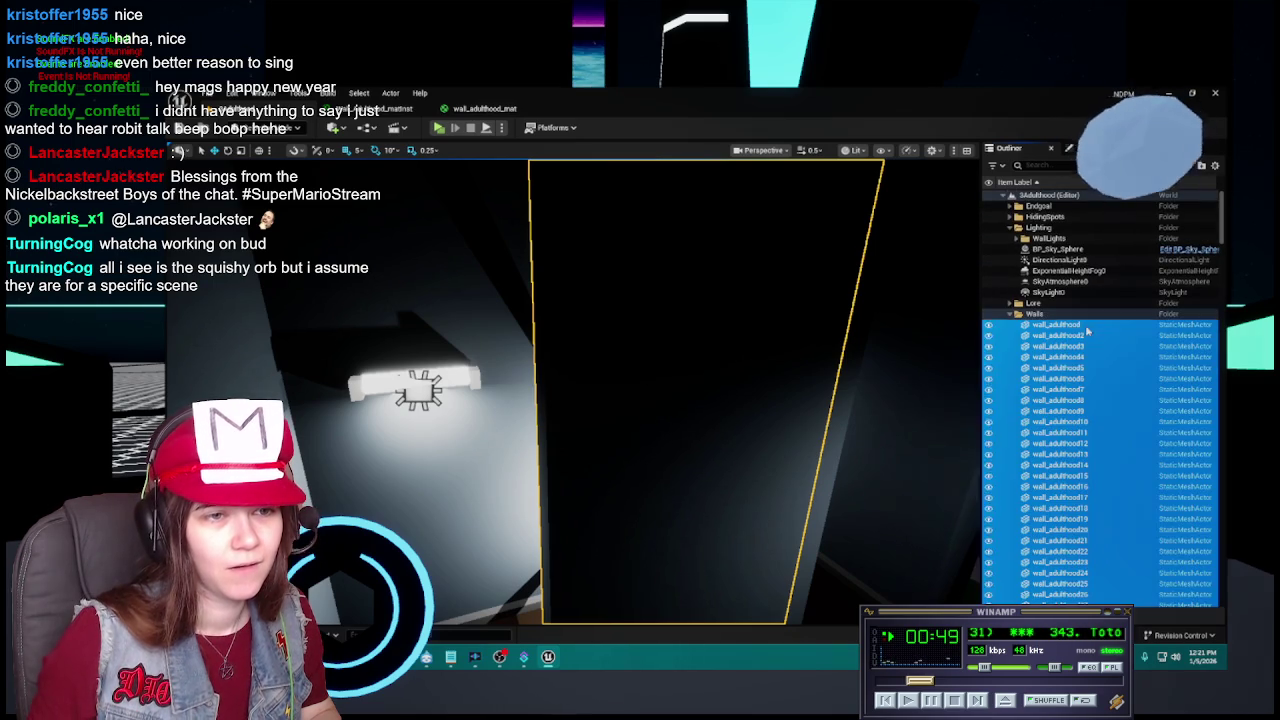
Select all the walls, assign them Wall_Adulthood_matinst, and save the level.
{"action": "left_click", "coordinate": [1082, 148]}
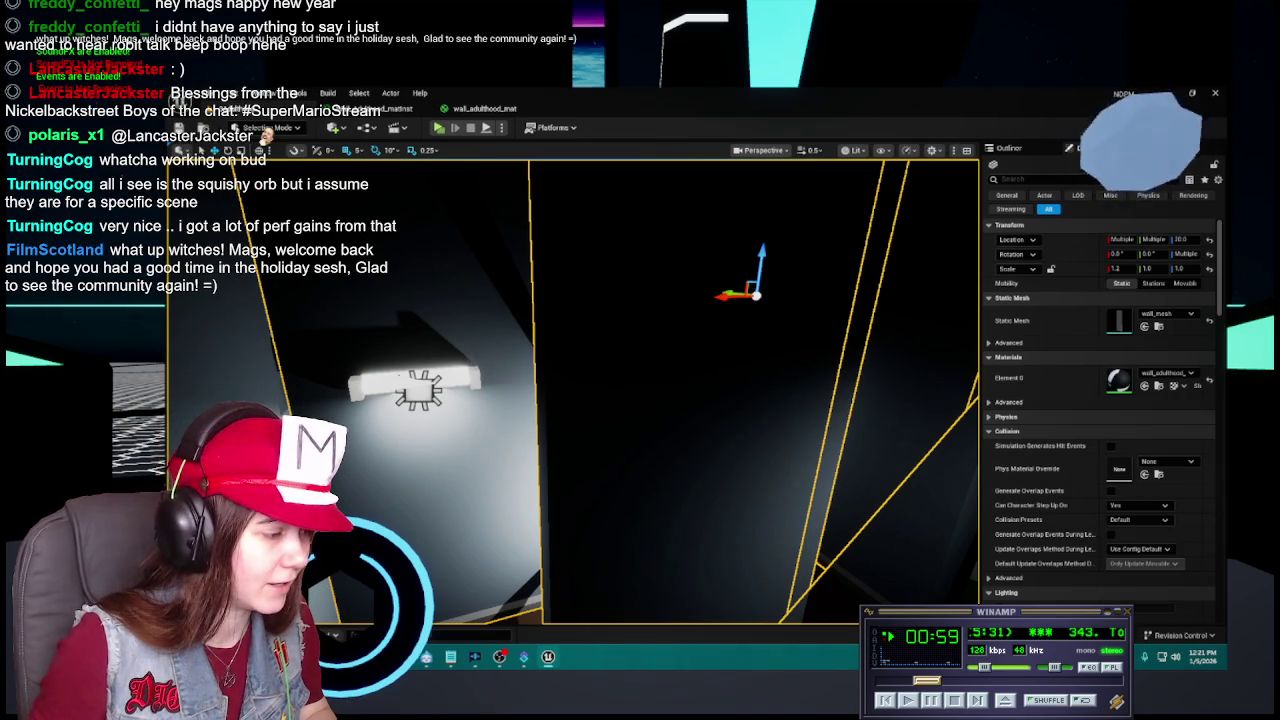
{"action": "key", "text": "ctrl+space"}
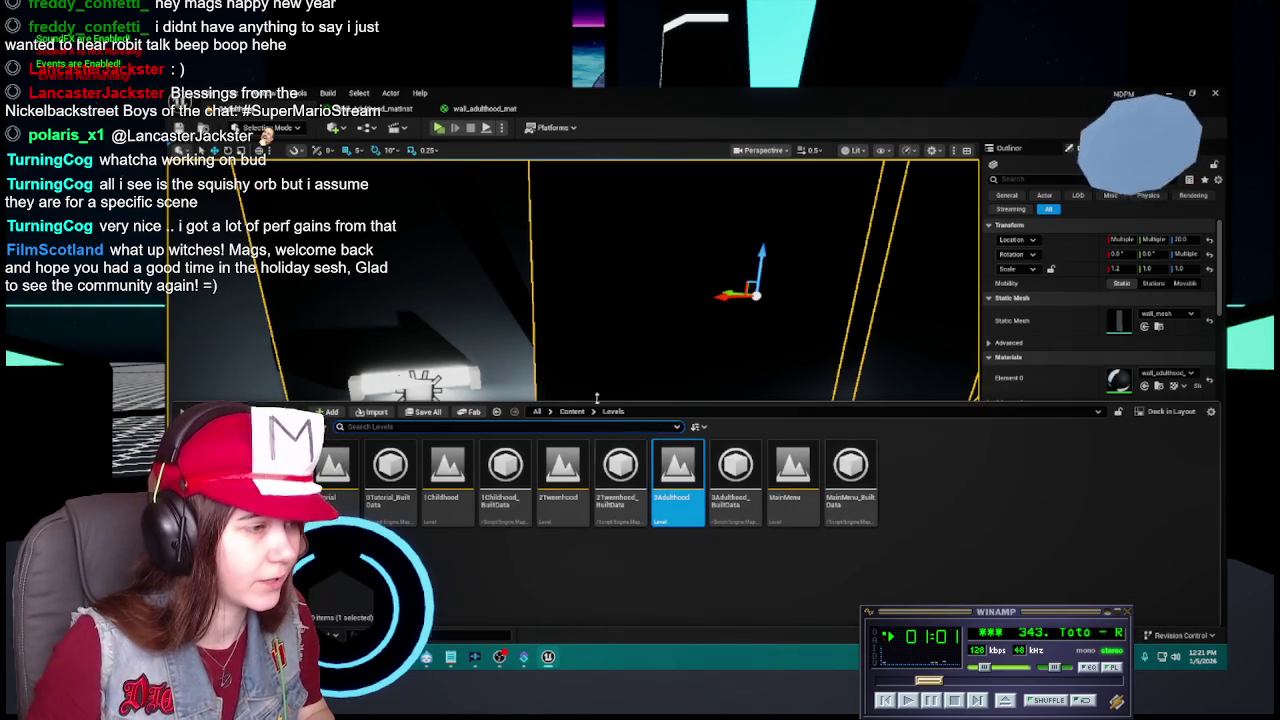
{"action": "left_click", "coordinate": [572, 411]}
{"action": "double_click", "coordinate": [614, 475]}
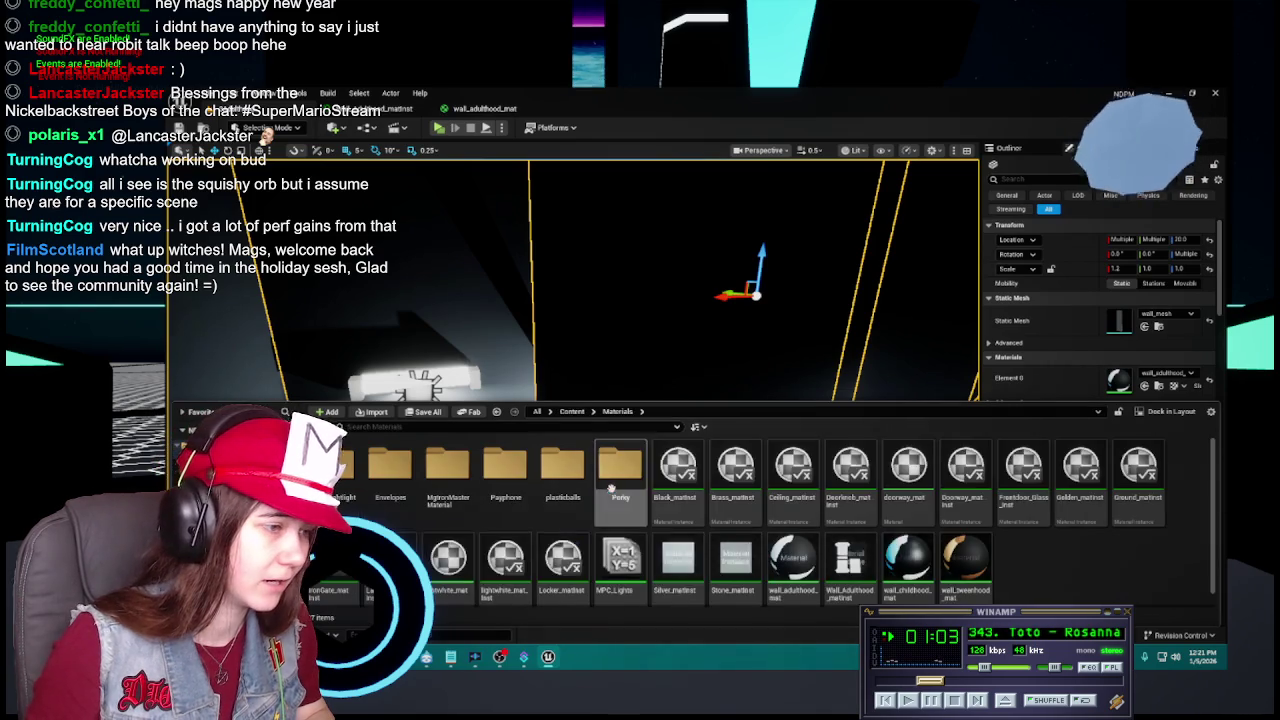
{"action": "mouse_move", "coordinate": [849, 562]}
{"action": "left_mouse_down"}
{"action": "mouse_move", "coordinate": [840, 575]}
{"action": "mouse_move", "coordinate": [1135, 380]}
{"action": "left_mouse_up"}
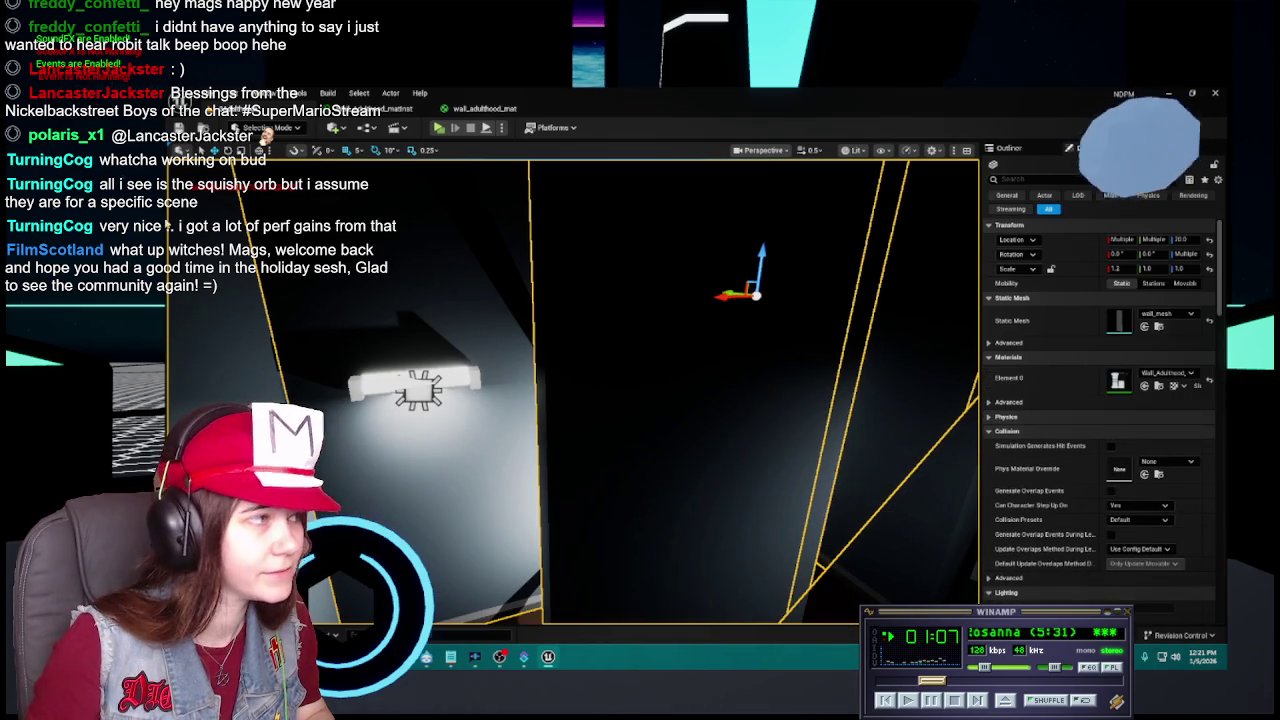
{"action": "key", "text": "ctrl+s"}
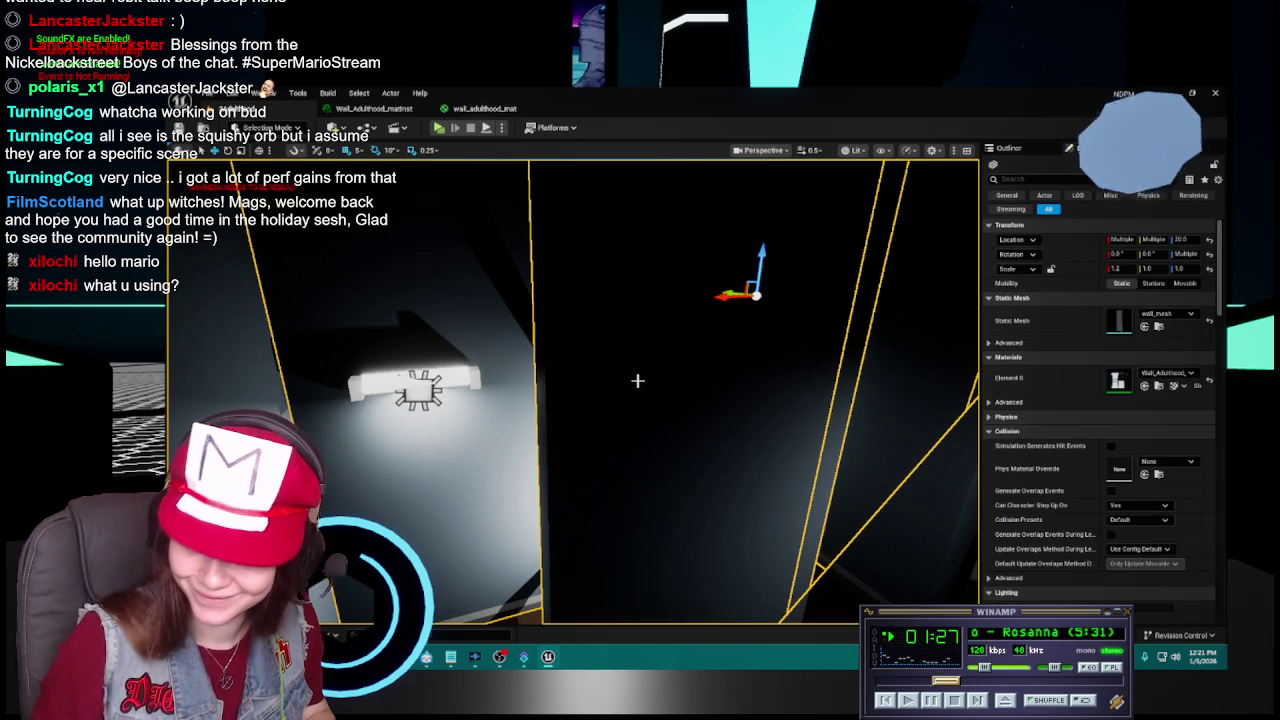
Look around the level to check the walls' new material.
{"action": "left_click_drag", "start_coordinate": [625, 402], "coordinate": [700, 396]}
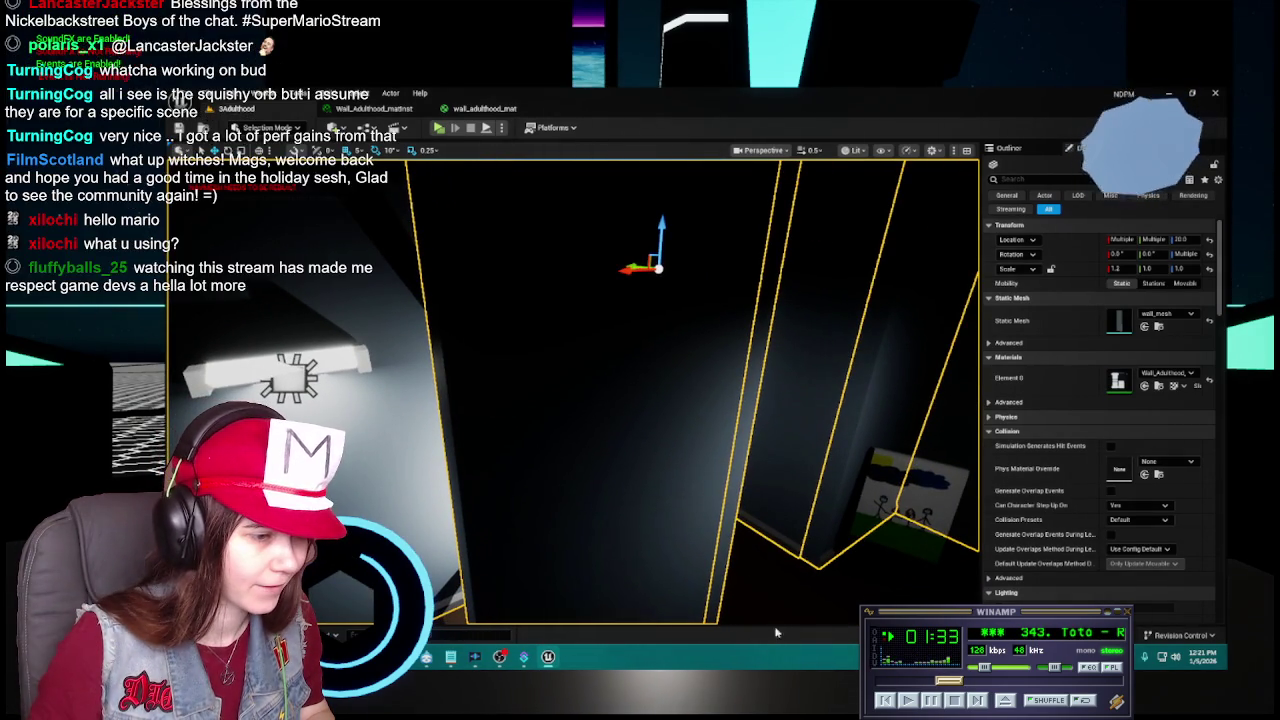
{"action": "left_click_drag", "start_coordinate": [673, 483], "coordinate": [927, 463]}
{"action": "key", "text": "ctrl+space"}
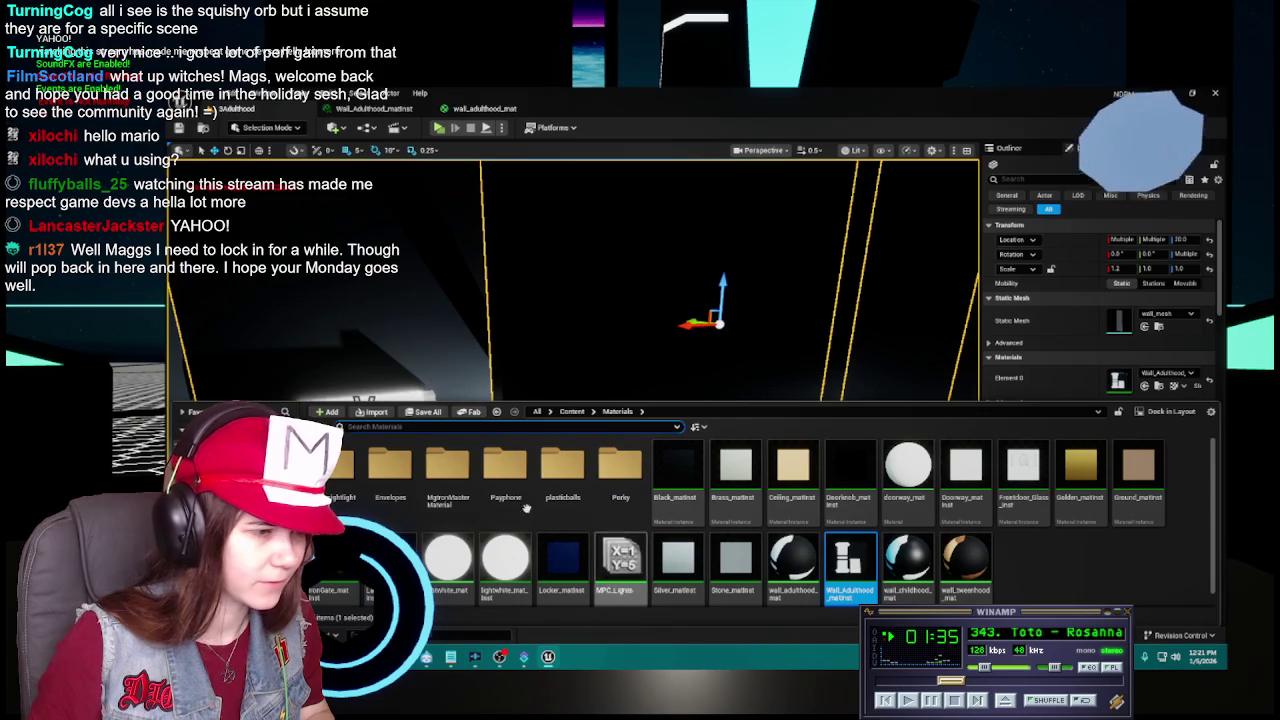
Try deleting wall_adulthood_mat, then cancel the Delete Assets prompt.
{"action": "left_click", "coordinate": [793, 565]}
{"action": "key", "text": "Delete"}
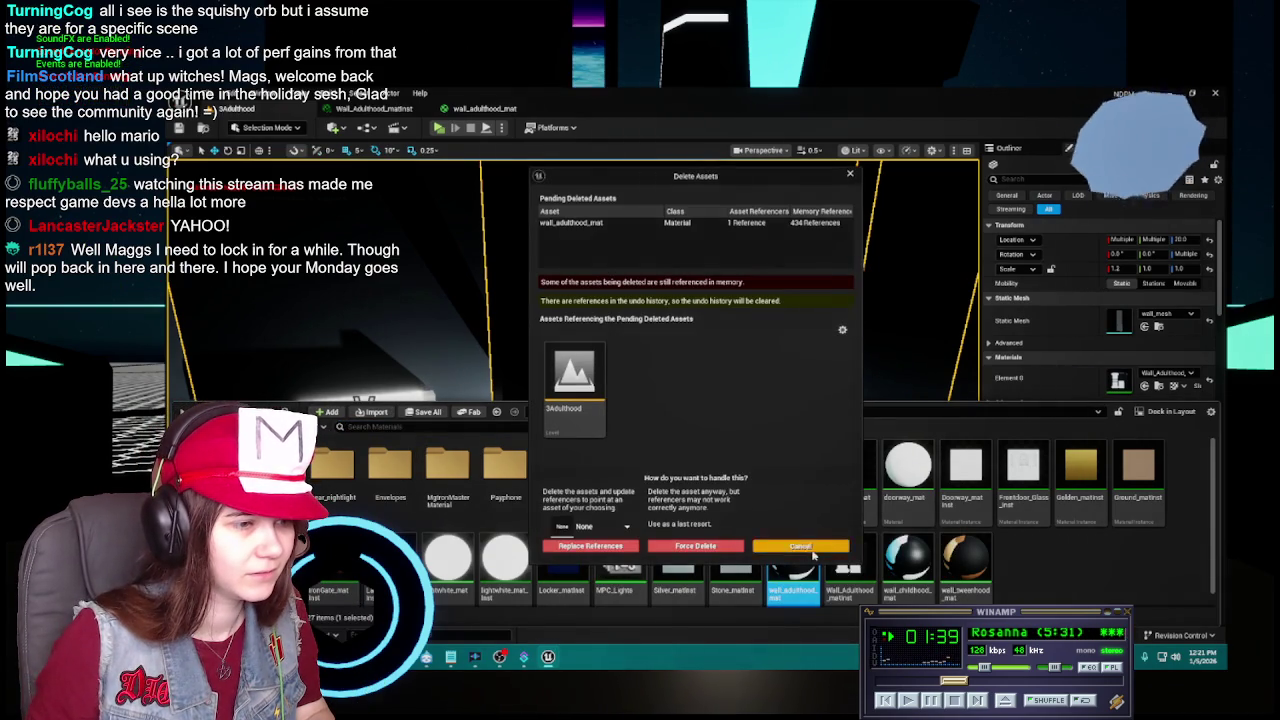
{"action": "left_click", "coordinate": [800, 546]}
Select wall_adulthood822 and view its material in the Details panel.
{"action": "left_click", "coordinate": [644, 356]}
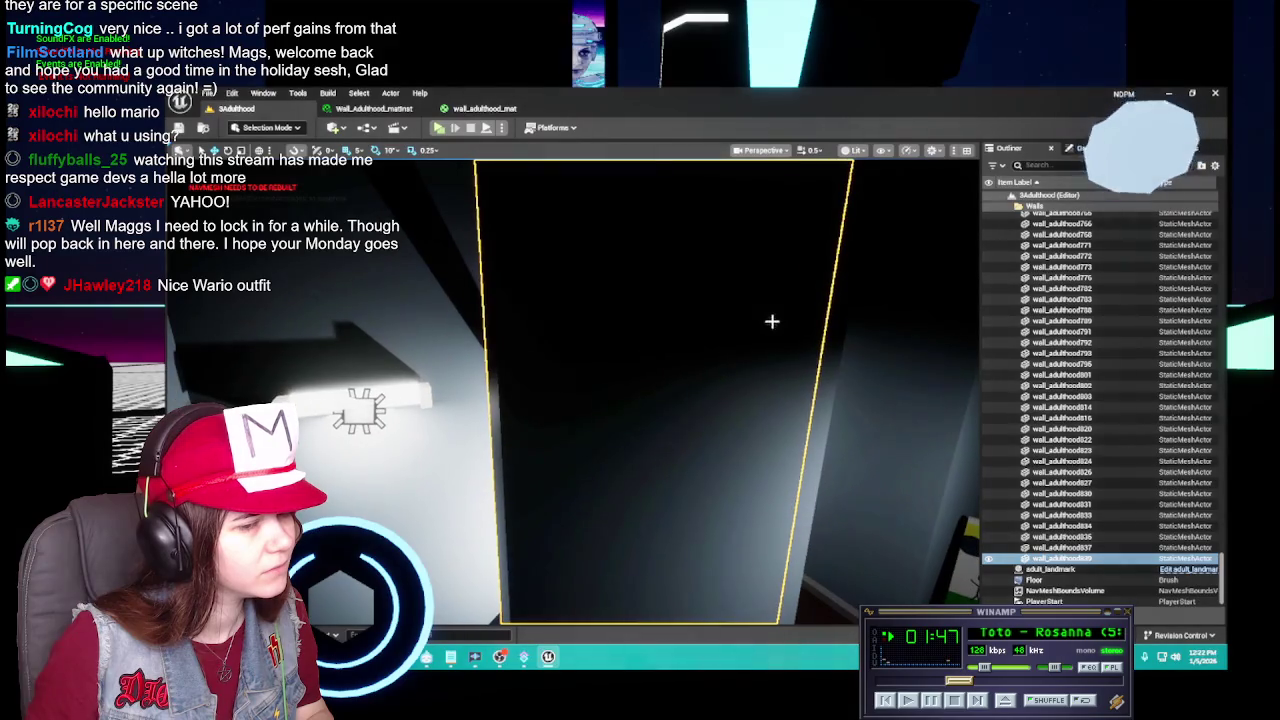
{"action": "left_click", "coordinate": [1062, 439]}
{"action": "left_click", "coordinate": [1086, 148]}
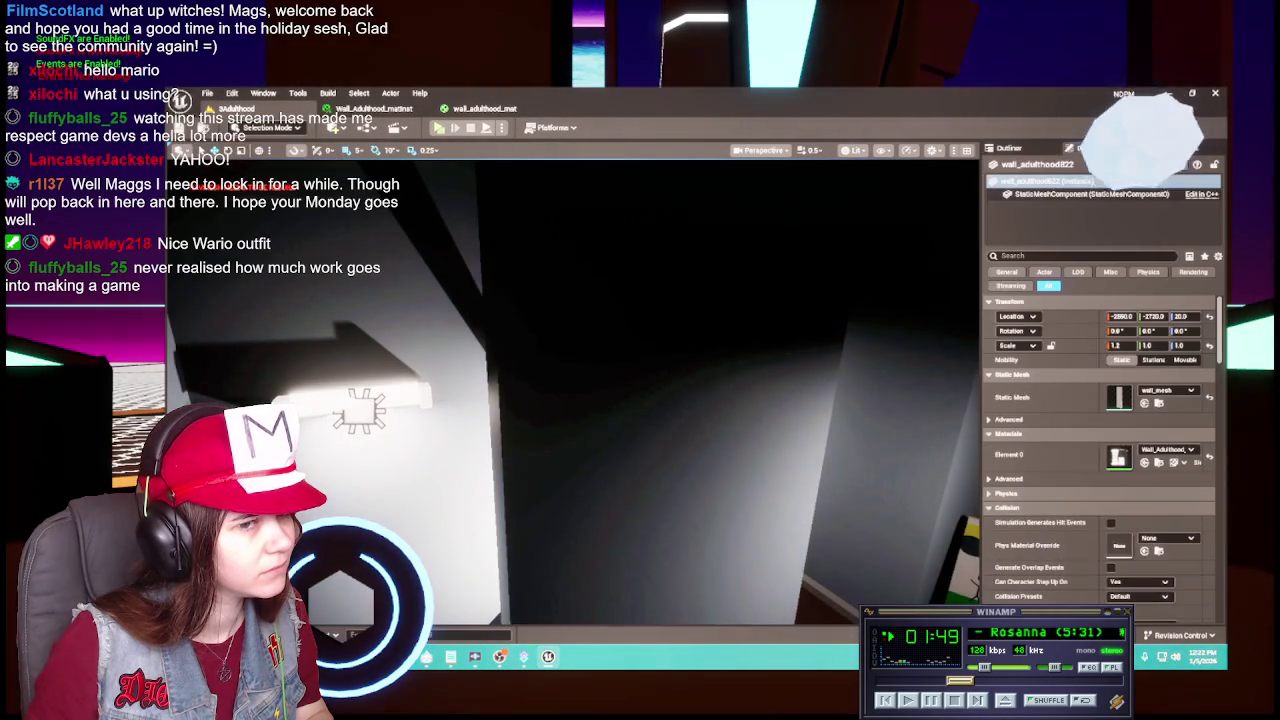
Fly down the Adulthood corridor past the ceiling light to the easel drawing, then show Materials.
{"action": "left_click_drag", "start_coordinate": [671, 451], "coordinate": [680, 446]}
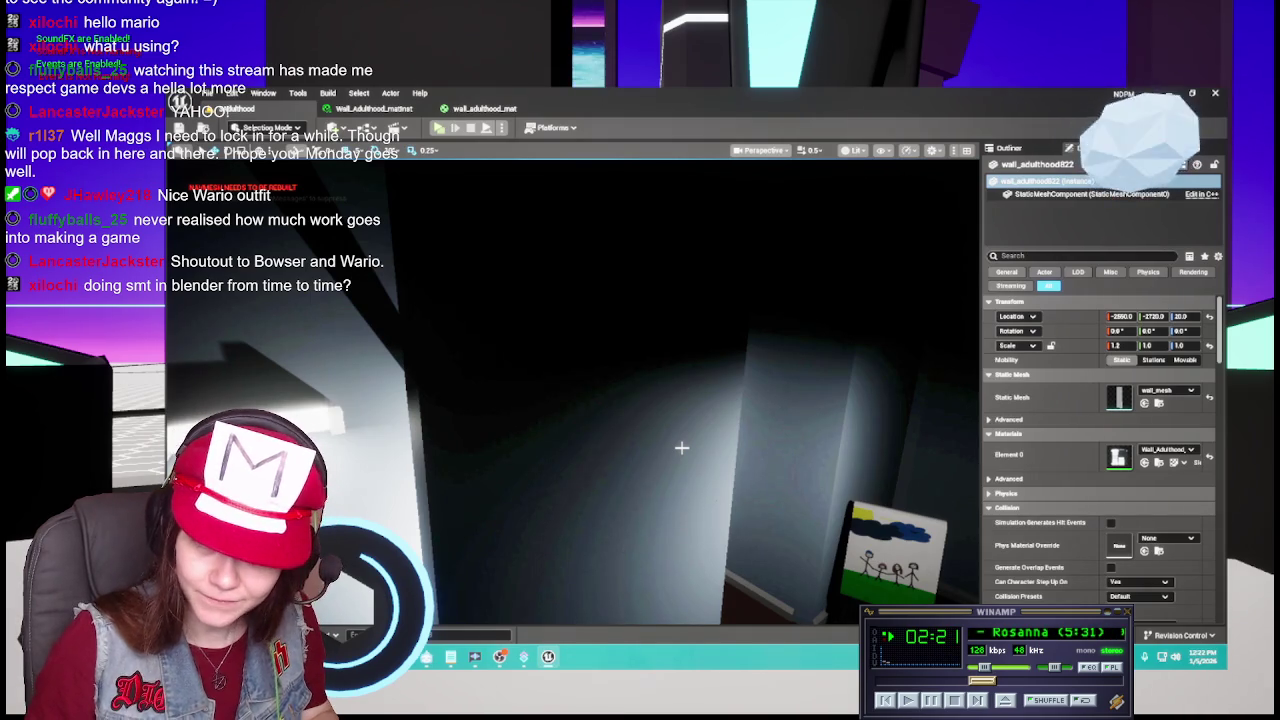
{"action": "mouse_move", "coordinate": [695, 447]}
{"action": "left_mouse_down"}
{"action": "mouse_move", "coordinate": [640, 395]}
{"action": "mouse_move", "coordinate": [519, 356]}
{"action": "mouse_move", "coordinate": [695, 448]}
{"action": "left_mouse_up"}
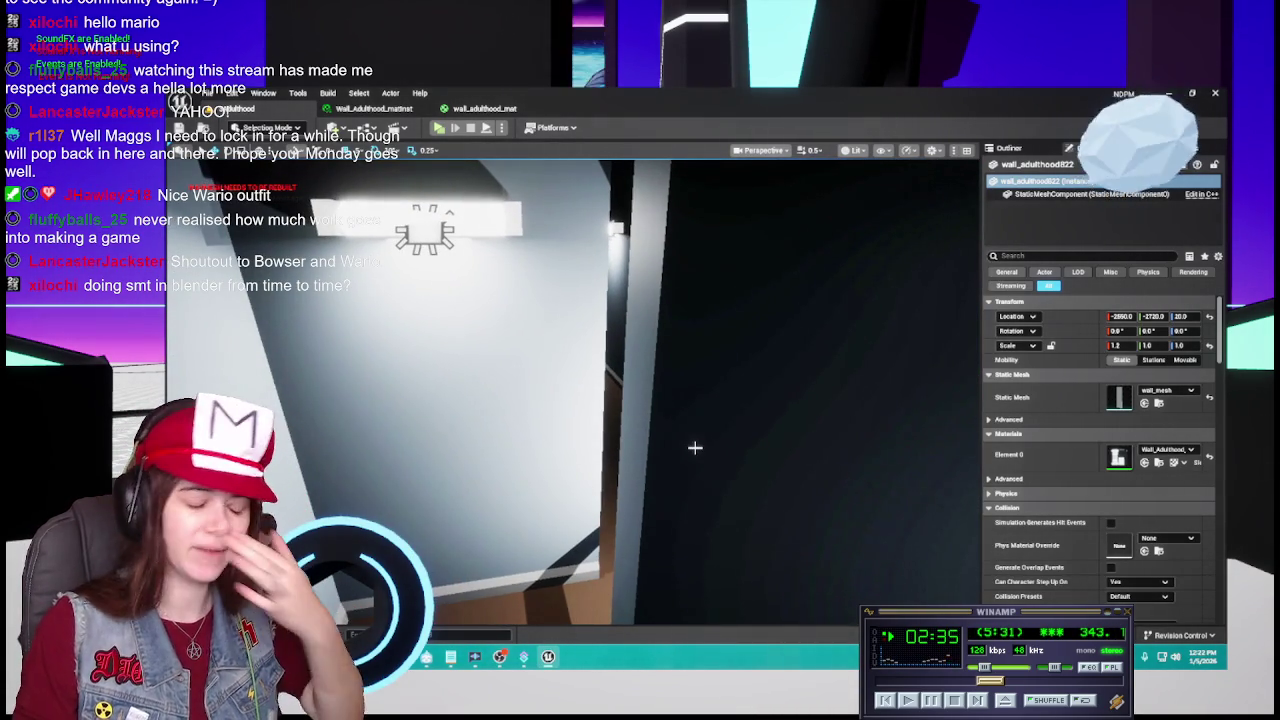
{"action": "mouse_move", "coordinate": [715, 484]}
{"action": "left_mouse_down"}
{"action": "mouse_move", "coordinate": [595, 476]}
{"action": "mouse_move", "coordinate": [757, 491]}
{"action": "left_mouse_up"}
{"action": "key", "text": "ctrl+space"}
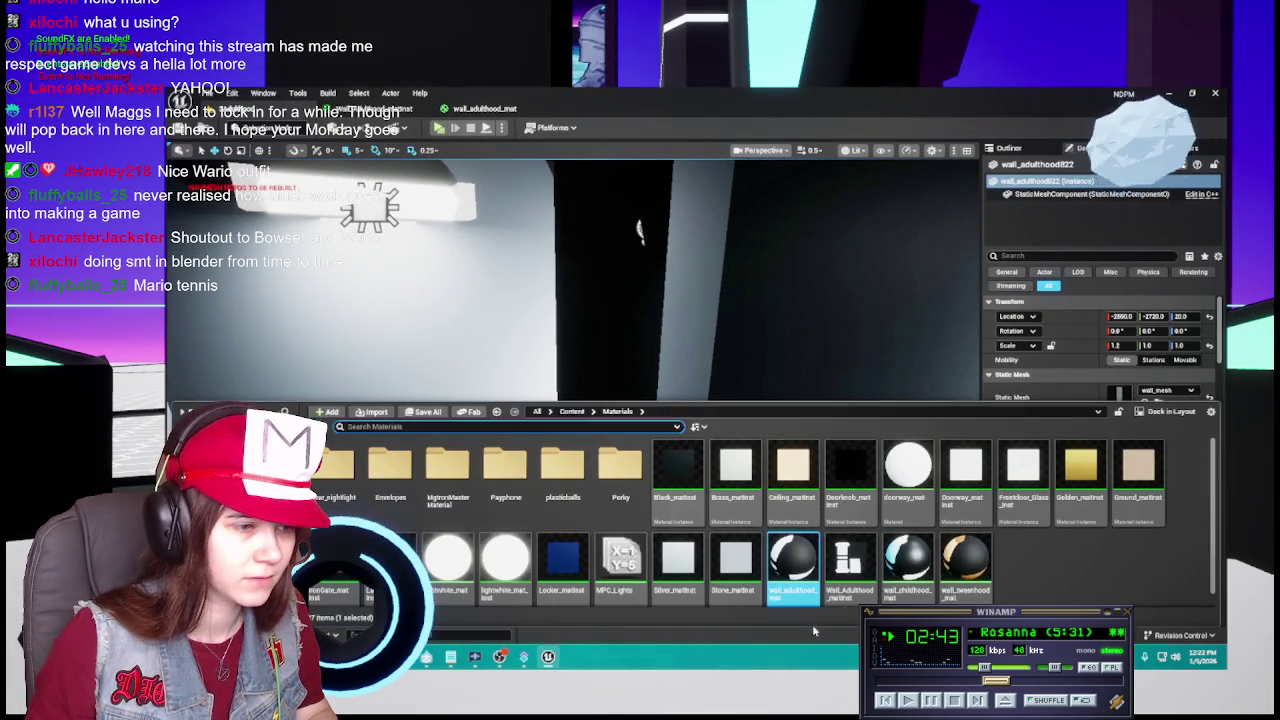
Attempt to delete wall_adulthood_mat again, dismiss the Delete Assets prompt, and return to the level.
{"action": "left_click", "coordinate": [795, 563]}
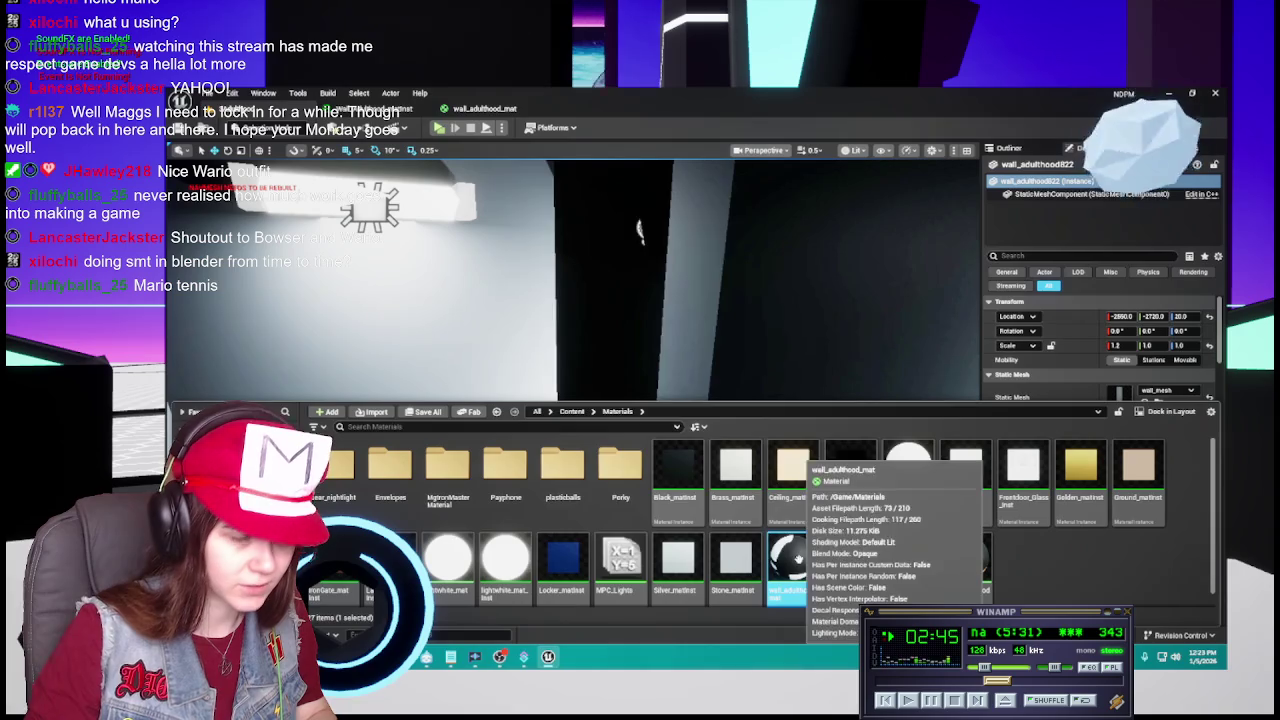
{"action": "key", "text": "Delete"}
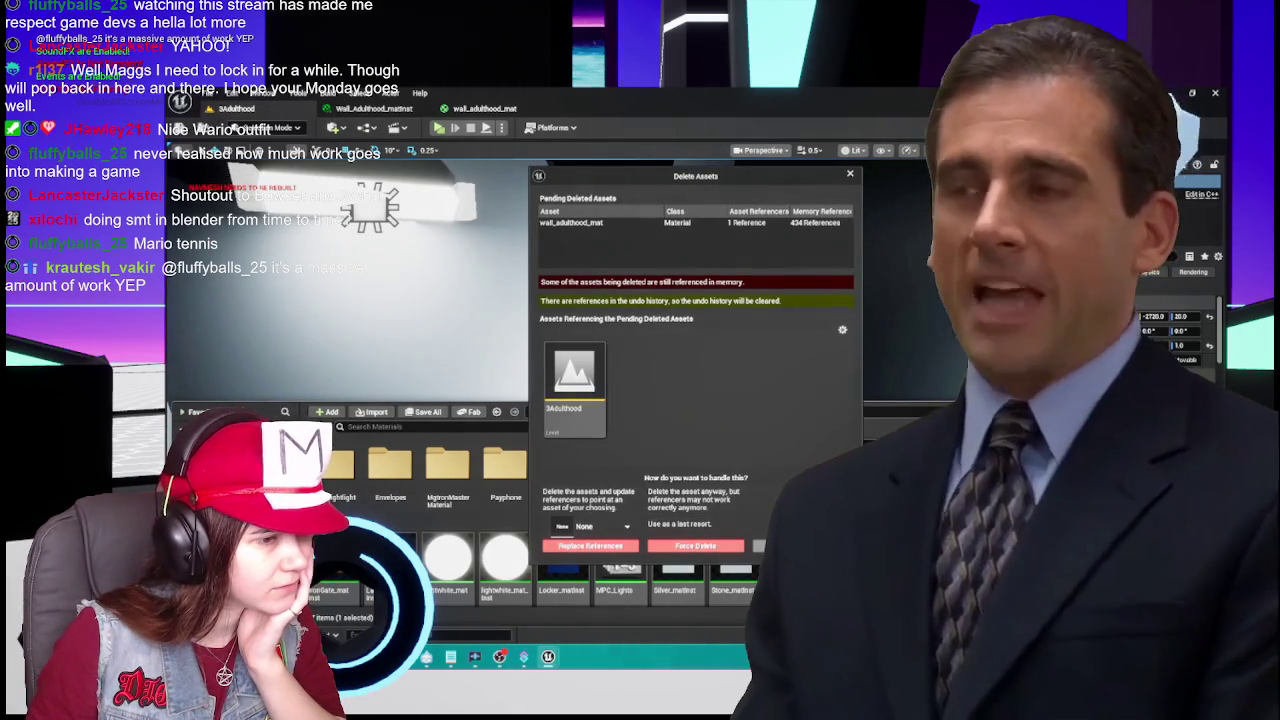
{"action": "left_click", "coordinate": [695, 545]}
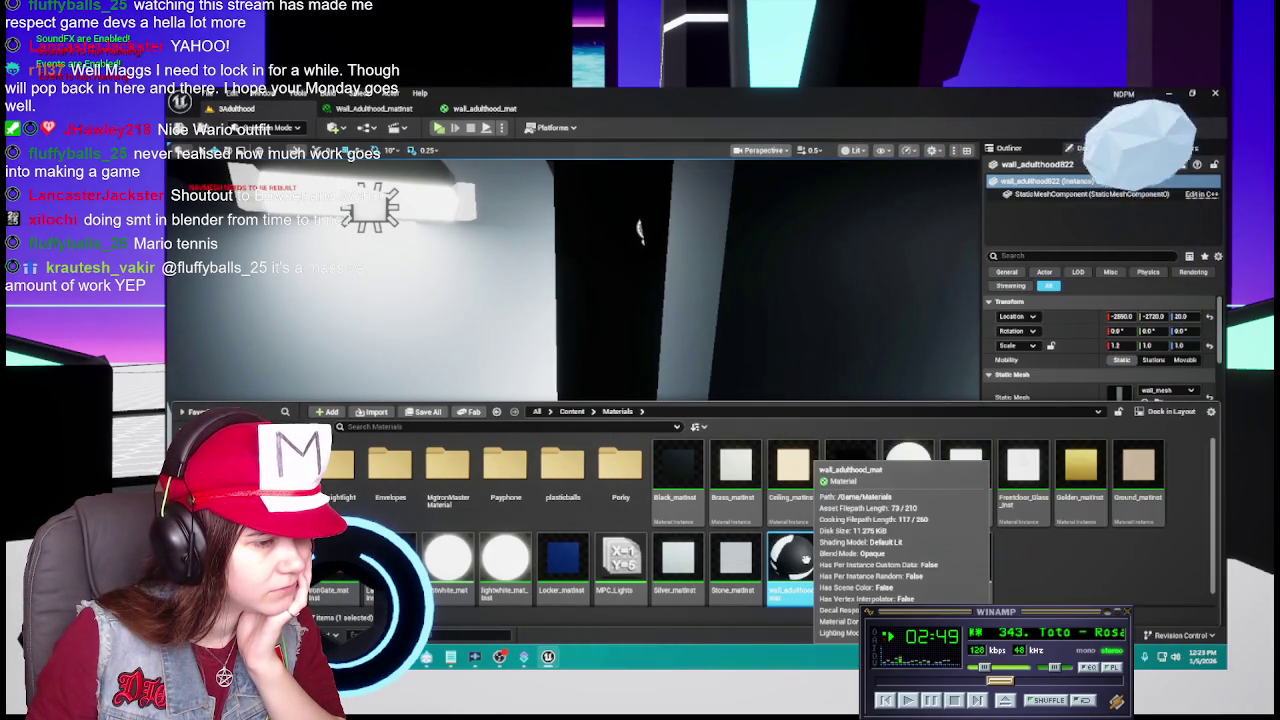
{"action": "left_click", "coordinate": [816, 315]}
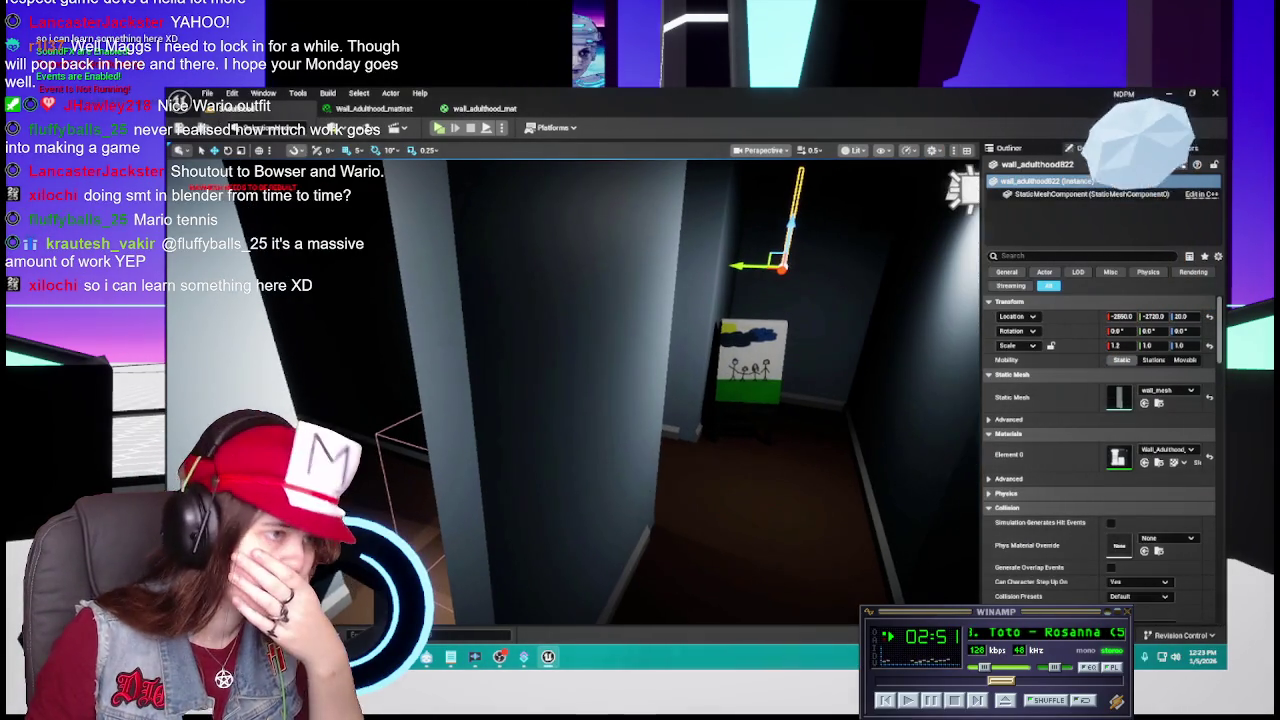
Select adult_landmark, then a wall_adulthood actor, and fly the camera through the level.
{"action": "left_click", "coordinate": [1009, 148]}
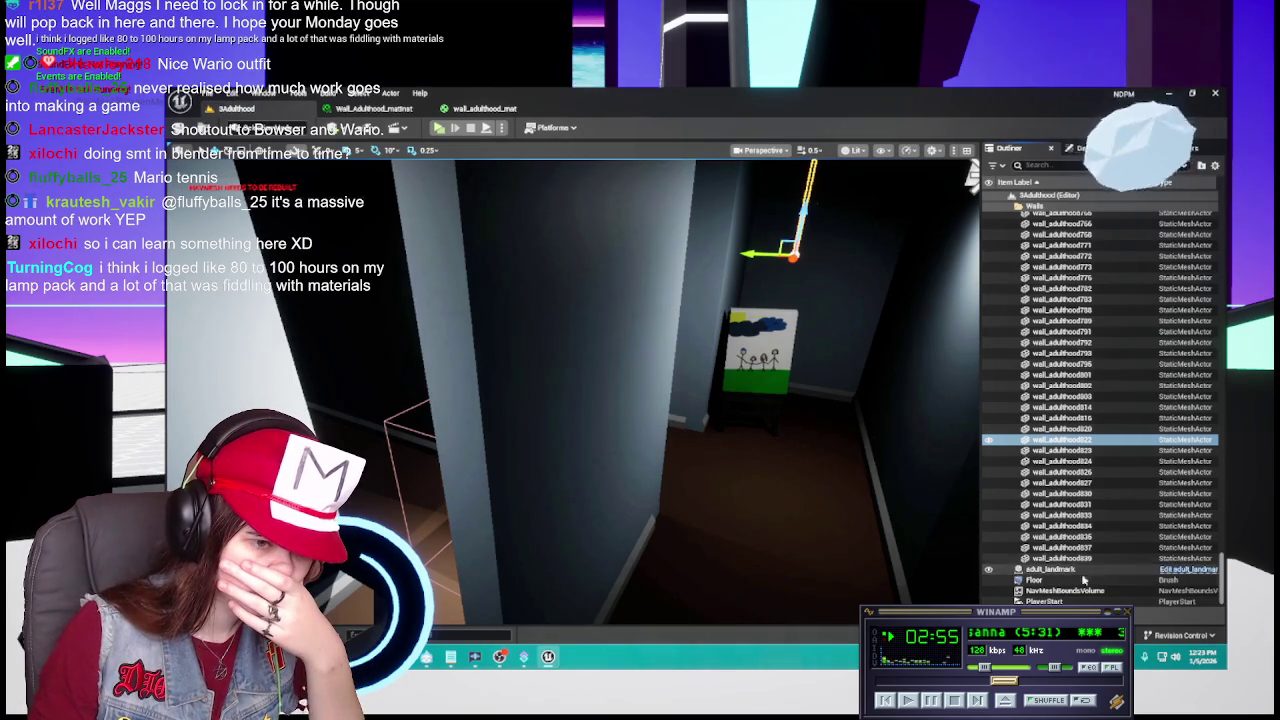
{"action": "left_click", "coordinate": [1100, 569]}
{"action": "left_click", "coordinate": [1078, 473]}
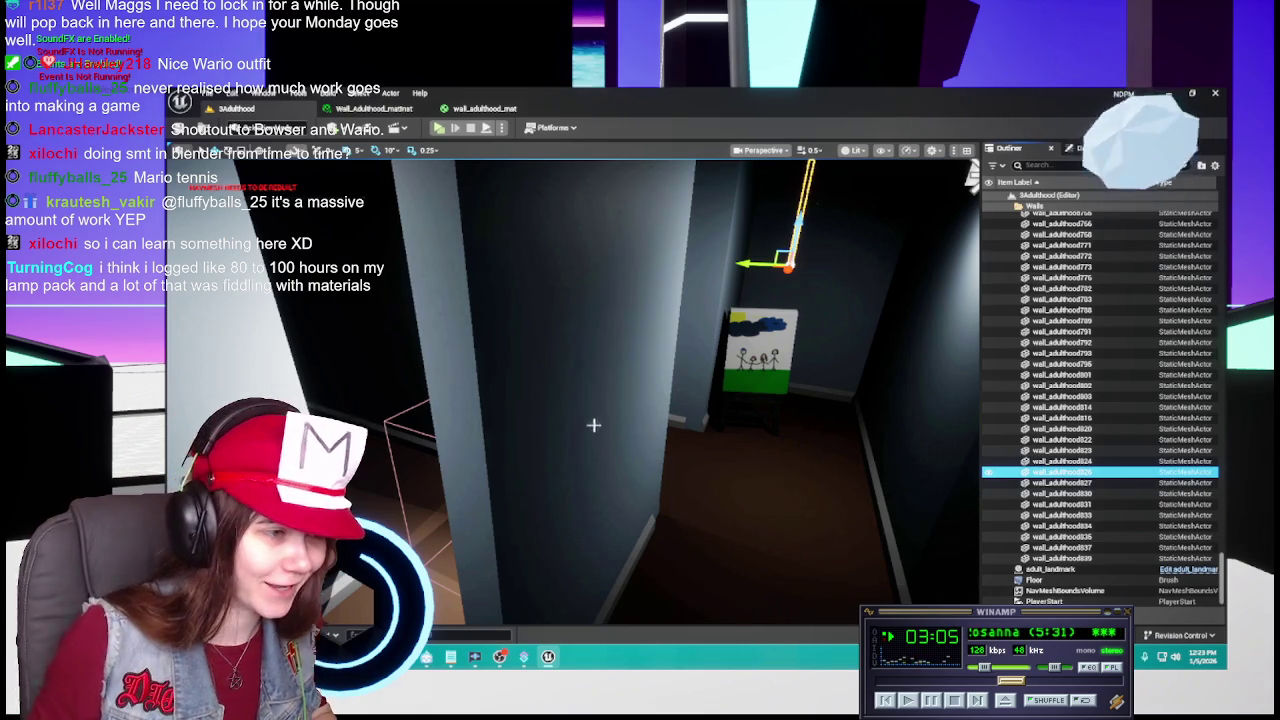
{"action": "left_click_drag", "start_coordinate": [611, 429], "coordinate": [714, 228]}
{"action": "left_click_drag", "start_coordinate": [714, 440], "coordinate": [699, 424]}
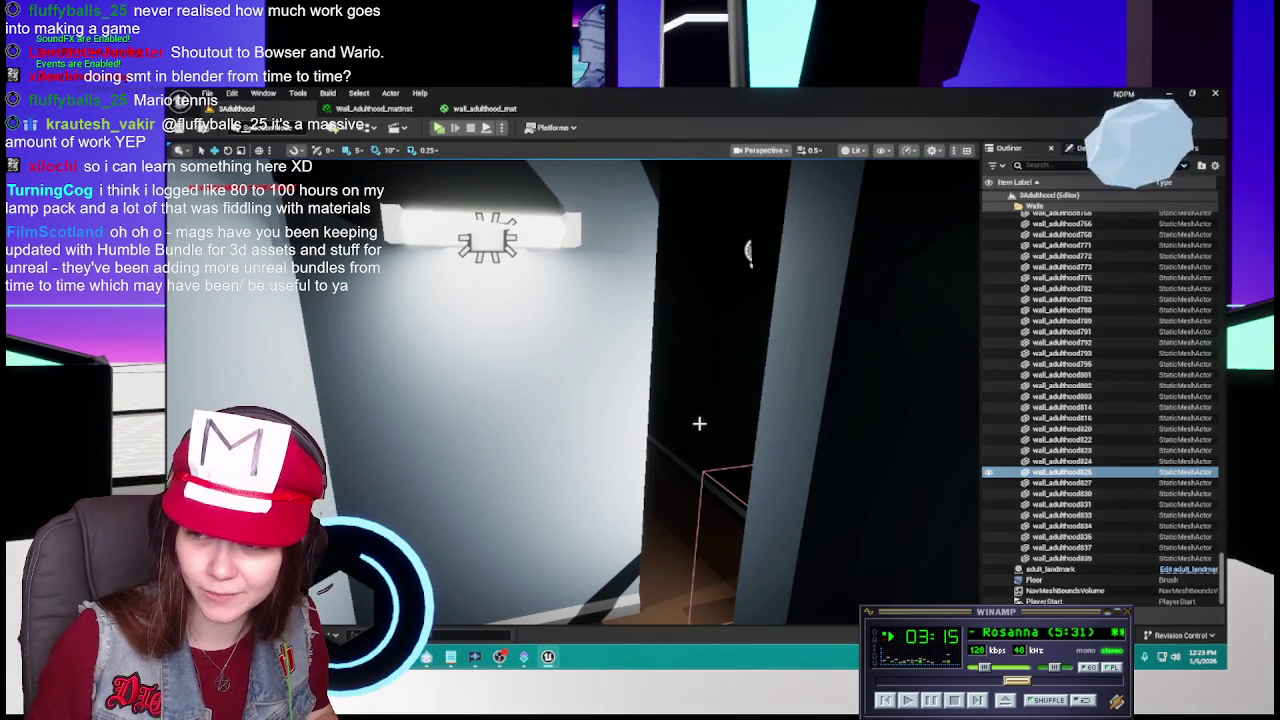
{"action": "mouse_move", "coordinate": [699, 424]}
{"action": "left_mouse_down"}
{"action": "mouse_move", "coordinate": [694, 605]}
{"action": "mouse_move", "coordinate": [632, 611]}
{"action": "mouse_move", "coordinate": [649, 534]}
{"action": "mouse_move", "coordinate": [702, 502]}
{"action": "left_mouse_up"}
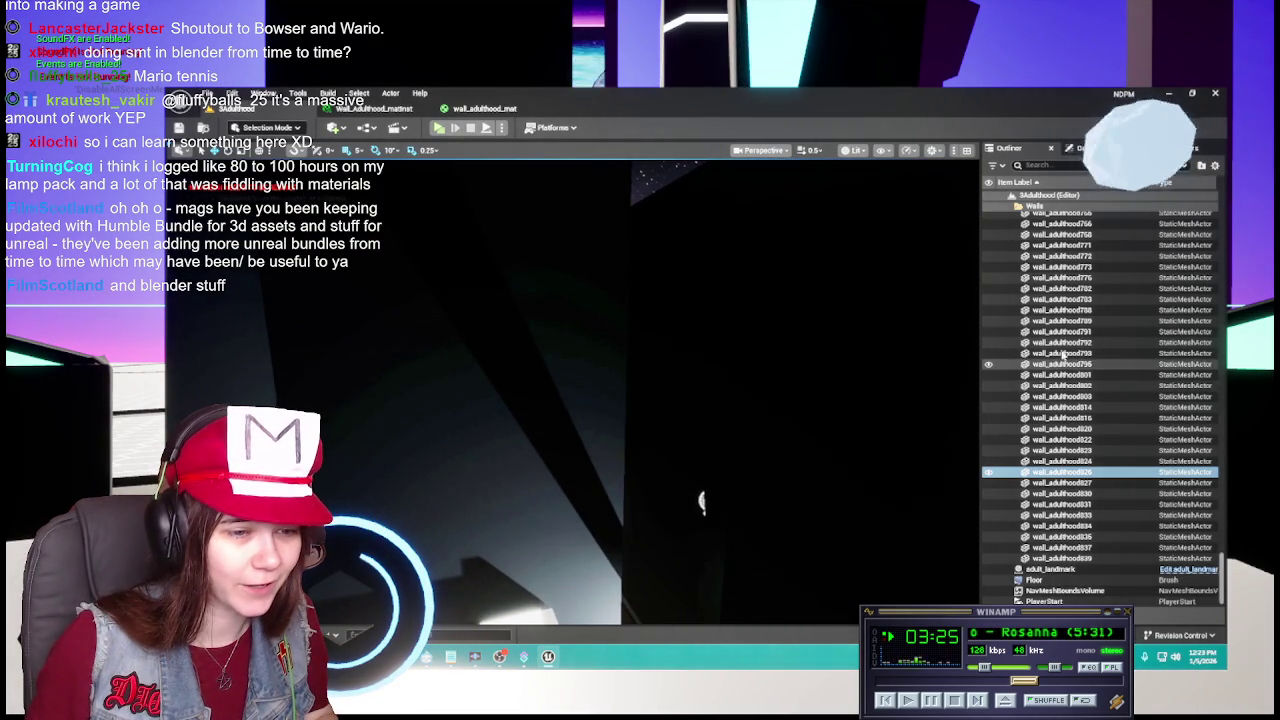
{"action": "scroll", "coordinate": [1075, 336], "scroll_direction": "up", "scroll_amount": 5}
Scroll to the top of the Outliner and collapse the Walls folder.
{"action": "scroll", "coordinate": [1075, 336], "scroll_direction": "up", "scroll_amount": 3}
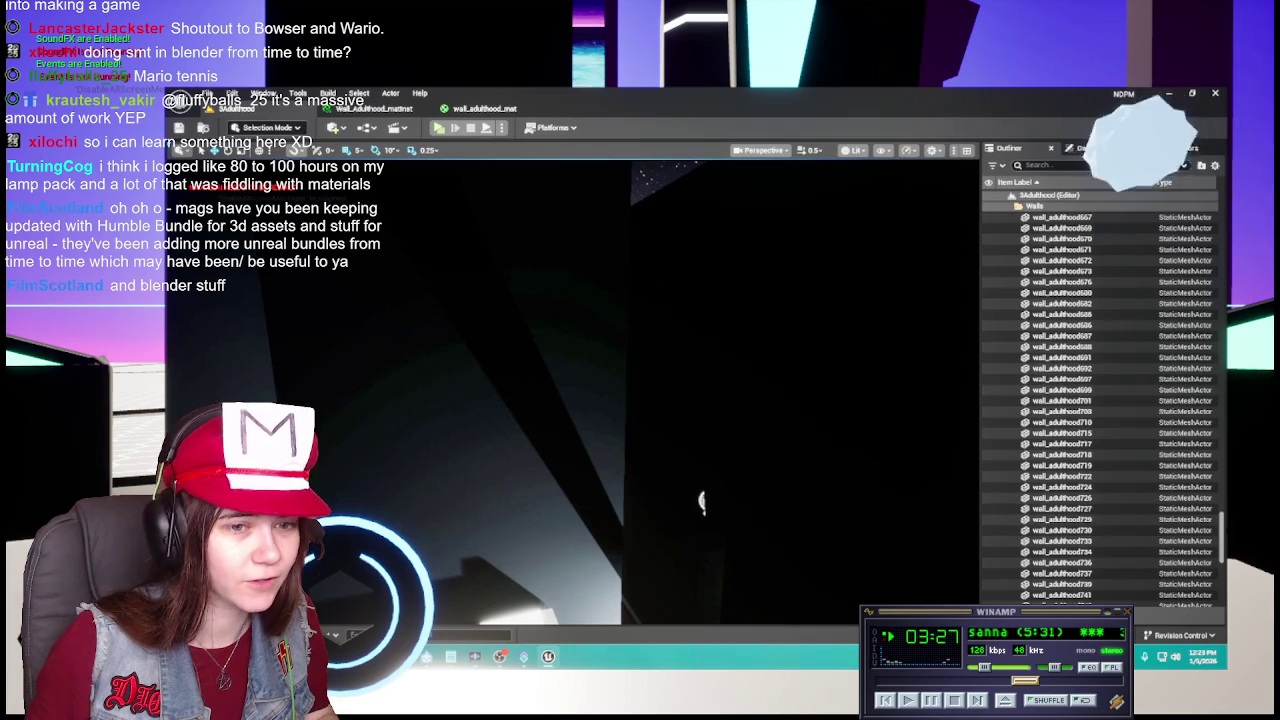
{"action": "mouse_move", "coordinate": [1222, 523]}
{"action": "left_mouse_down"}
{"action": "mouse_move", "coordinate": [1218, 260]}
{"action": "mouse_move", "coordinate": [1107, 221]}
{"action": "left_mouse_up"}
{"action": "scroll", "coordinate": [1107, 221], "scroll_direction": "up", "scroll_amount": 5}
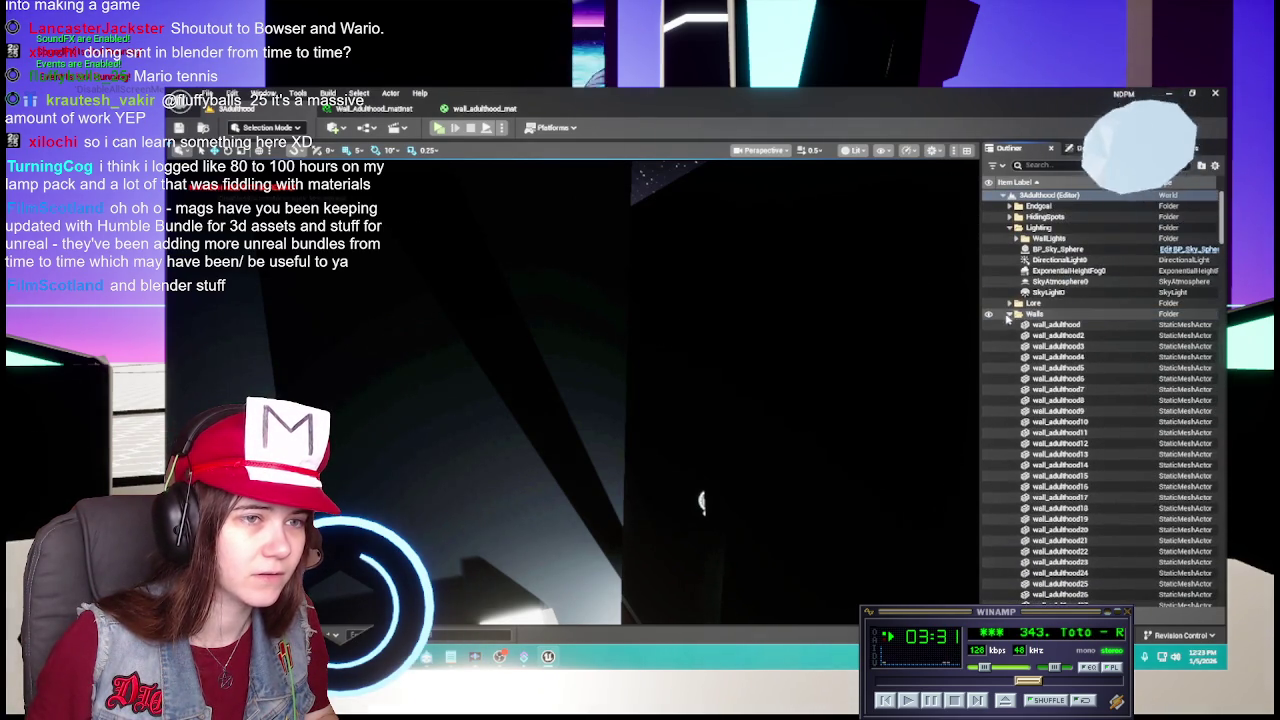
{"action": "left_click", "coordinate": [1011, 314]}
{"action": "left_click_drag", "start_coordinate": [1025, 314], "coordinate": [1030, 223]}
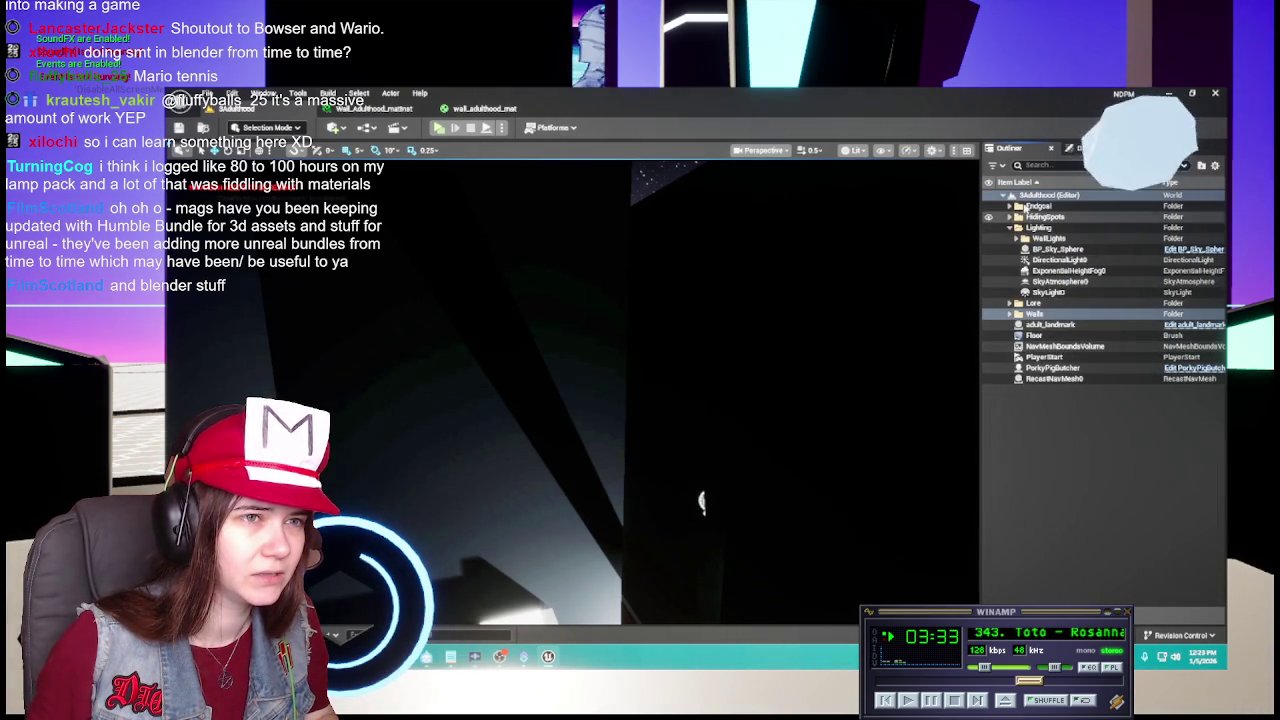
Inspect the first WallLight's properties, collapse the Lighting folders, and bring up the Materials folder.
{"action": "left_click", "coordinate": [1018, 239]}
{"action": "left_click", "coordinate": [1040, 250]}
{"action": "left_click", "coordinate": [1072, 148]}
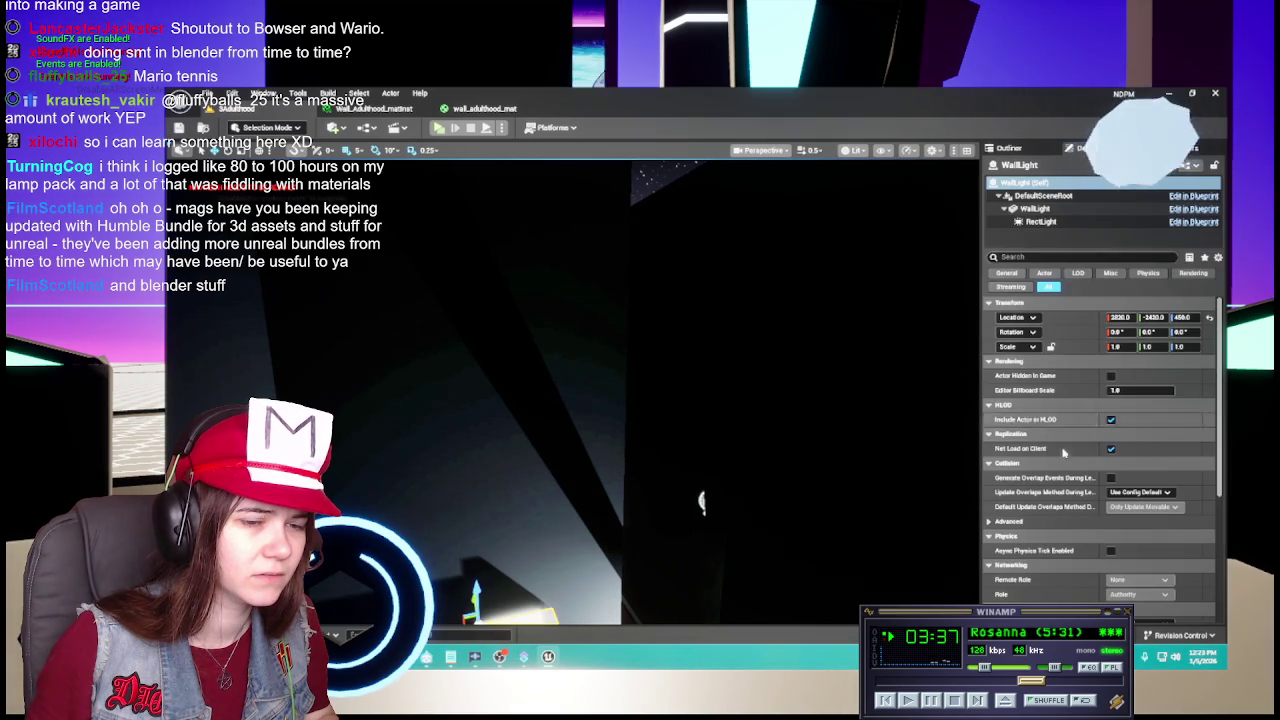
{"action": "left_click", "coordinate": [1037, 141]}
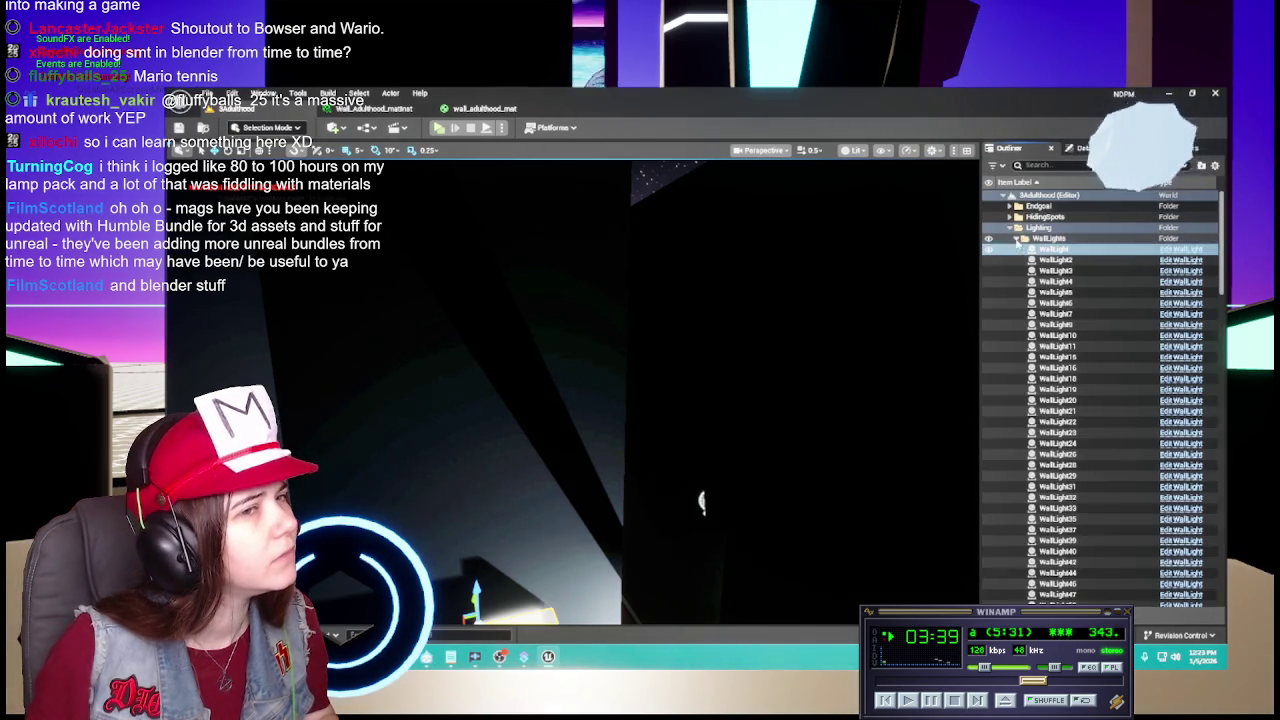
{"action": "left_click", "coordinate": [1016, 239]}
{"action": "left_click", "coordinate": [1010, 228]}
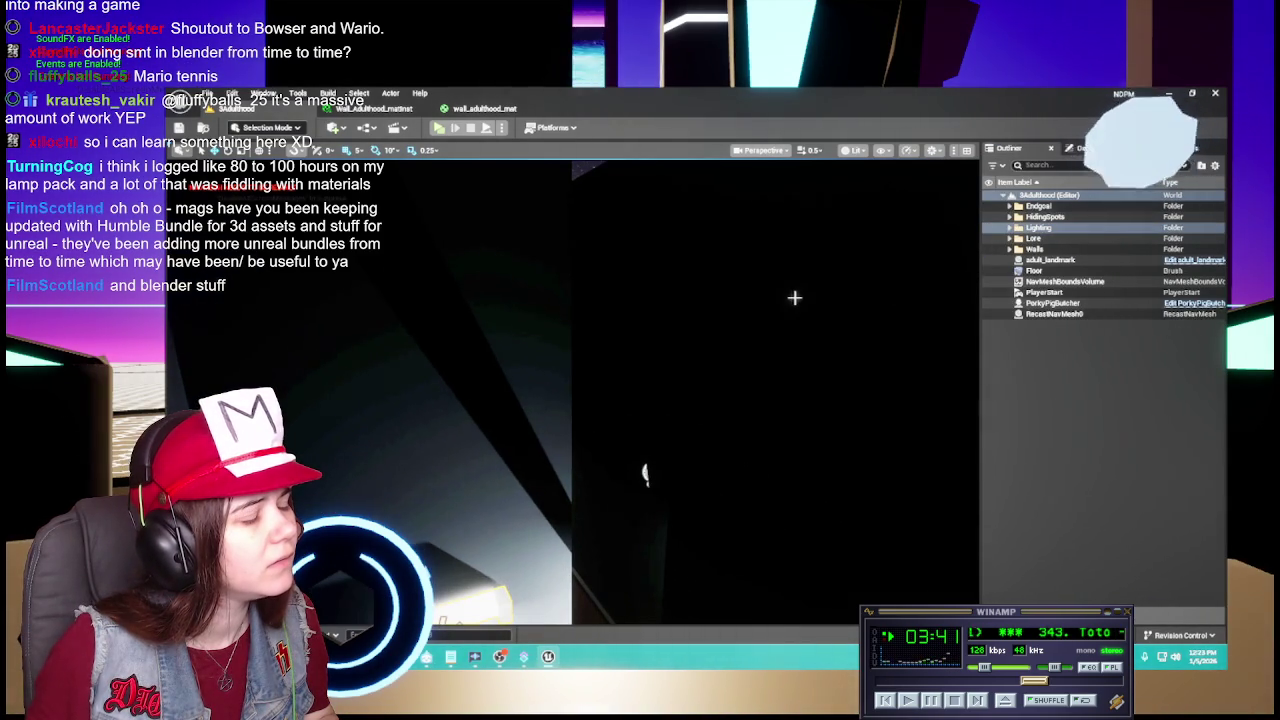
{"action": "mouse_move", "coordinate": [791, 291]}
{"action": "left_mouse_down"}
{"action": "mouse_move", "coordinate": [800, 350]}
{"action": "mouse_move", "coordinate": [800, 310]}
{"action": "mouse_move", "coordinate": [883, 270]}
{"action": "mouse_move", "coordinate": [900, 283]}
{"action": "left_mouse_up"}
{"action": "key", "text": "ctrl+space"}
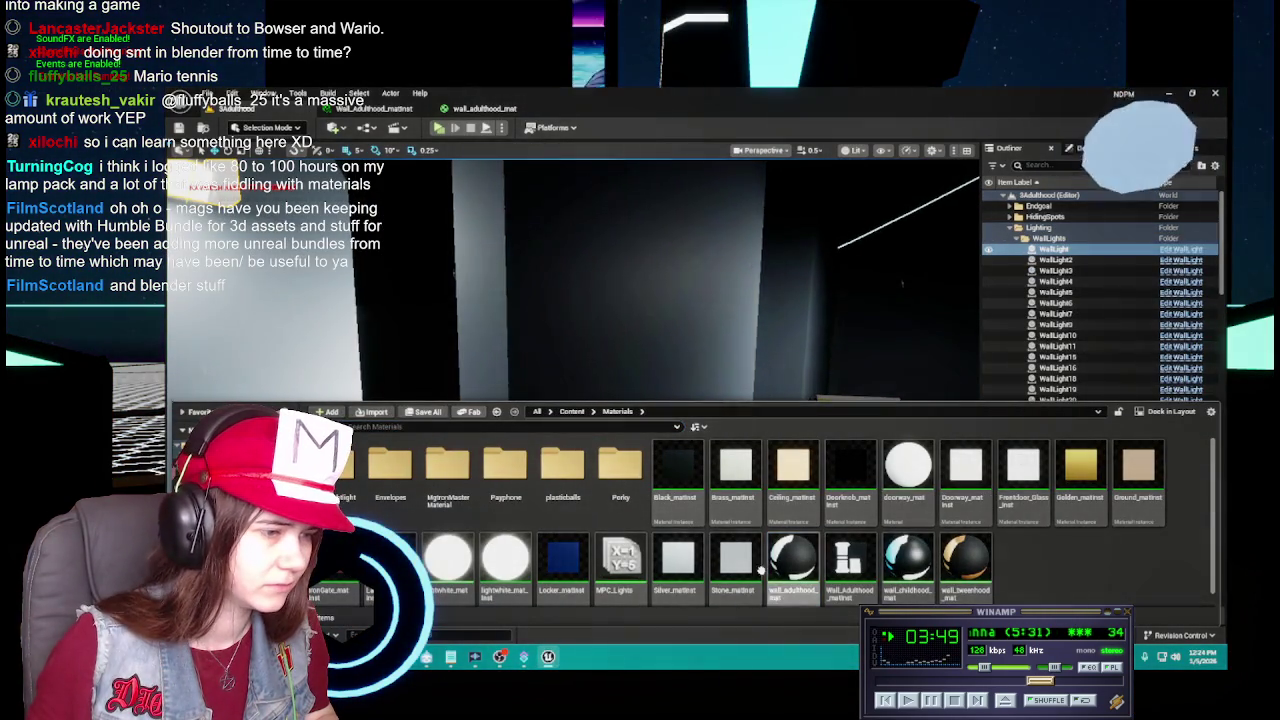
Force-delete the old wall_adulthood_mat despite its remaining references and close the Content Drawer.
{"action": "key", "text": "Delete"}
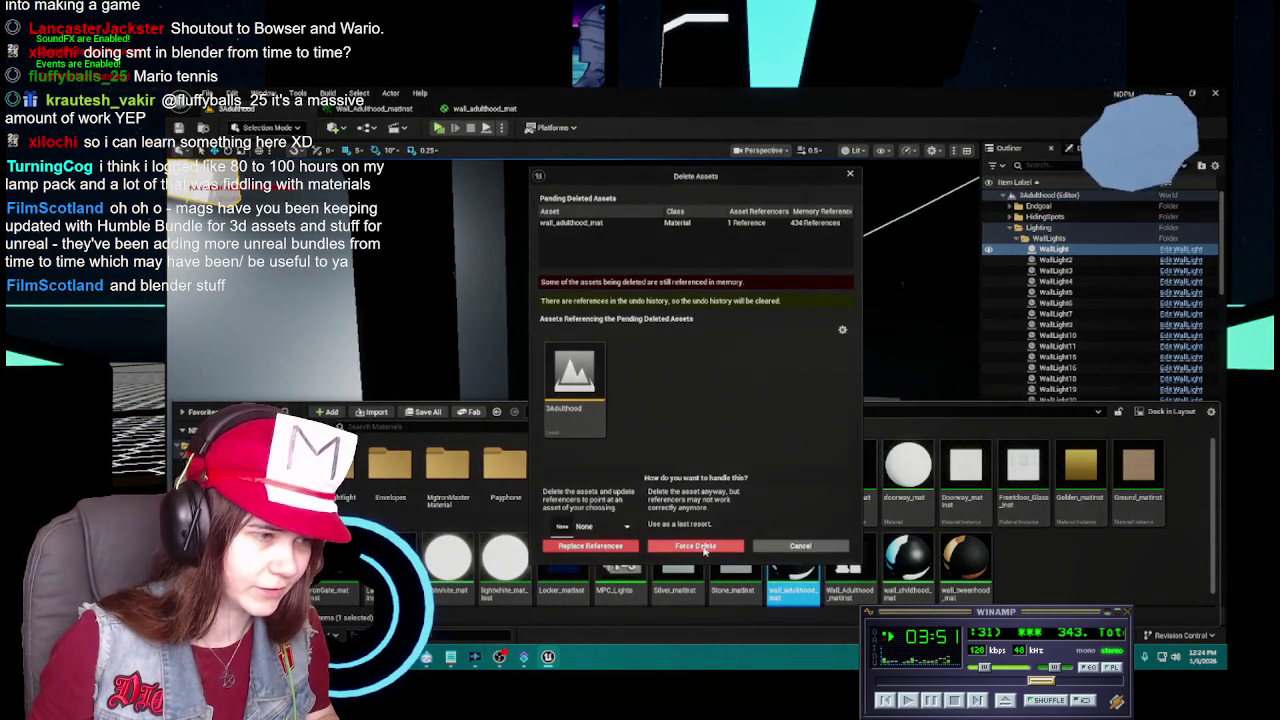
{"action": "left_click", "coordinate": [706, 548]}
{"action": "key", "text": "ctrl+space"}
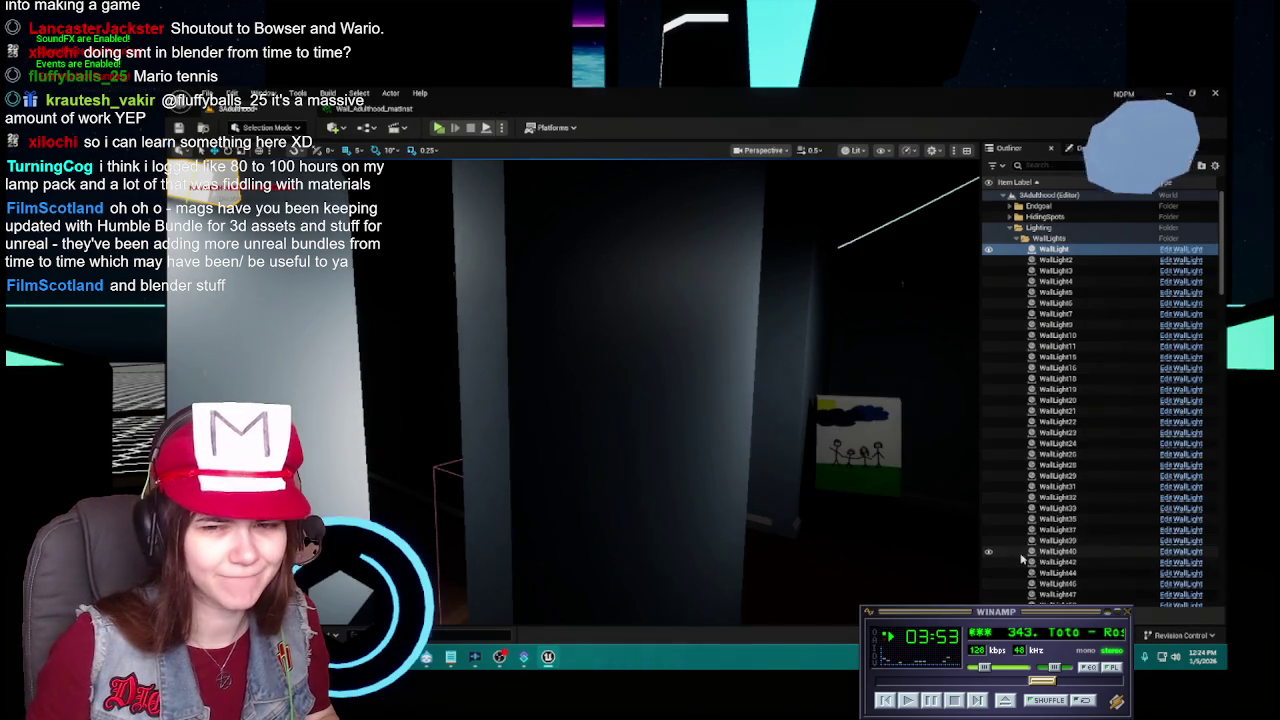
Frame the selected wall light and fly the camera to the wall with the drawing.
{"action": "key", "text": "f"}
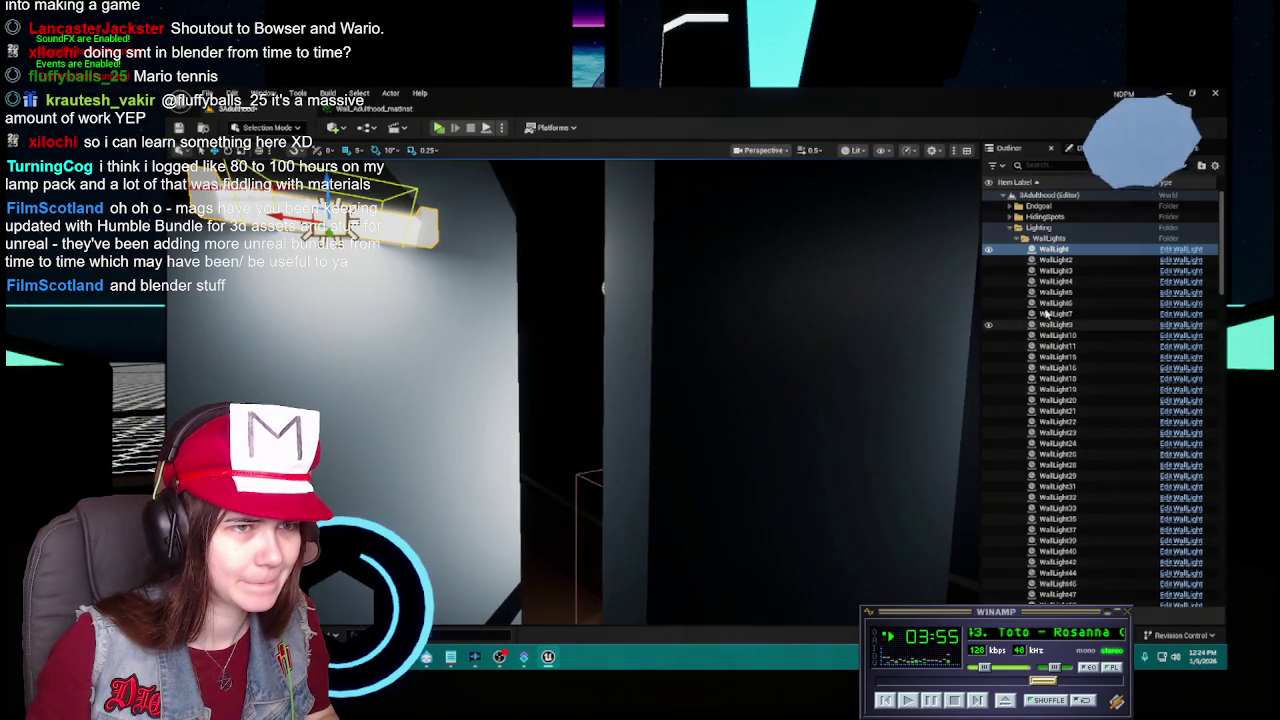
{"action": "left_click", "coordinate": [1025, 238]}
{"action": "left_click_drag", "start_coordinate": [700, 437], "coordinate": [620, 445]}
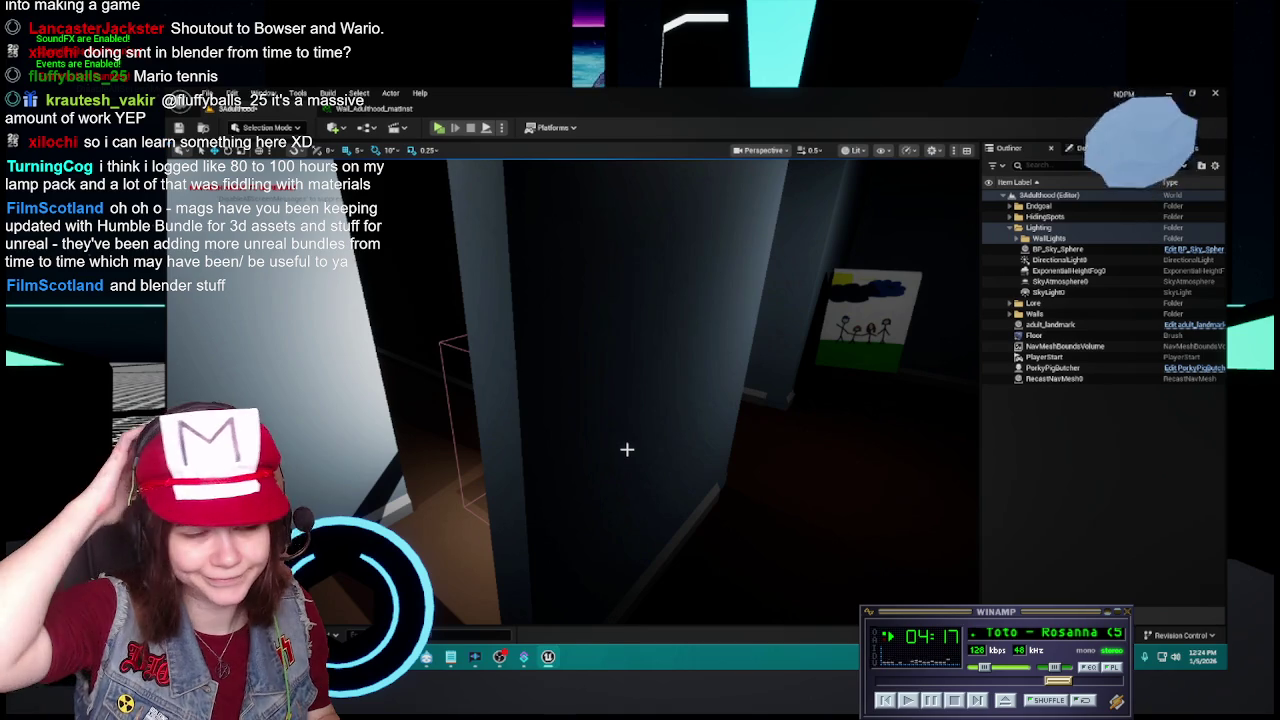
Turn the camera across the room, save the 3Adulthood level, and reopen the Materials folder.
{"action": "mouse_move", "coordinate": [627, 449]}
{"action": "left_mouse_down"}
{"action": "mouse_move", "coordinate": [460, 448]}
{"action": "mouse_move", "coordinate": [747, 181]}
{"action": "mouse_move", "coordinate": [727, 185]}
{"action": "left_mouse_up"}
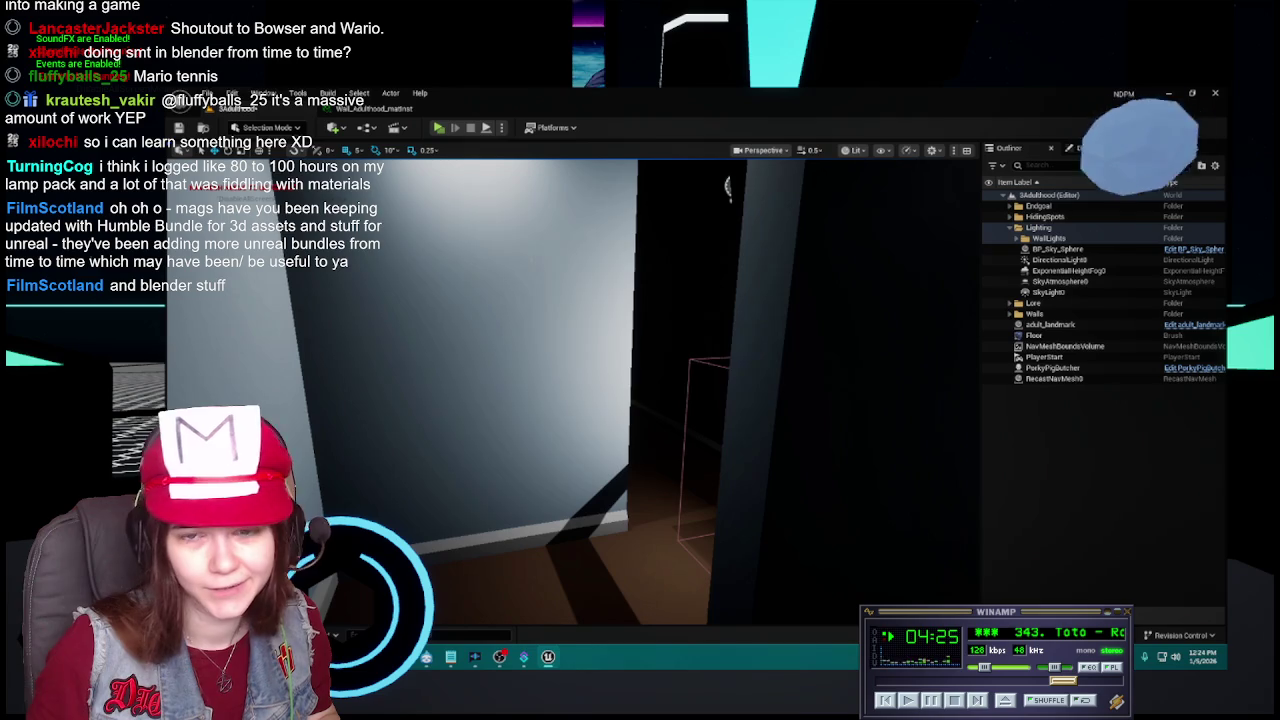
{"action": "key", "text": "ctrl+s"}
{"action": "key", "text": "ctrl+space"}
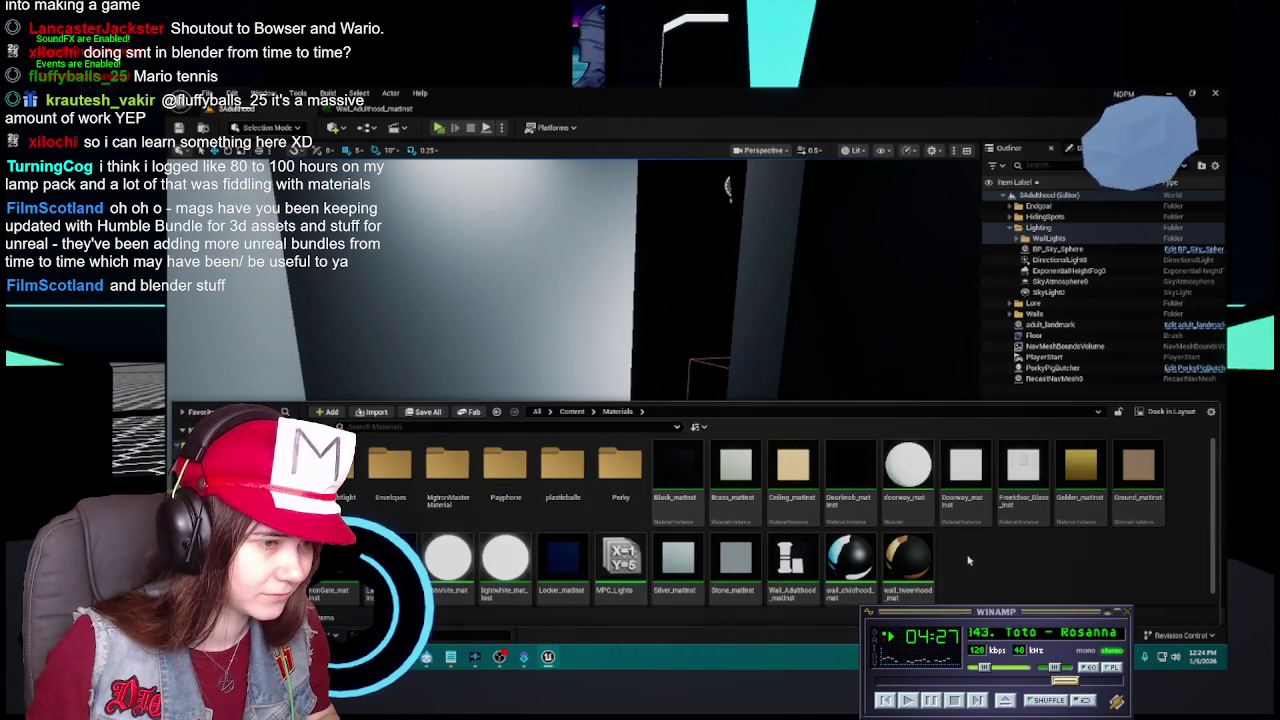
Duplicate Wall_Adulthood_matinst and name the copy Wall_Childhood_matinst.
{"action": "left_click", "coordinate": [808, 552]}
{"action": "key", "text": "ctrl+d"}
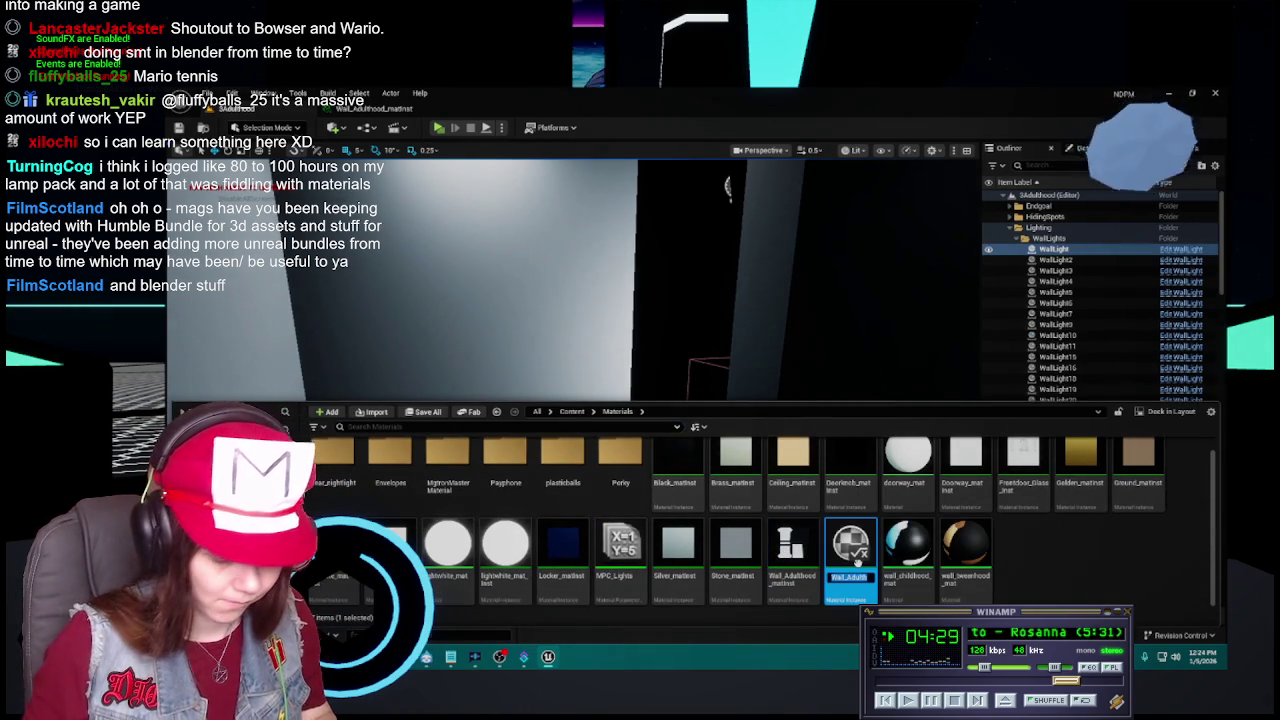
{"action": "key", "text": "End"}
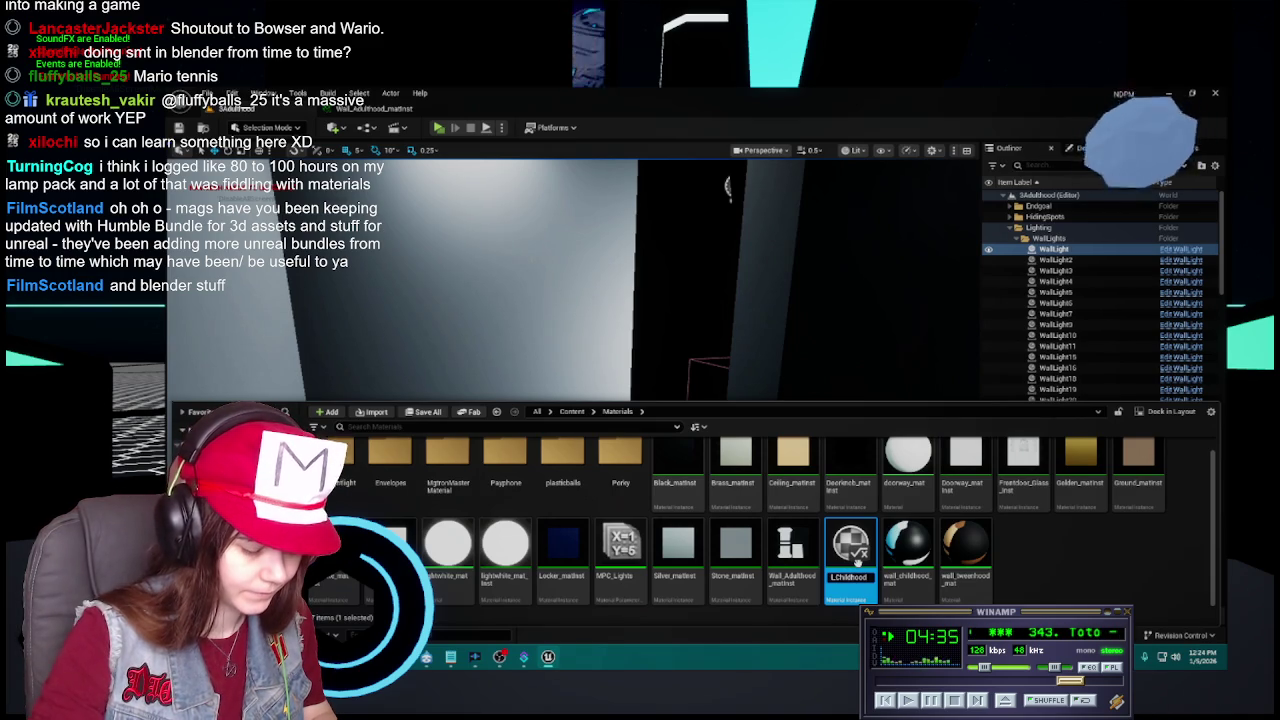
{"action": "key", "text": "Return"}
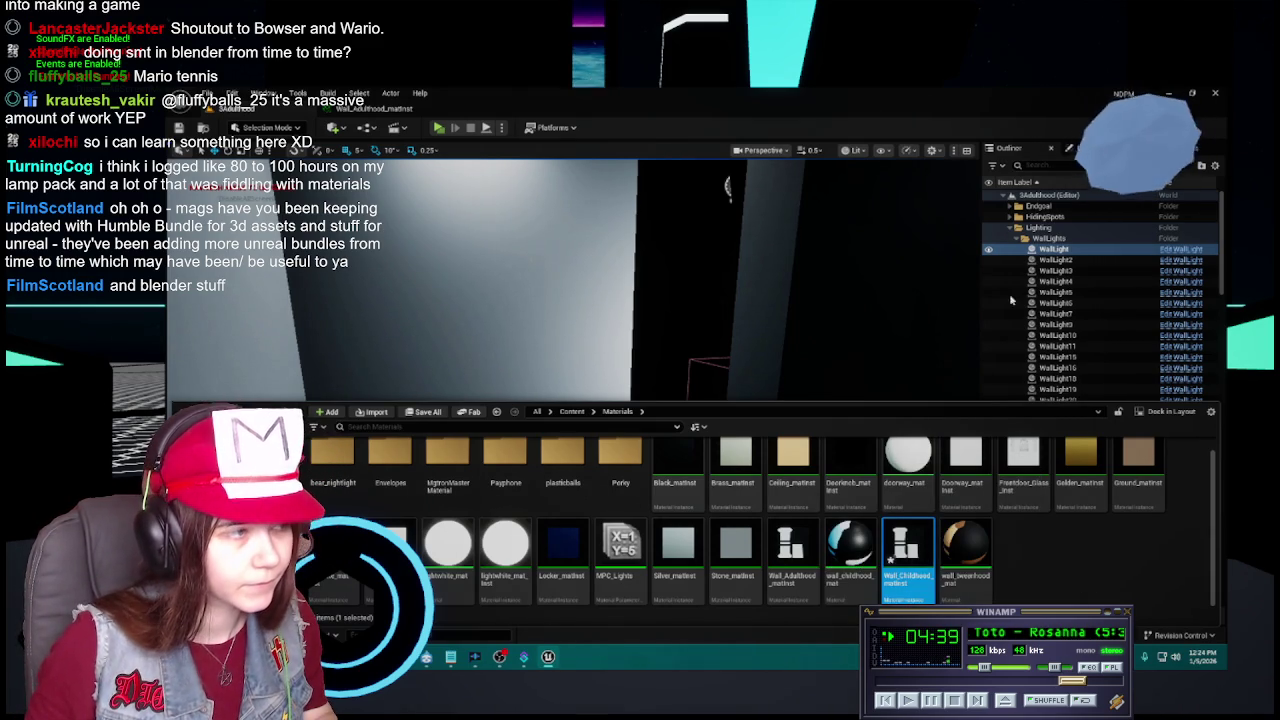
Set Wall_Childhood_matinst's Albedo to wall_childhood_texture and return to the level editor.
{"action": "double_click", "coordinate": [907, 550]}
{"action": "left_click", "coordinate": [1110, 242]}
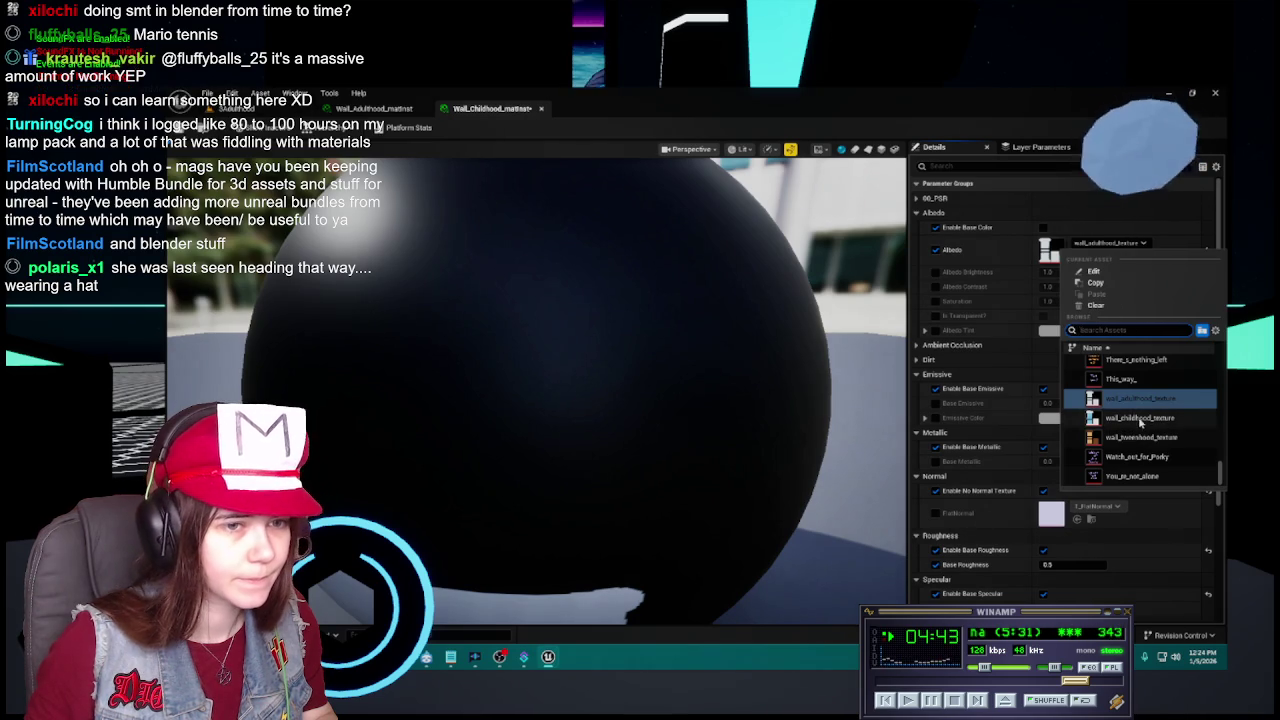
{"action": "left_click", "coordinate": [1138, 416]}
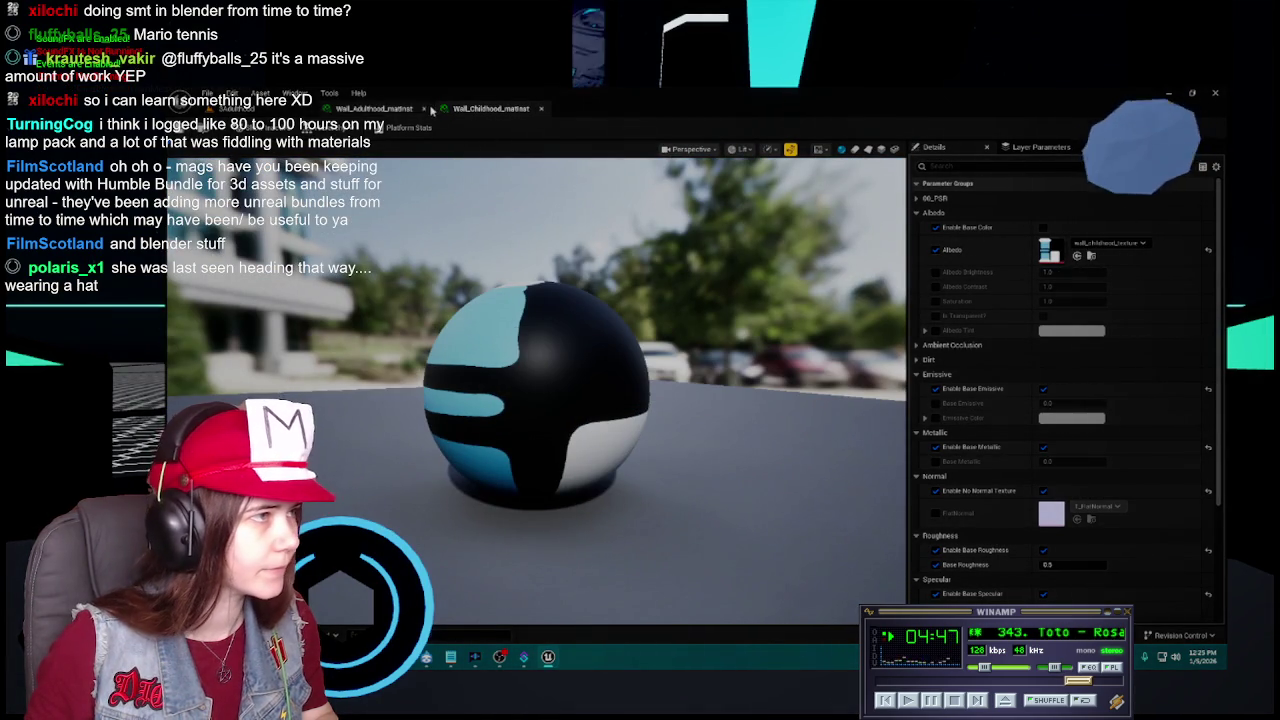
{"action": "left_click", "coordinate": [385, 108]}
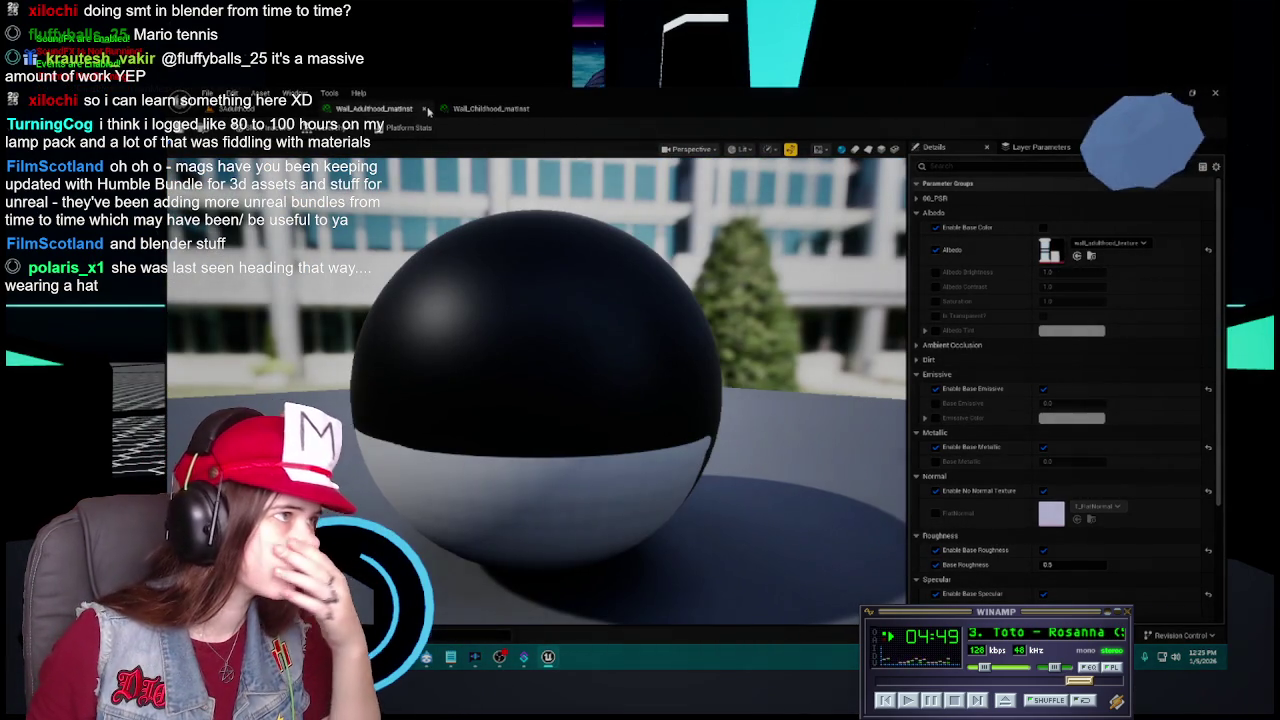
{"action": "left_click", "coordinate": [498, 111]}
{"action": "key", "text": "ctrl+space"}
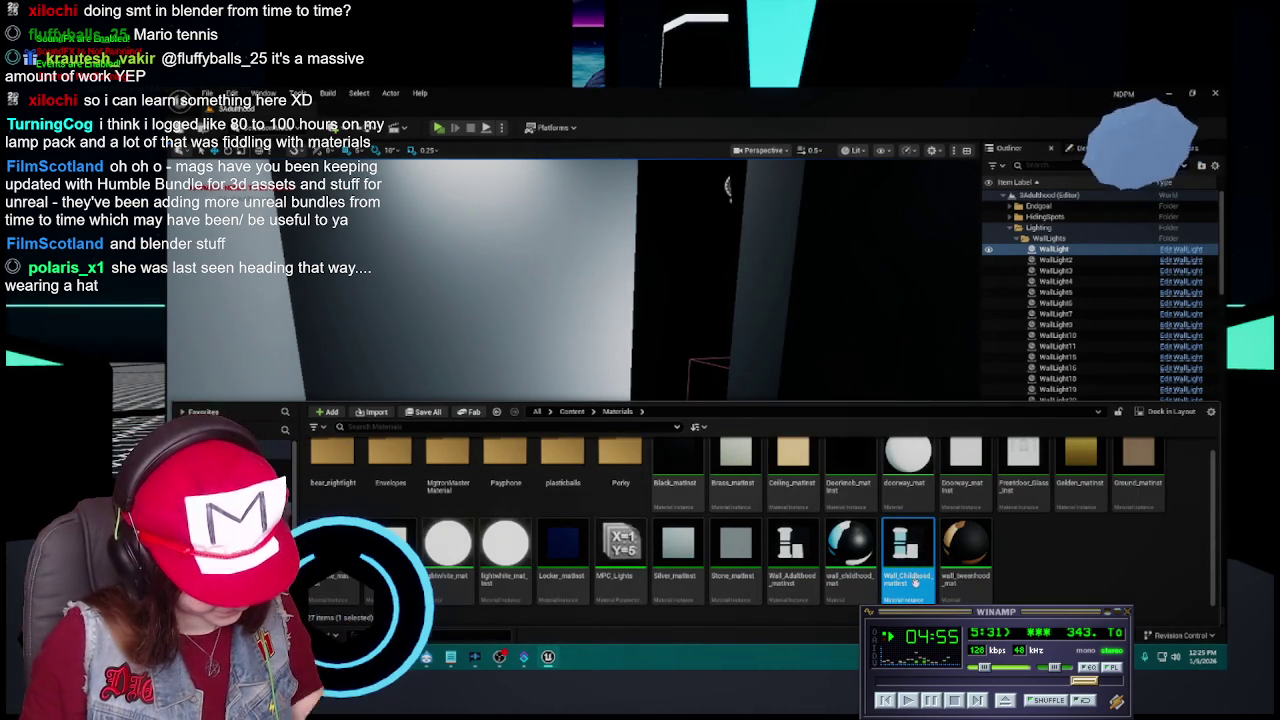
Duplicate the childhood instance as Wall_Tweenhood_matinst with wall_tweenhood_texture as its Albedo.
{"action": "key", "text": "ctrl+d"}
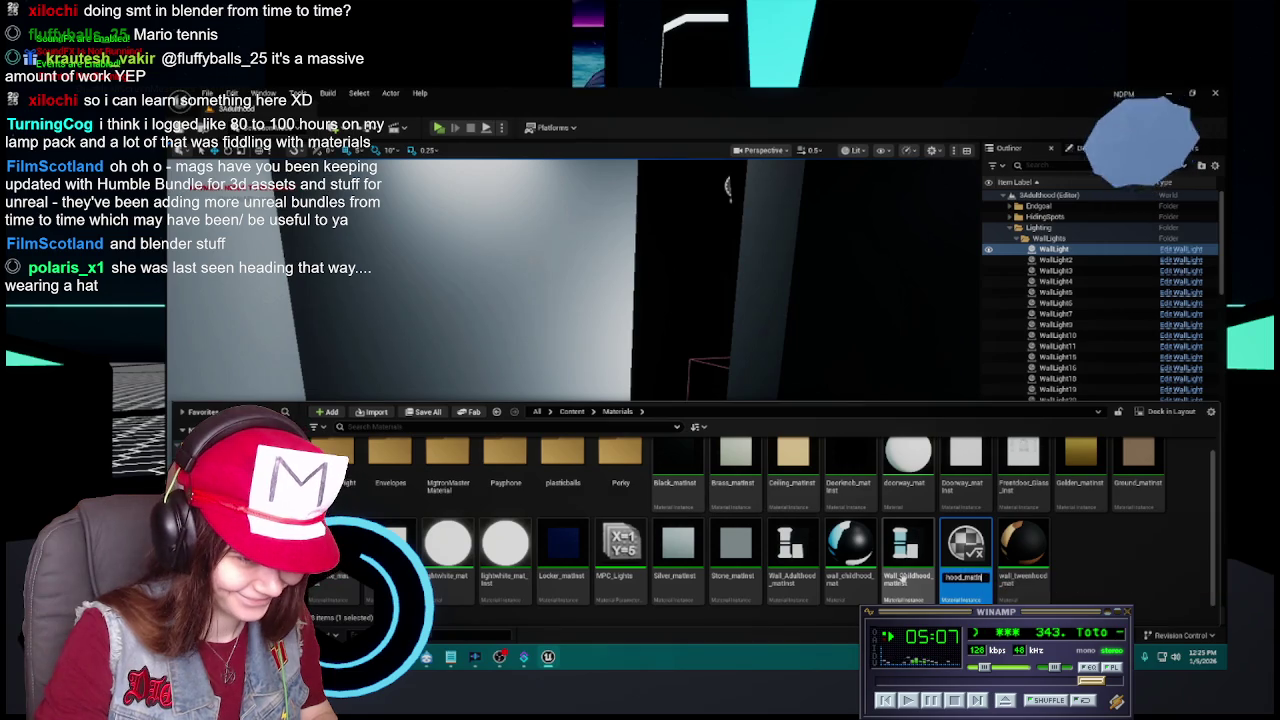
{"action": "key", "text": "Return"}
{"action": "double_click", "coordinate": [1020, 550]}
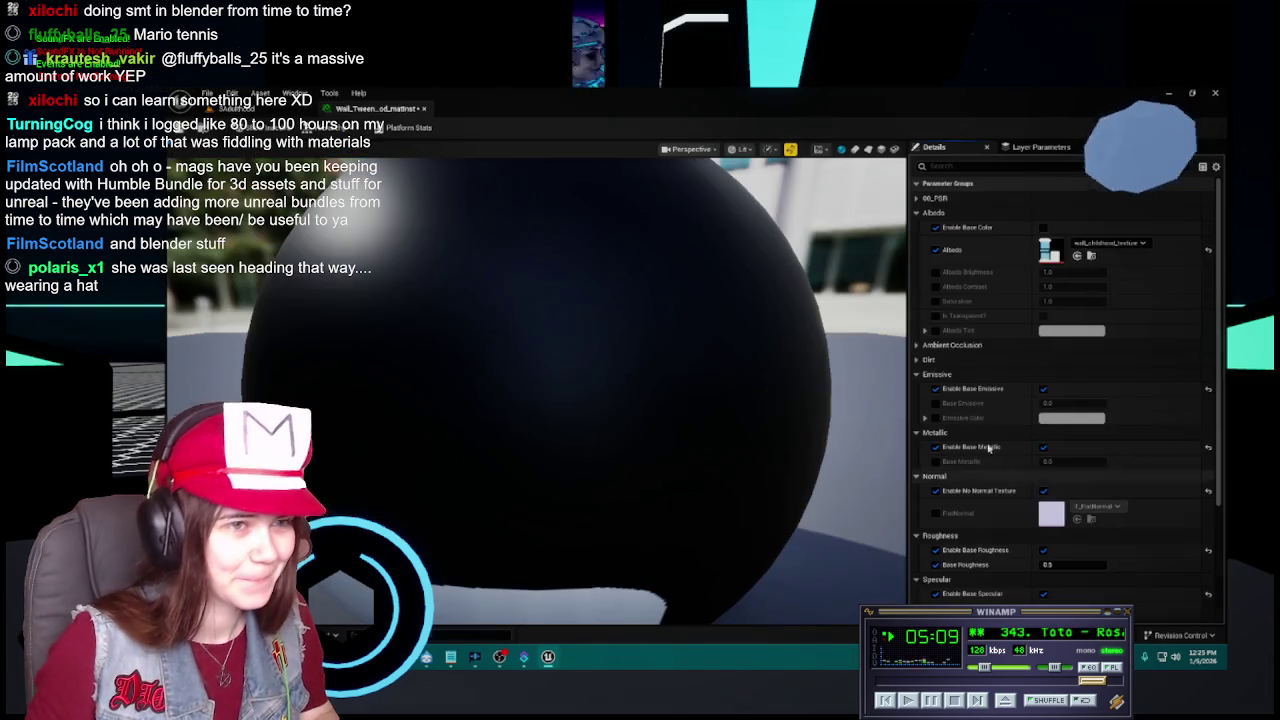
{"action": "left_click", "coordinate": [1105, 243]}
{"action": "left_click", "coordinate": [1141, 437]}
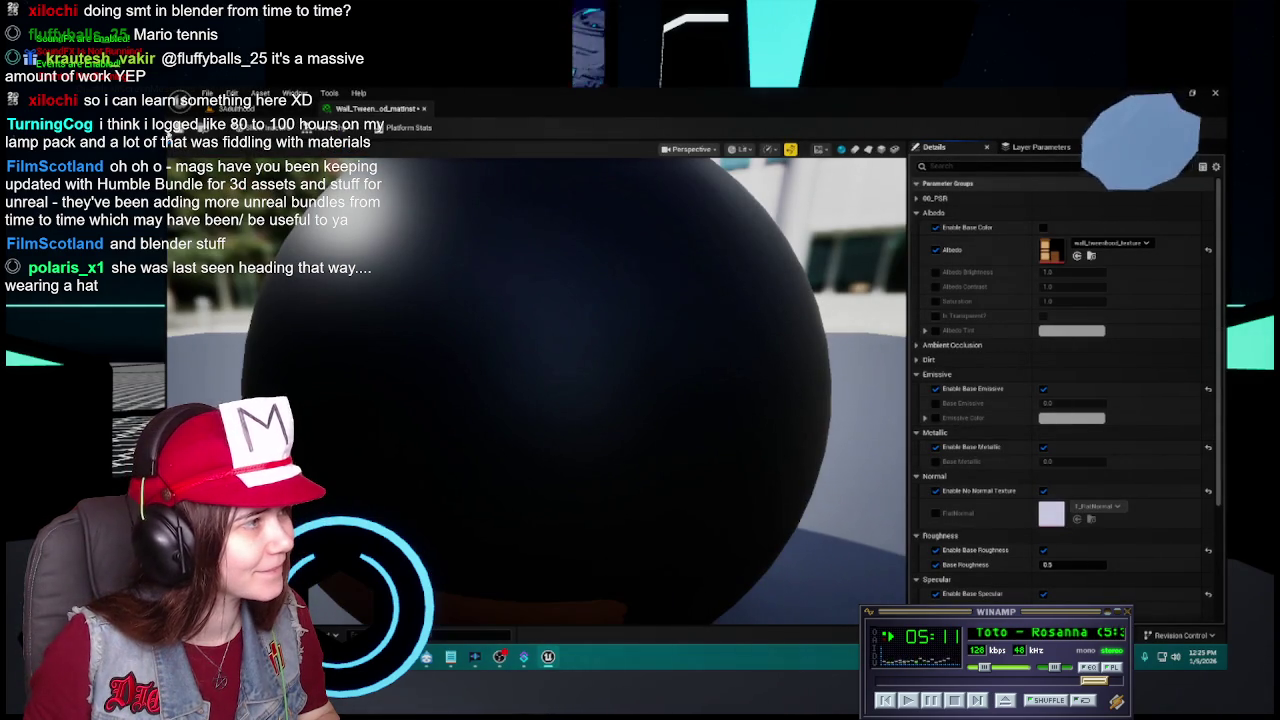
{"action": "left_click", "coordinate": [422, 111]}
Lower the music volume to 28% and browse from the Content root into Levels.
{"action": "key", "text": "ctrl+space"}
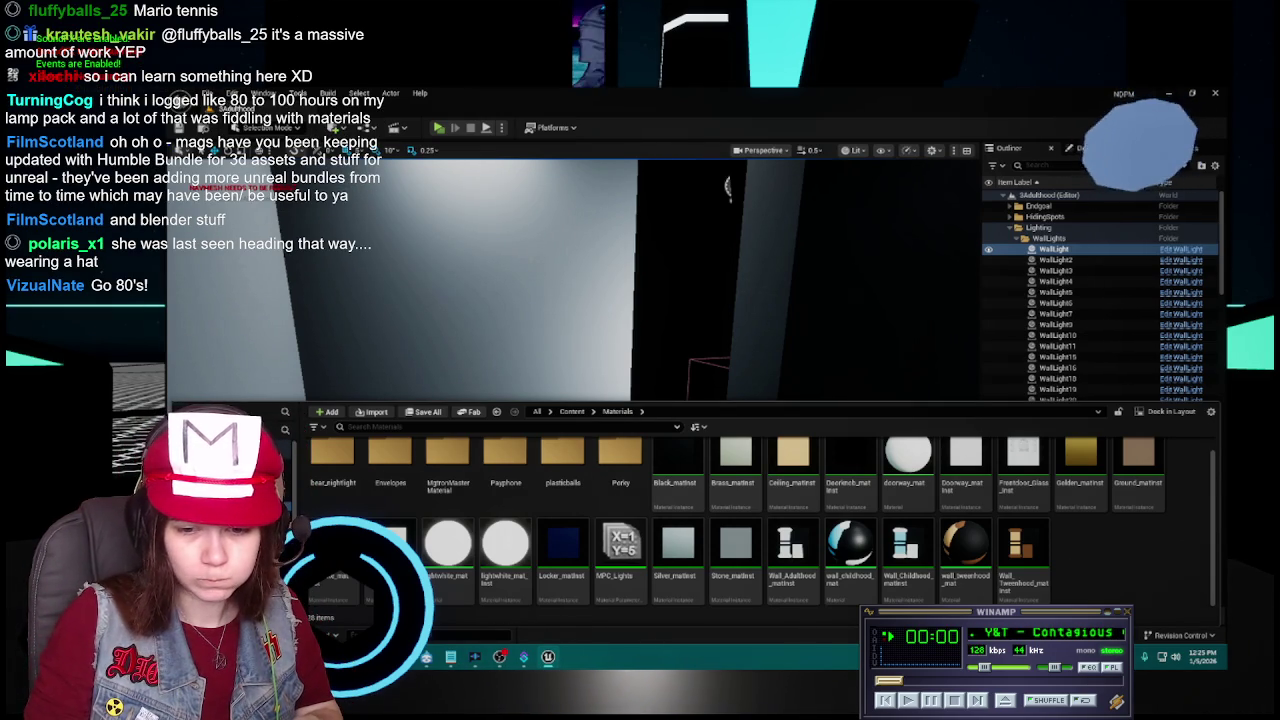
{"action": "left_click", "coordinate": [1003, 668]}
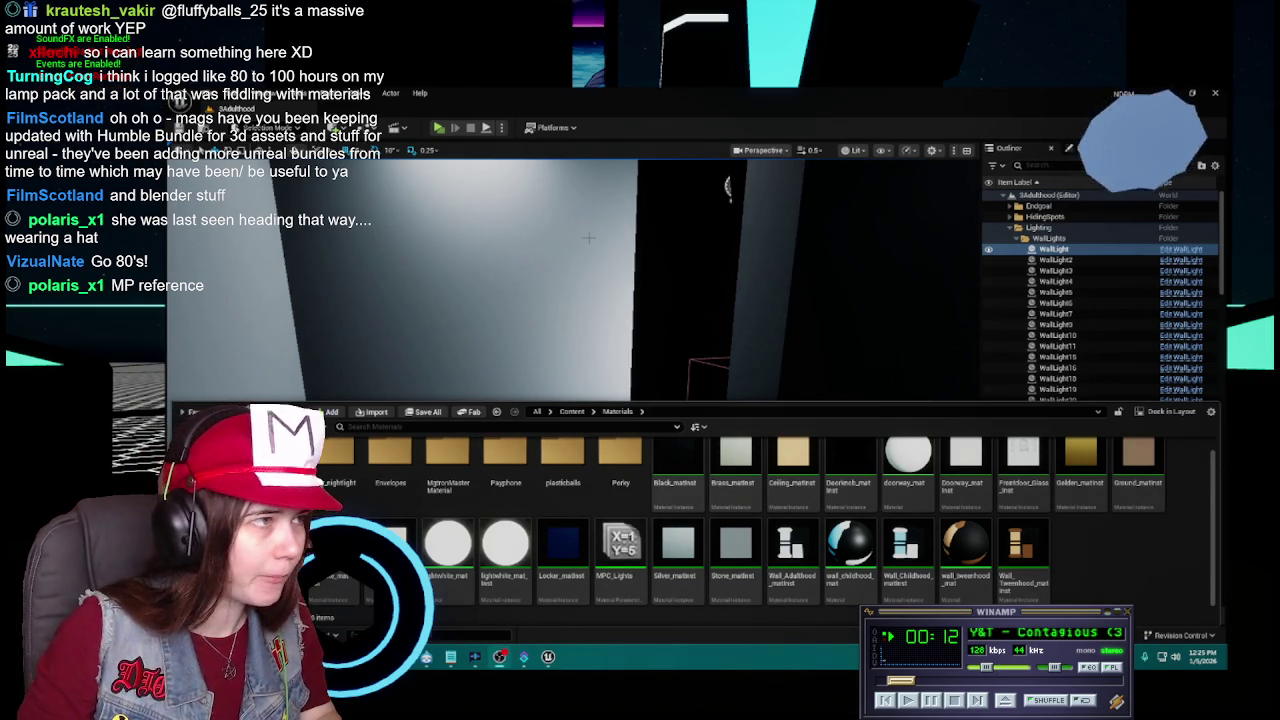
{"action": "left_click_drag", "start_coordinate": [444, 280], "coordinate": [500, 280]}
{"action": "key", "text": "ctrl+space"}
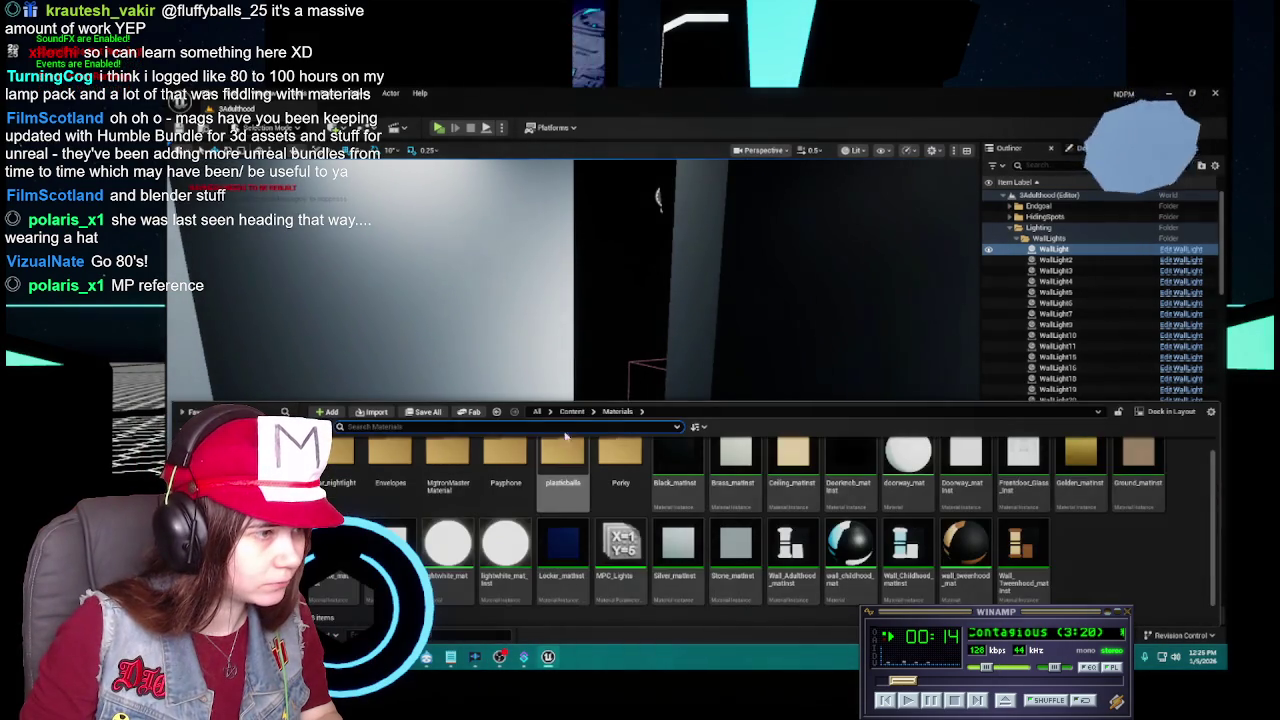
{"action": "left_click", "coordinate": [572, 411]}
{"action": "double_click", "coordinate": [563, 462]}
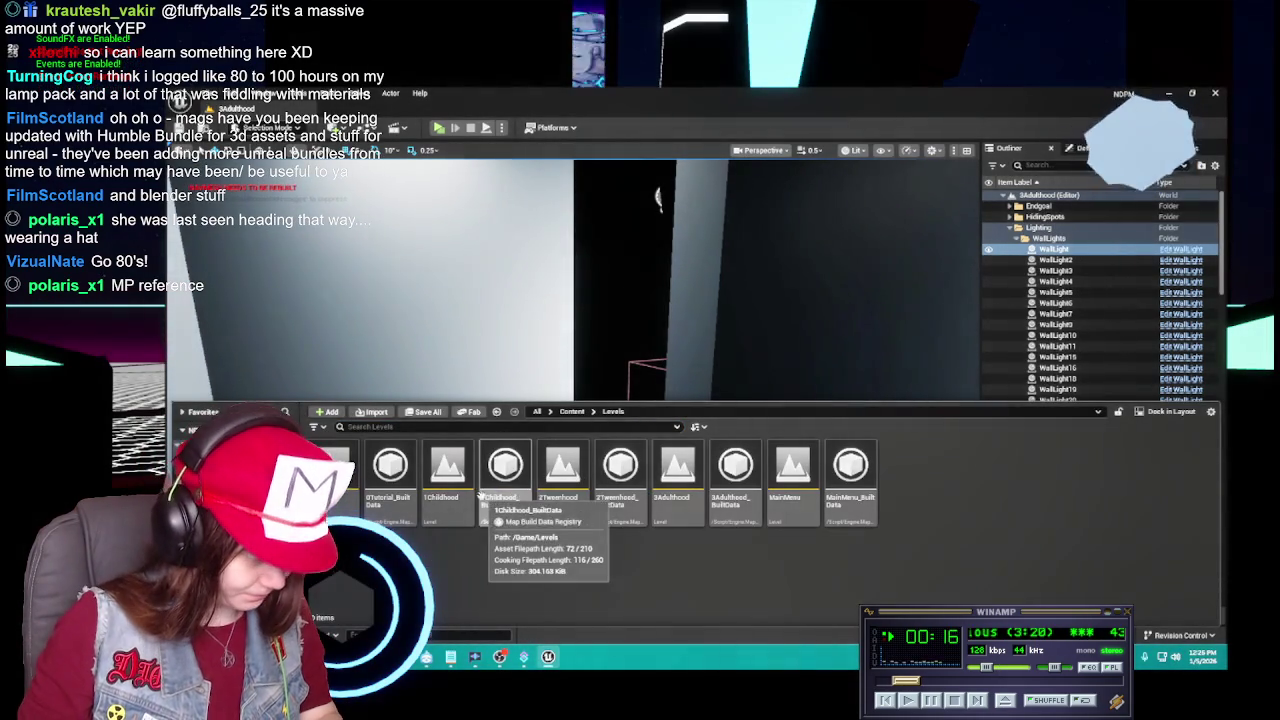
Load the 1Childhood level, frame its lit room, and collapse the Nightlights folder.
{"action": "double_click", "coordinate": [447, 465]}
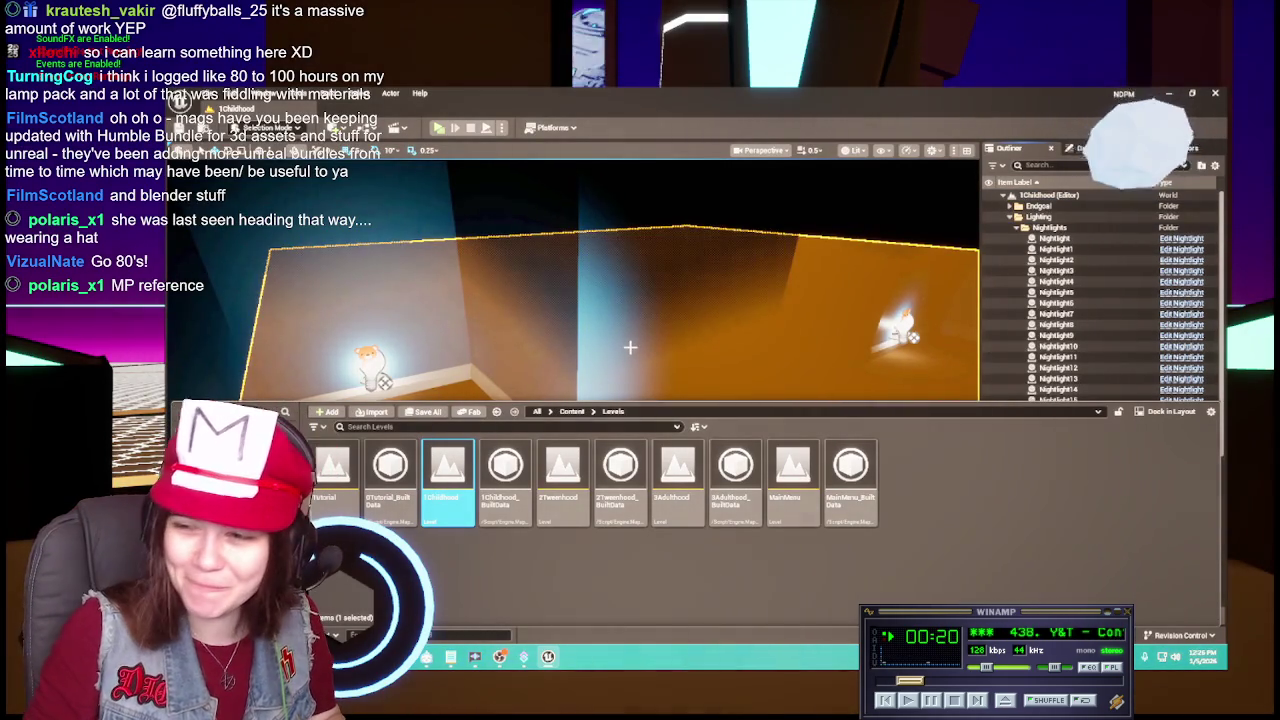
{"action": "mouse_move", "coordinate": [664, 315]}
{"action": "left_mouse_down"}
{"action": "mouse_move", "coordinate": [664, 275]}
{"action": "mouse_move", "coordinate": [724, 275]}
{"action": "mouse_move", "coordinate": [724, 205]}
{"action": "mouse_move", "coordinate": [699, 321]}
{"action": "left_mouse_up"}
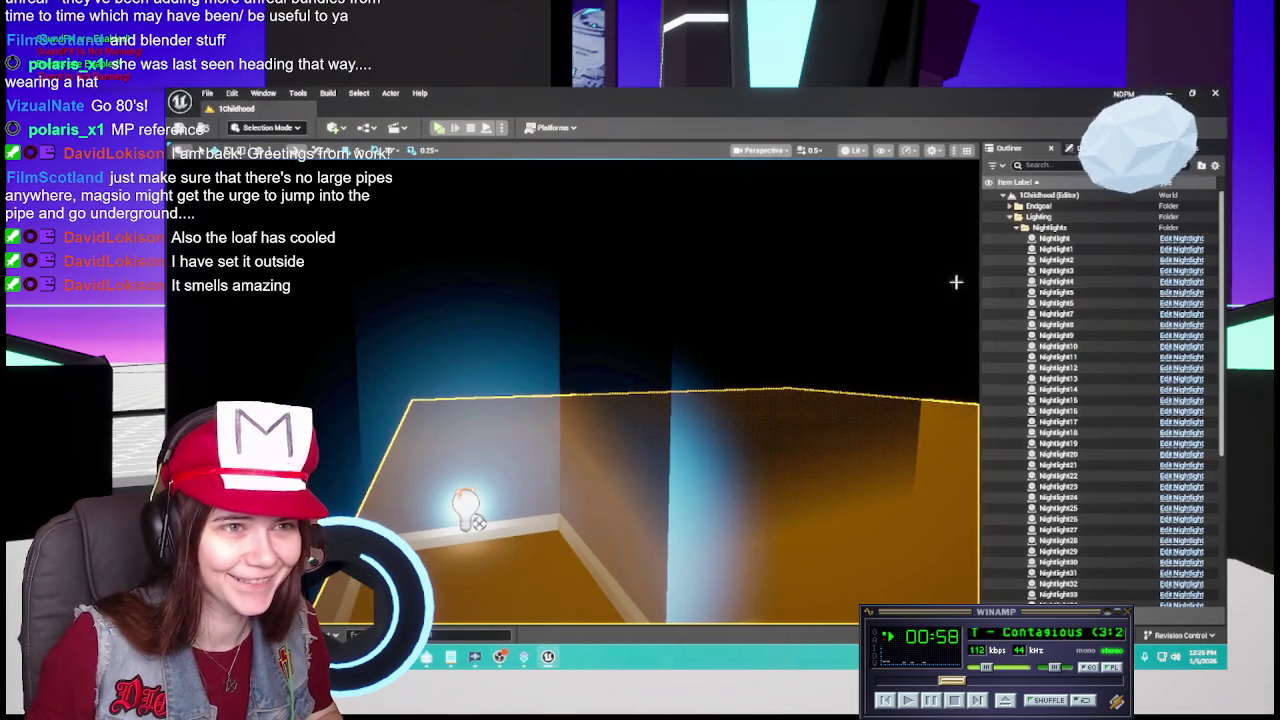
{"action": "left_click", "coordinate": [1019, 228]}
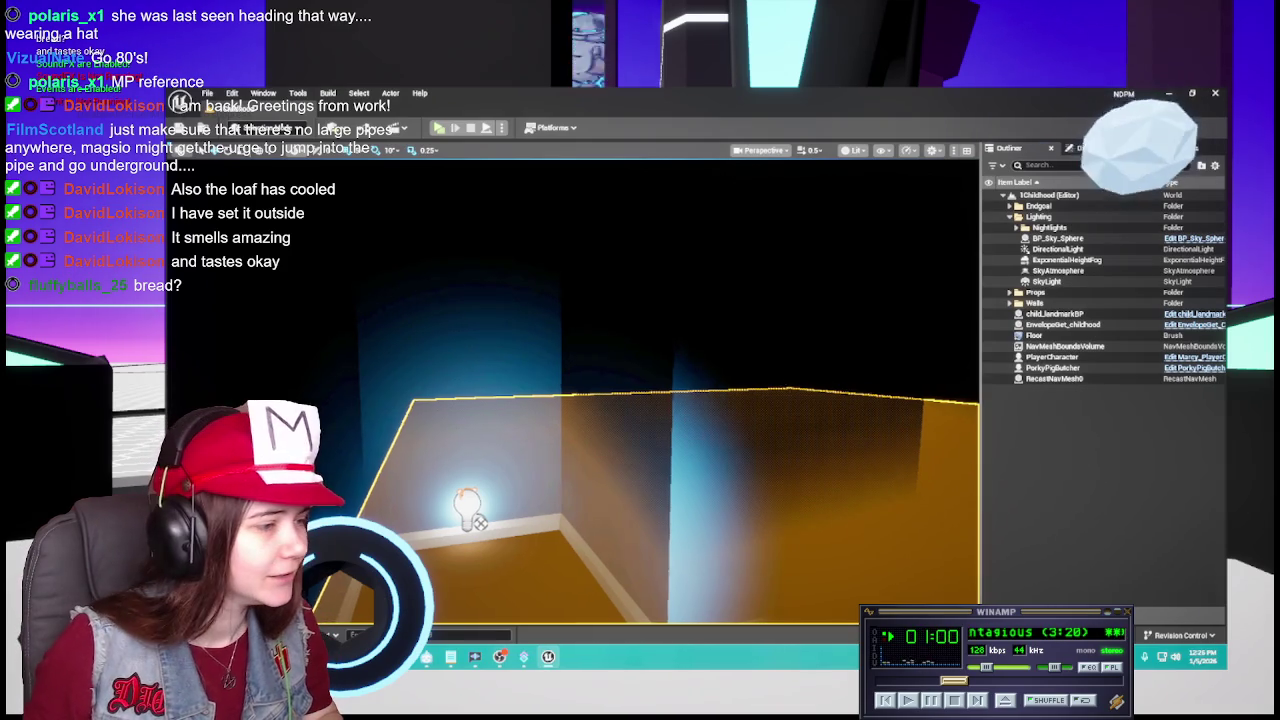
Select every wall mesh from wall_mesh through wall_mesh440 in the Outliner.
{"action": "left_click", "coordinate": [752, 408]}
{"action": "scroll", "coordinate": [1100, 300], "scroll_direction": "up", "scroll_amount": 10}
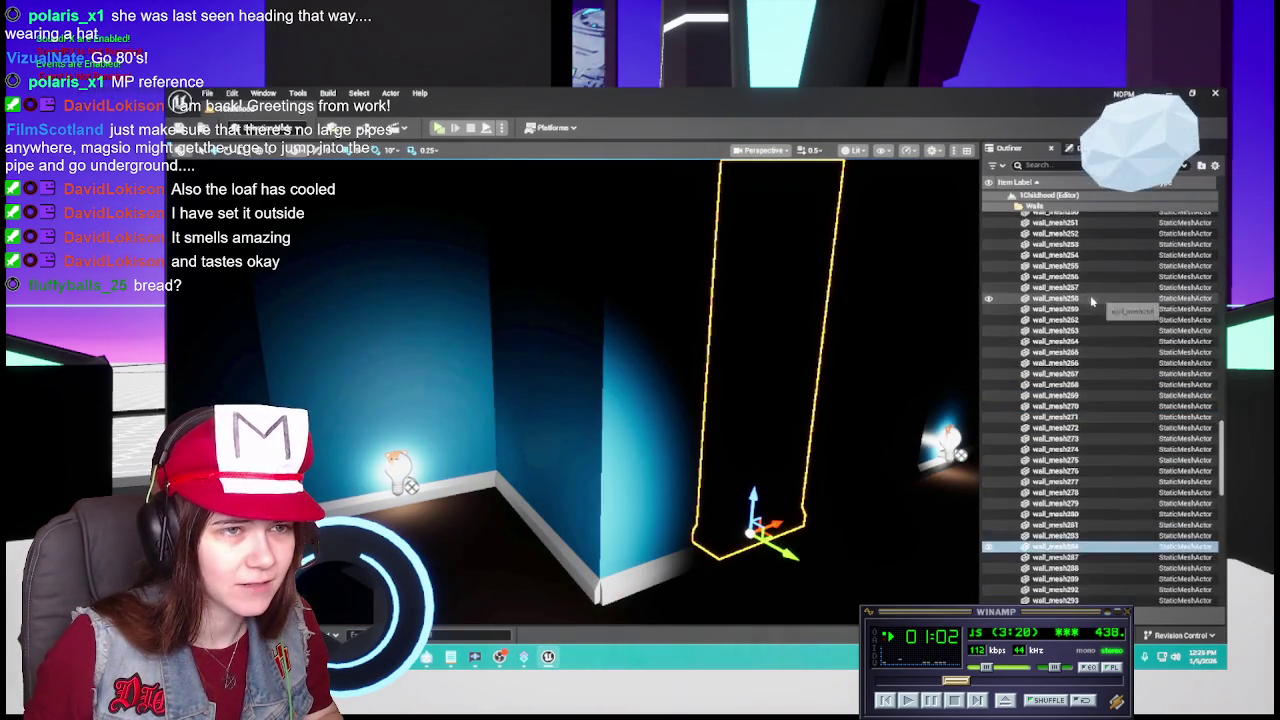
{"action": "scroll", "coordinate": [1093, 303], "scroll_direction": "up", "scroll_amount": 15}
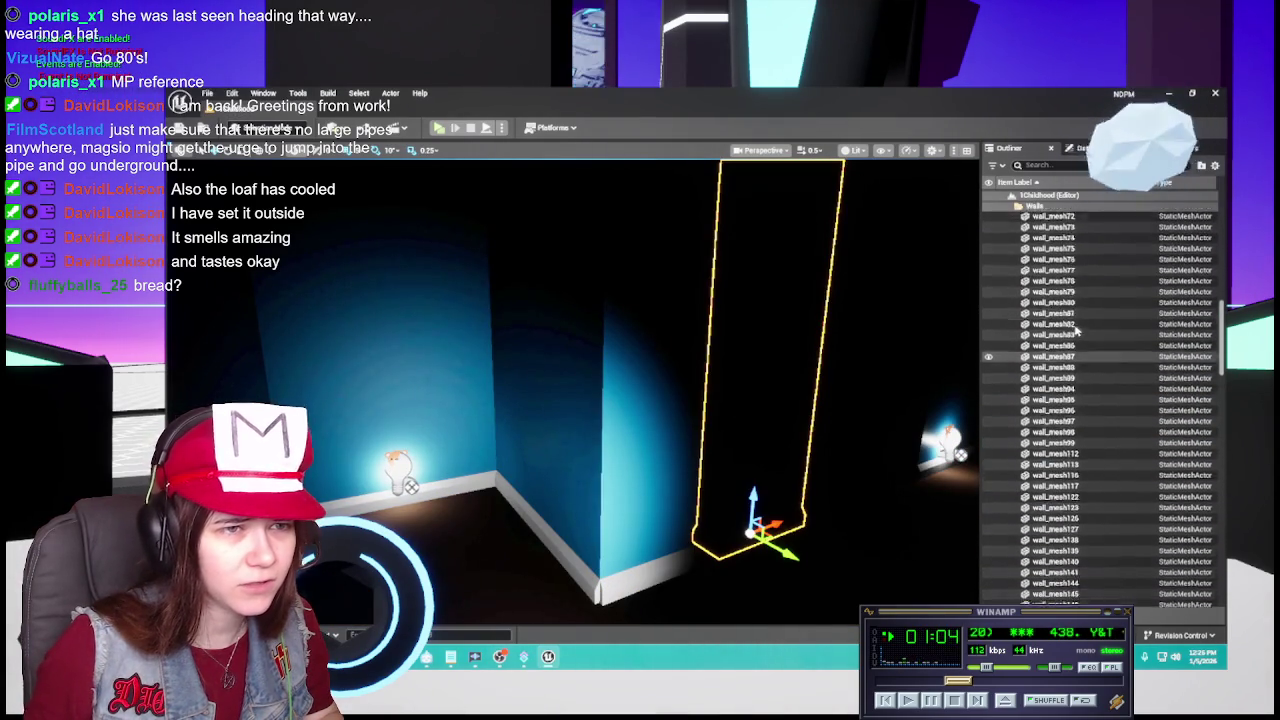
{"action": "scroll", "coordinate": [1070, 338], "scroll_direction": "up", "scroll_amount": 5}
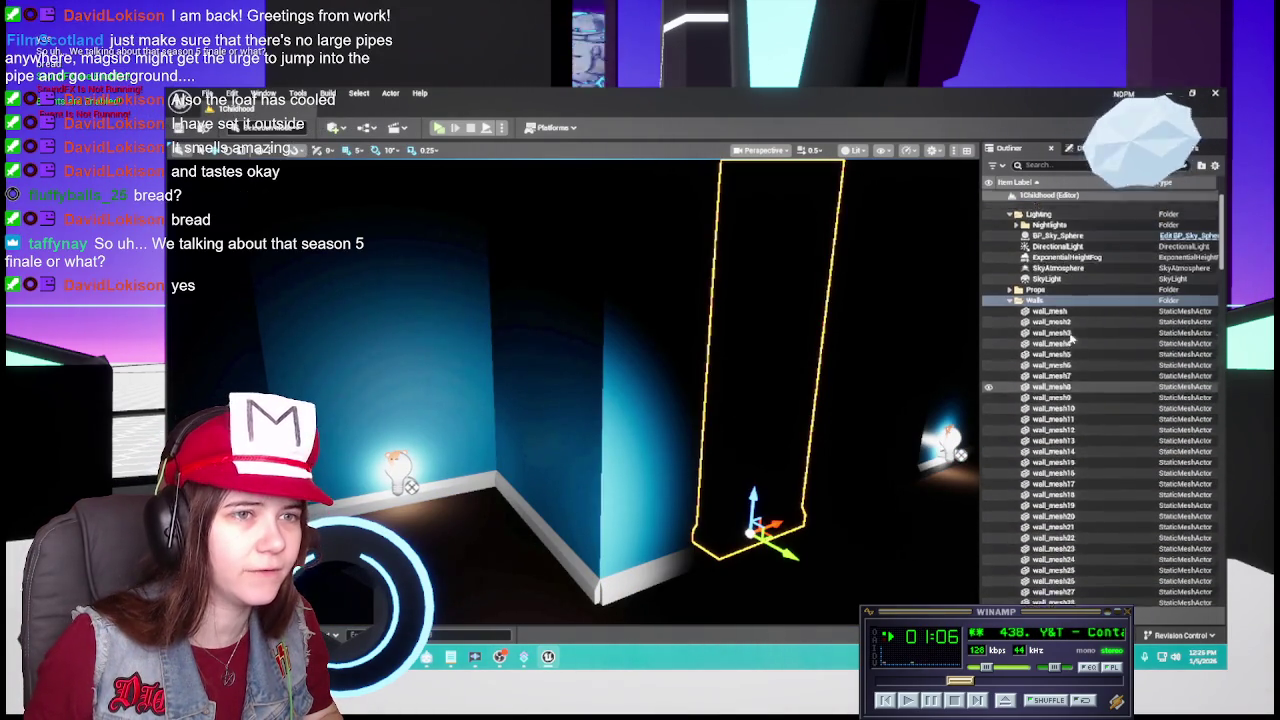
{"action": "left_click", "coordinate": [1100, 306]}
{"action": "left_click_drag", "start_coordinate": [1221, 230], "coordinate": [1188, 615]}
{"action": "left_click", "coordinate": [1056, 525], "text": "shift"}
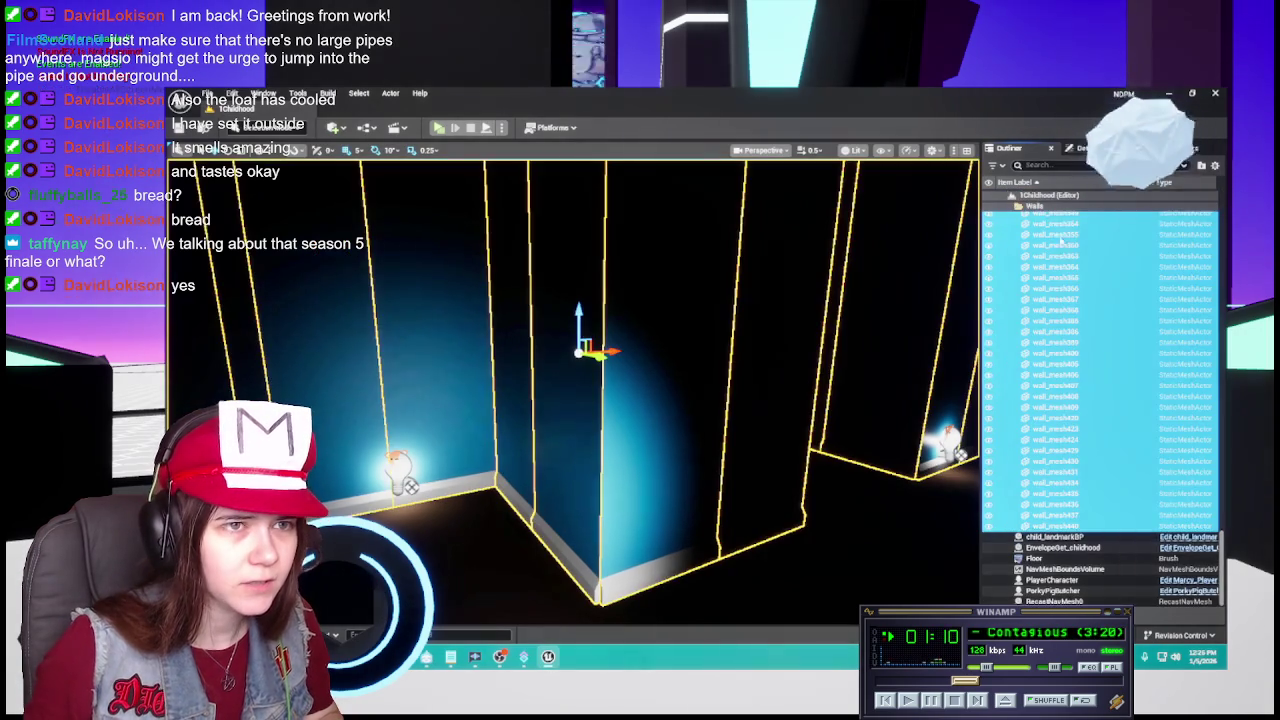
Assign Wall_Childhood_matInst to the walls' Element 0 material and save the level.
{"action": "left_click", "coordinate": [1085, 148]}
{"action": "left_click", "coordinate": [1165, 372]}
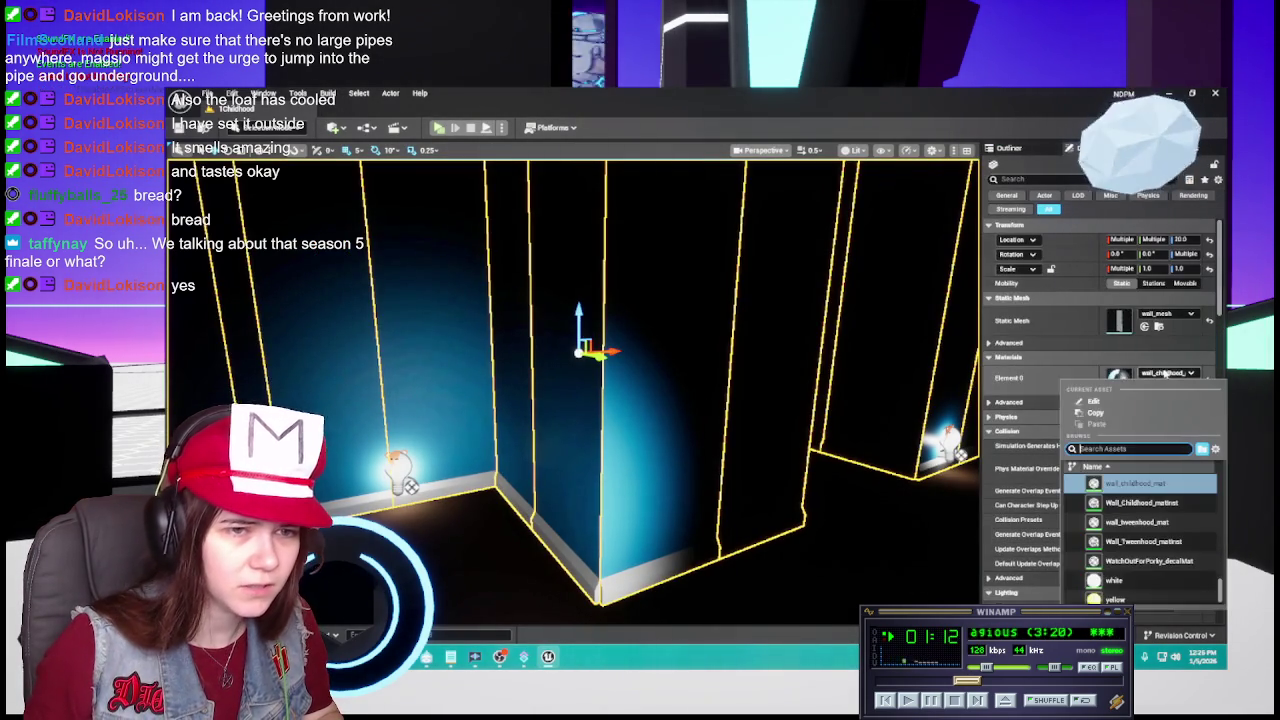
{"action": "left_click", "coordinate": [1140, 502]}
{"action": "key", "text": "ctrl+space"}
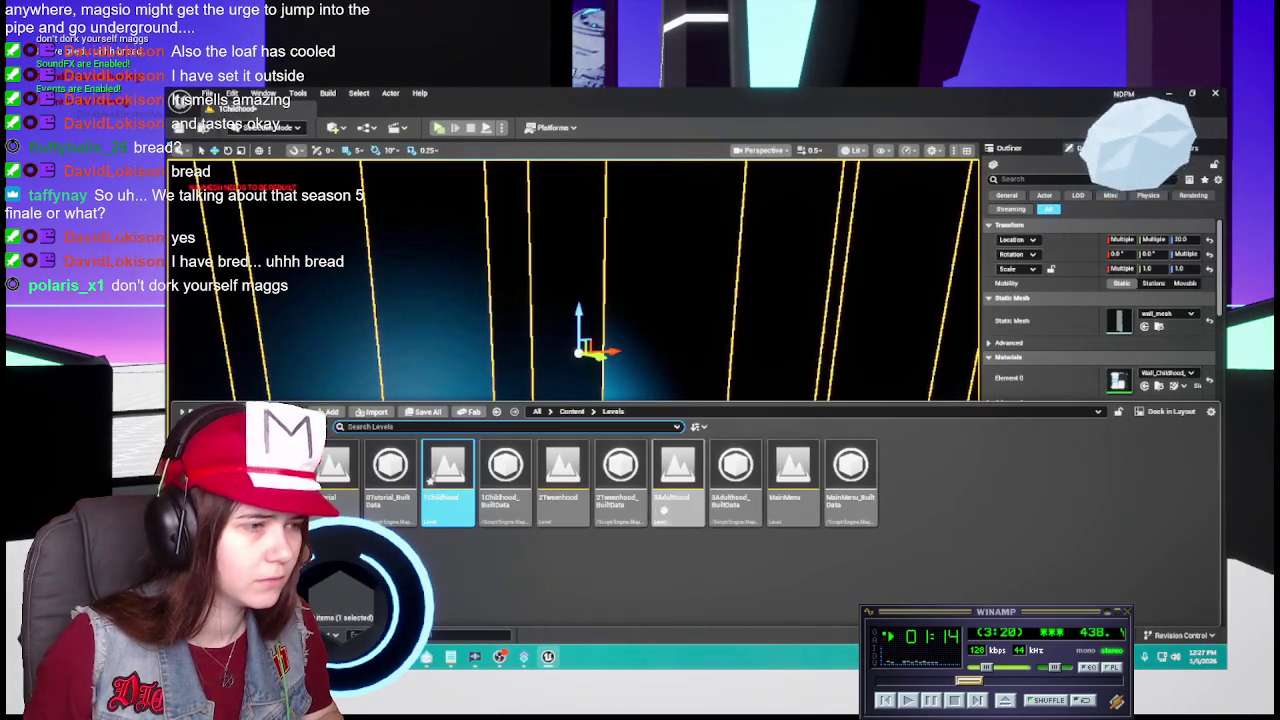
{"action": "left_click", "coordinate": [572, 411]}
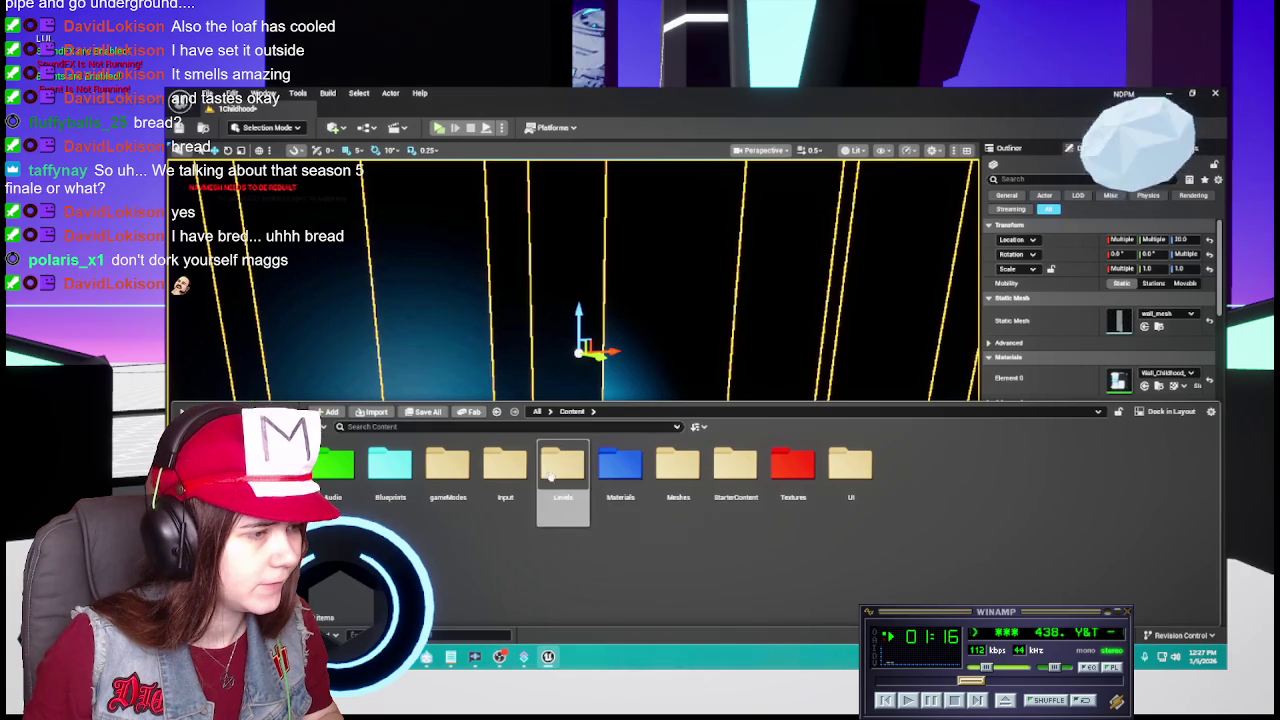
{"action": "double_click", "coordinate": [620, 463]}
{"action": "left_click_drag", "start_coordinate": [907, 562], "coordinate": [1052, 386]}
{"action": "key", "text": "ctrl+s"}
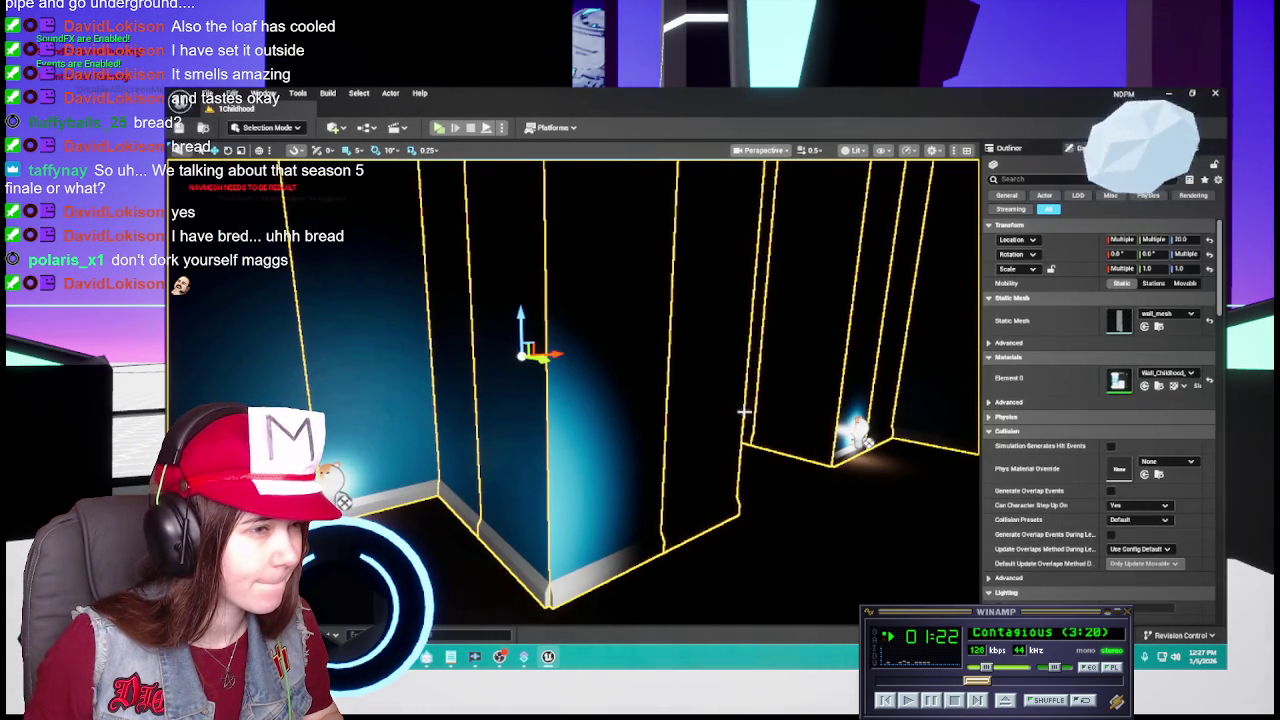
Select individual walls, ending on wall_mesh284, to check their new material.
{"action": "left_click", "coordinate": [648, 397]}
{"action": "left_click", "coordinate": [634, 396]}
{"action": "left_click", "coordinate": [722, 425]}
{"action": "key", "text": "ctrl+space"}
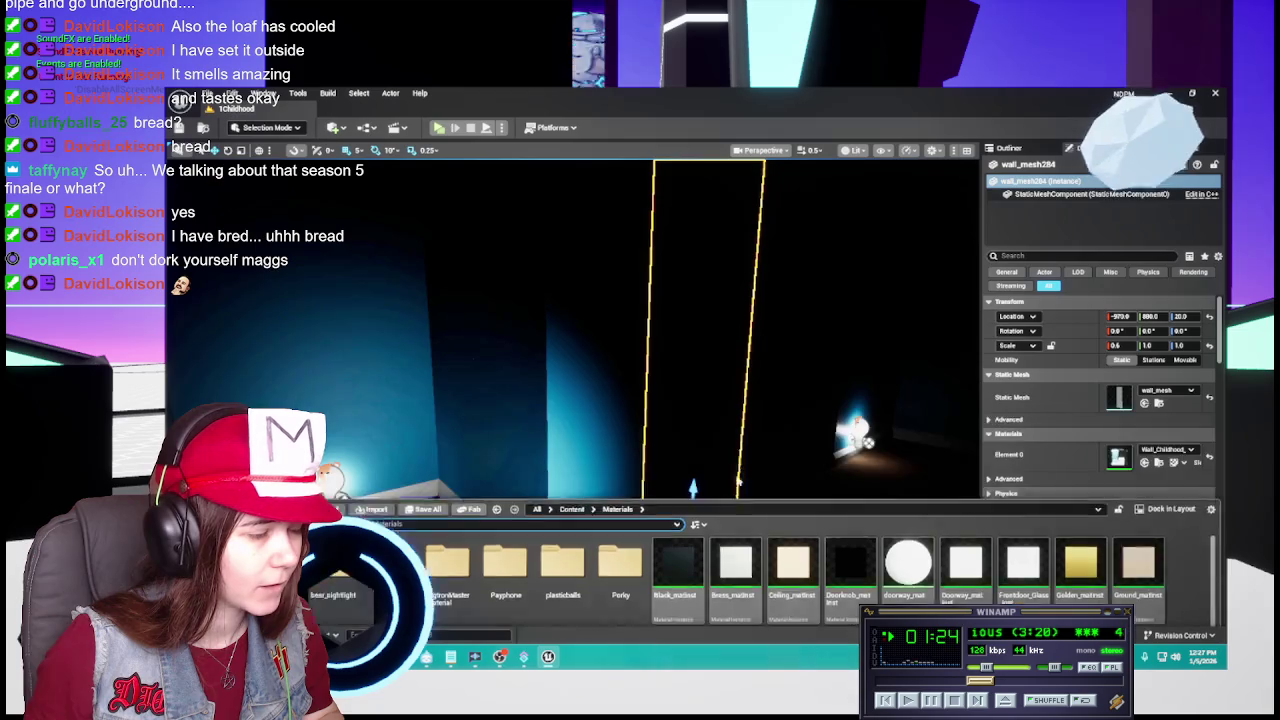
Delete the old wall_childhood_mat material and return to the top-level Content folders.
{"action": "key", "text": "Delete"}
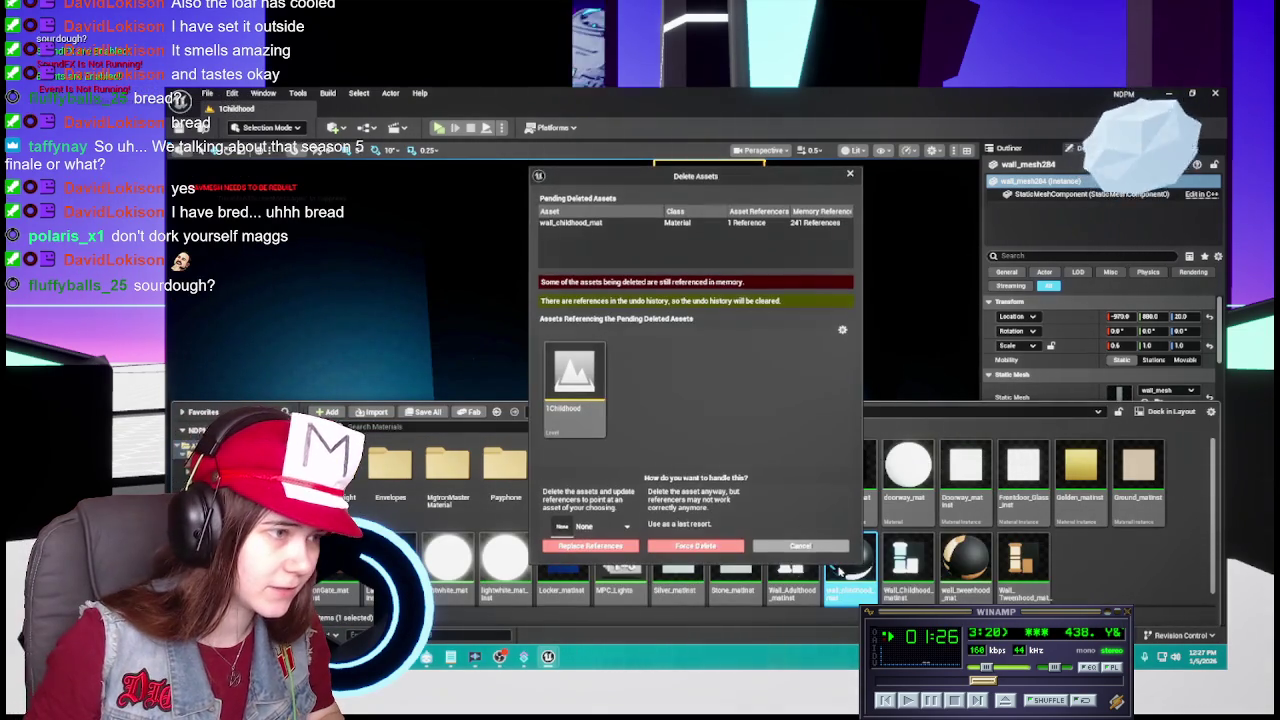
{"action": "key", "text": "Escape"}
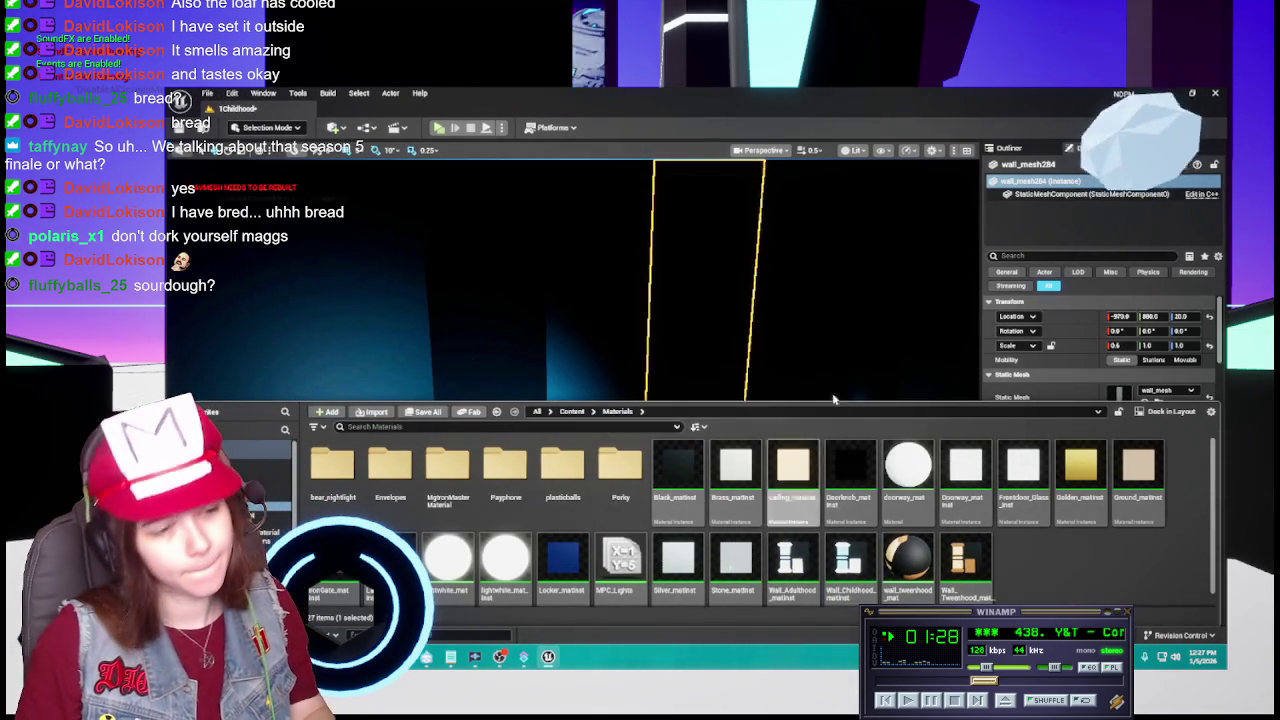
{"action": "mouse_move", "coordinate": [869, 349]}
{"action": "left_mouse_down"}
{"action": "mouse_move", "coordinate": [850, 360]}
{"action": "mouse_move", "coordinate": [890, 340]}
{"action": "mouse_move", "coordinate": [830, 376]}
{"action": "left_mouse_up"}
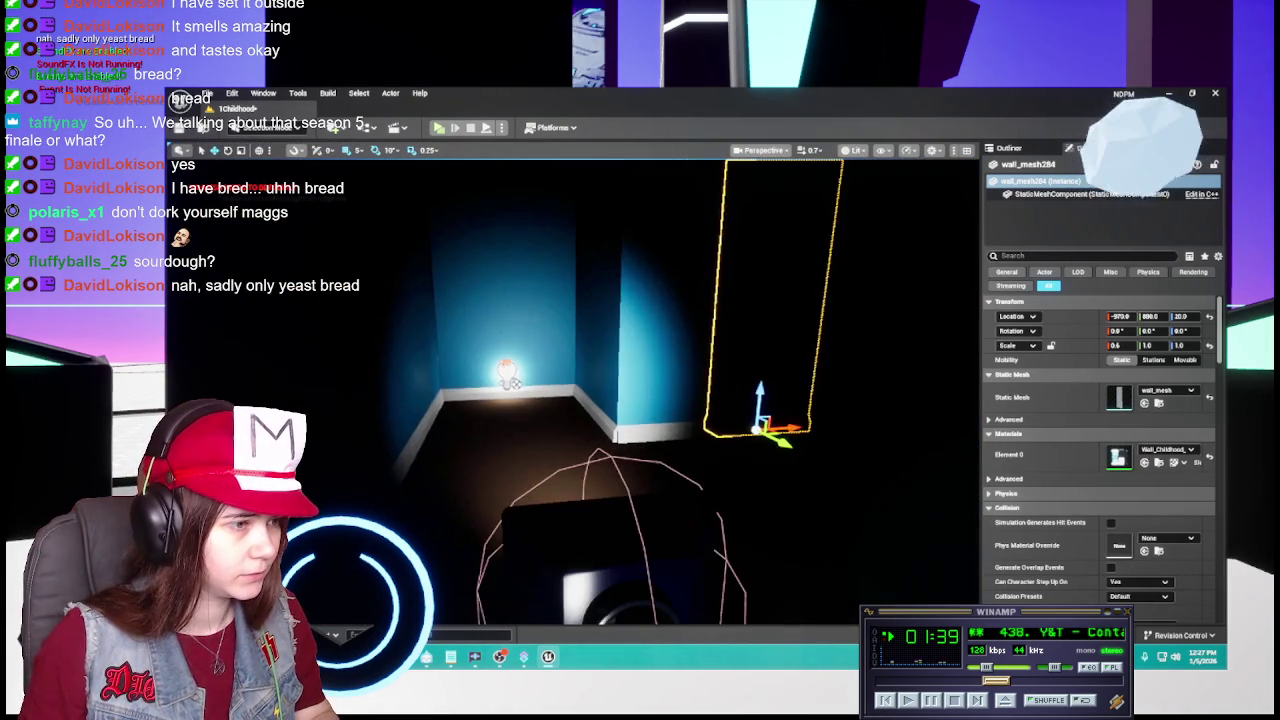
{"action": "key", "text": "ctrl+space"}
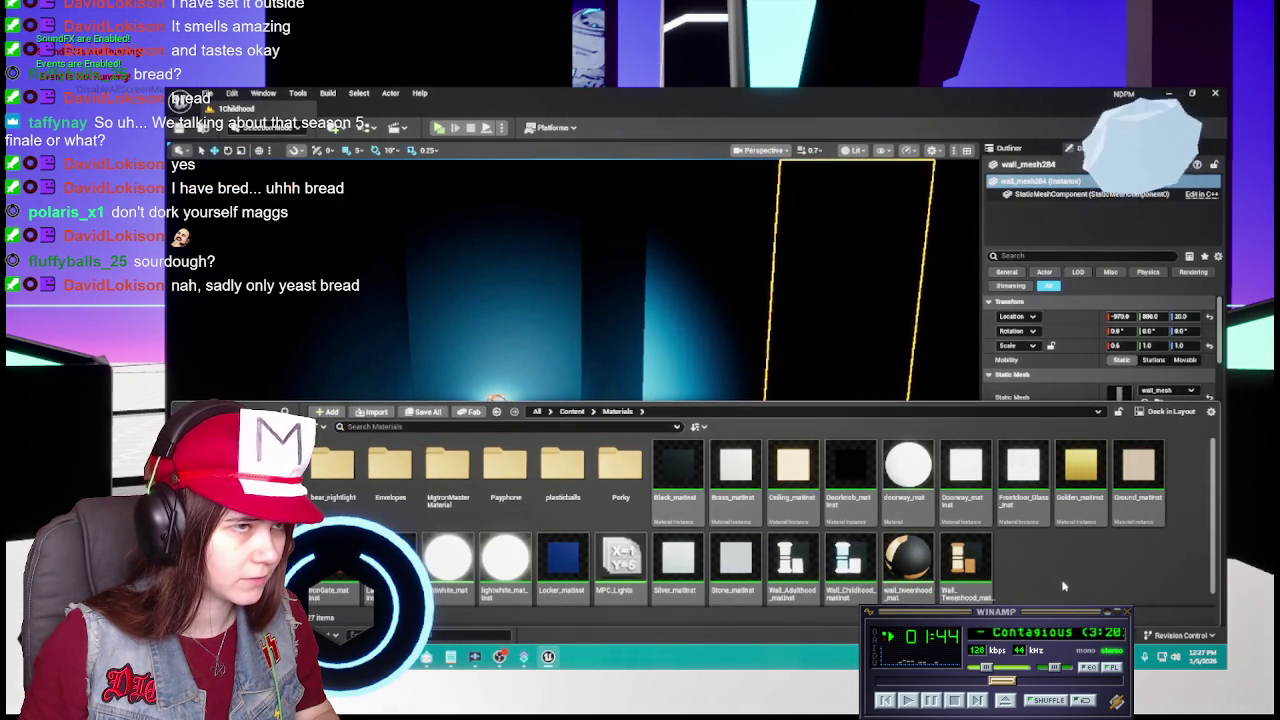
{"action": "key", "text": "alt+Left"}
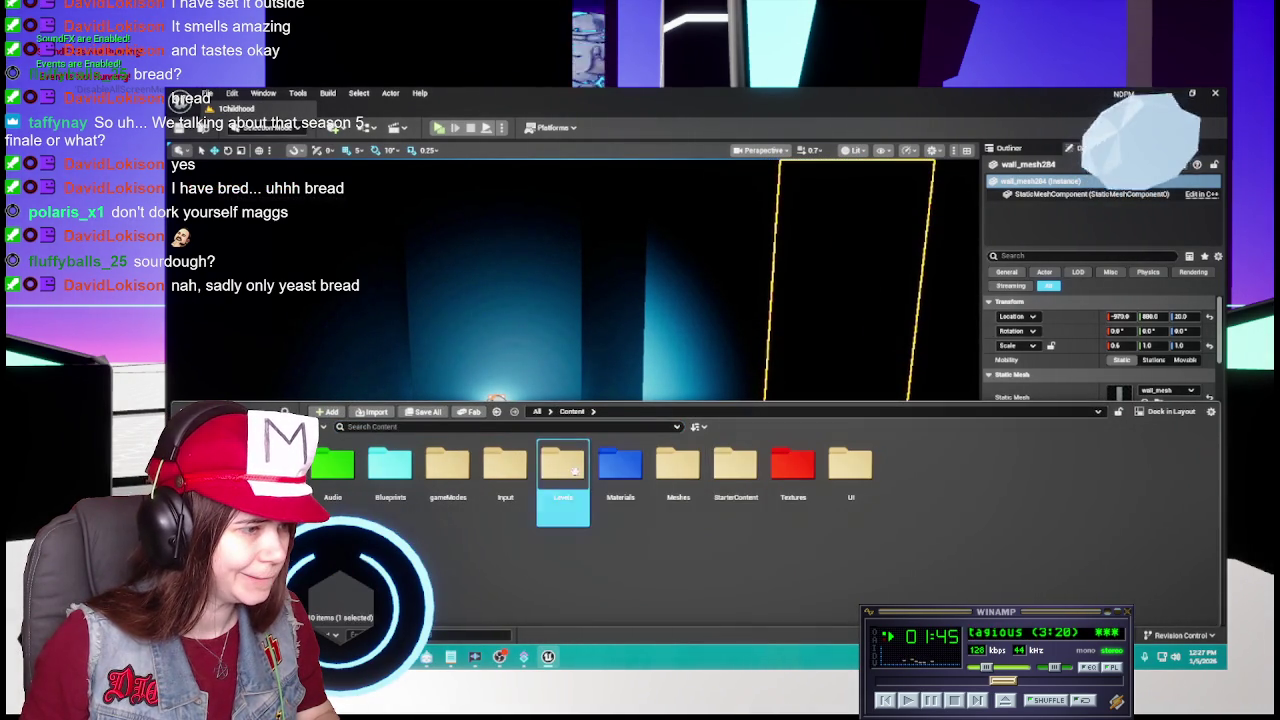
Load the 2Tweenhood level, fly down its corridor, and list its objects in the Outliner.
{"action": "double_click", "coordinate": [563, 470]}
{"action": "double_click", "coordinate": [568, 480]}
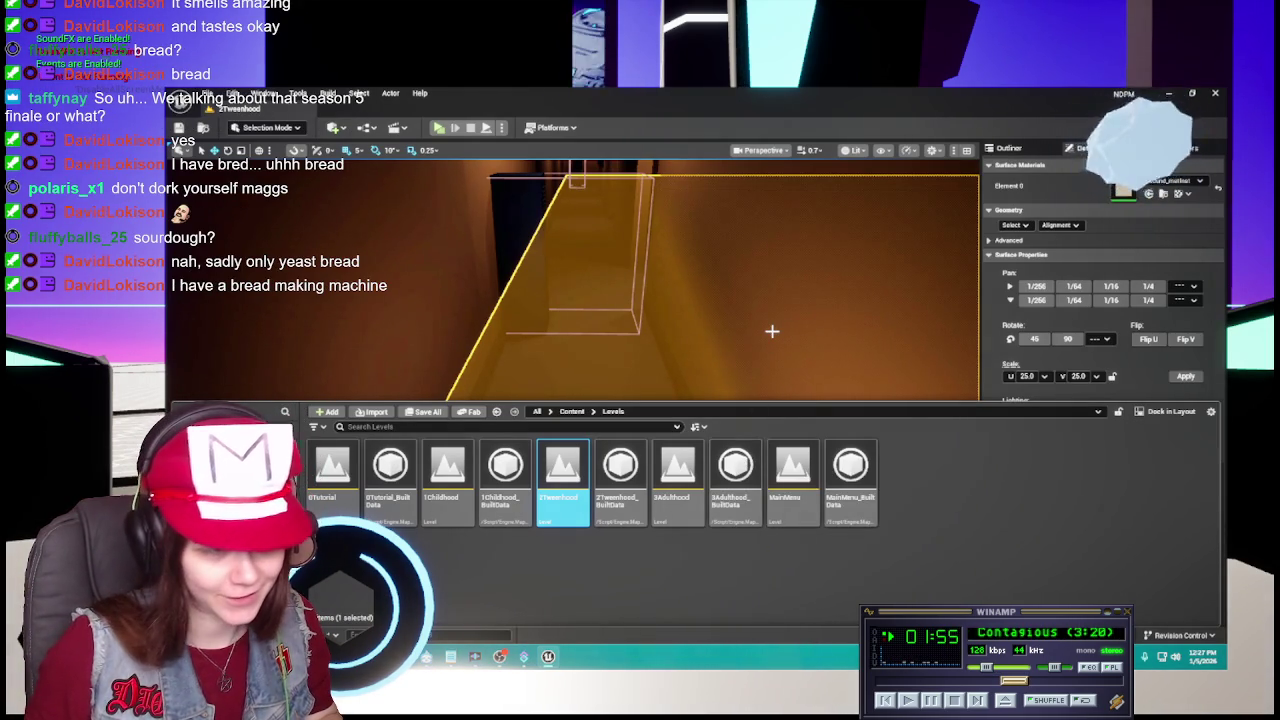
{"action": "left_click_drag", "start_coordinate": [689, 341], "coordinate": [712, 300]}
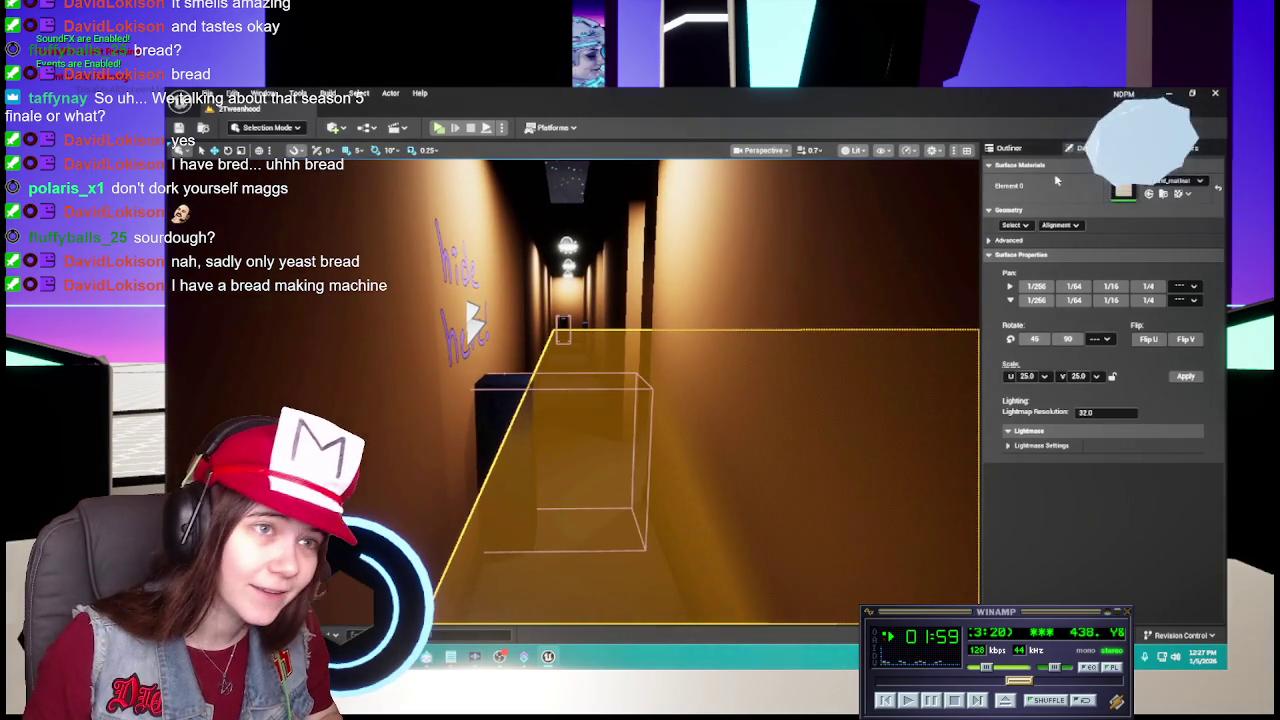
{"action": "left_click", "coordinate": [1011, 151]}
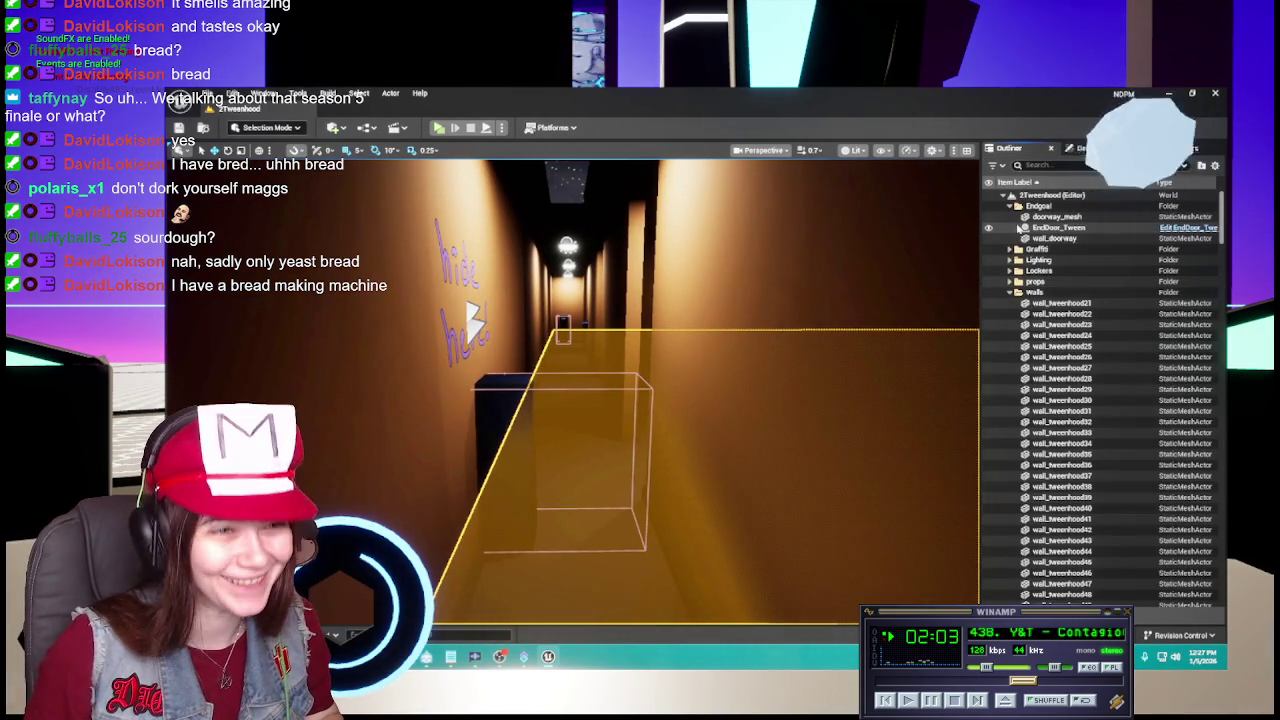
{"action": "left_click", "coordinate": [1050, 217]}
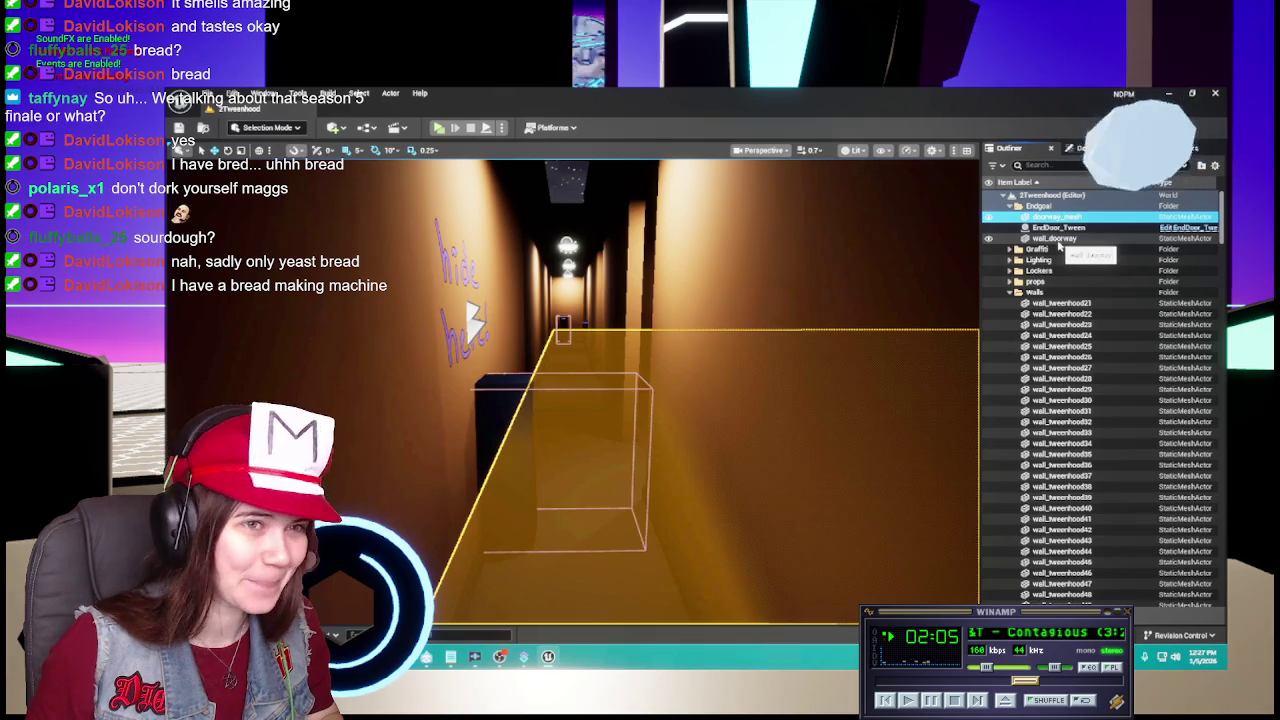
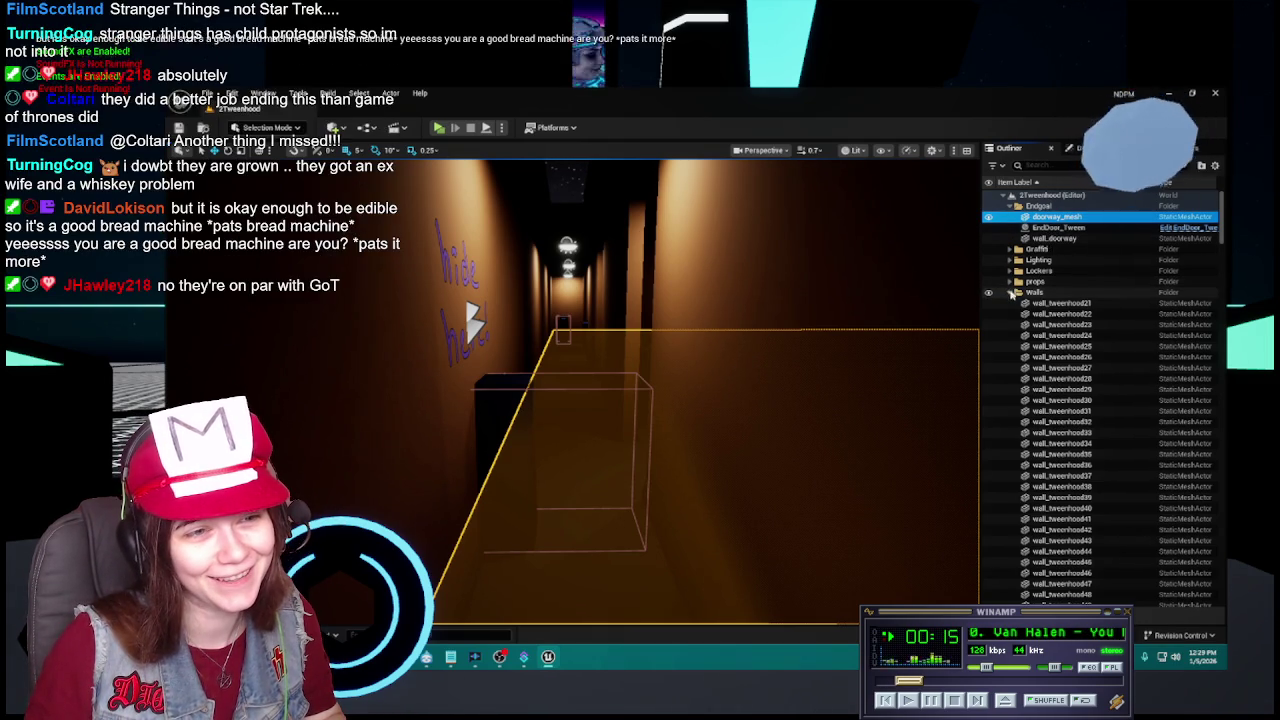
Scroll to the end of the Walls folder and select wall_tweenhood823 through wall_tweenhood860.
{"action": "scroll", "coordinate": [1086, 372], "scroll_direction": "down", "scroll_amount": 5}
{"action": "scroll", "coordinate": [1086, 372], "scroll_direction": "down", "scroll_amount": 20}
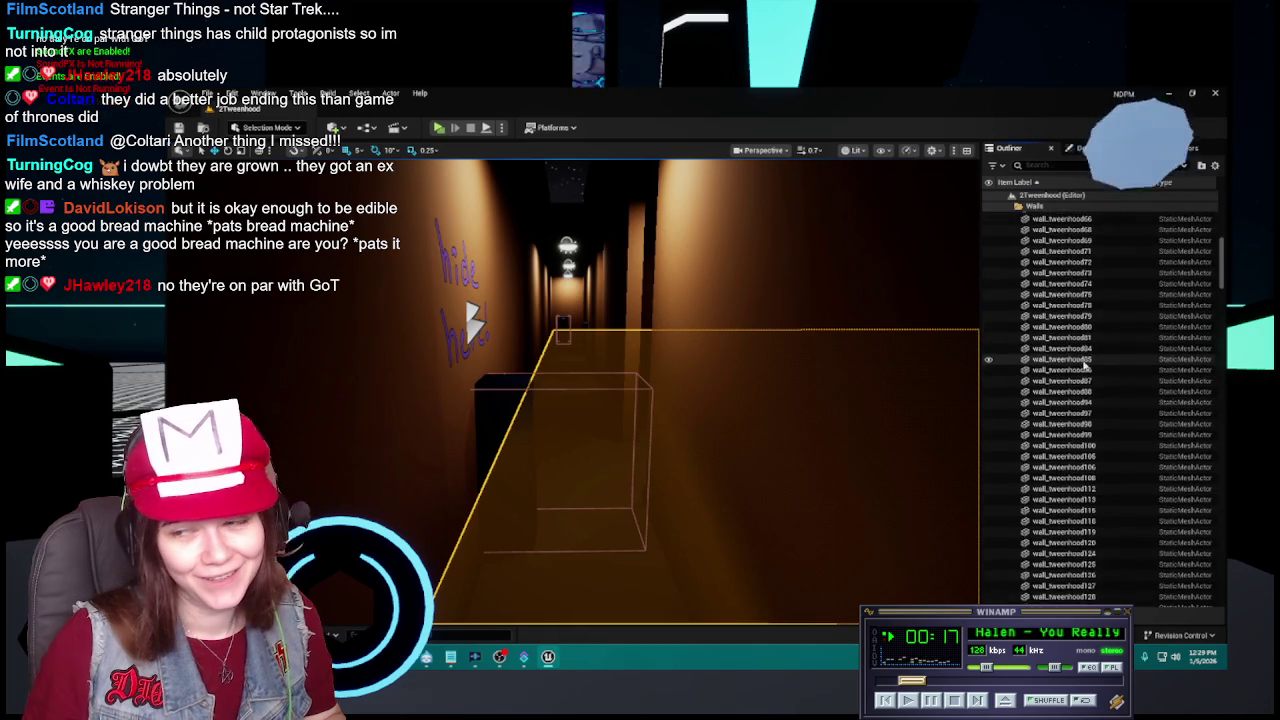
{"action": "scroll", "coordinate": [1073, 370], "scroll_direction": "down", "scroll_amount": 20}
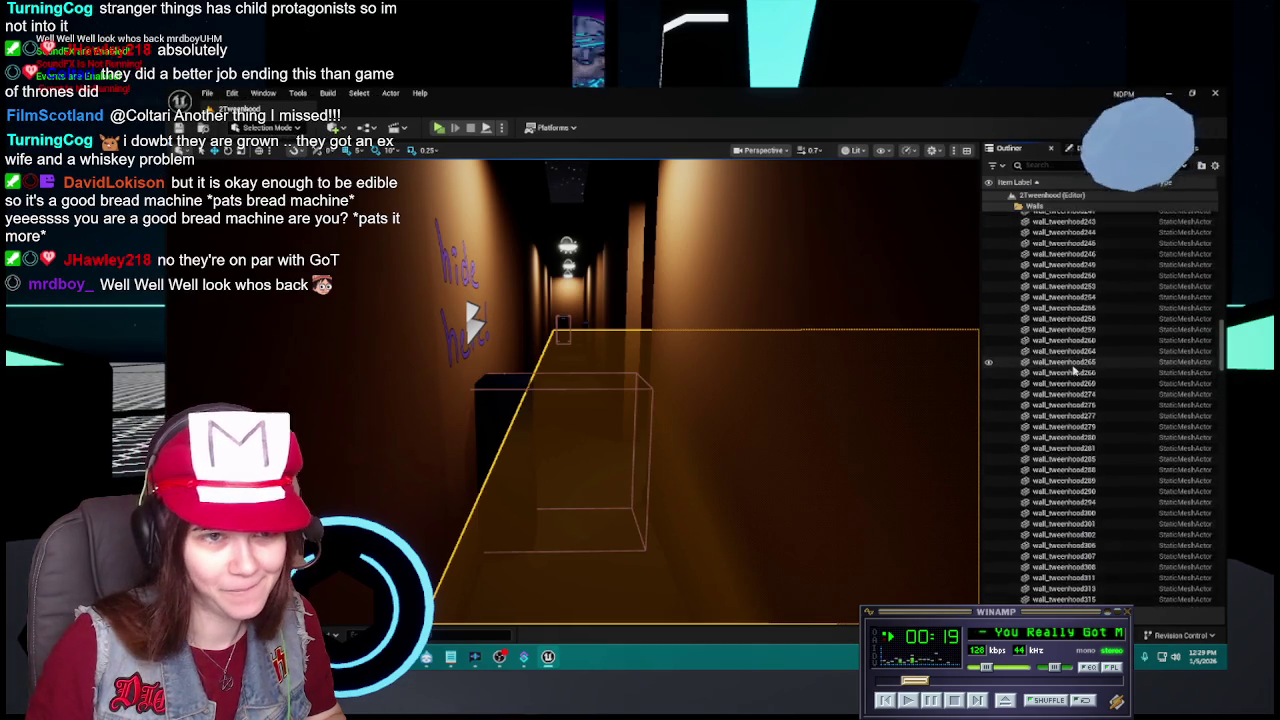
{"action": "scroll", "coordinate": [1073, 370], "scroll_direction": "down", "scroll_amount": 20}
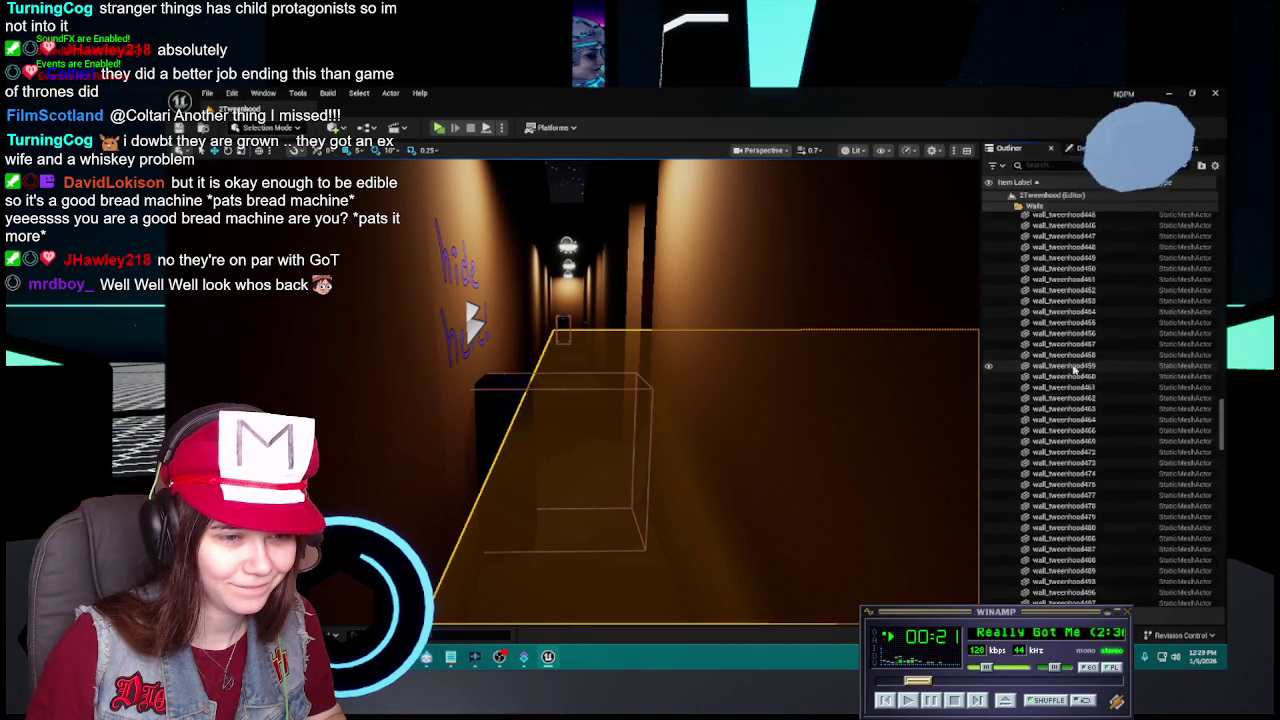
{"action": "scroll", "coordinate": [1078, 368], "scroll_direction": "down", "scroll_amount": 20}
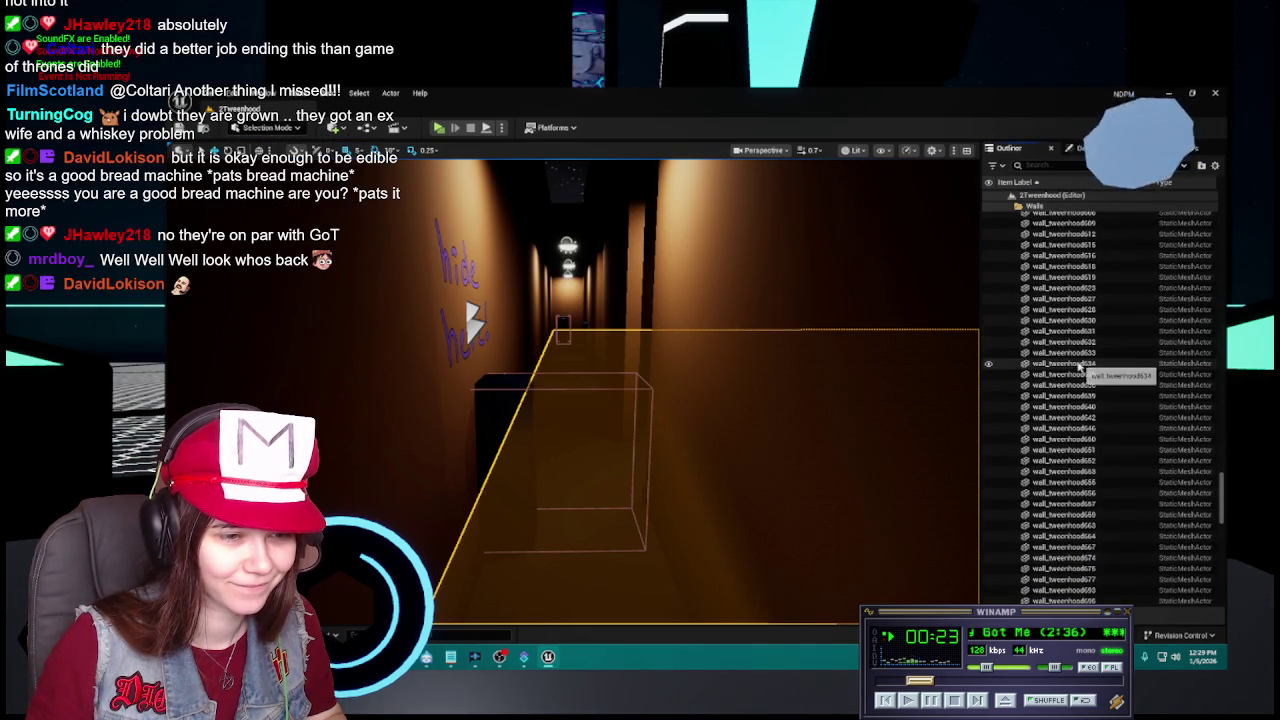
{"action": "scroll", "coordinate": [1078, 365], "scroll_direction": "down", "scroll_amount": 10}
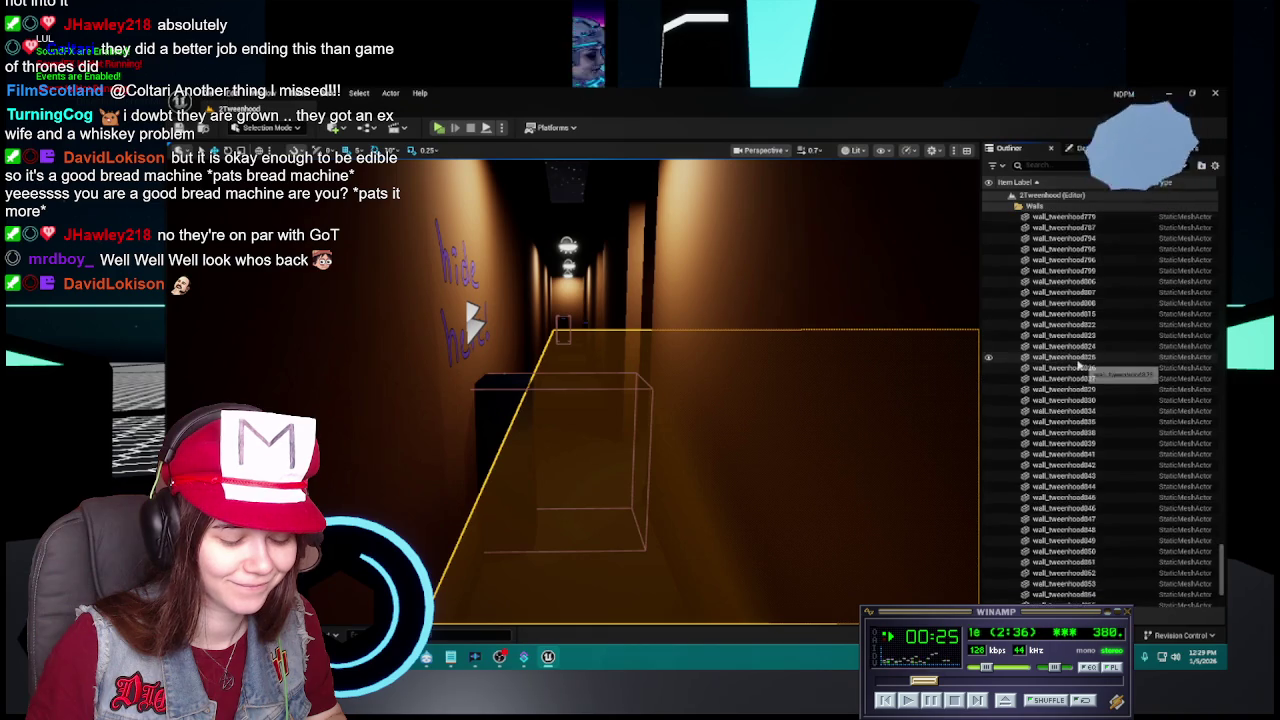
{"action": "left_click", "coordinate": [1113, 535], "text": "shift"}
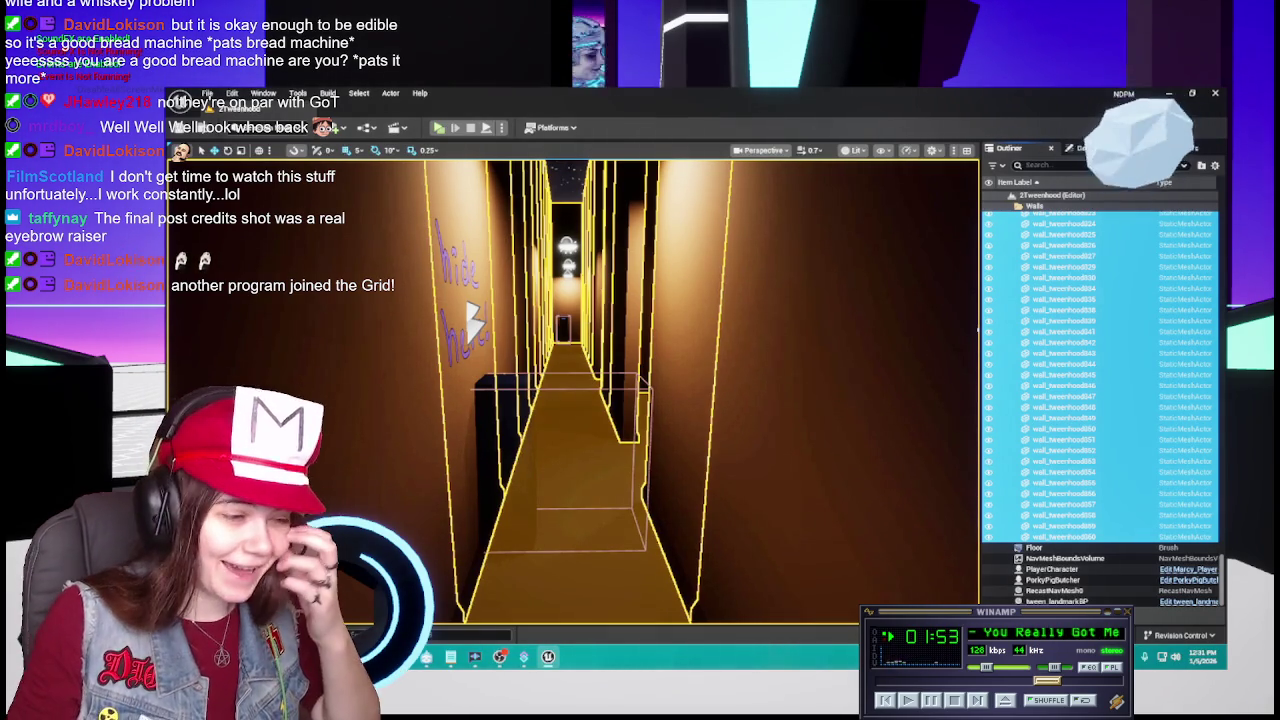
Assign Wall_Tweenhood_matinst from Content > Materials to Element 0 of the selected walls and save the level.
{"action": "left_click", "coordinate": [1078, 148]}
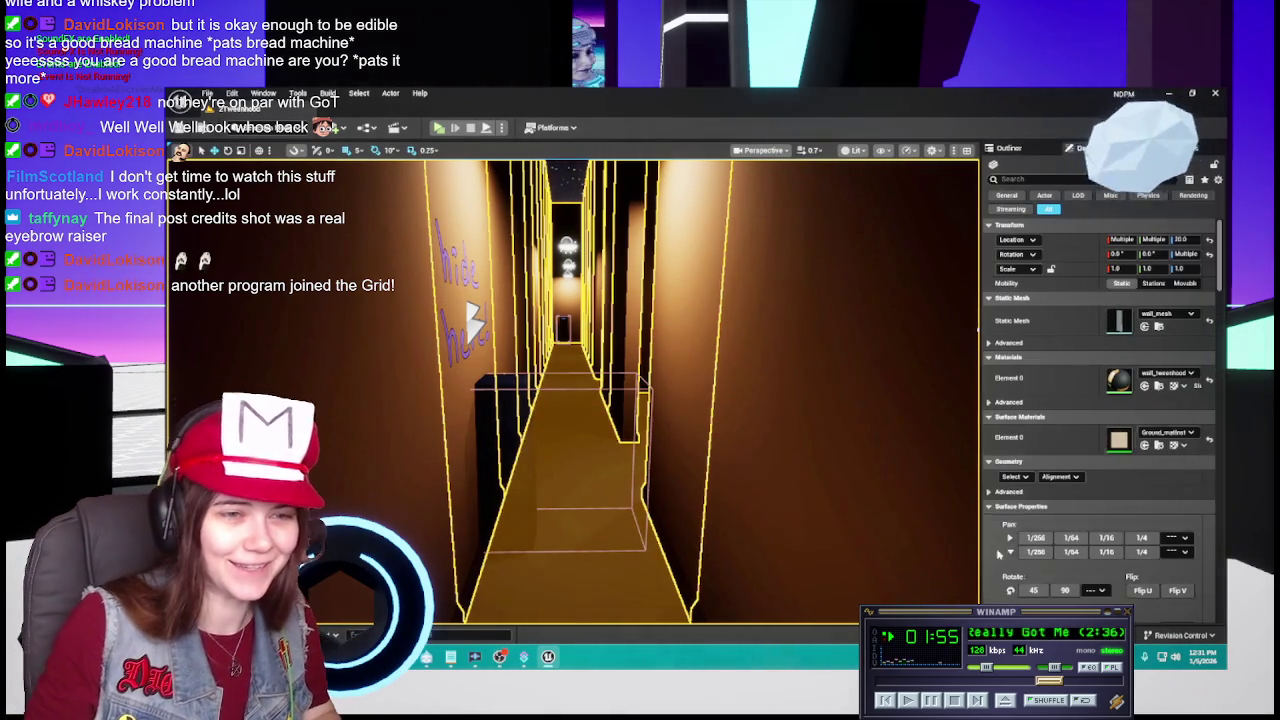
{"action": "key", "text": "ctrl+space"}
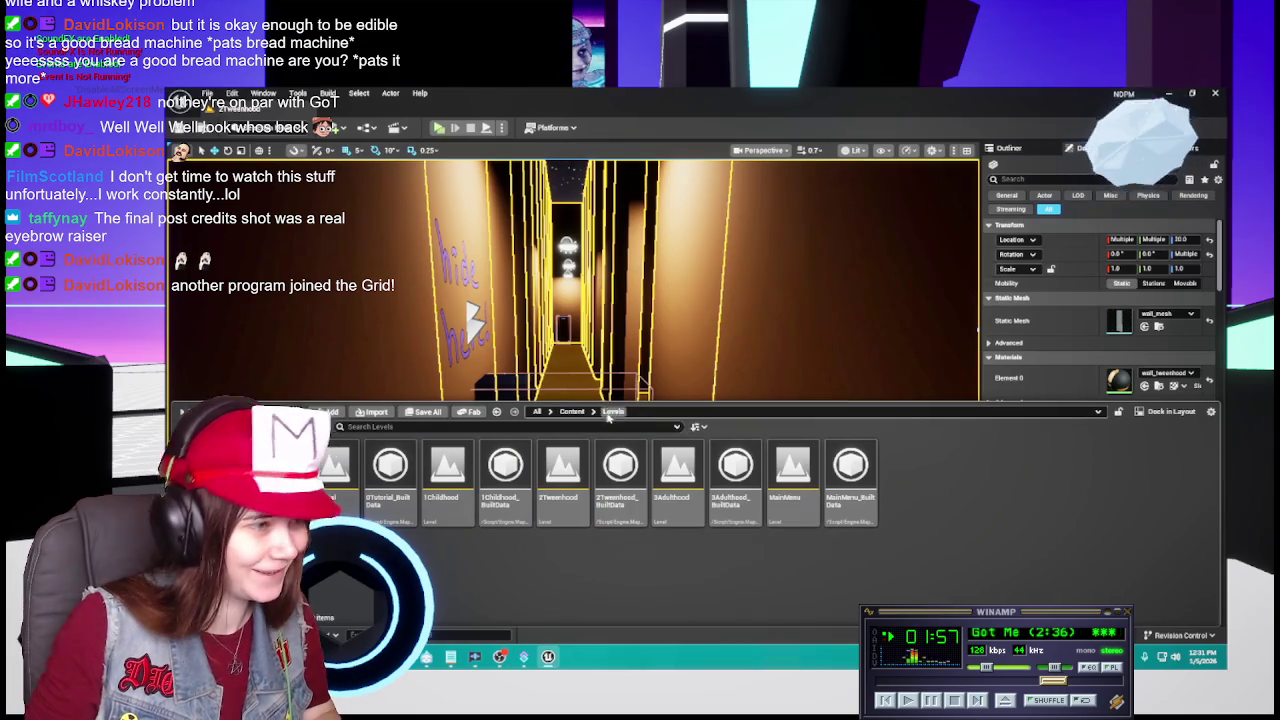
{"action": "left_click", "coordinate": [575, 413]}
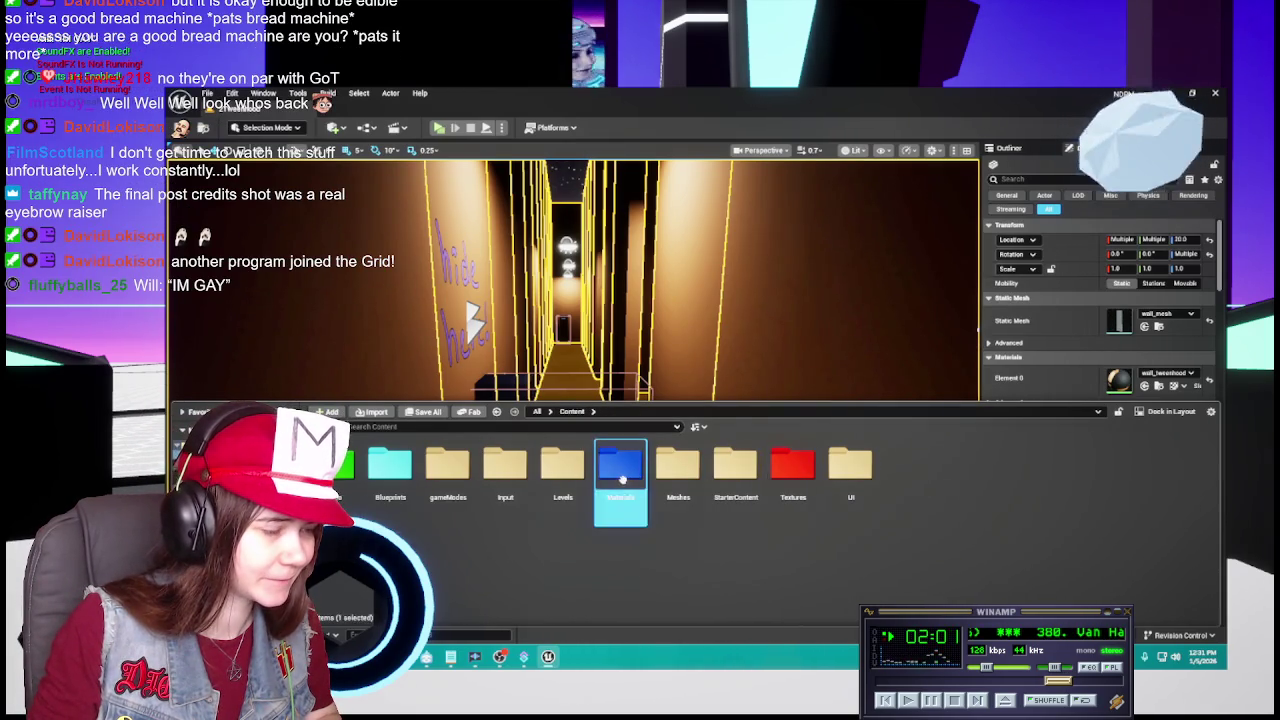
{"action": "double_click", "coordinate": [620, 468]}
{"action": "left_click_drag", "start_coordinate": [980, 580], "coordinate": [1145, 378]}
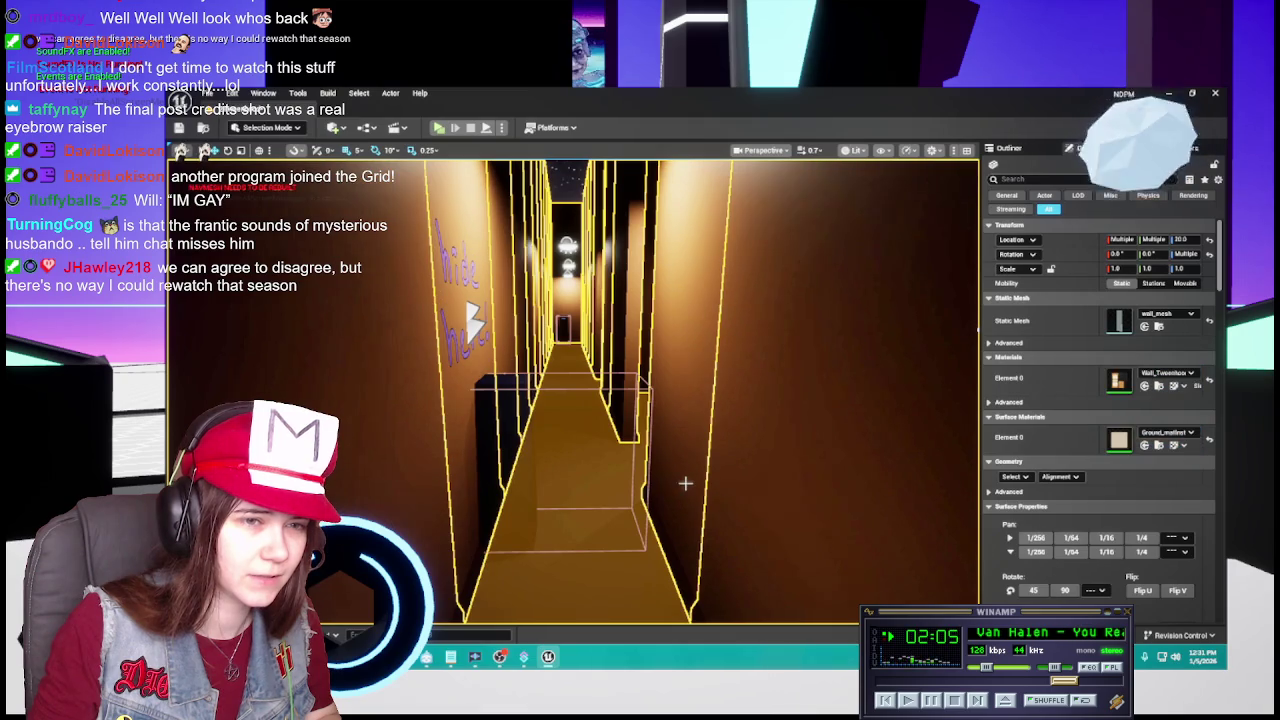
{"action": "key", "text": "ctrl+s"}
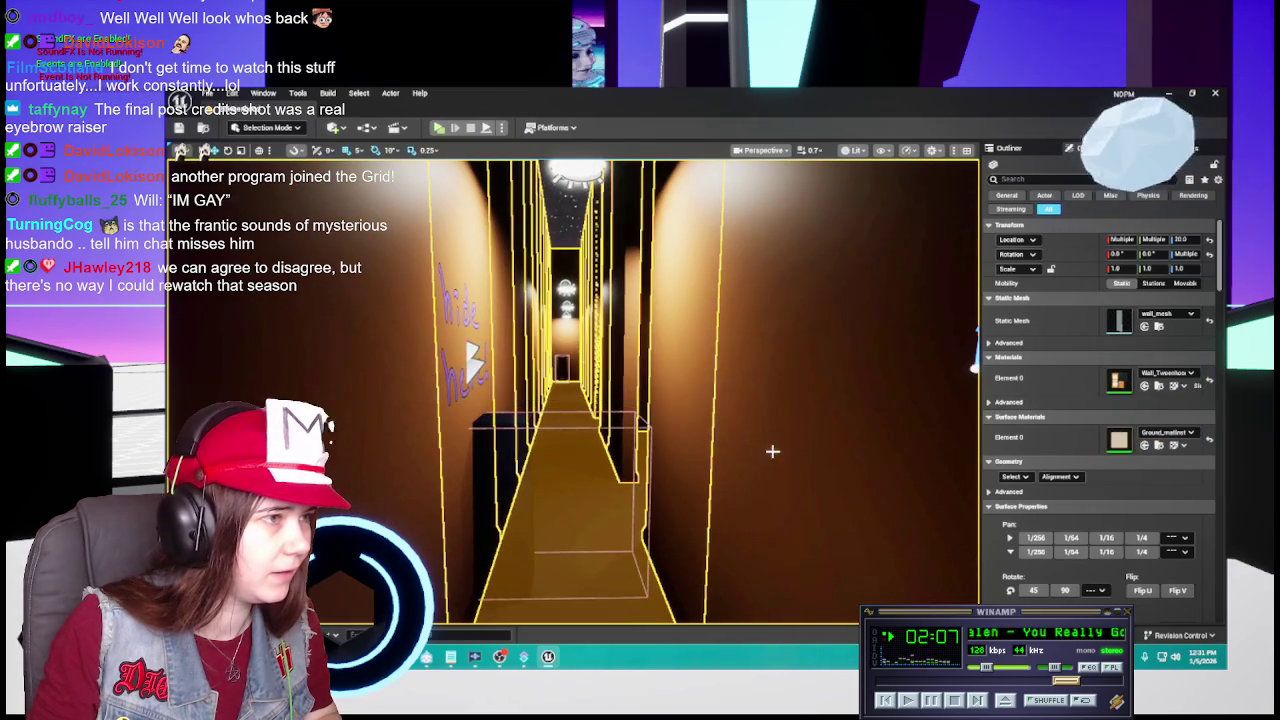
Look over Wall_Tweenhood_matinst and its parent wall_tweenhood_mat material graph.
{"action": "key", "text": "ctrl+space"}
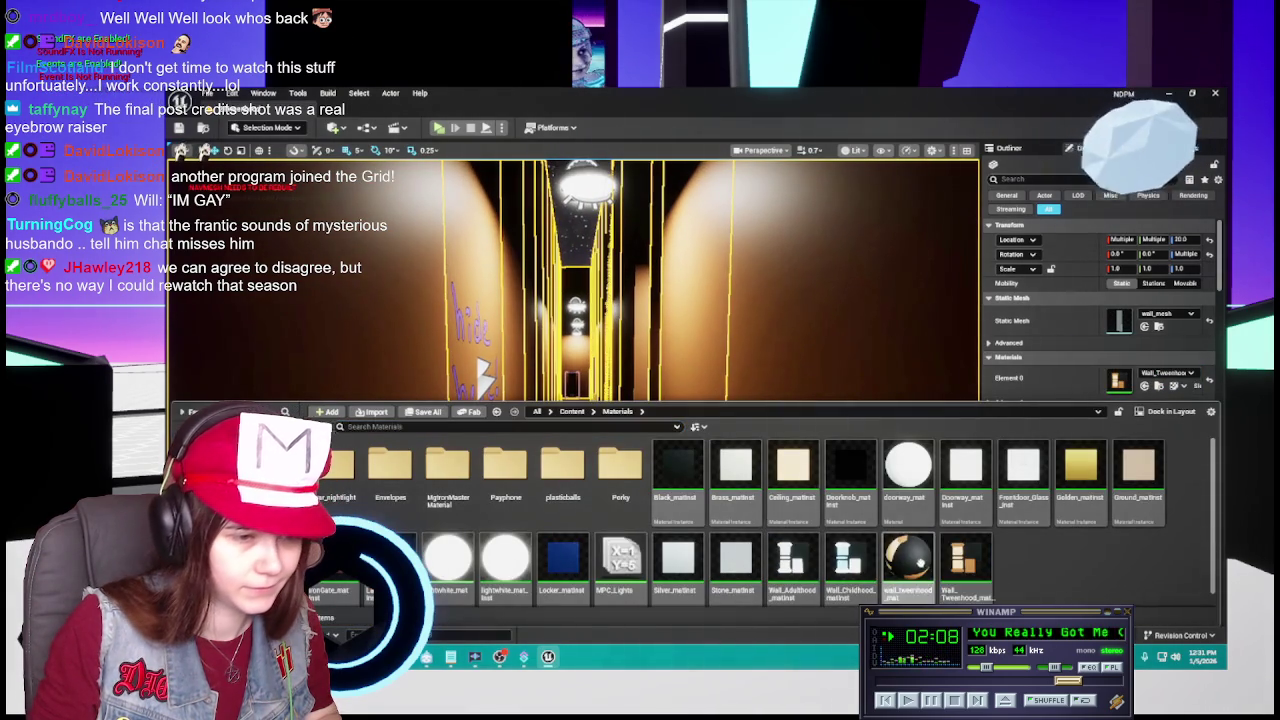
{"action": "left_click", "coordinate": [968, 566]}
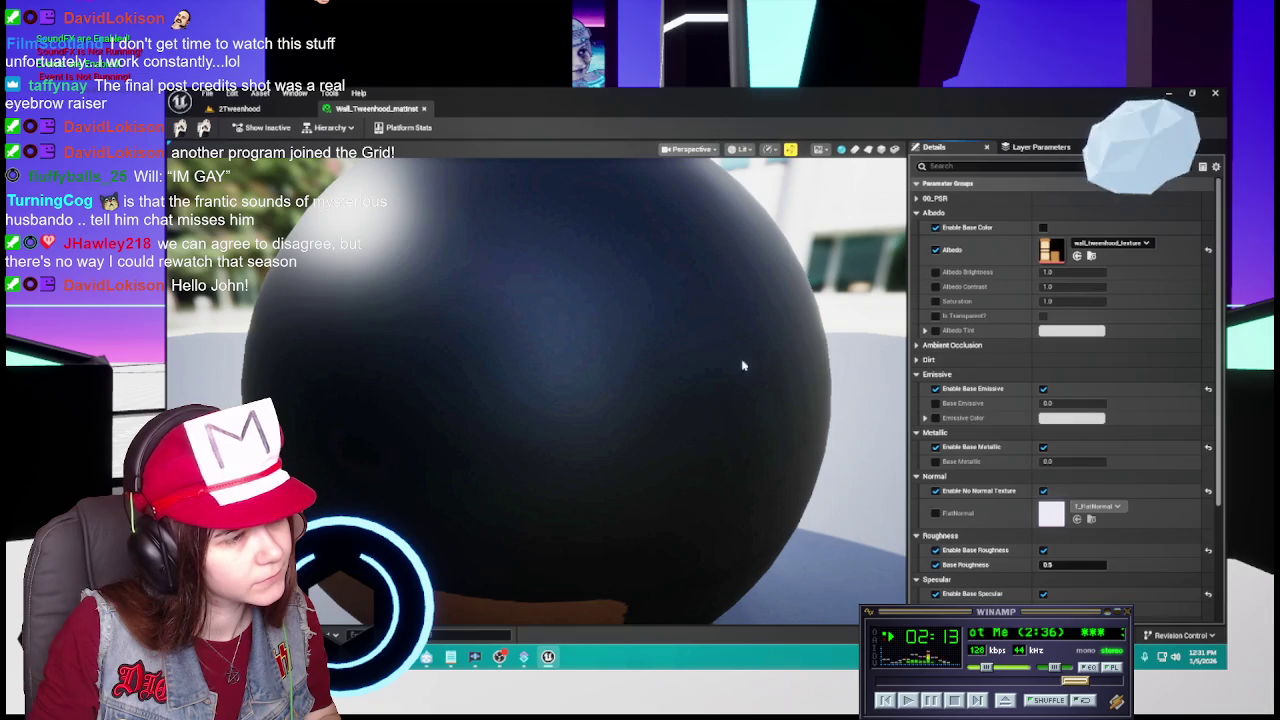
{"action": "key", "text": "ctrl+space"}
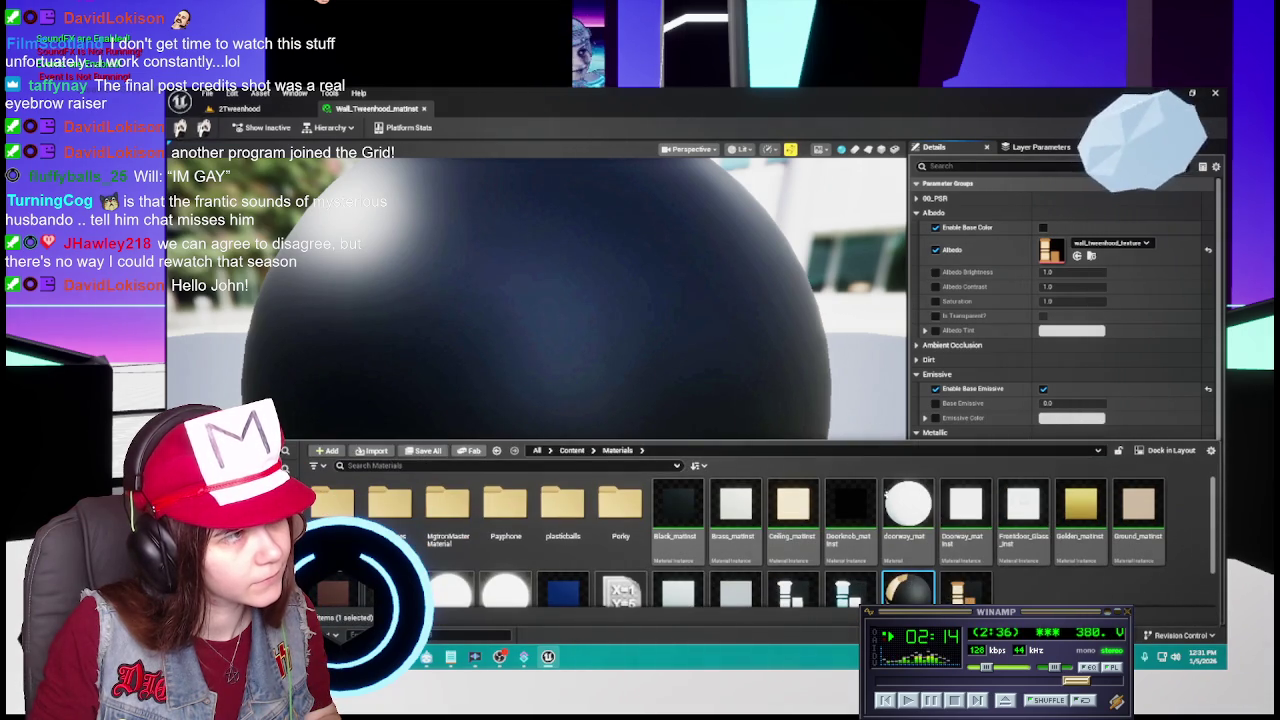
{"action": "double_click", "coordinate": [908, 590]}
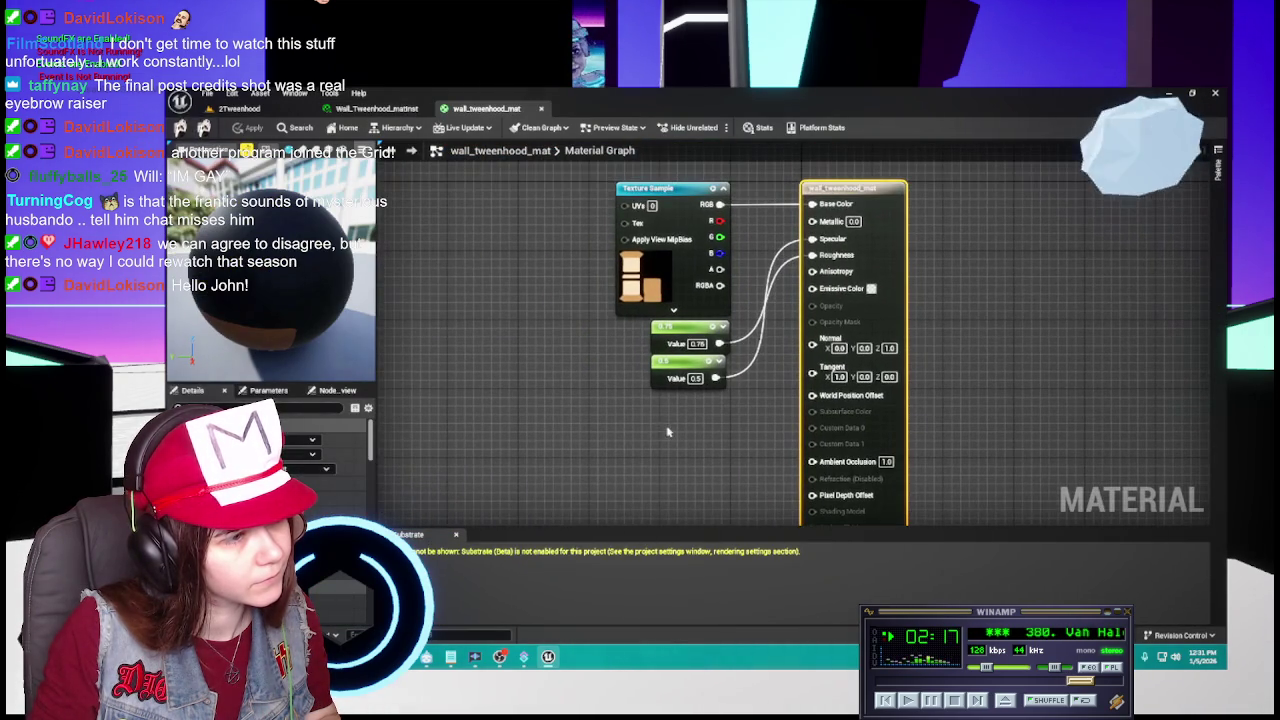
{"action": "left_click", "coordinate": [541, 108]}
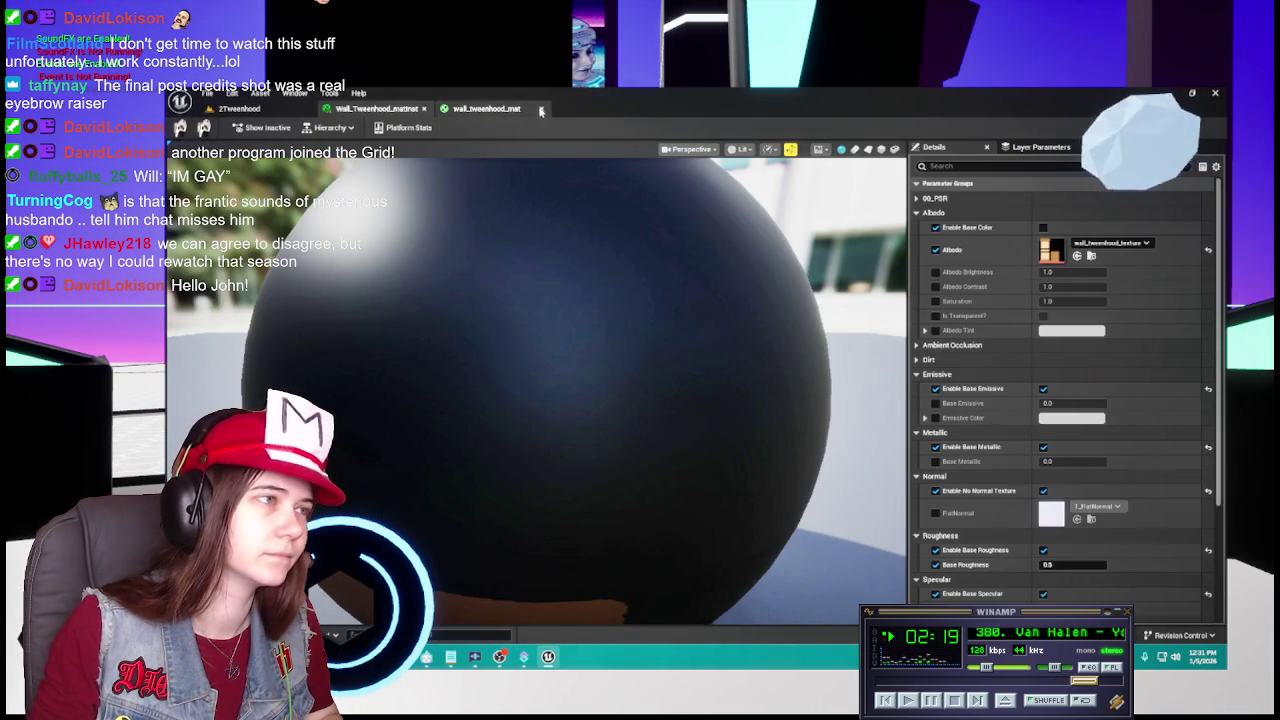
{"action": "scroll", "coordinate": [1071, 540], "scroll_direction": "down", "scroll_amount": 3}
{"action": "scroll", "coordinate": [1071, 540], "scroll_direction": "up", "scroll_amount": 3}
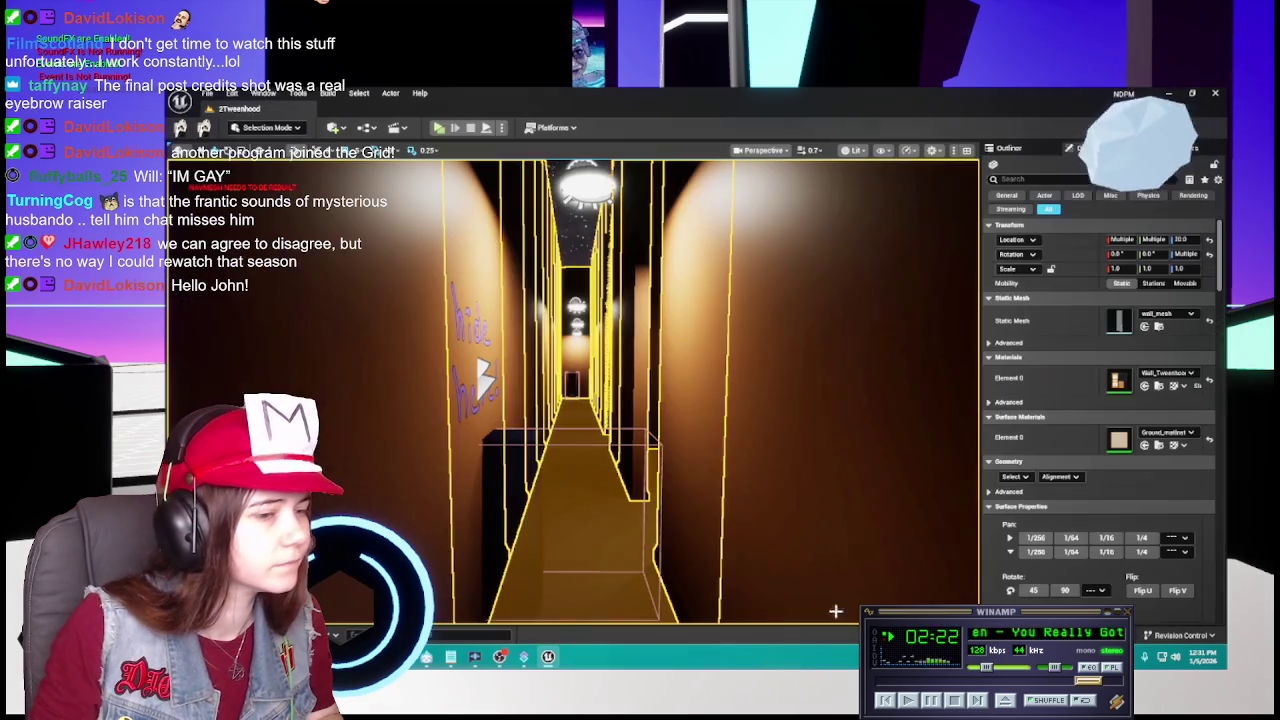
Close the material instance editor and scroll back to the top of the Outliner.
{"action": "left_click", "coordinate": [423, 108]}
{"action": "left_click", "coordinate": [1009, 148]}
{"action": "scroll", "coordinate": [1073, 374], "scroll_direction": "down", "scroll_amount": 5}
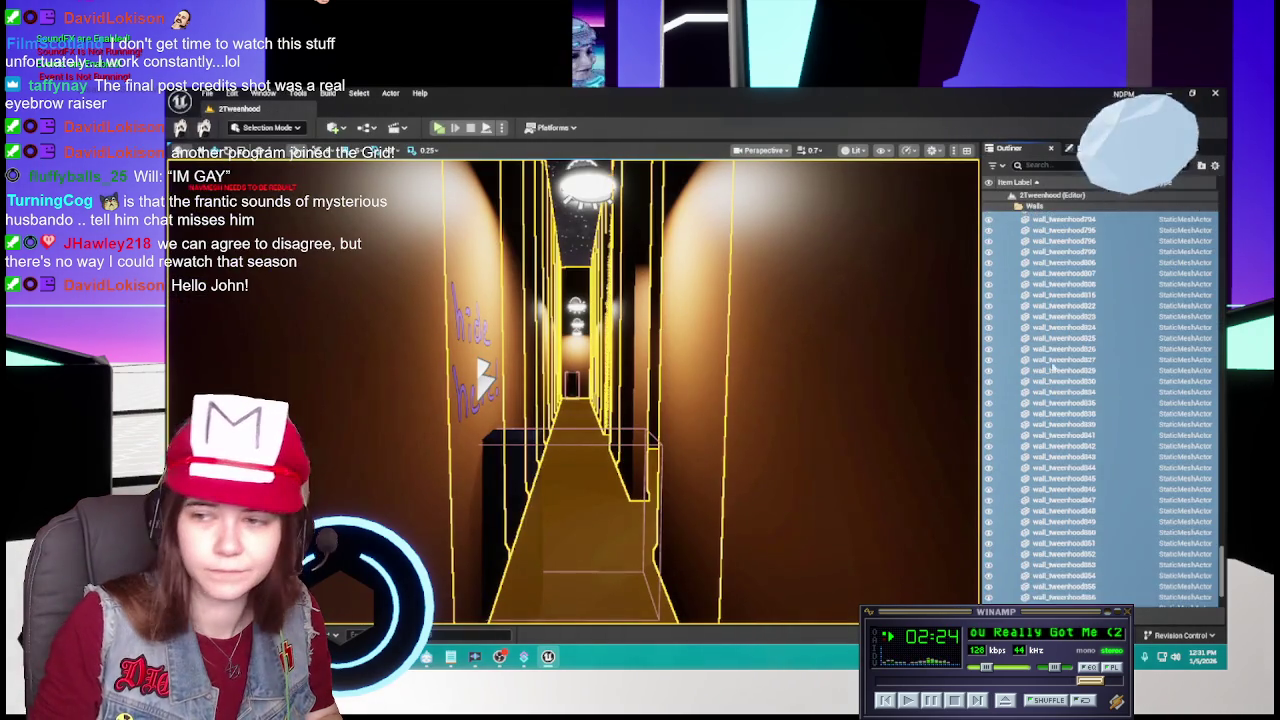
{"action": "scroll", "coordinate": [1075, 376], "scroll_direction": "up", "scroll_amount": 5}
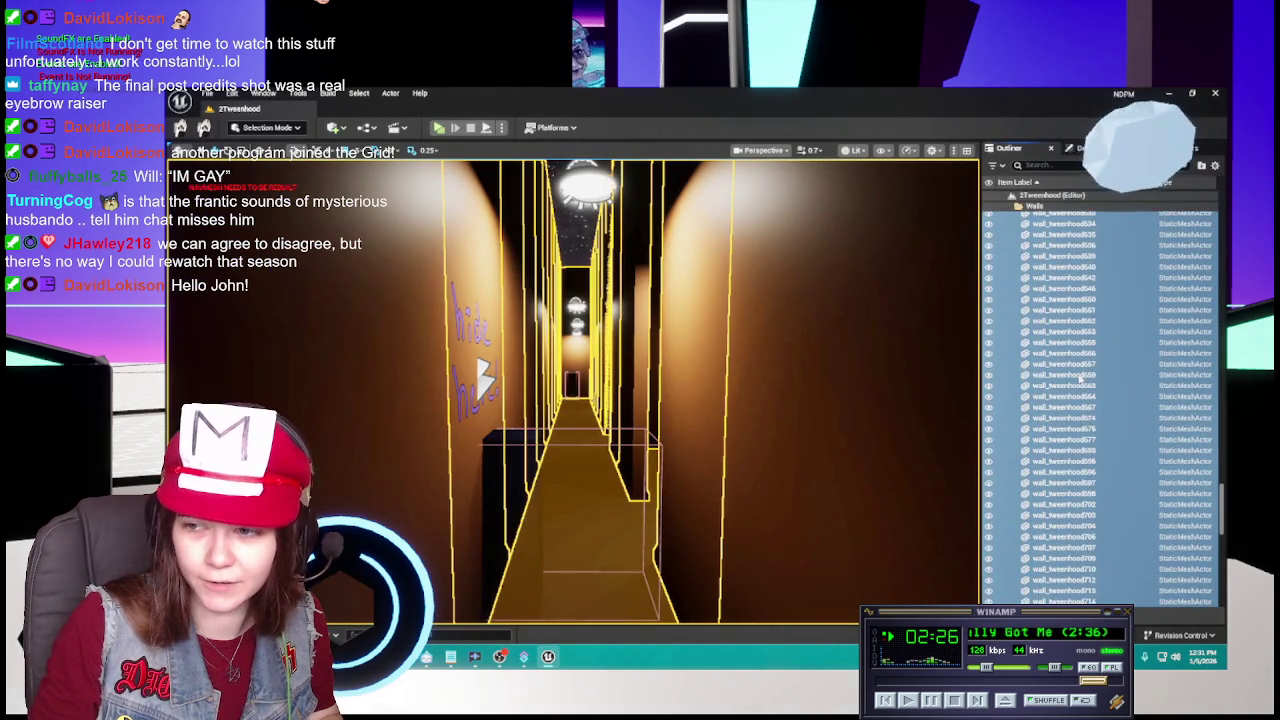
{"action": "scroll", "coordinate": [1080, 378], "scroll_direction": "down", "scroll_amount": 3}
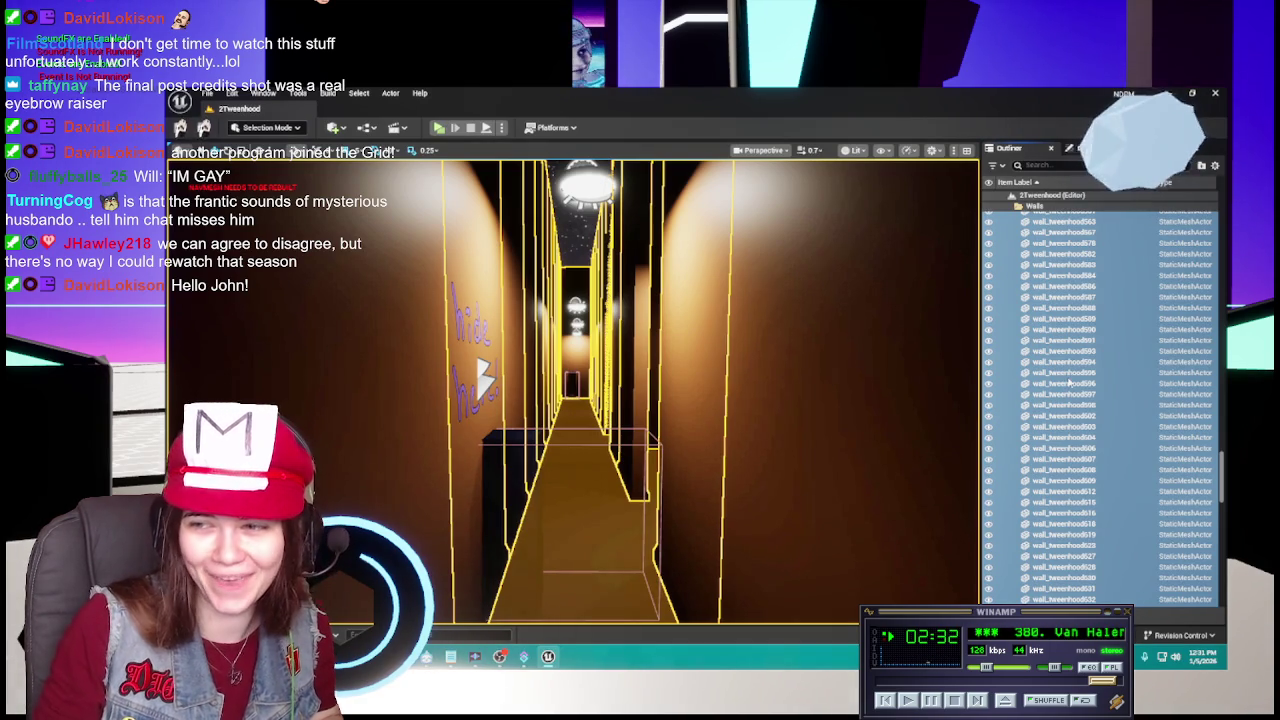
{"action": "scroll", "coordinate": [1068, 383], "scroll_direction": "up", "scroll_amount": 15}
{"action": "scroll", "coordinate": [1066, 382], "scroll_direction": "up", "scroll_amount": 20}
{"action": "scroll", "coordinate": [1066, 383], "scroll_direction": "up", "scroll_amount": 15}
{"action": "scroll", "coordinate": [1070, 383], "scroll_direction": "up", "scroll_amount": 15}
{"action": "scroll", "coordinate": [1070, 383], "scroll_direction": "up", "scroll_amount": 10}
Collapse the Walls folder, select Floor and tween_landmarkBP, and bring up the Materials folder.
{"action": "left_click", "coordinate": [1010, 292]}
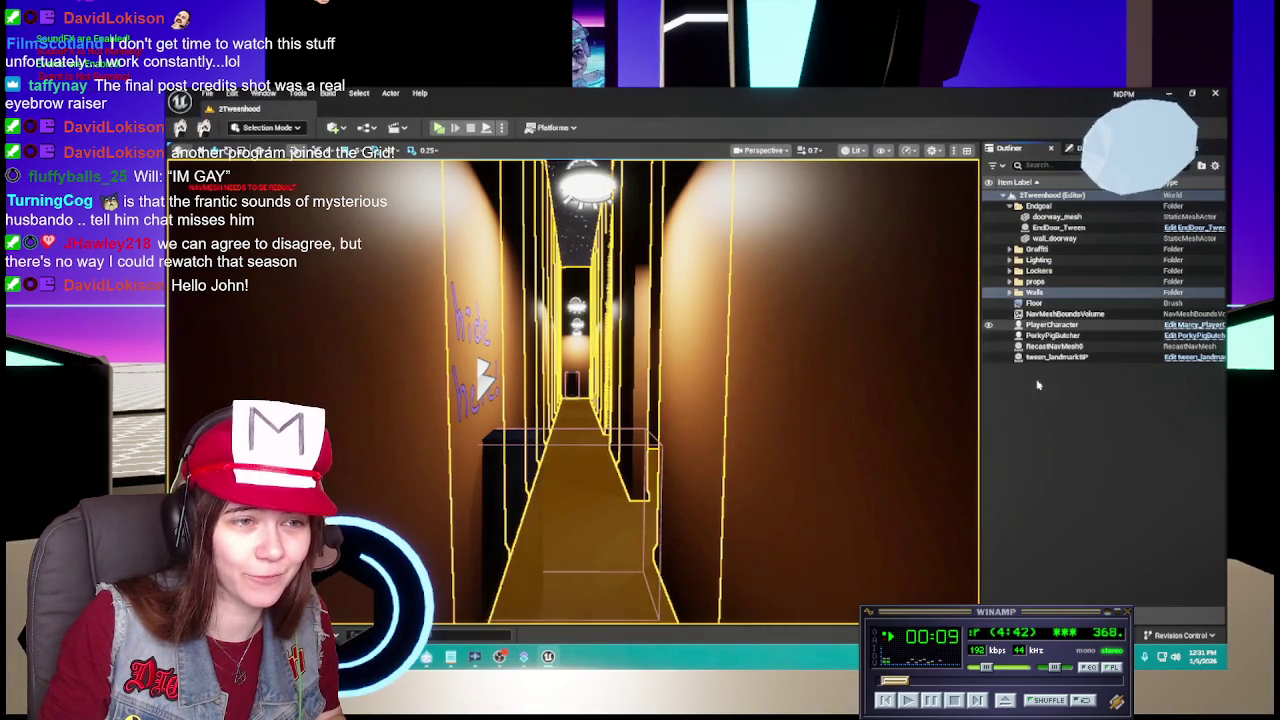
{"action": "left_click", "coordinate": [1034, 303]}
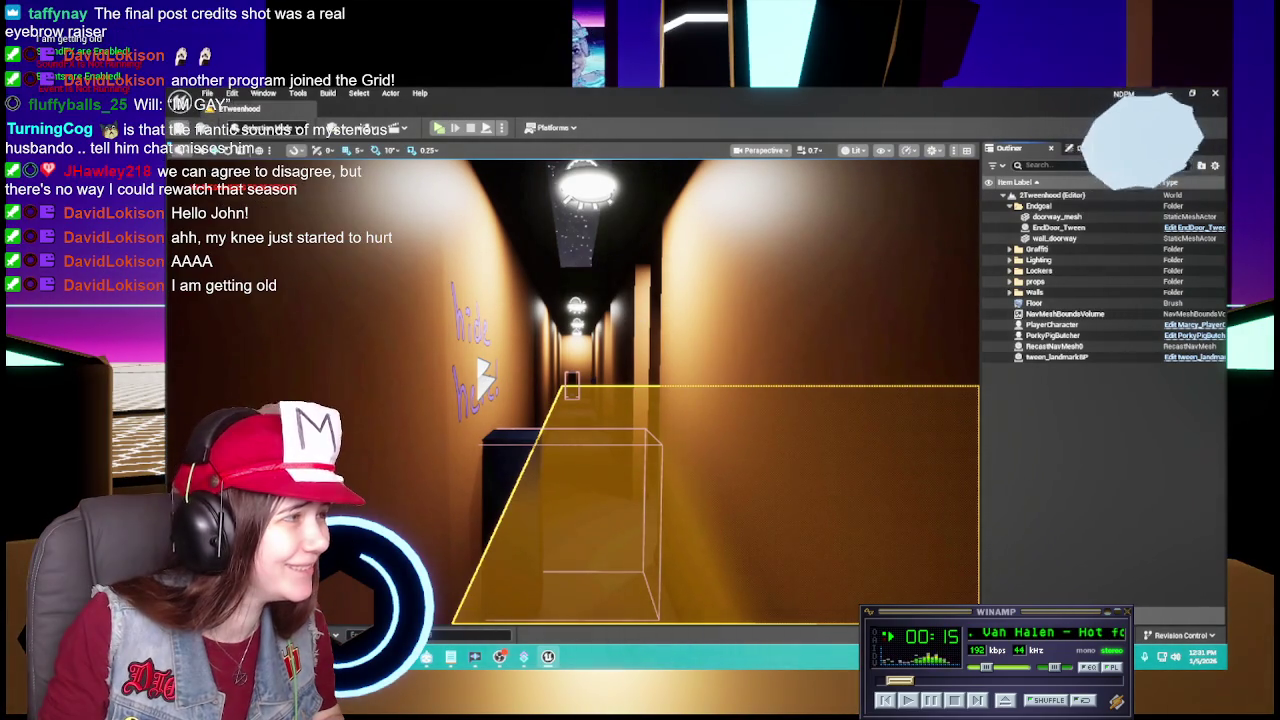
{"action": "left_click", "coordinate": [1064, 357]}
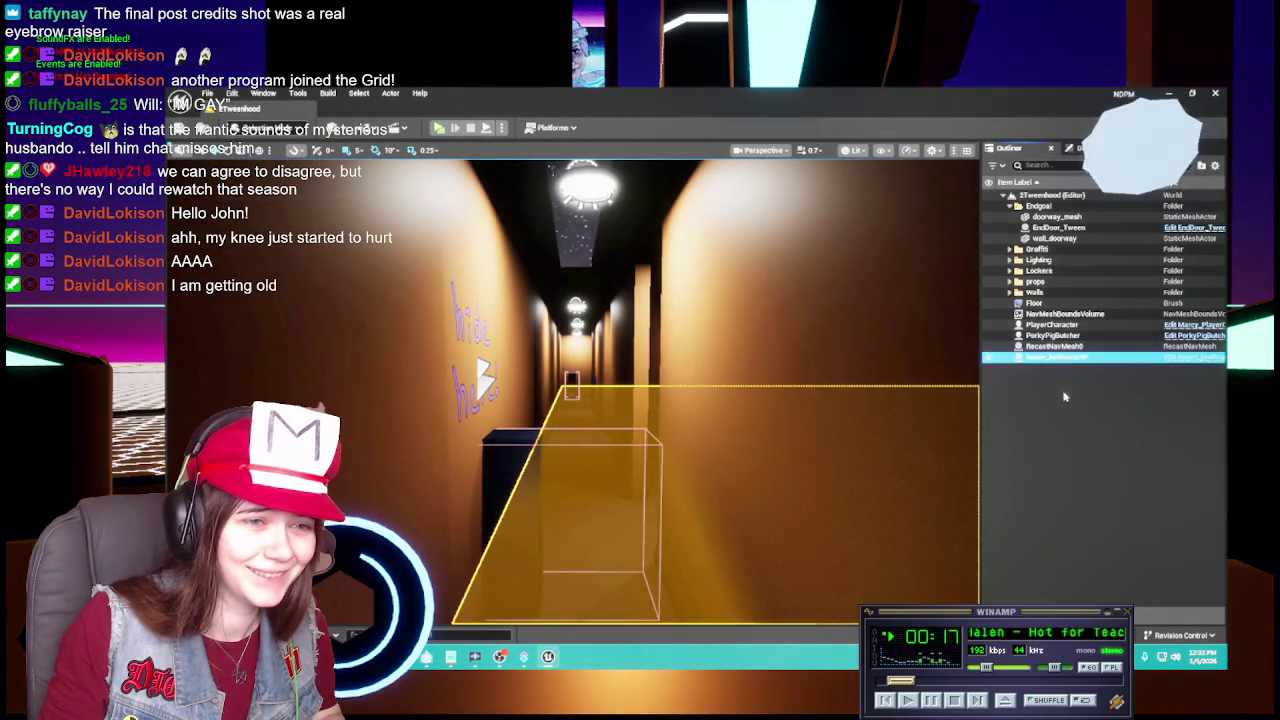
{"action": "key", "text": "ctrl+space"}
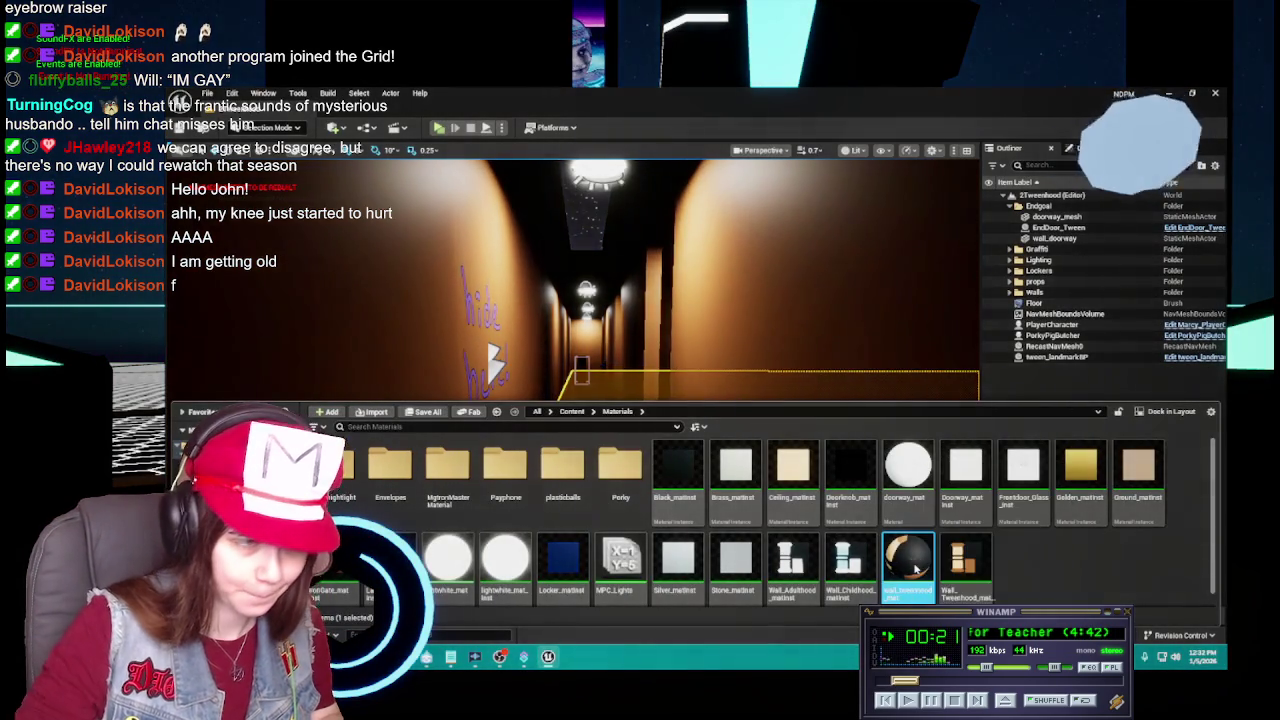
Cancel the wall material deletion, save the 2Tweenhood level, and open Wall_Tweenhood_matinst.
{"action": "key", "text": "Delete"}
{"action": "left_click", "coordinate": [706, 549]}
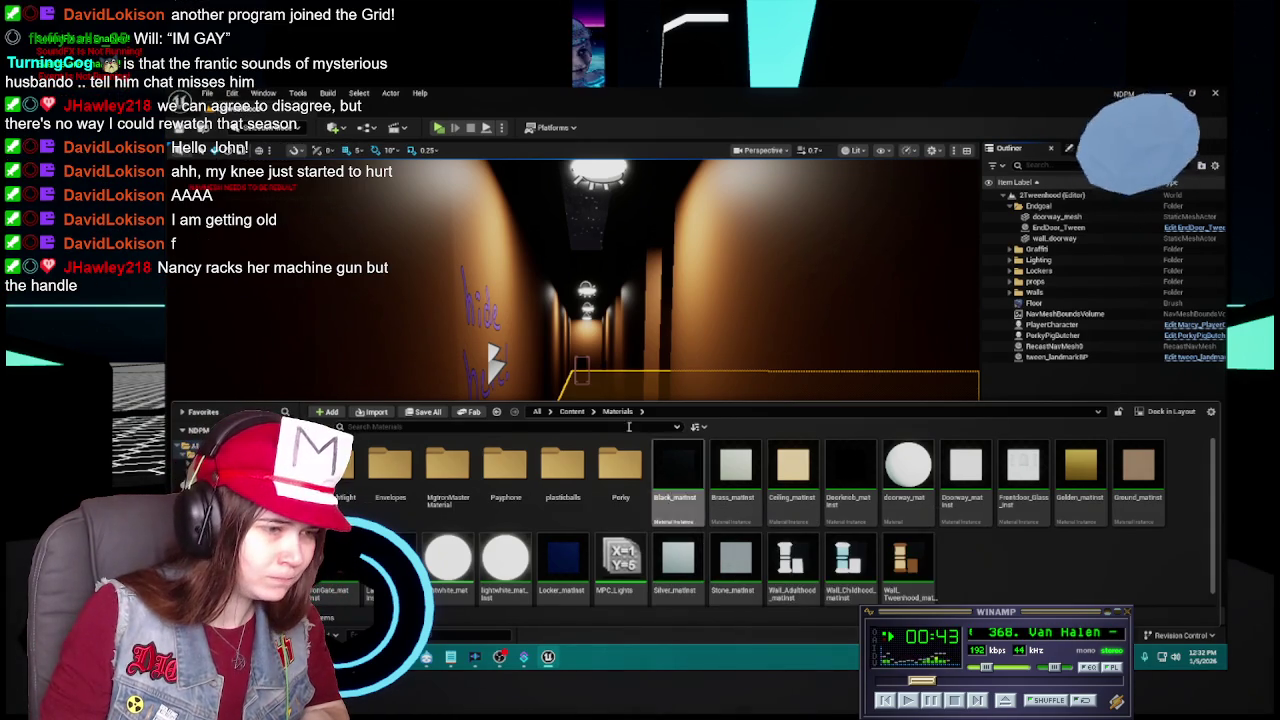
{"action": "left_click", "coordinate": [427, 412]}
{"action": "left_click", "coordinate": [772, 494]}
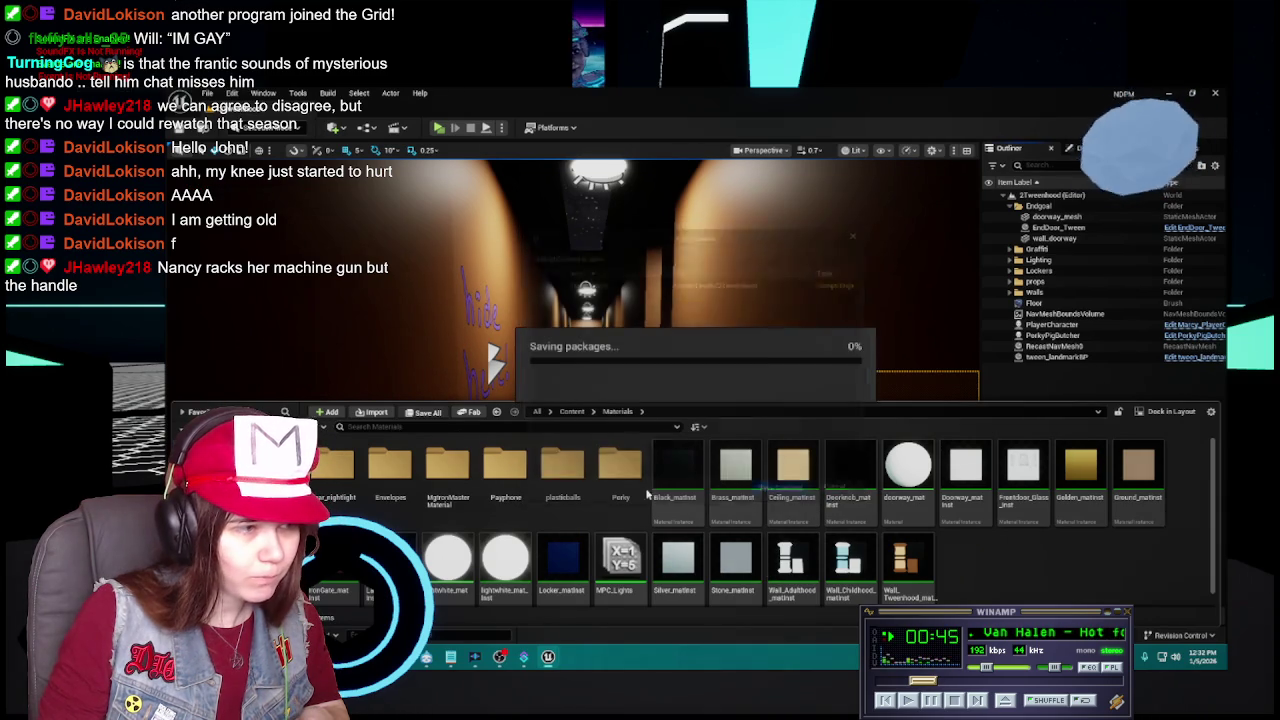
{"action": "double_click", "coordinate": [905, 565]}
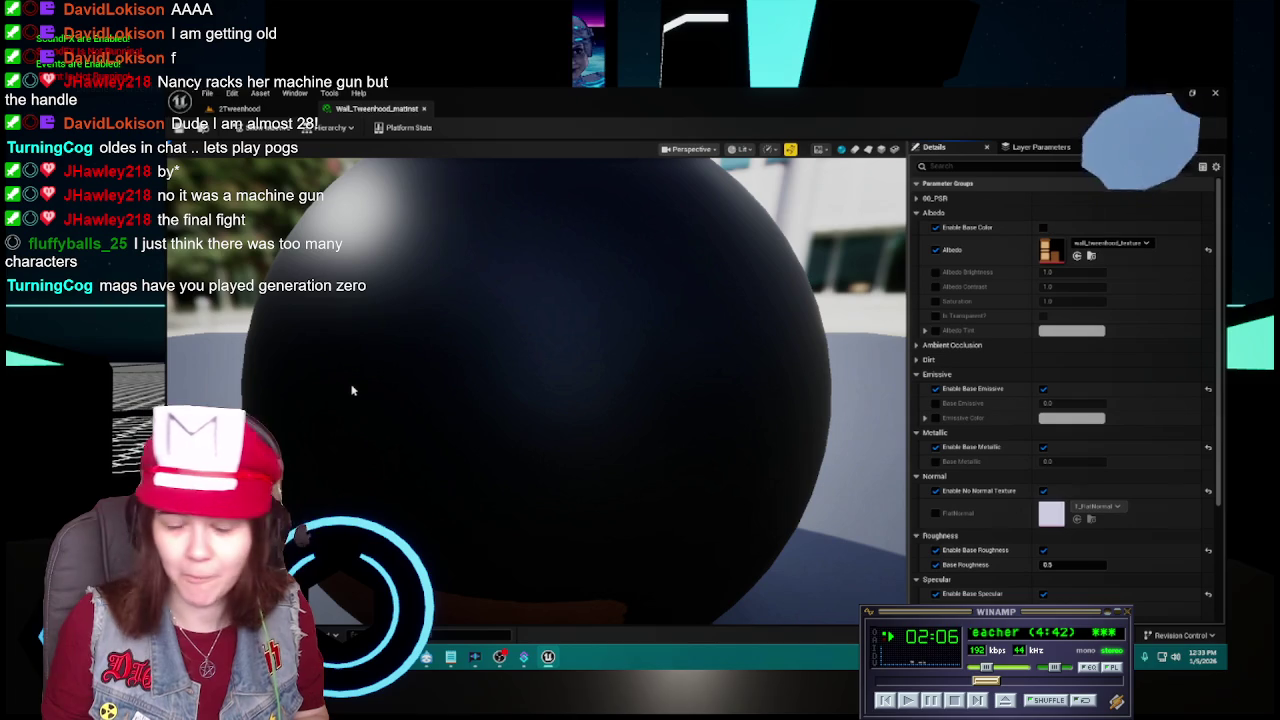
Set Wall_Tweenhood_matinst's Base Roughness to 0.75, save and close it, and reopen the Content Drawer.
{"action": "scroll", "coordinate": [536, 430], "scroll_direction": "down", "scroll_amount": 5}
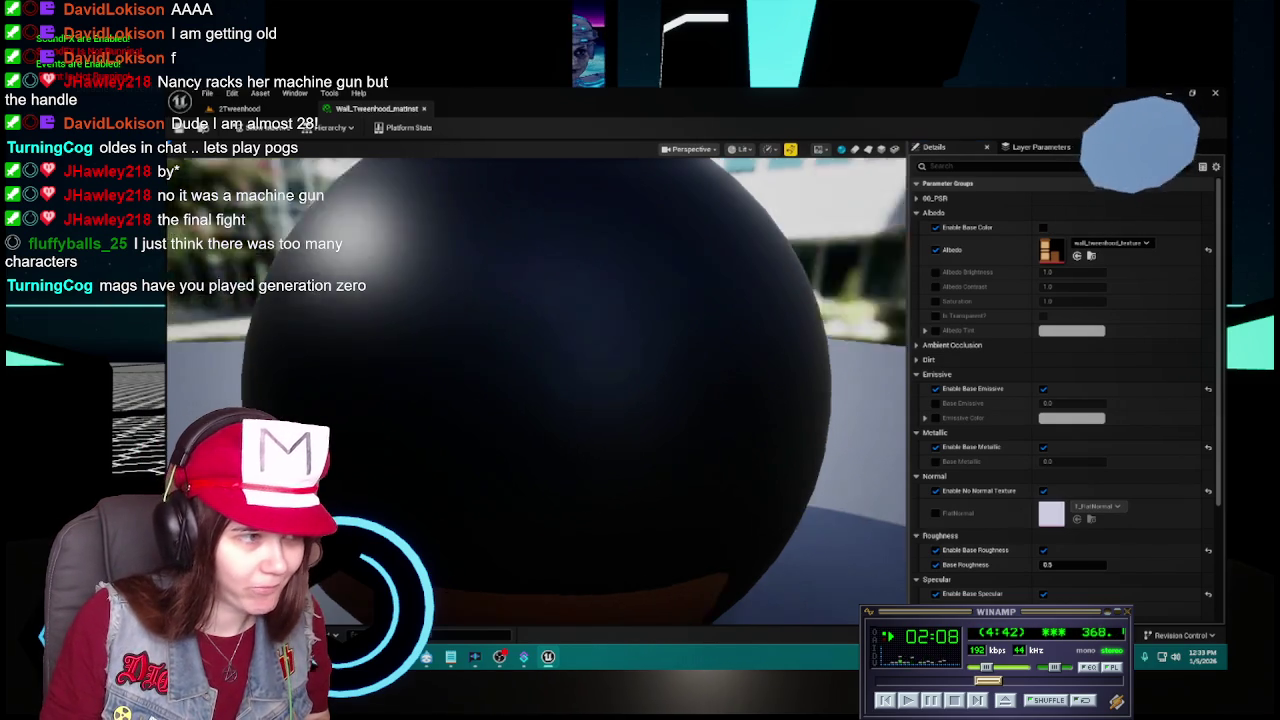
{"action": "scroll", "coordinate": [1101, 536], "scroll_direction": "down", "scroll_amount": 2}
{"action": "left_click", "coordinate": [1080, 481]}
{"action": "type", "text": "0.75"}
{"action": "key", "text": "Return"}
{"action": "key", "text": "ctrl+s"}
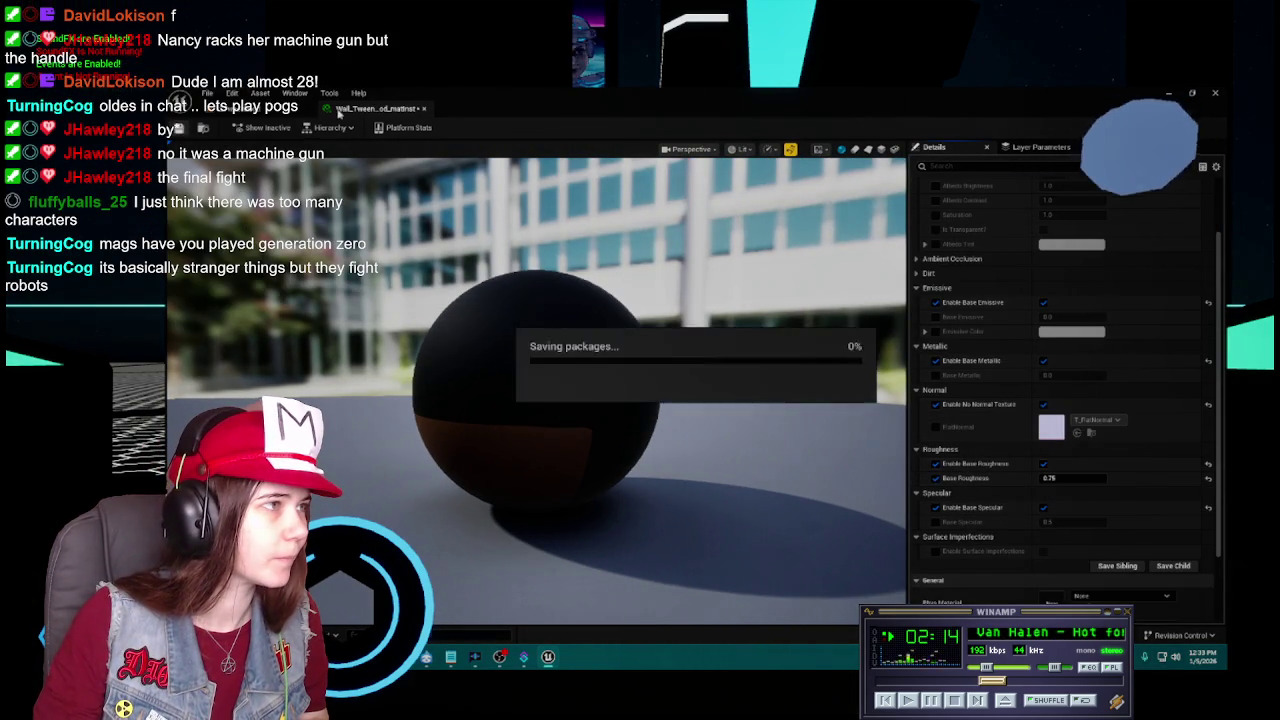
{"action": "left_click", "coordinate": [423, 108]}
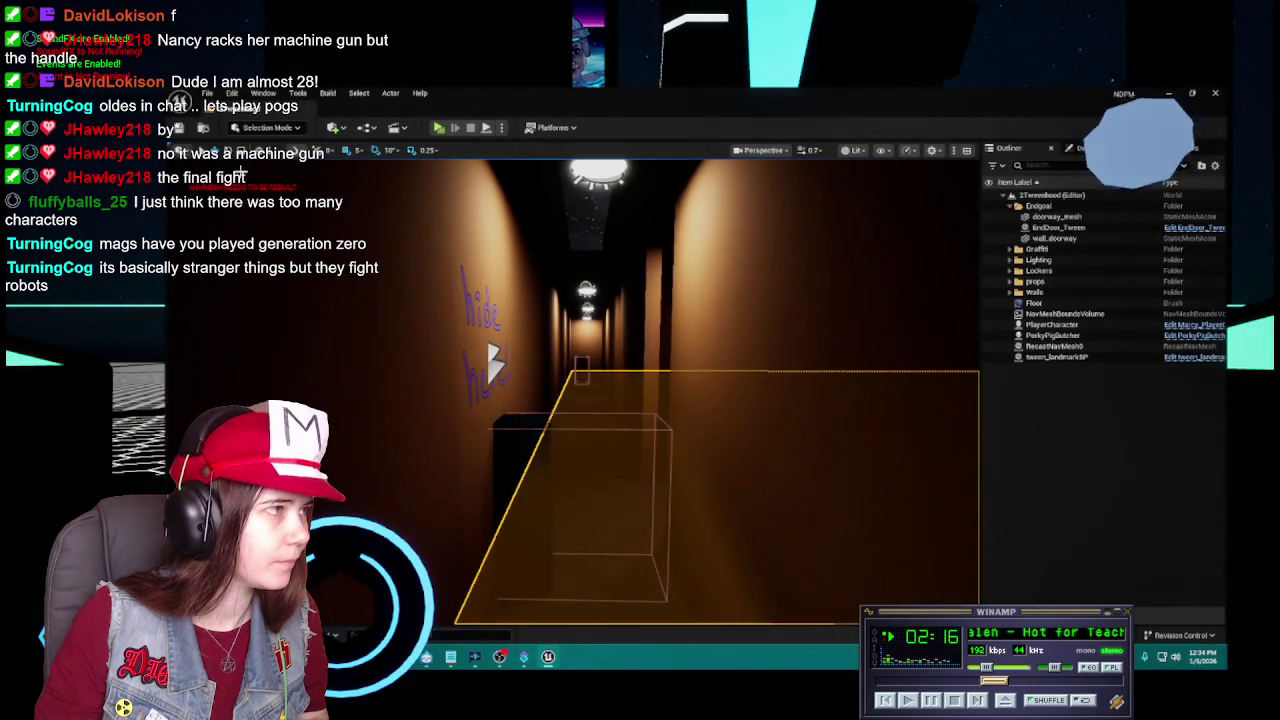
{"action": "key", "text": "ctrl+space"}
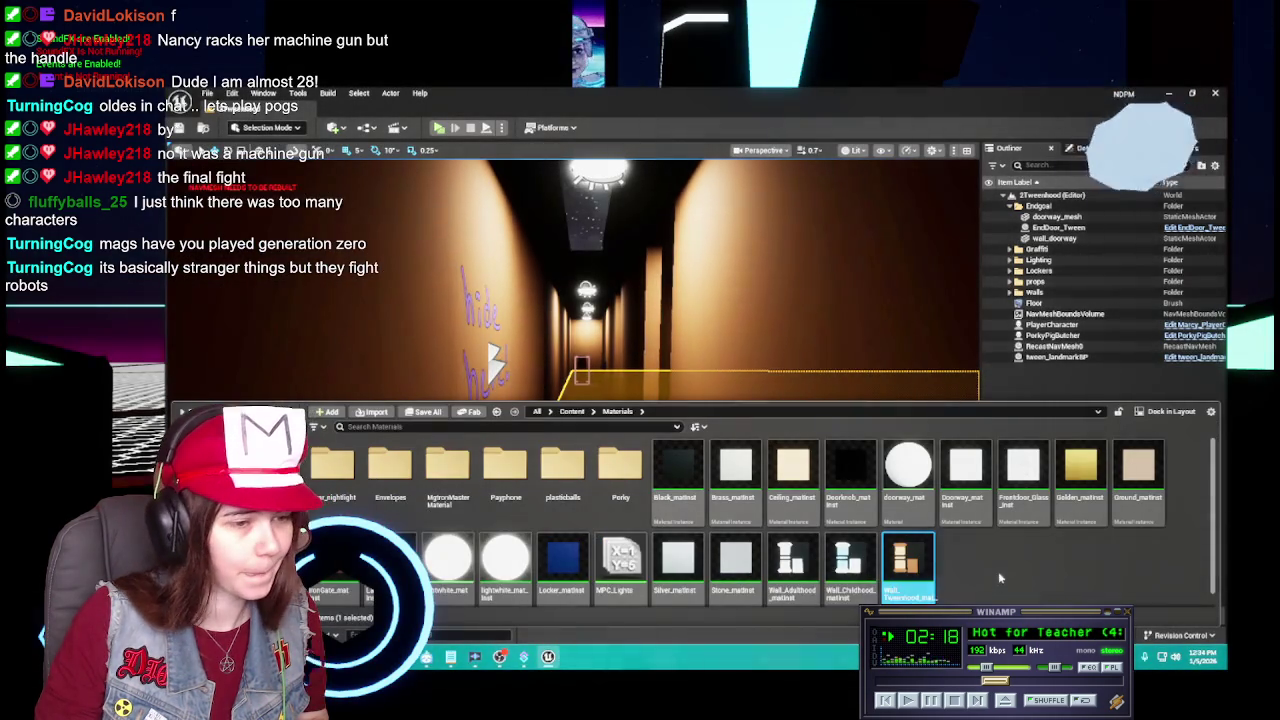
Open the 1Childhood level from Content > Levels, then switch to the Generation Zero Steam page.
{"action": "left_click", "coordinate": [568, 412]}
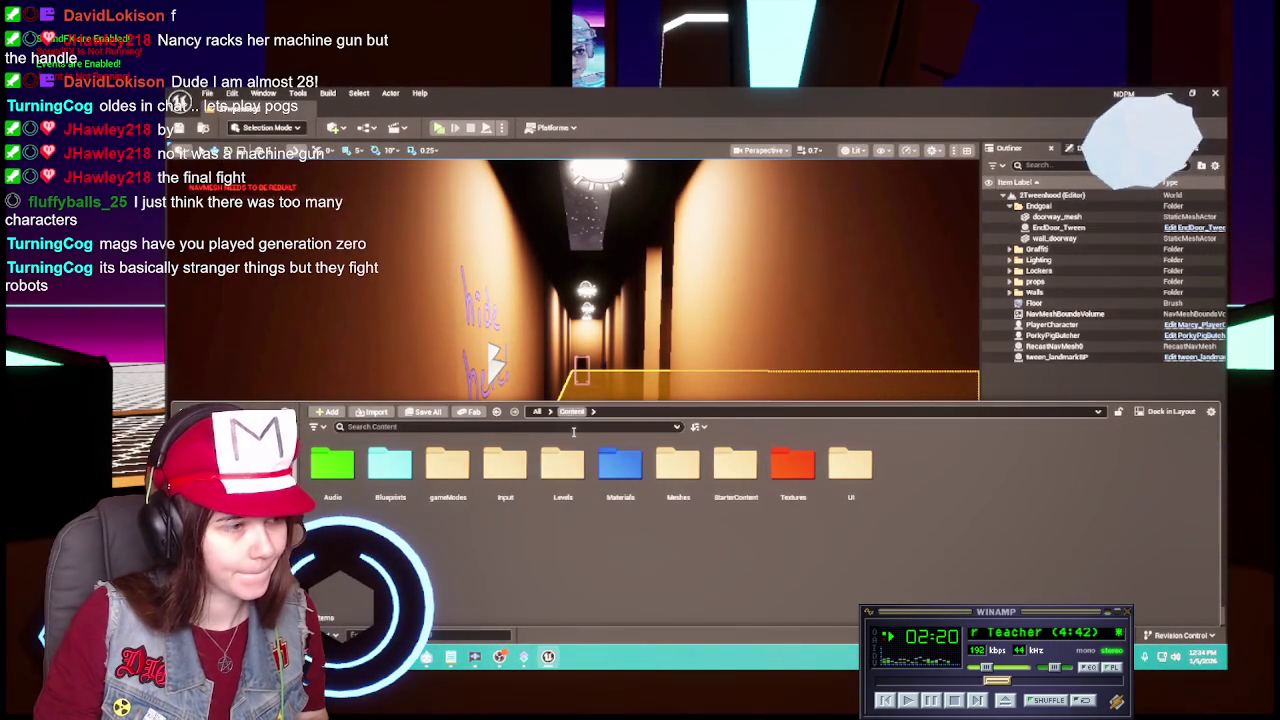
{"action": "double_click", "coordinate": [562, 470]}
{"action": "double_click", "coordinate": [448, 478]}
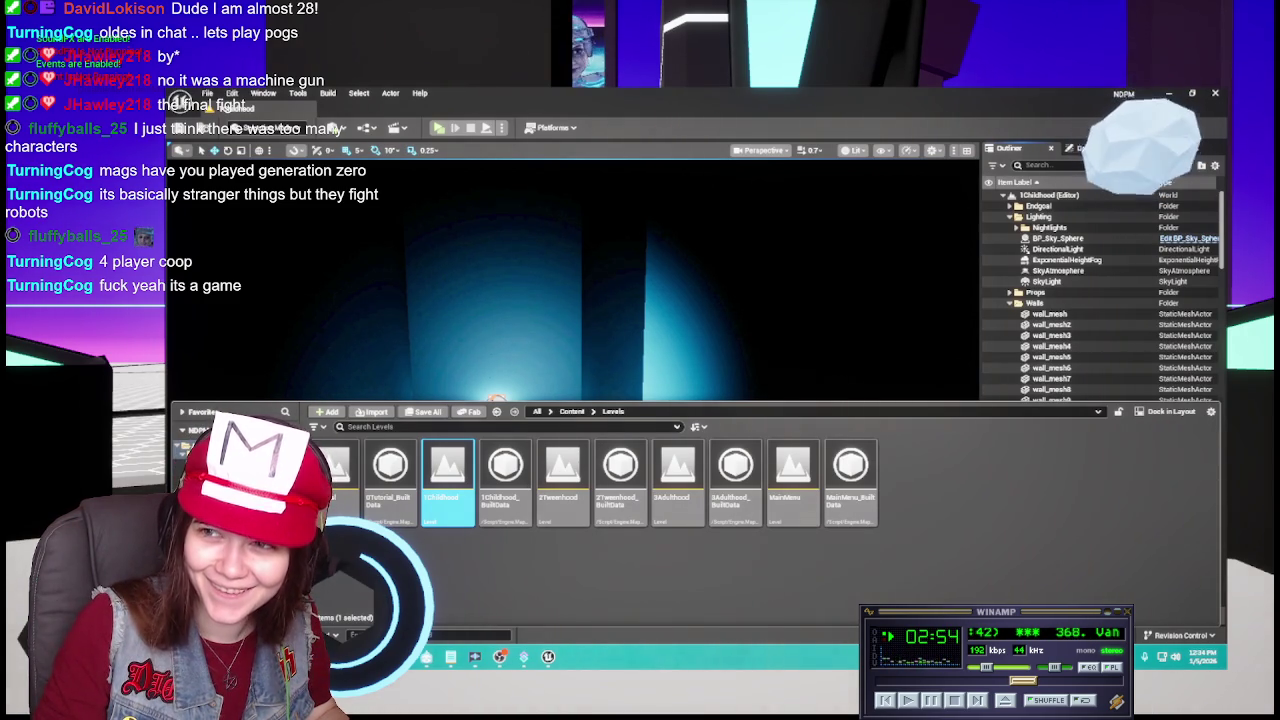
{"action": "key", "text": "alt+Tab"}
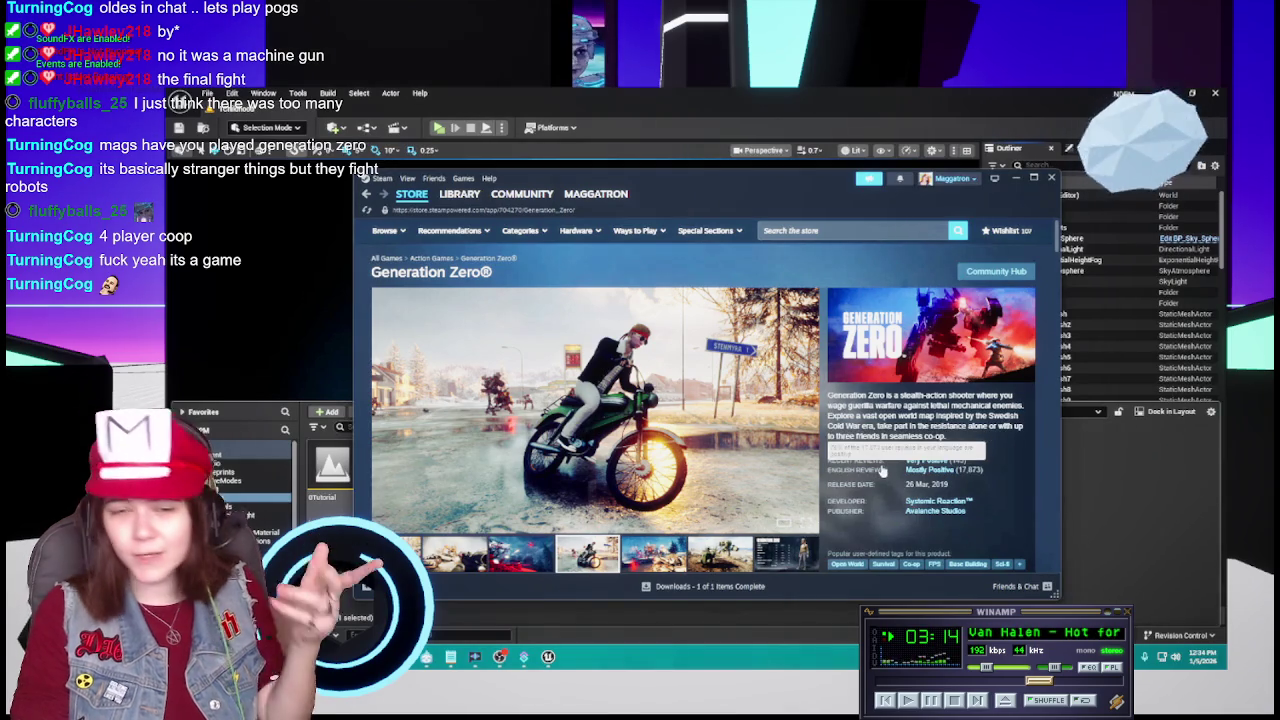
Browse Generation Zero's screenshots, add it to the Steam wishlist, and close the store window.
{"action": "scroll", "coordinate": [890, 468], "scroll_direction": "down", "scroll_amount": 2}
{"action": "scroll", "coordinate": [812, 505], "scroll_direction": "down", "scroll_amount": 1}
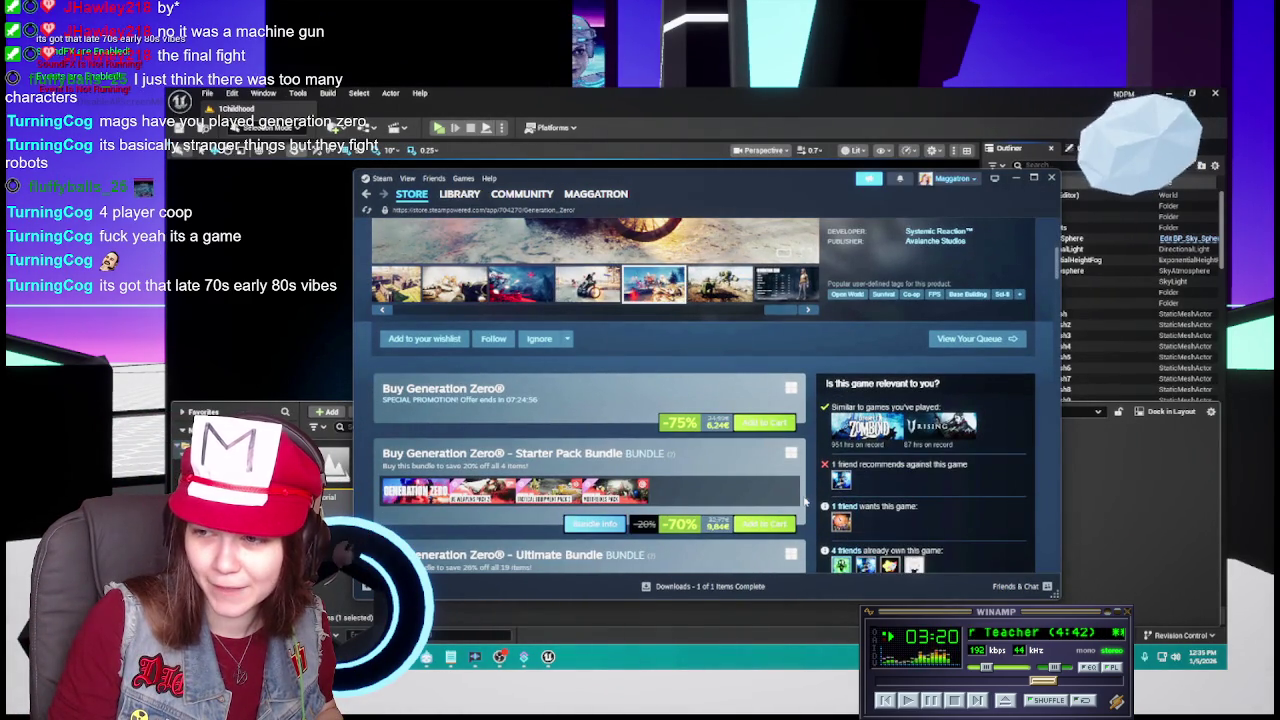
{"action": "scroll", "coordinate": [805, 500], "scroll_direction": "up", "scroll_amount": 3}
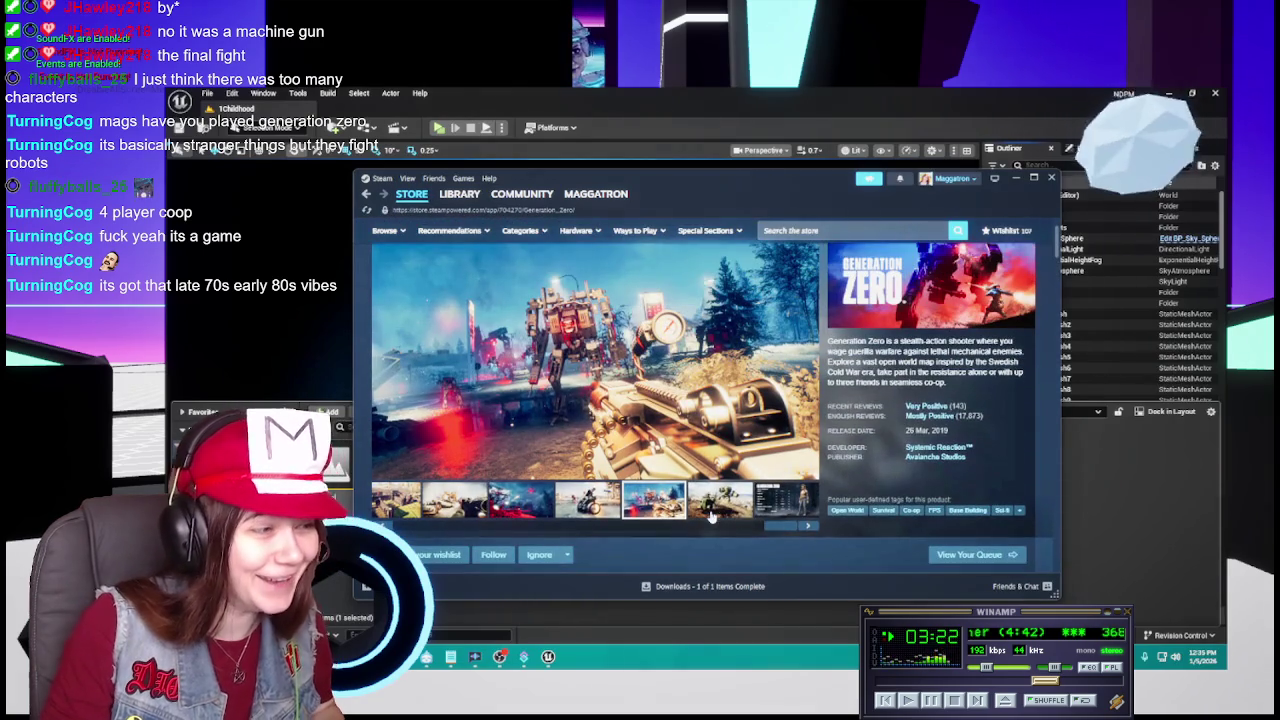
{"action": "left_click", "coordinate": [708, 506]}
{"action": "left_click", "coordinate": [786, 505]}
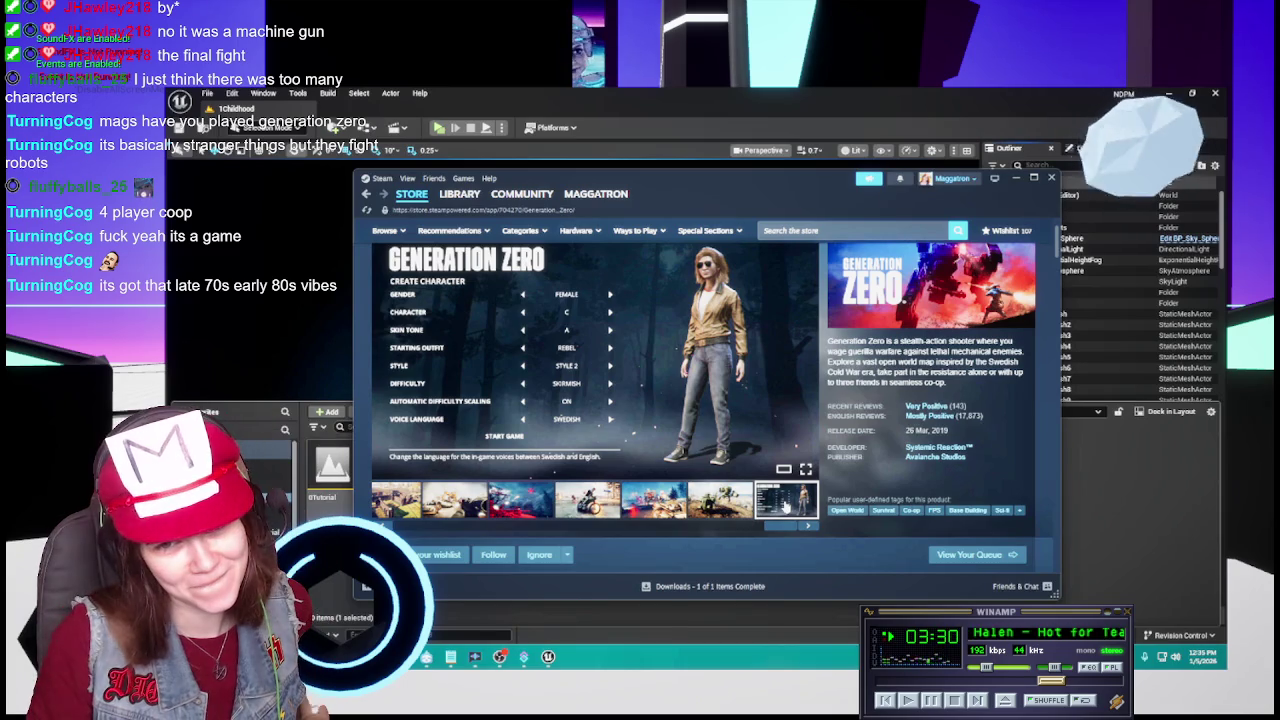
{"action": "left_click", "coordinate": [440, 554]}
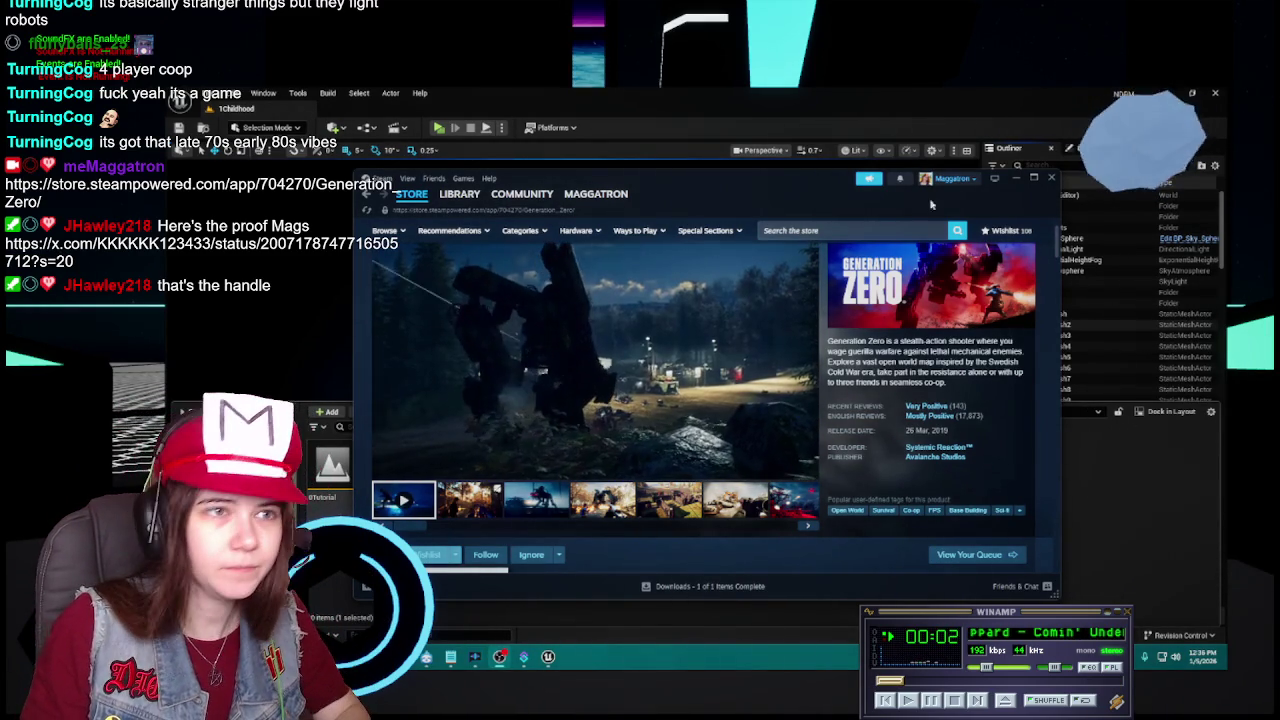
{"action": "left_click", "coordinate": [1051, 177]}
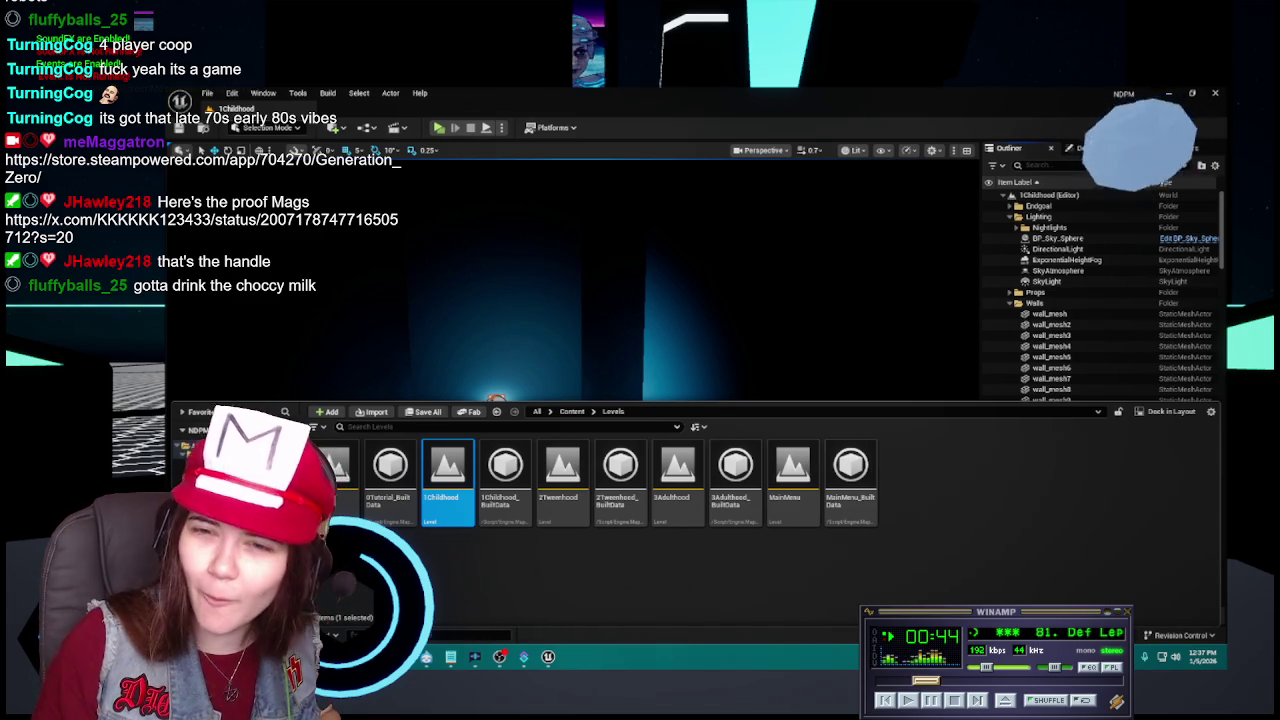
Drag the browser window showing the X post to the centre of the screen.
{"action": "left_click_drag", "start_coordinate": [1279, 160], "coordinate": [938, 165]}
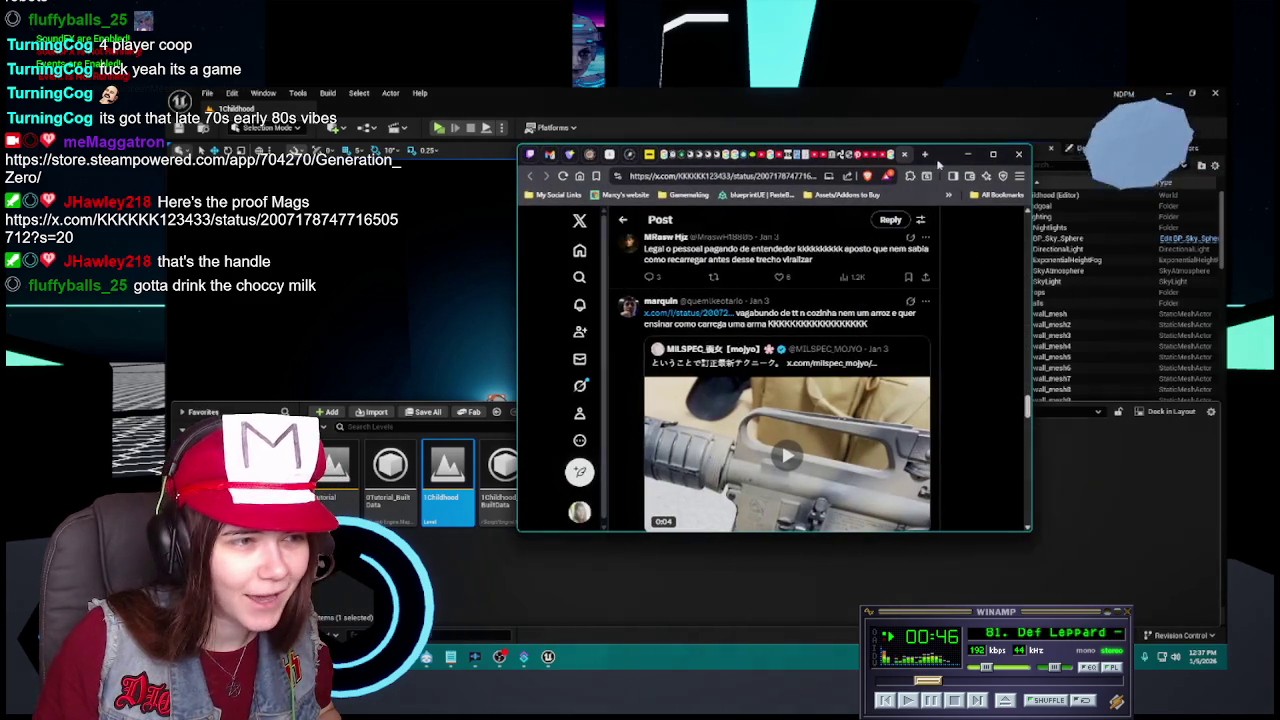
Move the X post window to the other monitor and close the Content Drawer.
{"action": "left_click_drag", "start_coordinate": [937, 164], "coordinate": [1279, 164]}
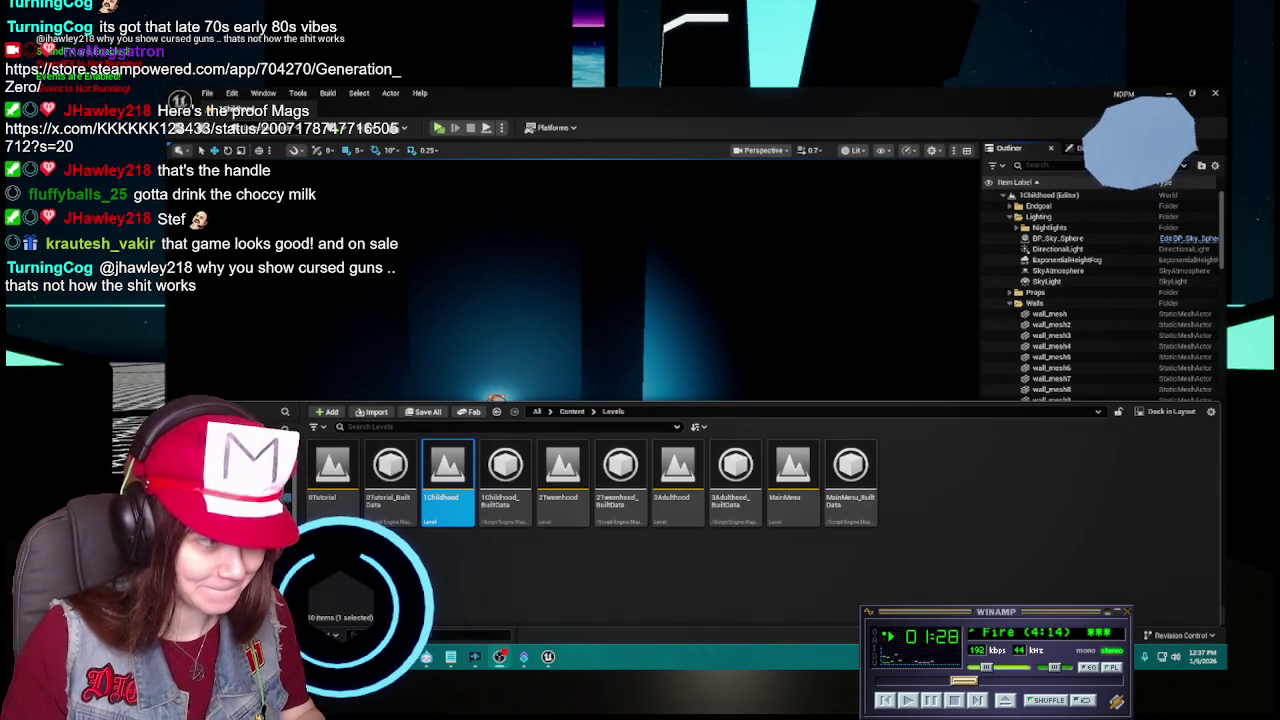
{"action": "left_click", "coordinate": [789, 288]}
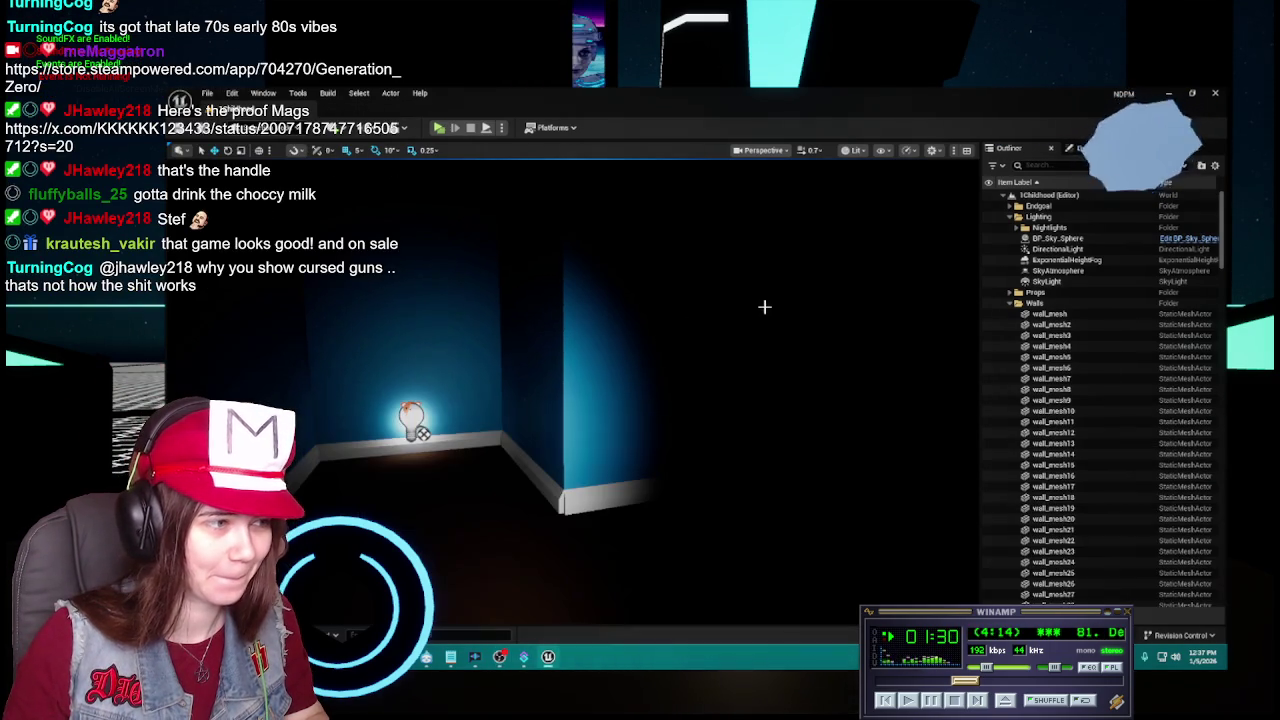
Browse the Content > Materials > bear_nightlight folder, then select the nightlight lamp in the room.
{"action": "key", "text": "ctrl+space"}
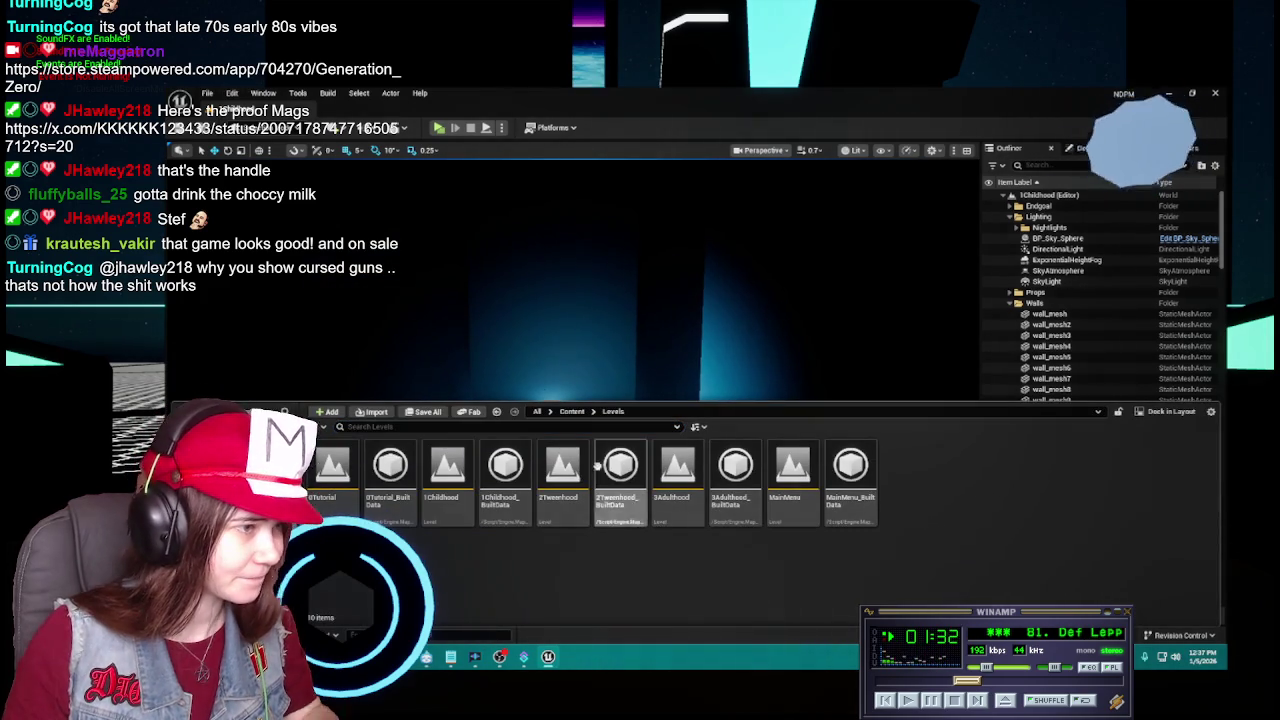
{"action": "left_click", "coordinate": [572, 411]}
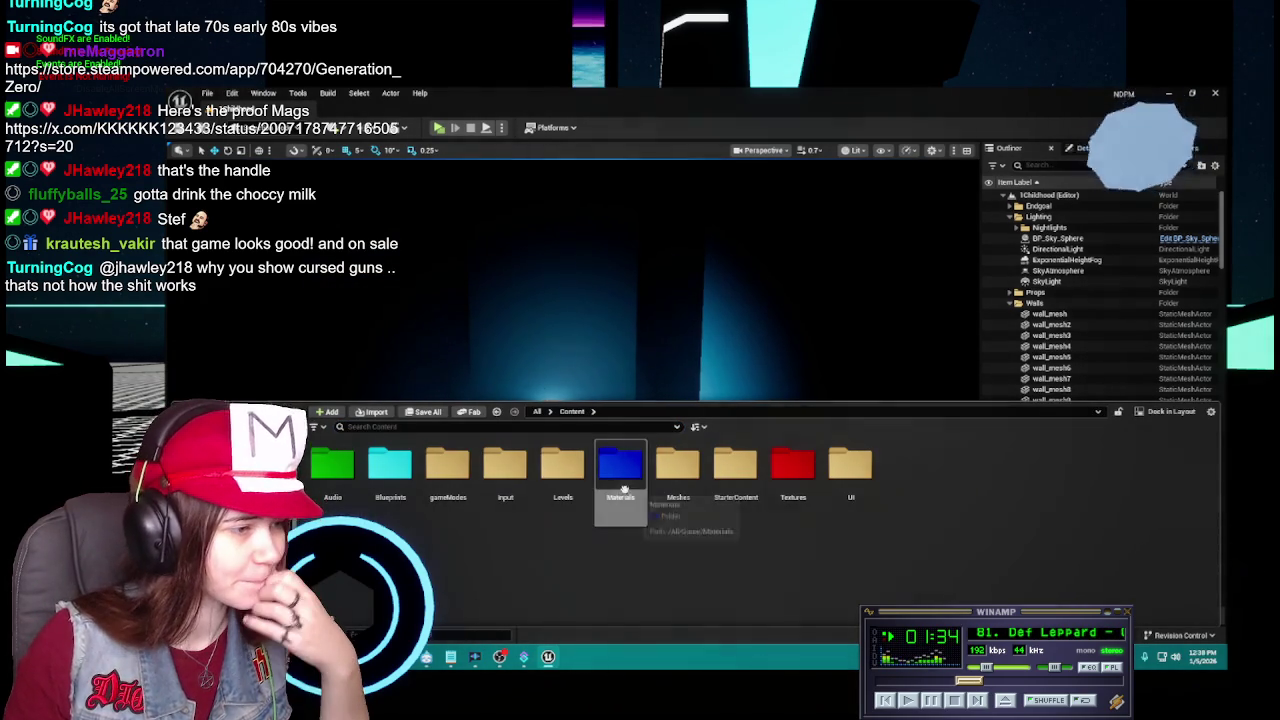
{"action": "double_click", "coordinate": [620, 470]}
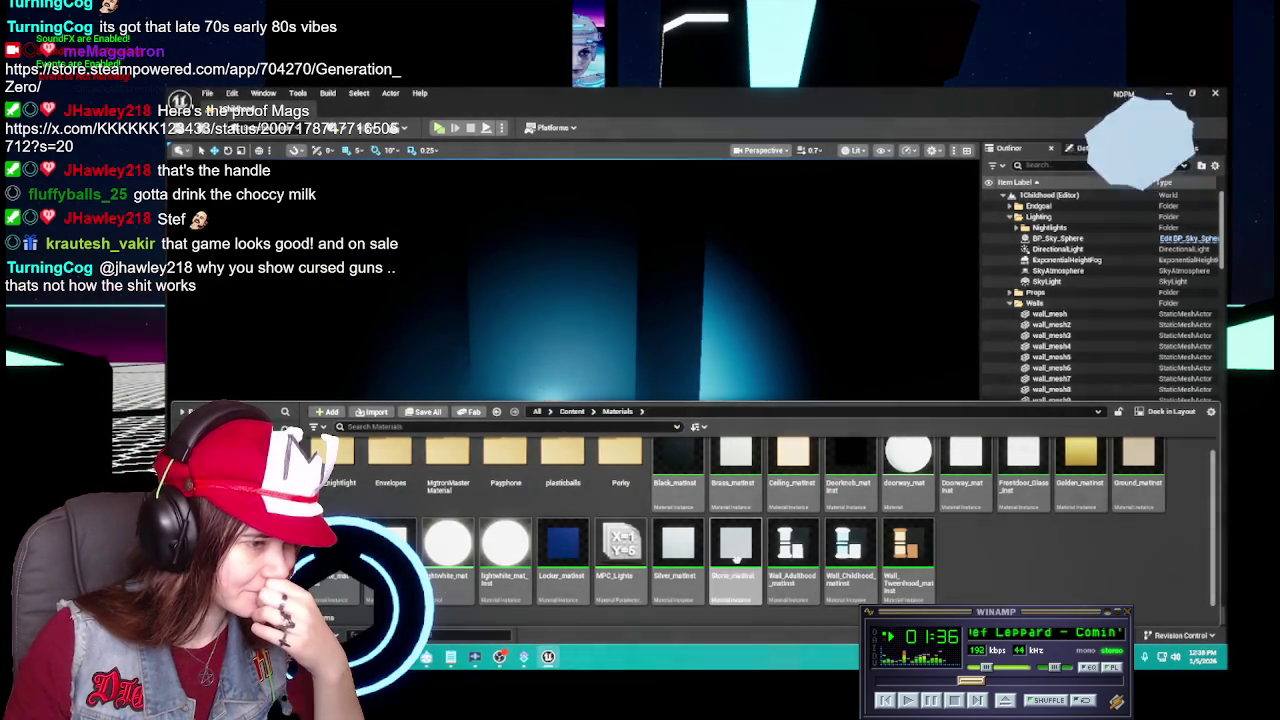
{"action": "scroll", "coordinate": [680, 560], "scroll_direction": "up", "scroll_amount": 1}
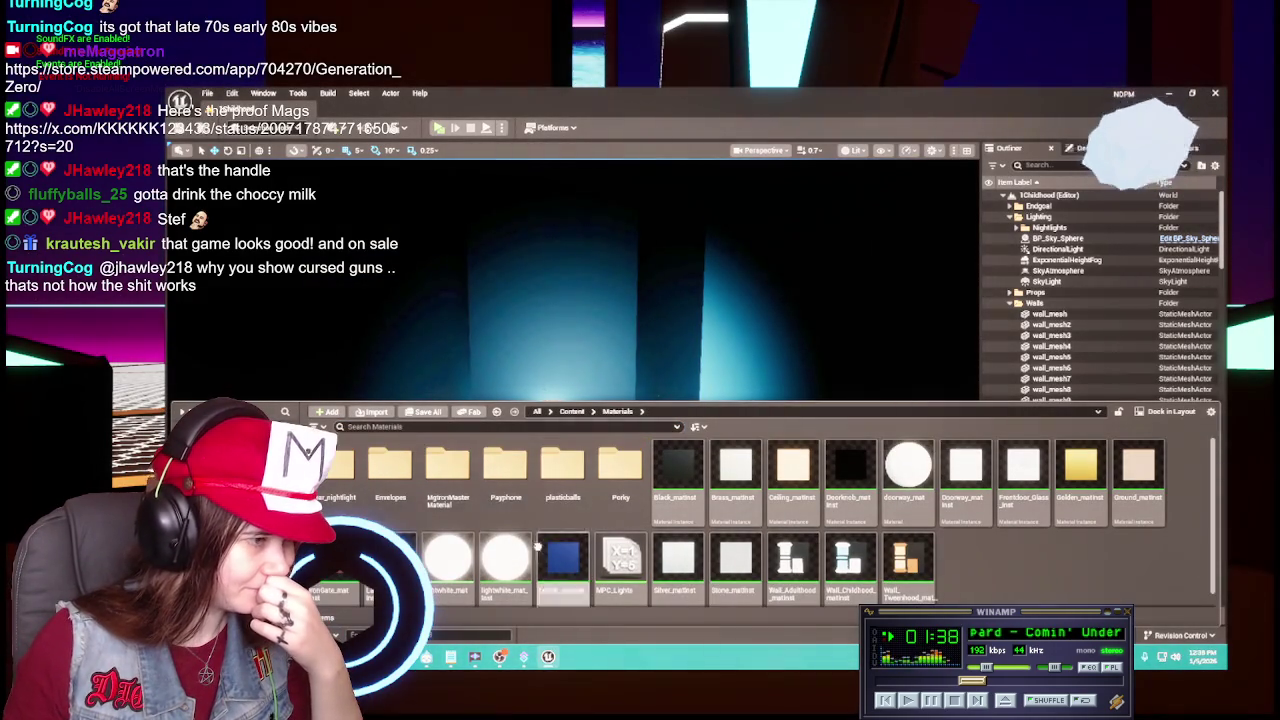
{"action": "double_click", "coordinate": [348, 494]}
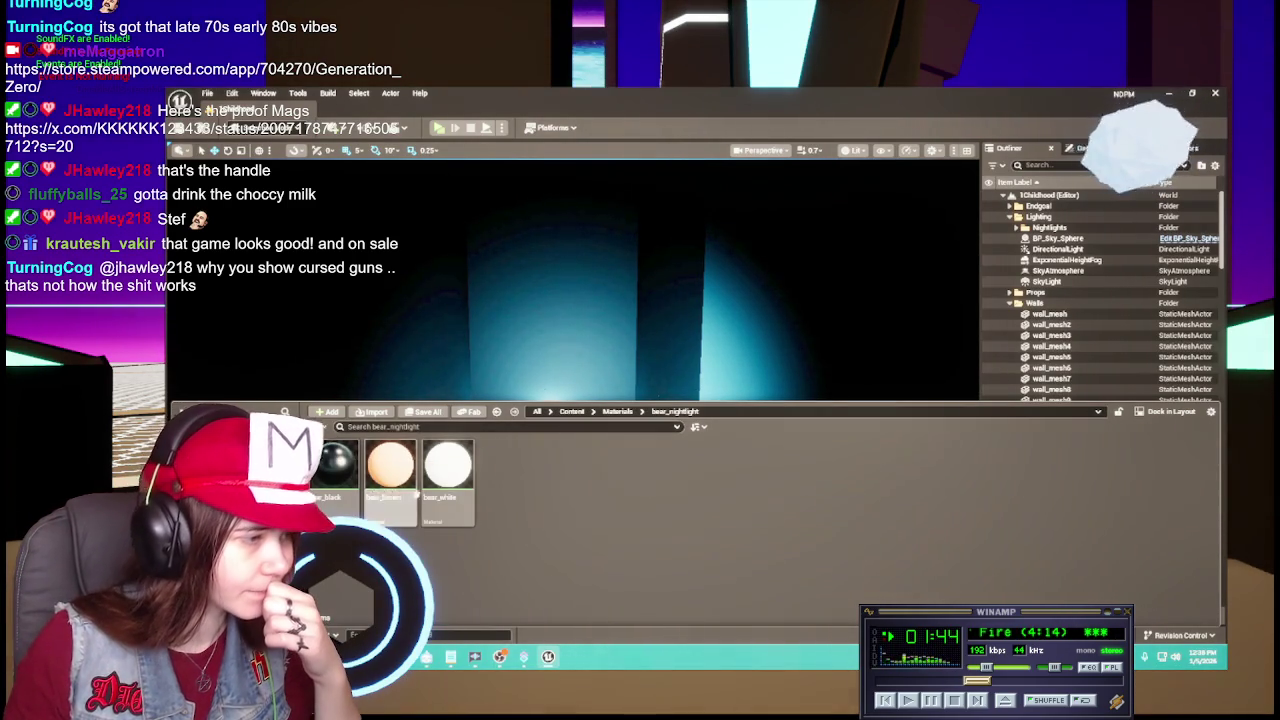
{"action": "left_click", "coordinate": [617, 411]}
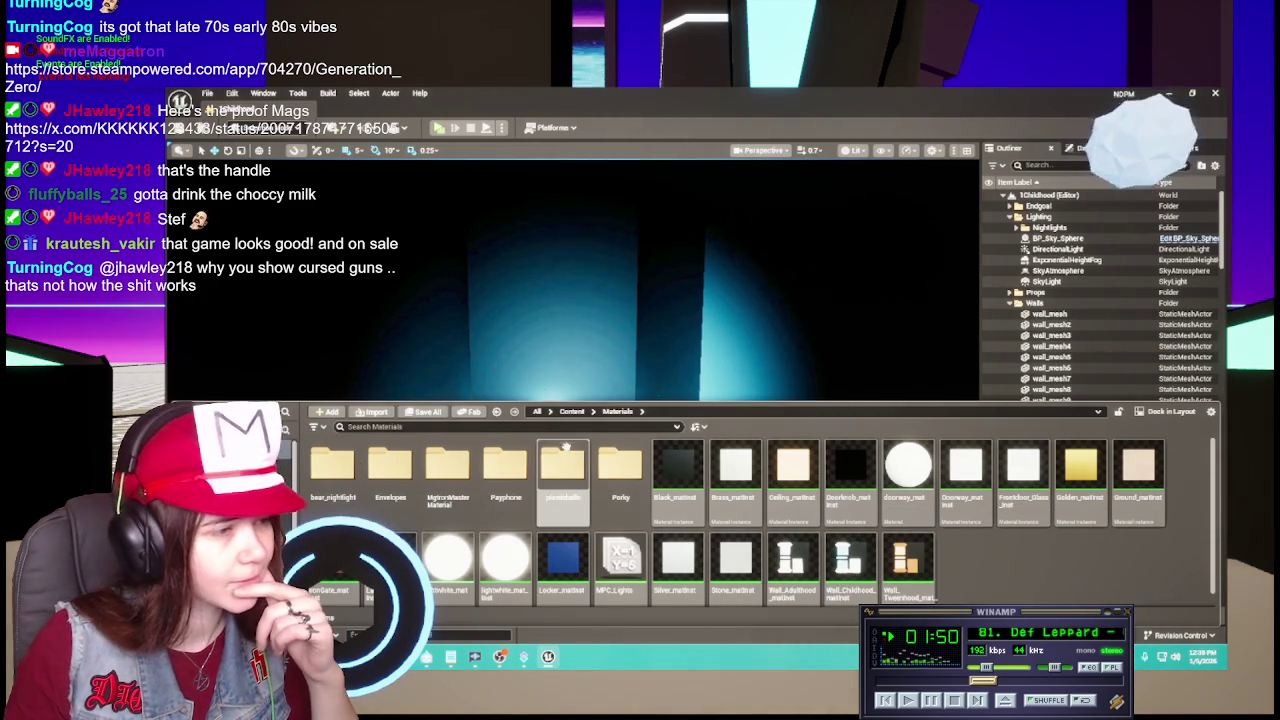
{"action": "left_click", "coordinate": [580, 340]}
{"action": "left_click", "coordinate": [588, 343]}
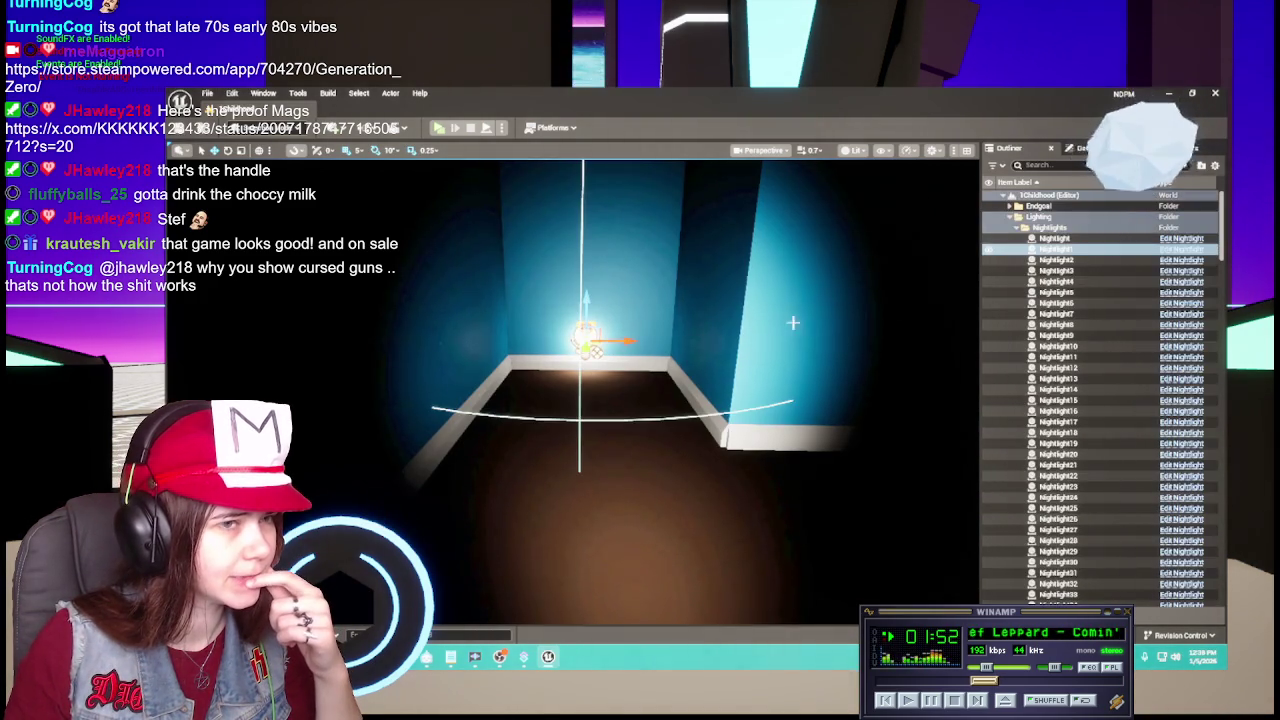
Open the Nightlight blueprint's viewport and select the bear mesh component.
{"action": "left_click", "coordinate": [1181, 249]}
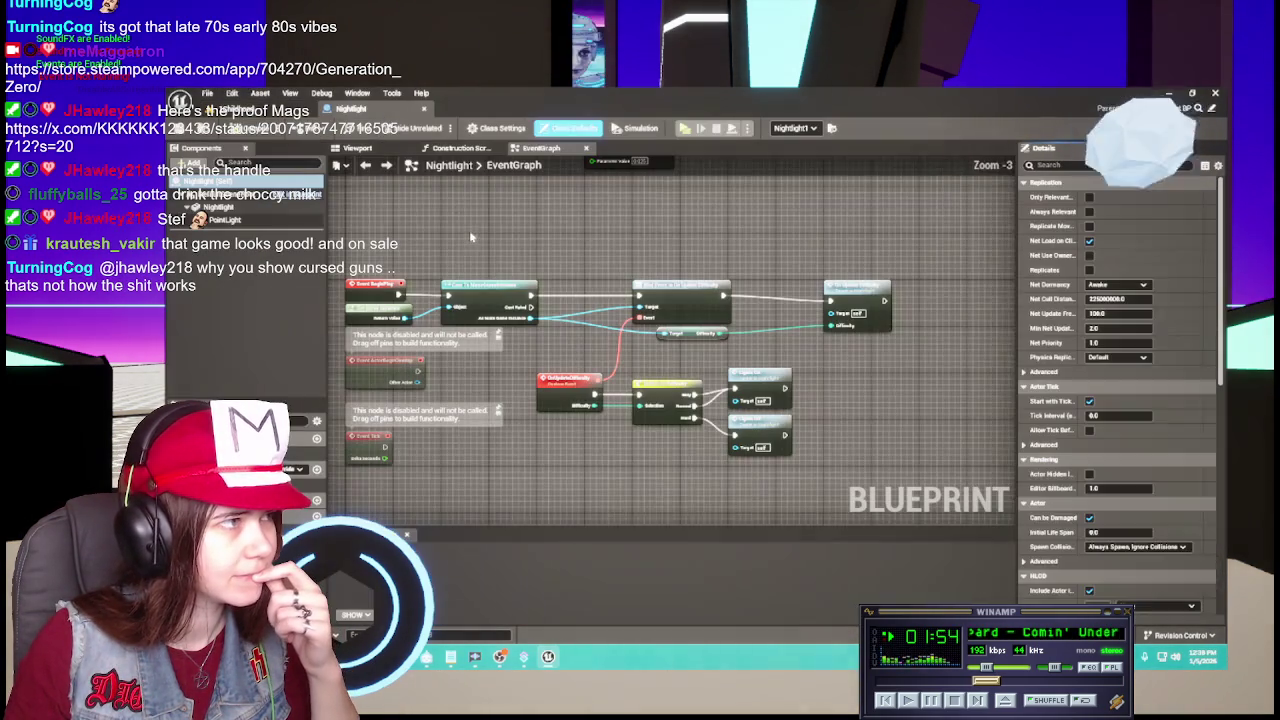
{"action": "left_click", "coordinate": [358, 148]}
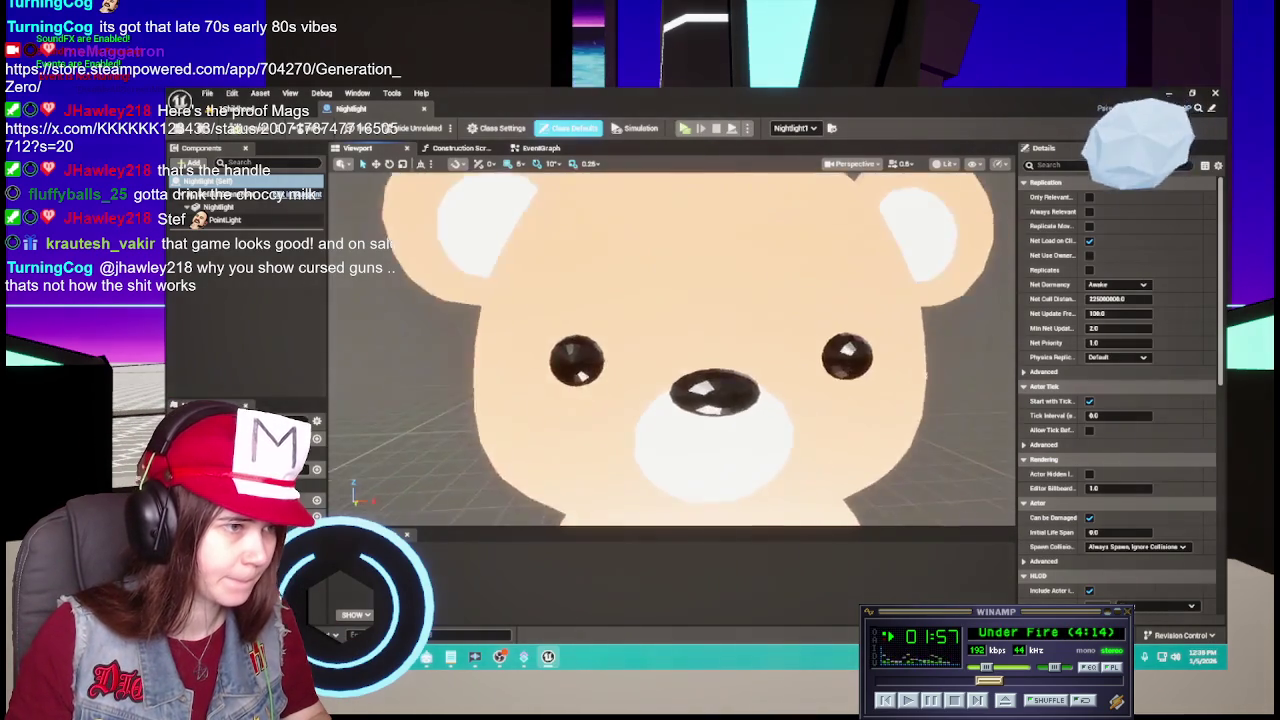
{"action": "left_click", "coordinate": [218, 207]}
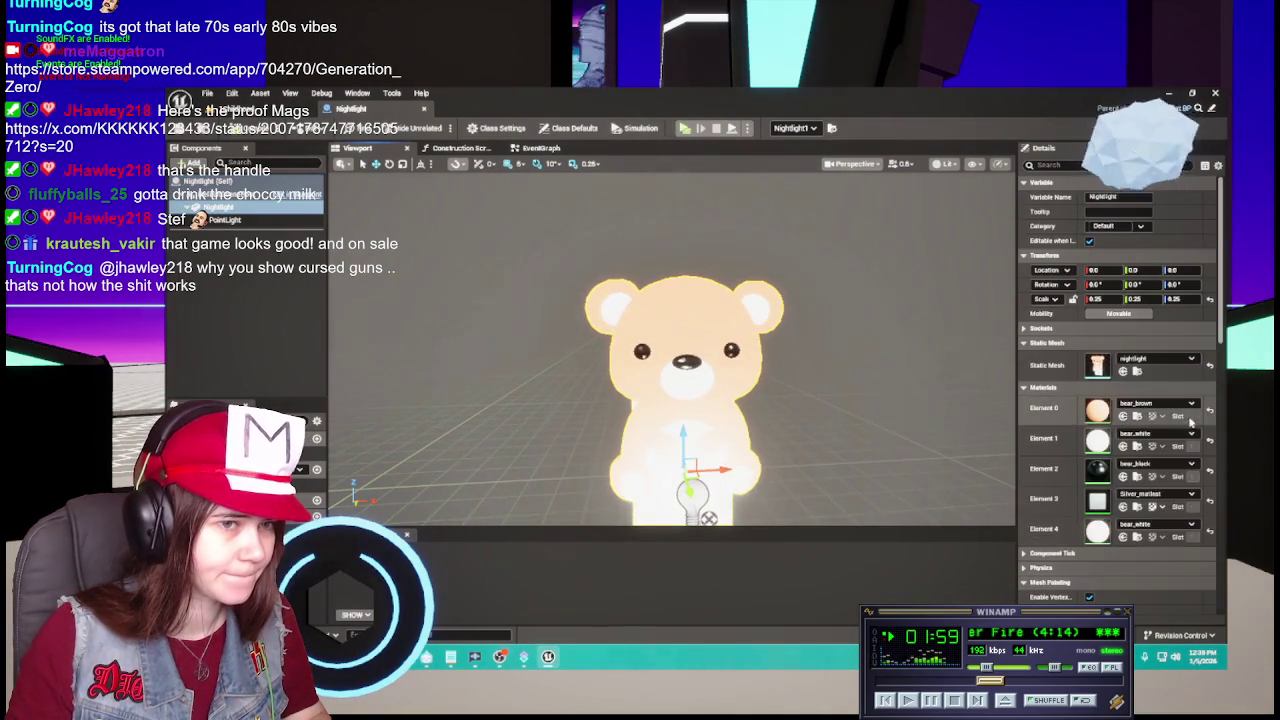
{"action": "left_click", "coordinate": [1156, 433]}
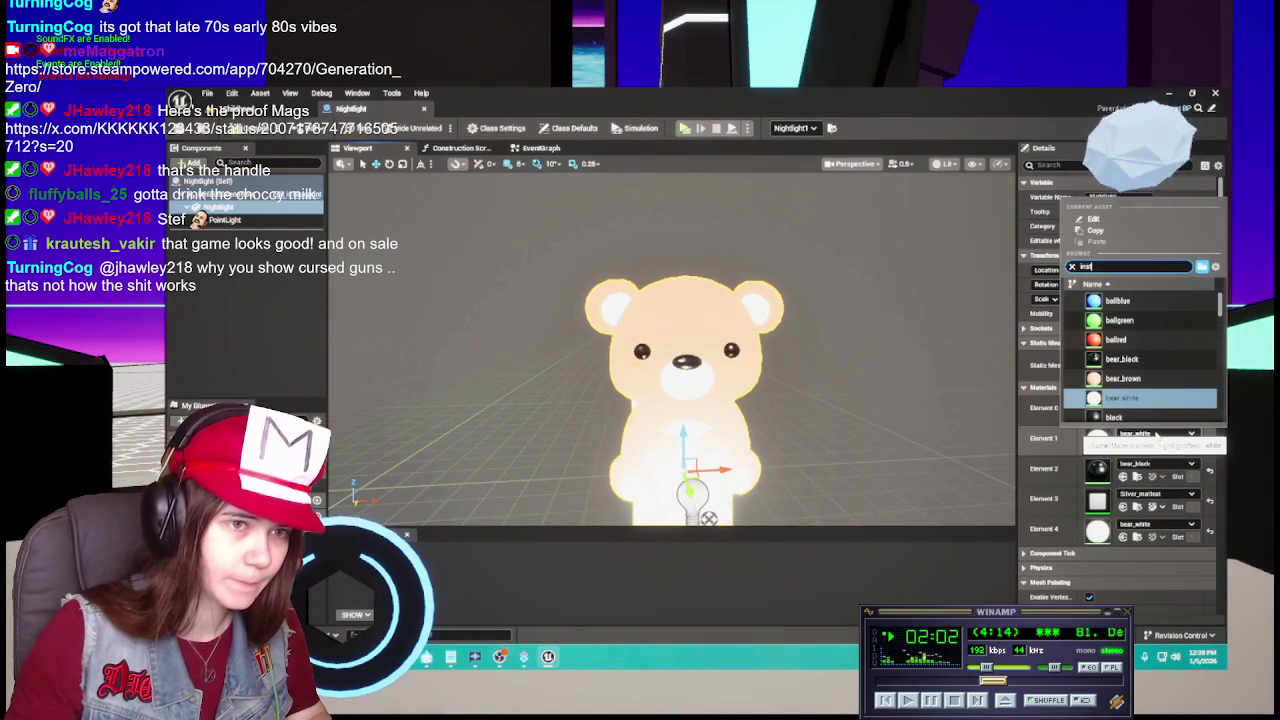
{"action": "type", "text": "inst"}
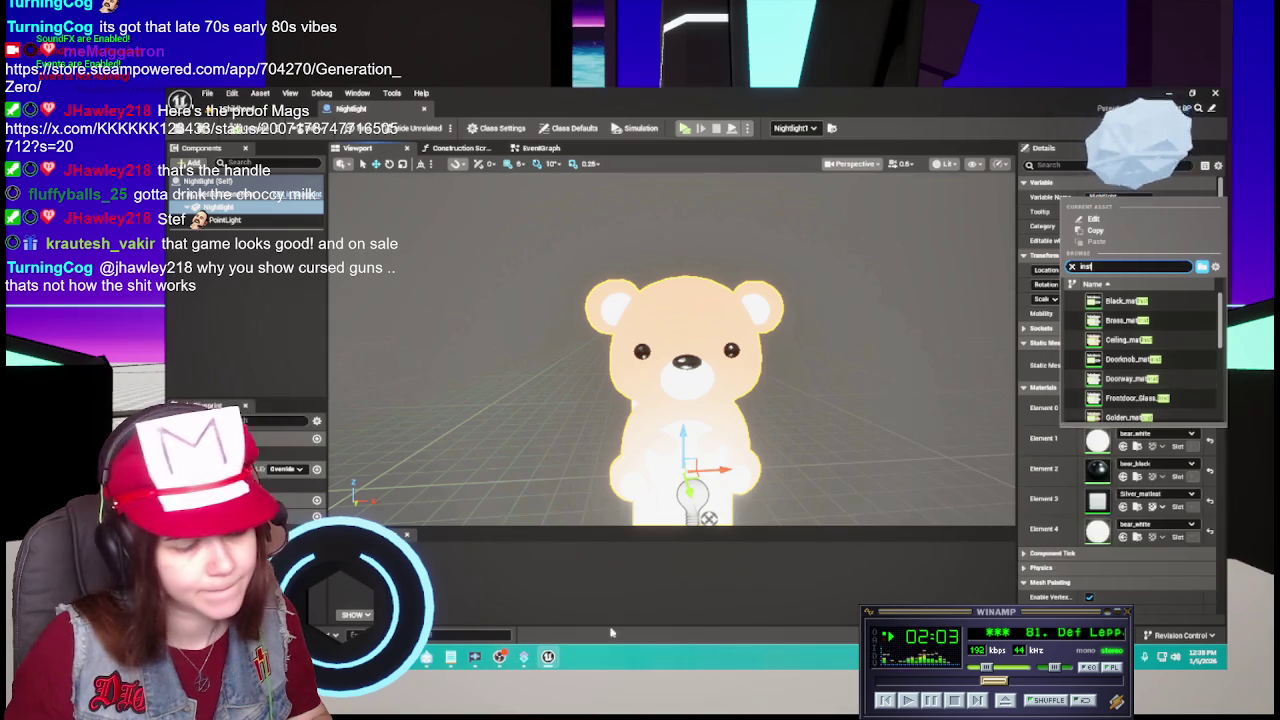
{"action": "left_click", "coordinate": [723, 577]}
Assign doorway_mat from the content drawer to material Element 1.
{"action": "key", "text": "ctrl+space"}
{"action": "scroll", "coordinate": [960, 520], "scroll_direction": "down", "scroll_amount": 1}
{"action": "scroll", "coordinate": [960, 520], "scroll_direction": "up", "scroll_amount": 1}
{"action": "left_click", "coordinate": [908, 505]}
{"action": "mouse_move", "coordinate": [948, 484]}
{"action": "left_mouse_down"}
{"action": "mouse_move", "coordinate": [1140, 443]}
{"action": "mouse_move", "coordinate": [1140, 455]}
{"action": "mouse_move", "coordinate": [1110, 440]}
{"action": "left_mouse_up"}
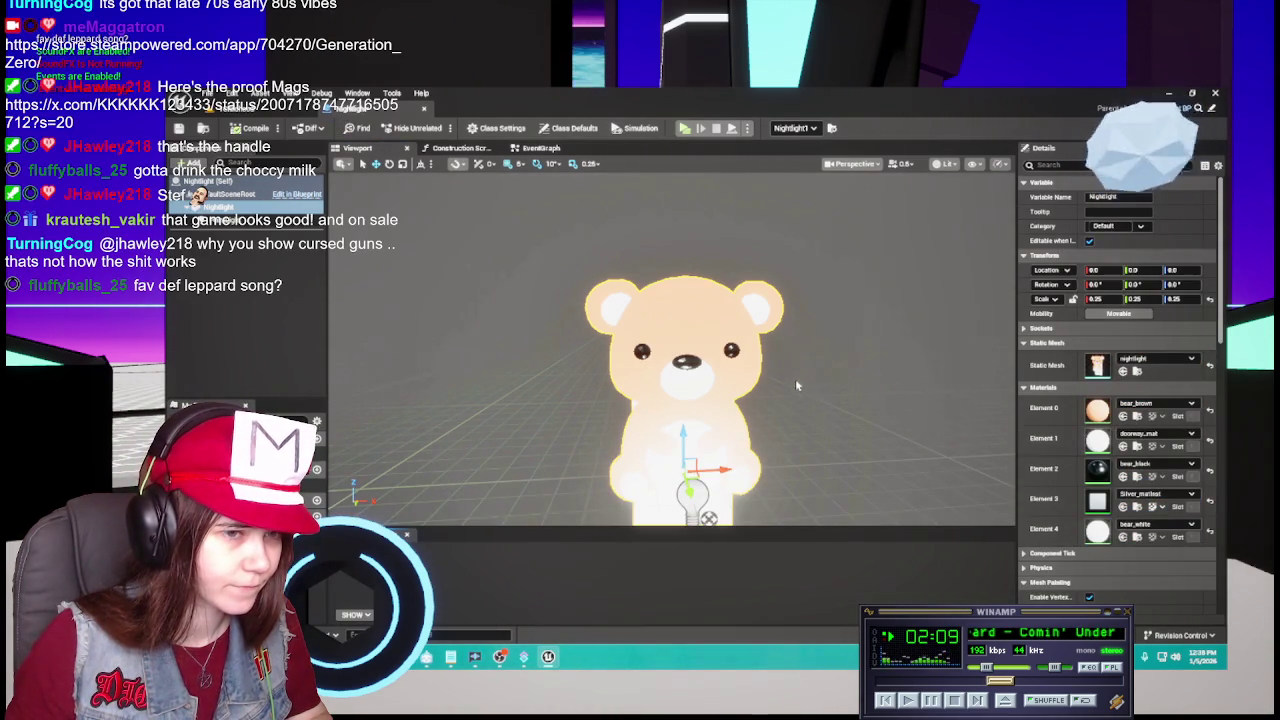
Assign doorway_mat to material Element 4 as well.
{"action": "left_click_drag", "start_coordinate": [795, 375], "coordinate": [740, 378]}
{"action": "mouse_move", "coordinate": [771, 517]}
{"action": "left_mouse_down"}
{"action": "mouse_move", "coordinate": [765, 495]}
{"action": "mouse_move", "coordinate": [768, 520]}
{"action": "mouse_move", "coordinate": [801, 371]}
{"action": "left_mouse_up"}
{"action": "left_click_drag", "start_coordinate": [1075, 444], "coordinate": [1070, 440]}
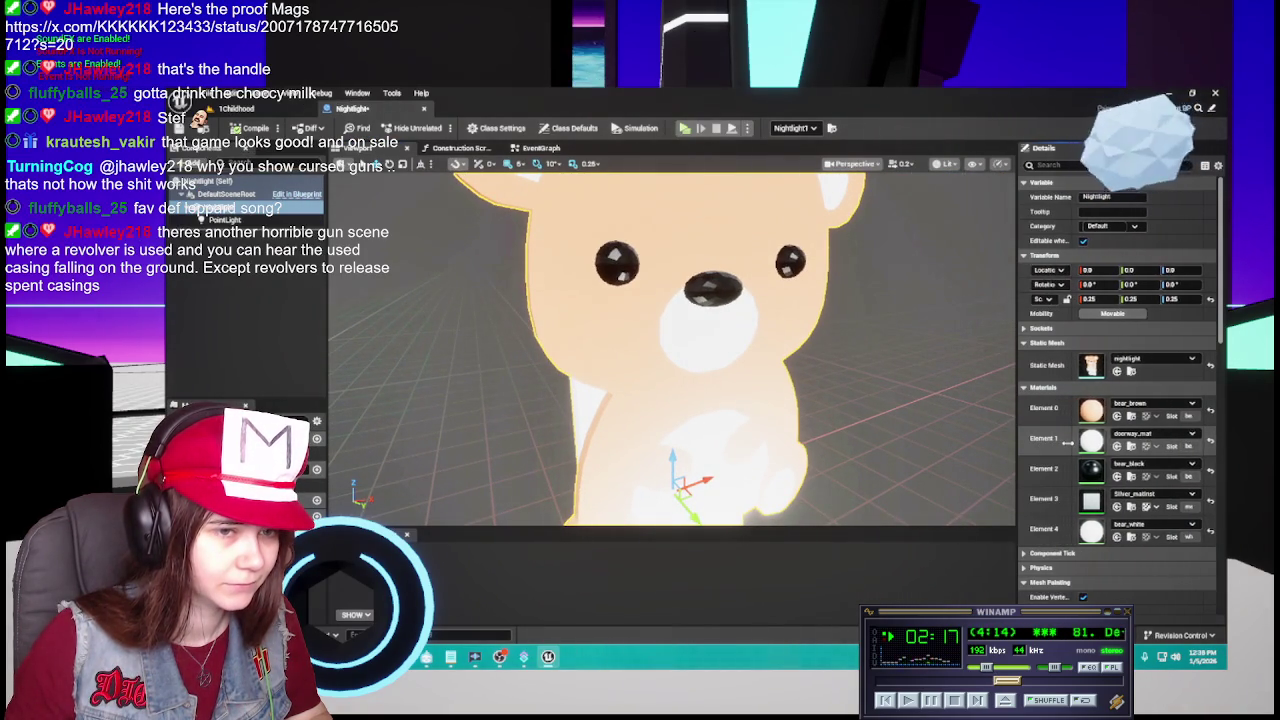
{"action": "left_click", "coordinate": [1118, 446]}
{"action": "mouse_move", "coordinate": [929, 537]}
{"action": "left_mouse_down"}
{"action": "mouse_move", "coordinate": [1080, 470]}
{"action": "mouse_move", "coordinate": [1110, 495]}
{"action": "mouse_move", "coordinate": [1117, 533]}
{"action": "left_mouse_up"}
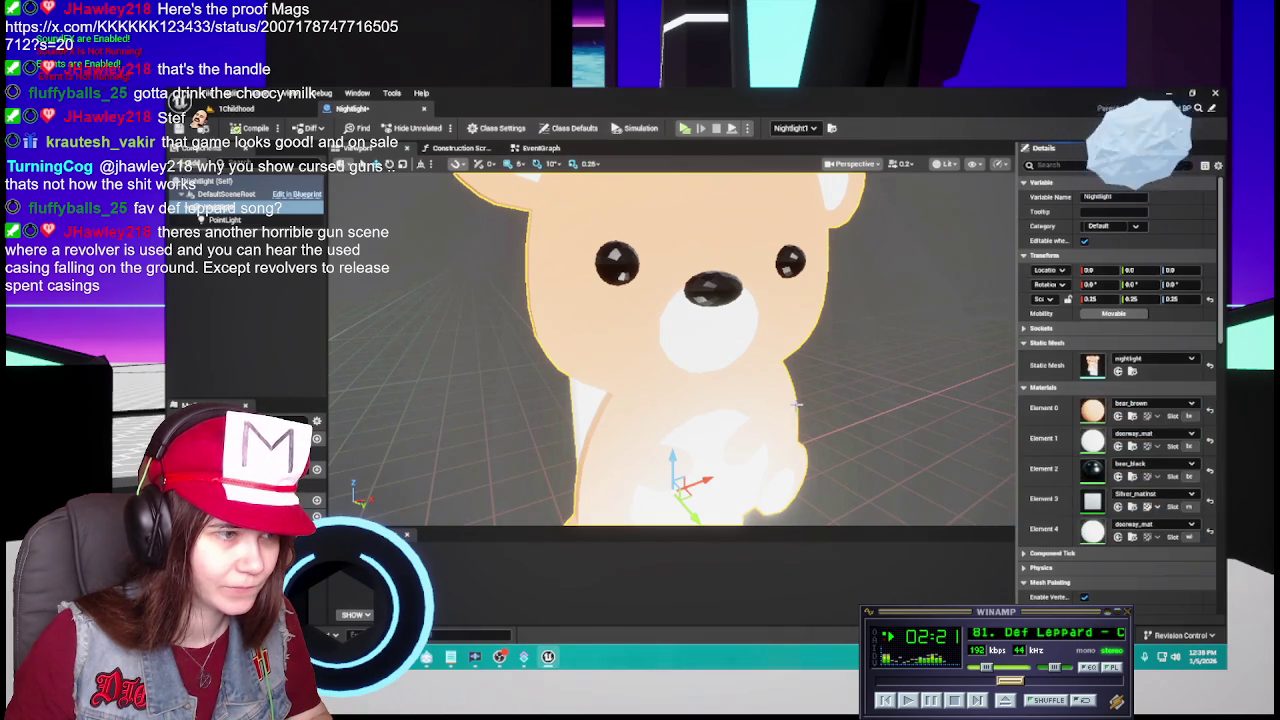
Put Doorknob_matinst into the bear's material Element 2.
{"action": "mouse_move", "coordinate": [560, 422]}
{"action": "left_mouse_down"}
{"action": "mouse_move", "coordinate": [797, 422]}
{"action": "mouse_move", "coordinate": [781, 425]}
{"action": "left_mouse_up"}
{"action": "key", "text": "ctrl+space"}
{"action": "mouse_move", "coordinate": [850, 512]}
{"action": "left_mouse_down"}
{"action": "mouse_move", "coordinate": [1130, 490]}
{"action": "mouse_move", "coordinate": [1125, 470]}
{"action": "left_mouse_up"}
{"action": "mouse_move", "coordinate": [760, 420]}
{"action": "left_mouse_down"}
{"action": "mouse_move", "coordinate": [740, 410]}
{"action": "mouse_move", "coordinate": [730, 360]}
{"action": "mouse_move", "coordinate": [710, 340]}
{"action": "mouse_move", "coordinate": [690, 350]}
{"action": "left_mouse_up"}
Zoom in on the bear's face and drag another material onto a bear slot.
{"action": "left_click_drag", "start_coordinate": [651, 517], "coordinate": [680, 480]}
{"action": "key", "text": "ctrl+space"}
{"action": "key", "text": "ctrl+space"}
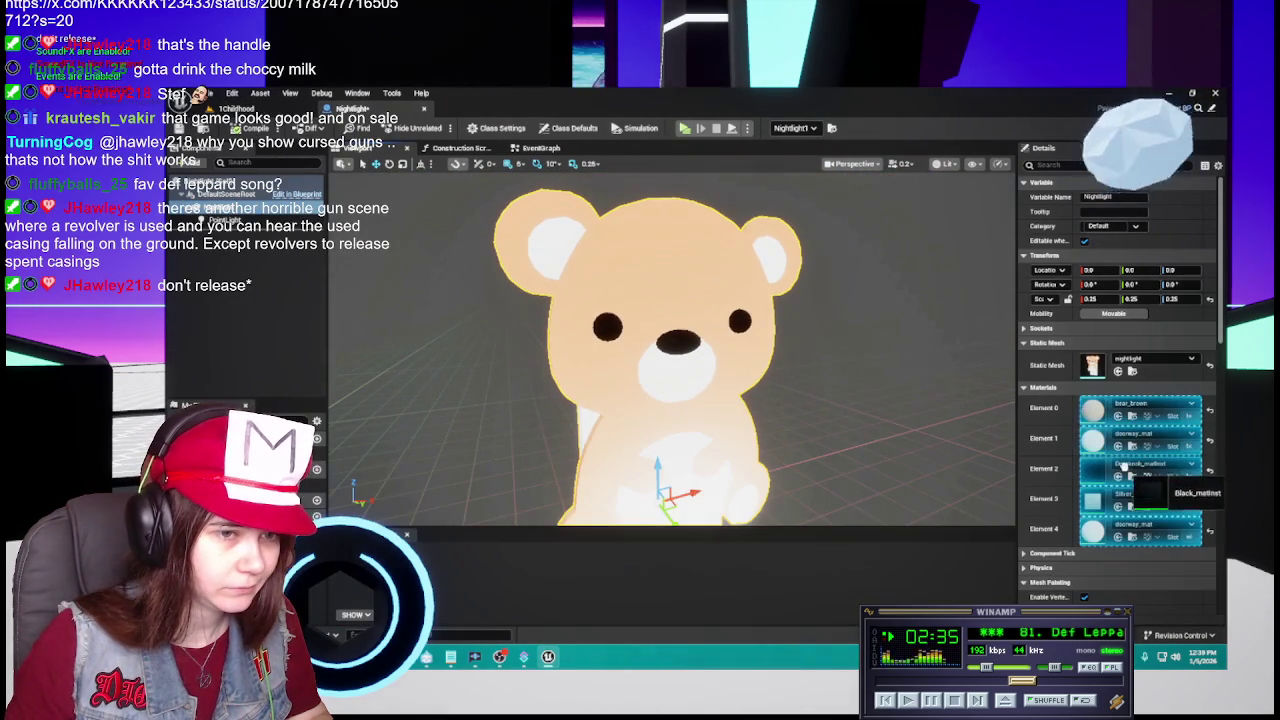
{"action": "scroll", "coordinate": [670, 360], "scroll_direction": "down", "scroll_amount": 2}
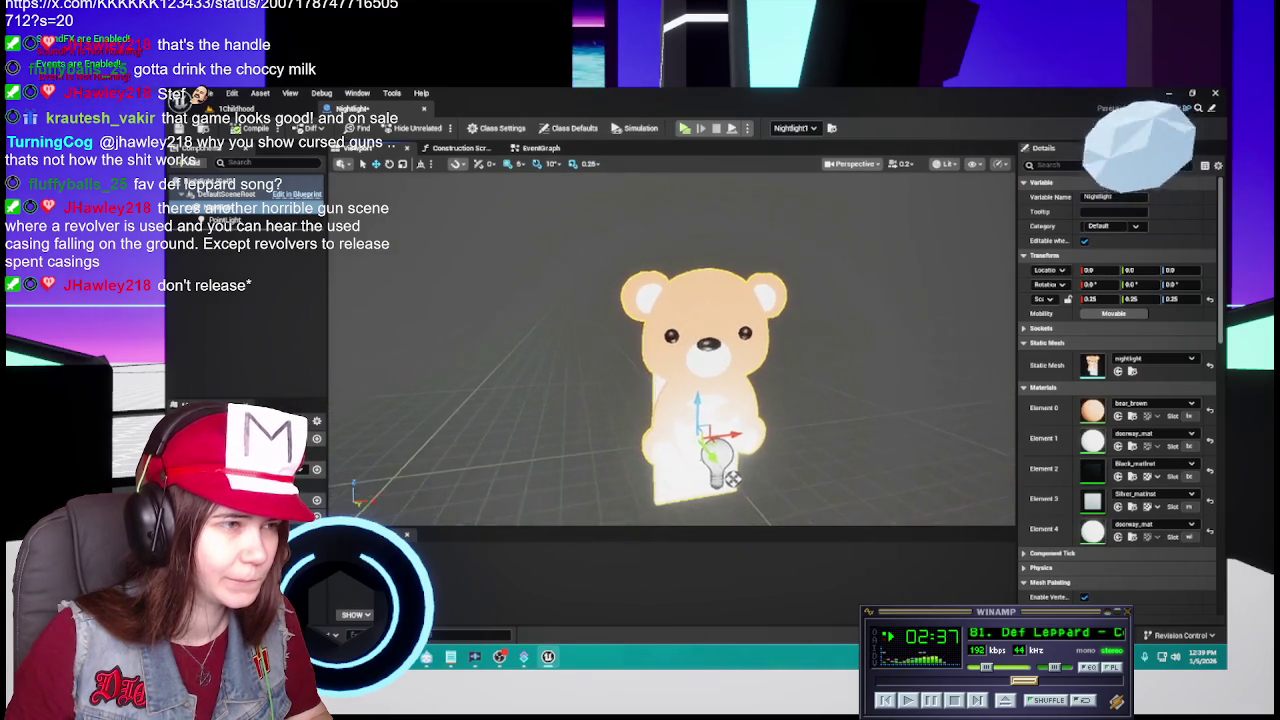
{"action": "scroll", "coordinate": [670, 360], "scroll_direction": "up", "scroll_amount": 2}
{"action": "key", "text": "ctrl+space"}
{"action": "mouse_move", "coordinate": [735, 515]}
{"action": "left_mouse_down"}
{"action": "mouse_move", "coordinate": [1150, 470]}
{"action": "mouse_move", "coordinate": [1160, 493]}
{"action": "left_mouse_up"}
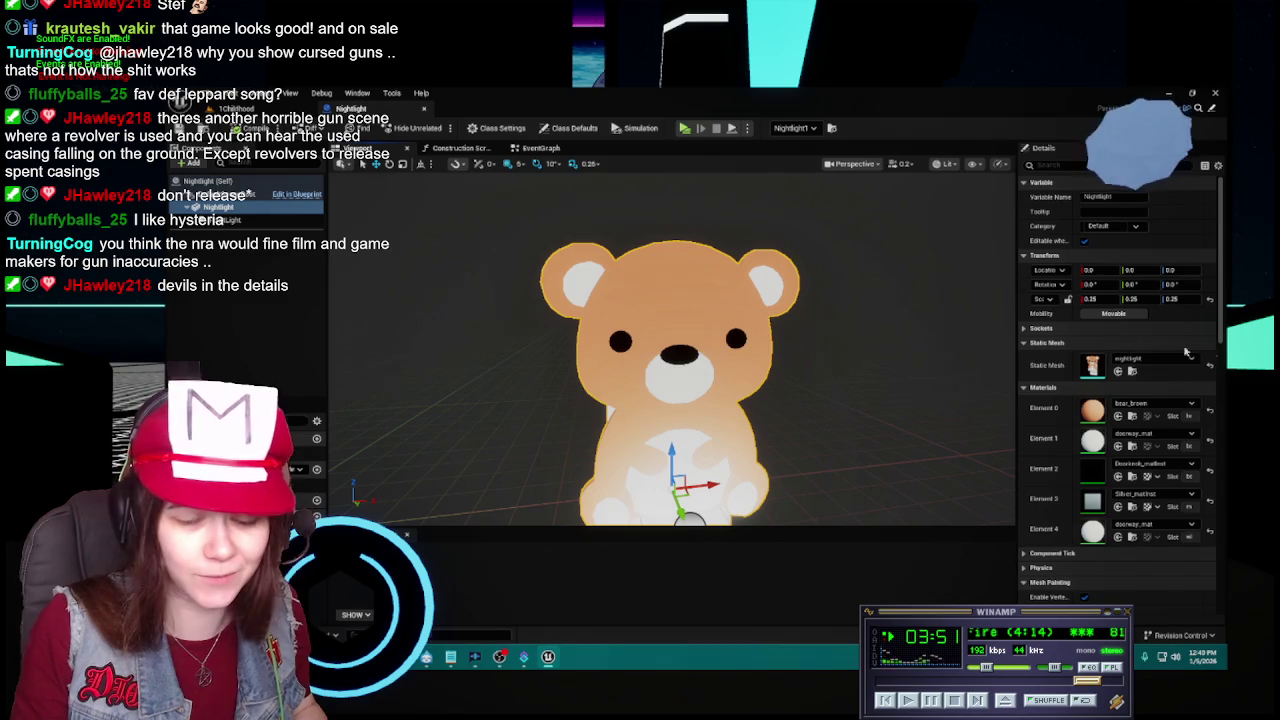
Try Ground_mat inst and IronGate_matinst on the bear's Element 0.
{"action": "left_click", "coordinate": [1118, 476]}
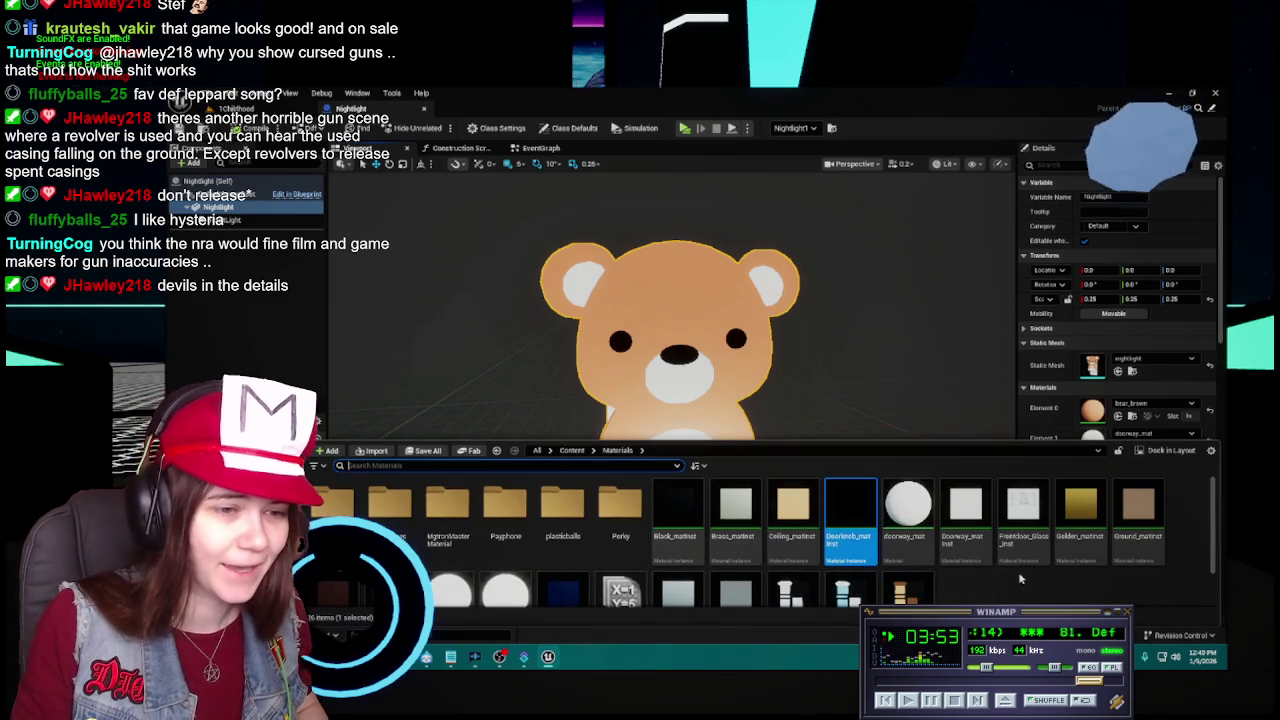
{"action": "mouse_move", "coordinate": [1141, 519]}
{"action": "left_mouse_down"}
{"action": "mouse_move", "coordinate": [980, 440]}
{"action": "mouse_move", "coordinate": [700, 370]}
{"action": "left_mouse_up"}
{"action": "scroll", "coordinate": [700, 540], "scroll_direction": "down", "scroll_amount": 3}
{"action": "left_click_drag", "start_coordinate": [677, 520], "coordinate": [1150, 410]}
{"action": "key", "text": "ctrl+space"}
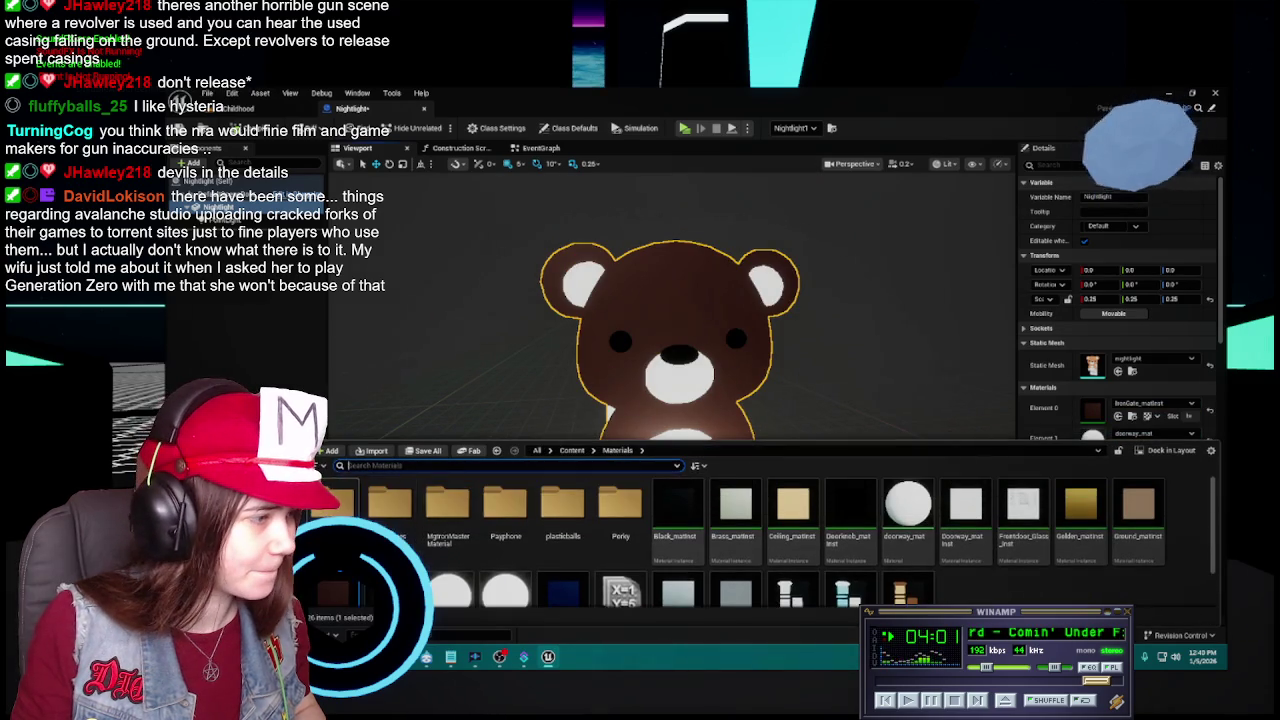
{"action": "left_click_drag", "start_coordinate": [405, 510], "coordinate": [1161, 406]}
Save the assets and bring up the bear_nightlight materials in the content drawer.
{"action": "key", "text": "ctrl+s"}
{"action": "left_click_drag", "start_coordinate": [680, 304], "coordinate": [696, 304]}
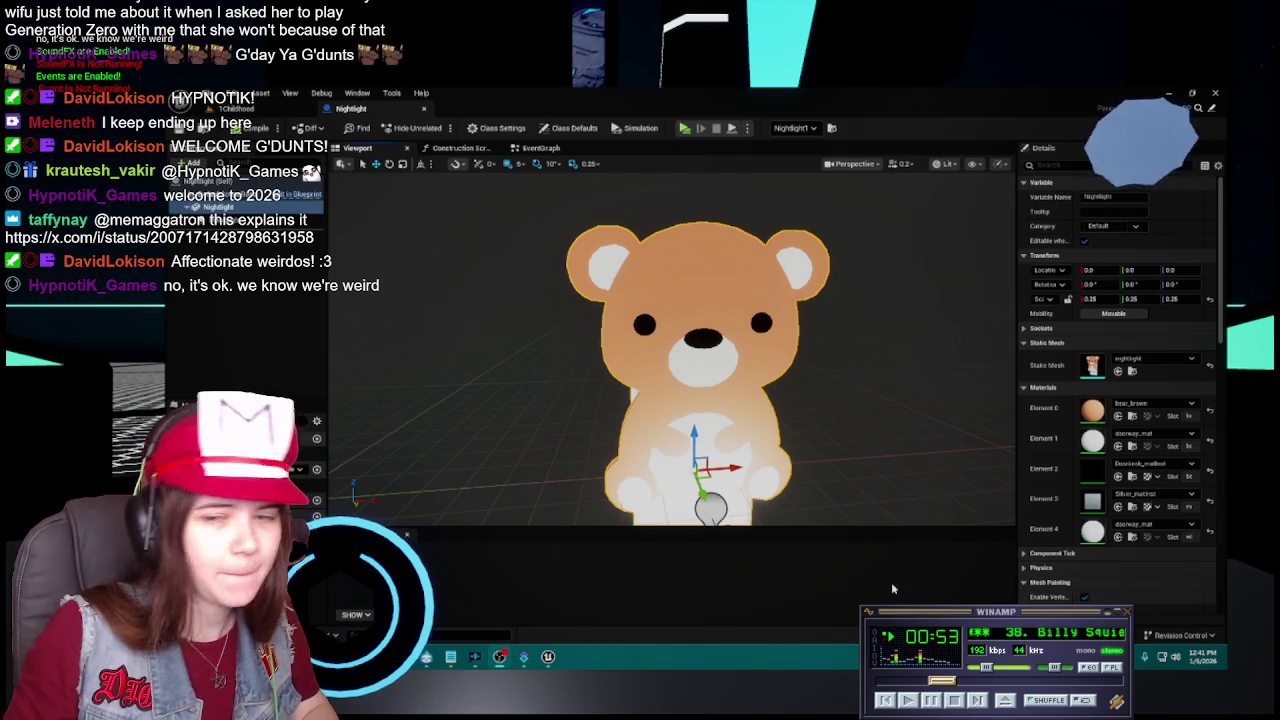
{"action": "key", "text": "ctrl+space"}
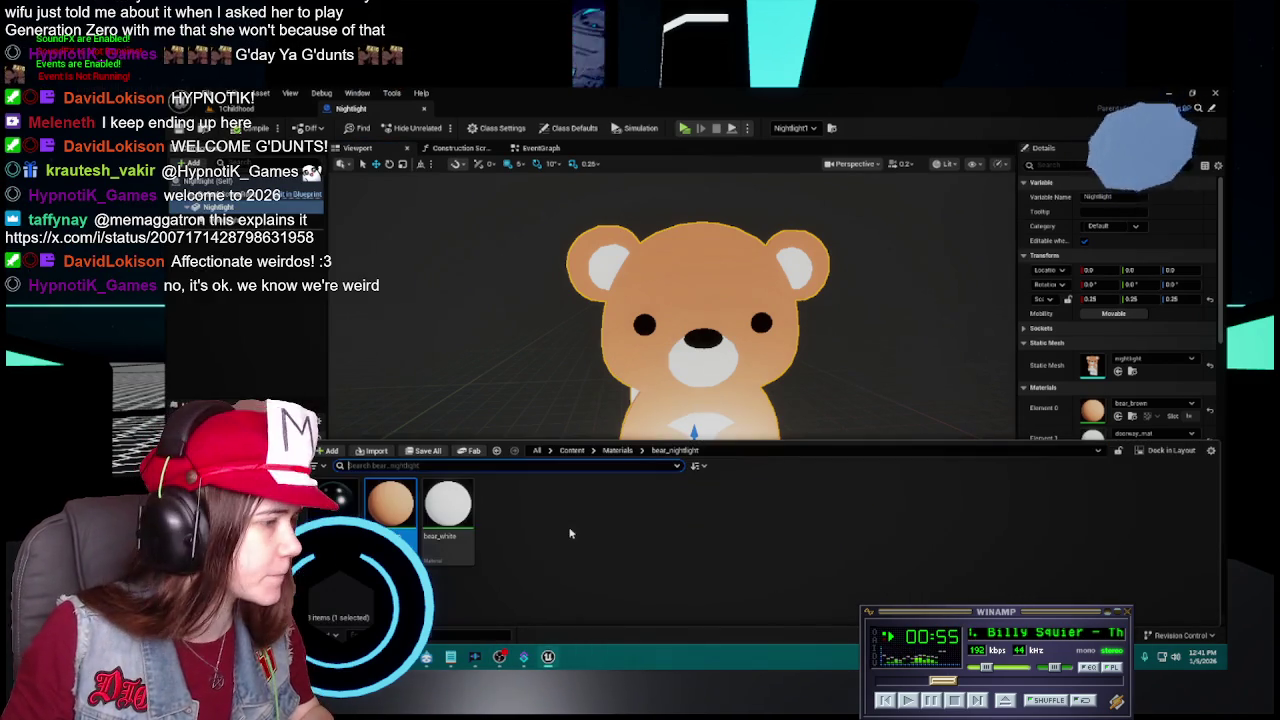
Cancel deleting the bear material and return to the bear's viewport.
{"action": "key", "text": "Delete"}
{"action": "left_click", "coordinate": [800, 545]}
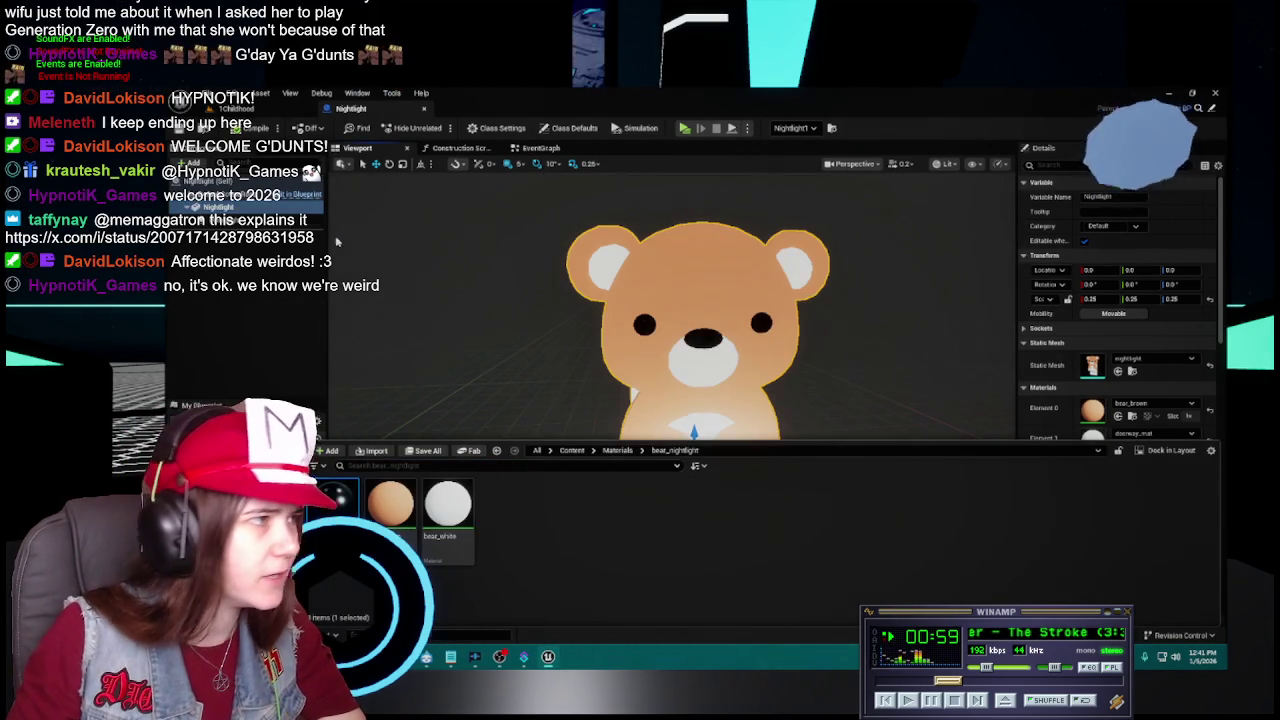
{"action": "left_click", "coordinate": [470, 240]}
{"action": "left_click", "coordinate": [540, 148]}
{"action": "left_click", "coordinate": [360, 148]}
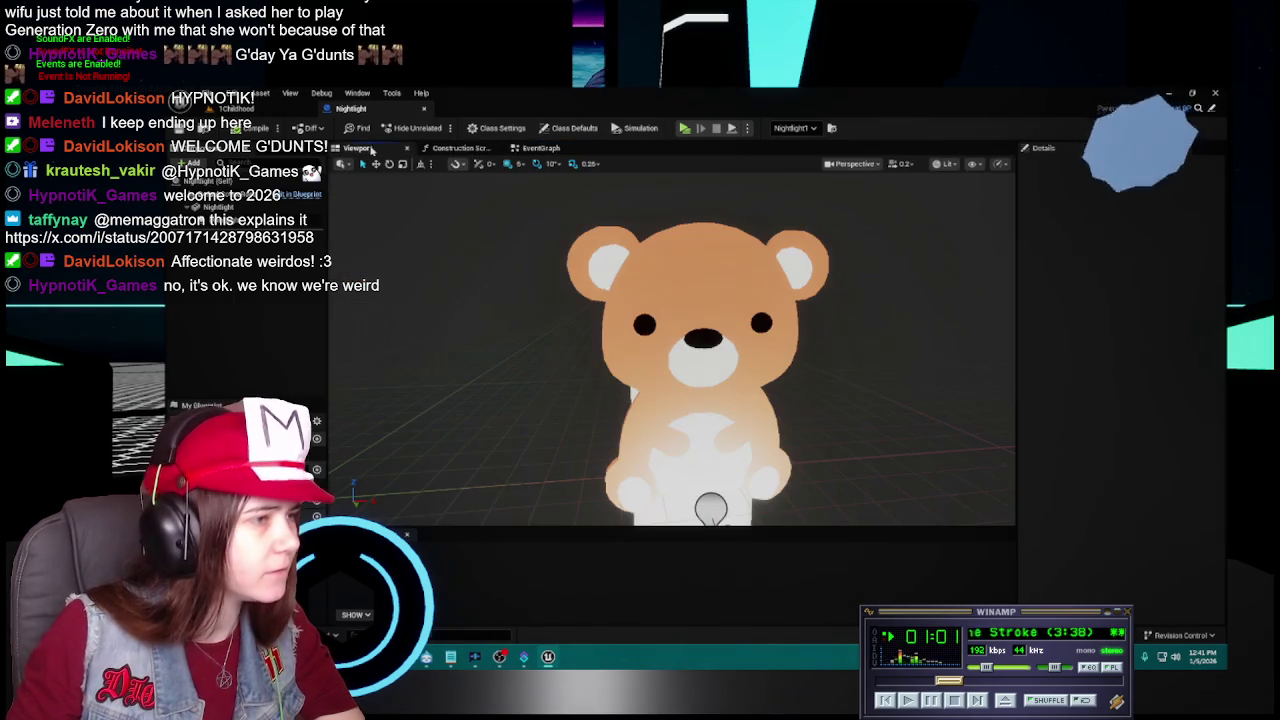
{"action": "left_click", "coordinate": [230, 228]}
{"action": "left_click", "coordinate": [234, 305]}
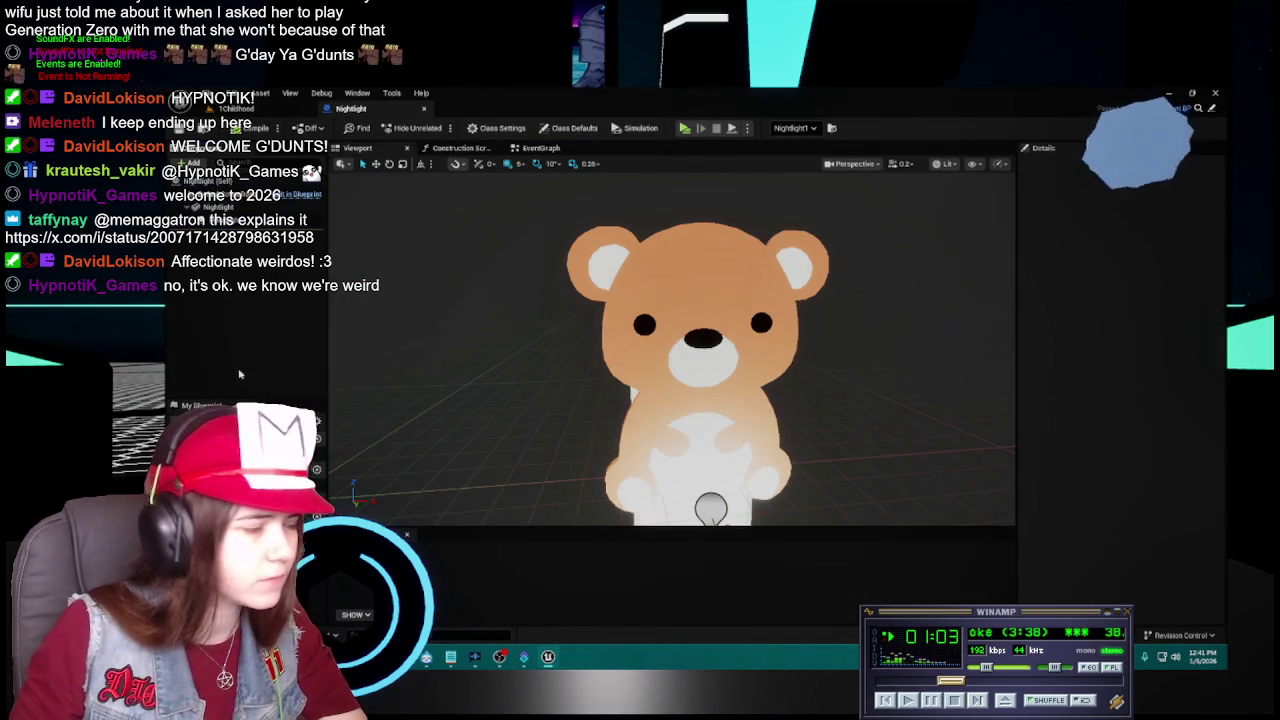
Browse the bear_nightlight folder, then return to Content > Materials.
{"action": "key", "text": "ctrl+space"}
{"action": "left_click", "coordinate": [390, 505]}
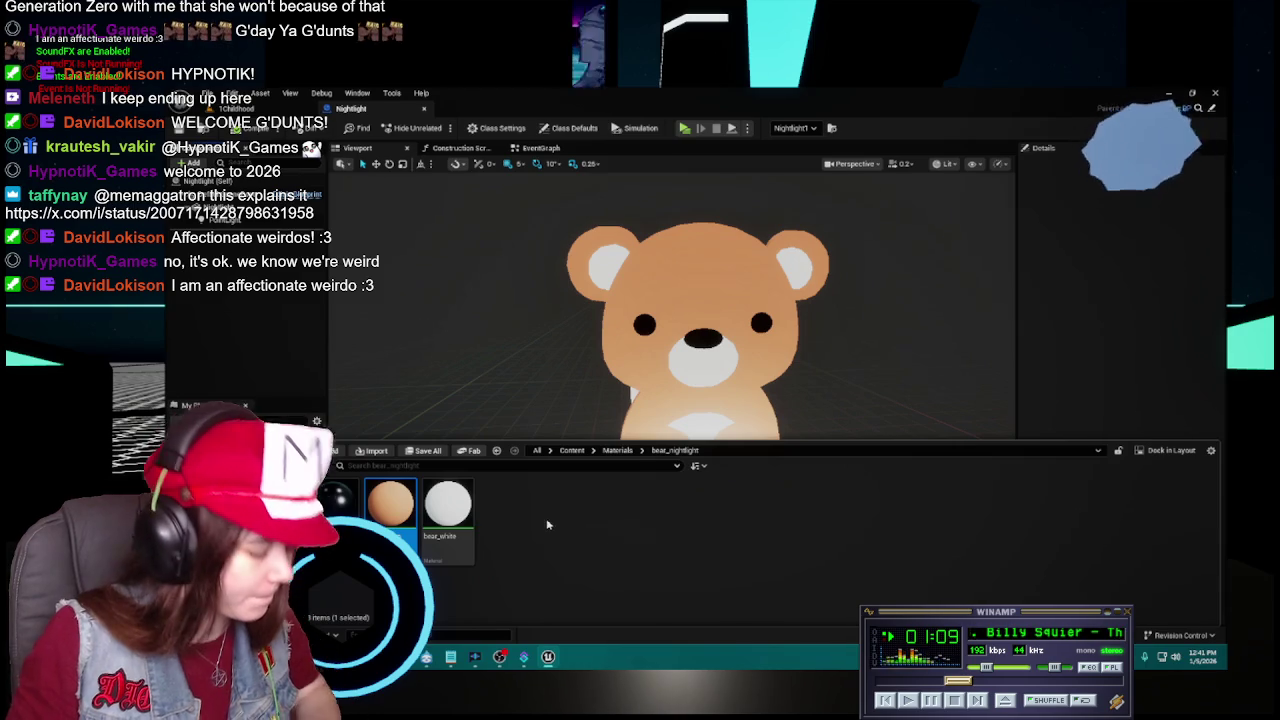
{"action": "left_click", "coordinate": [617, 450]}
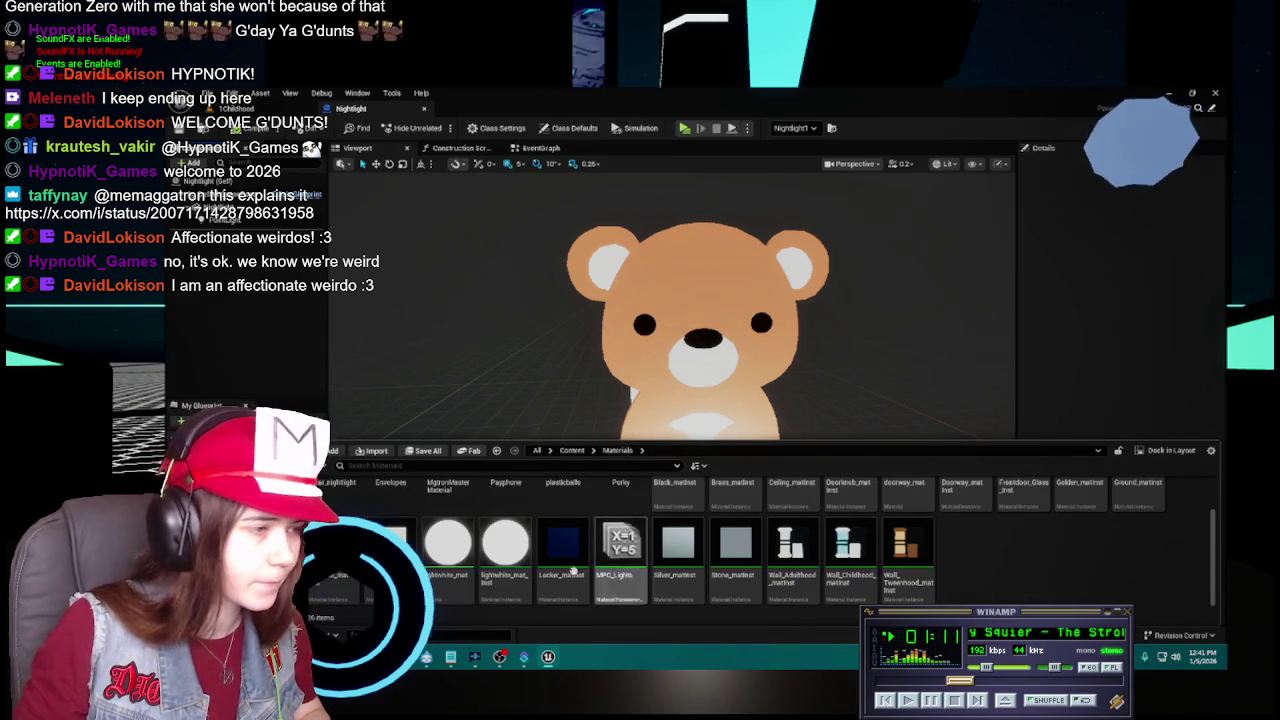
{"action": "scroll", "coordinate": [350, 540], "scroll_direction": "down", "scroll_amount": 1}
{"action": "scroll", "coordinate": [350, 540], "scroll_direction": "up", "scroll_amount": 1}
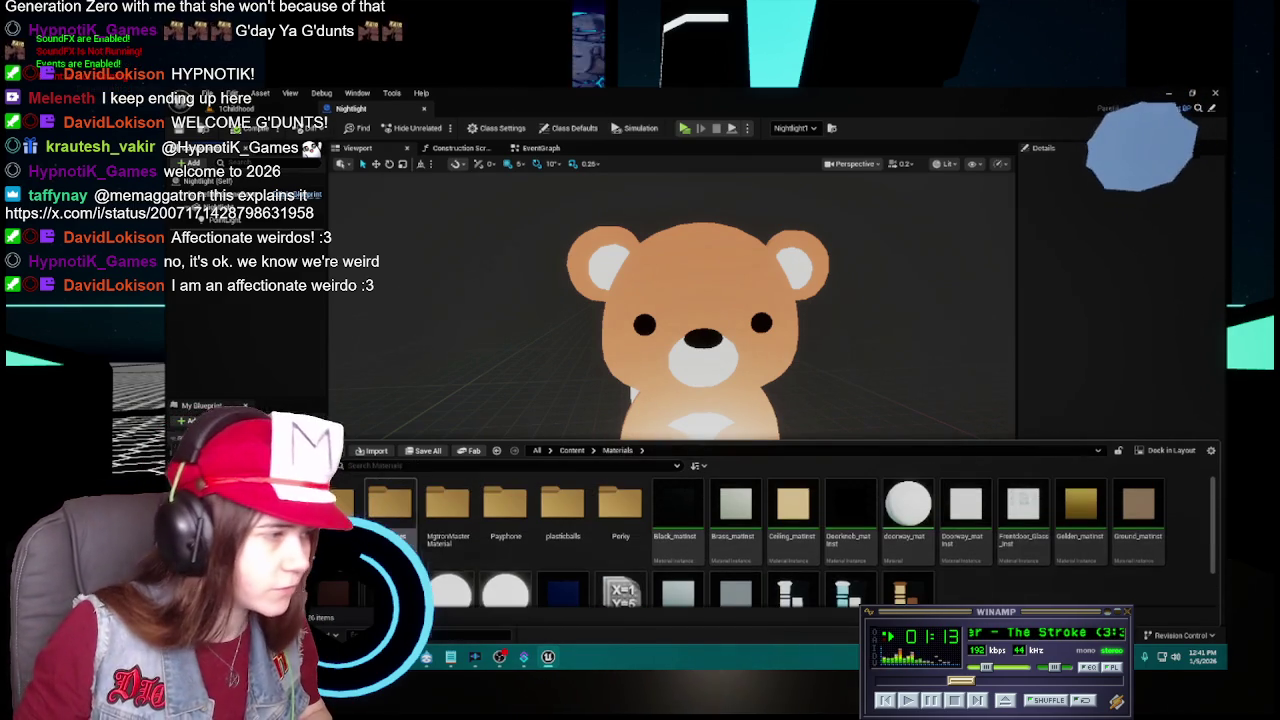
{"action": "double_click", "coordinate": [350, 500]}
{"action": "left_click", "coordinate": [619, 451]}
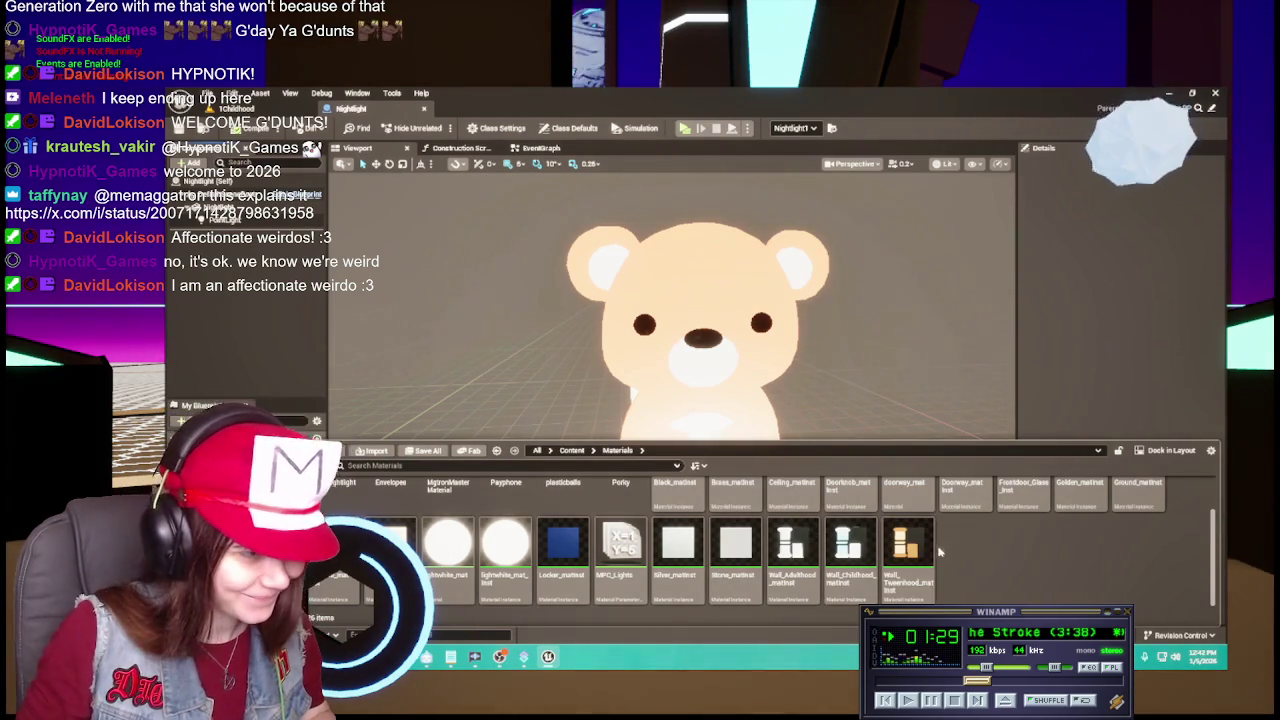
{"action": "scroll", "coordinate": [721, 577], "scroll_direction": "up", "scroll_amount": 1}
Duplicate Ceiling_matinst as Bearlight_matinst and open it for editing.
{"action": "left_click", "coordinate": [793, 508]}
{"action": "key", "text": "ctrl+d"}
{"action": "key", "text": "BackSpace"}
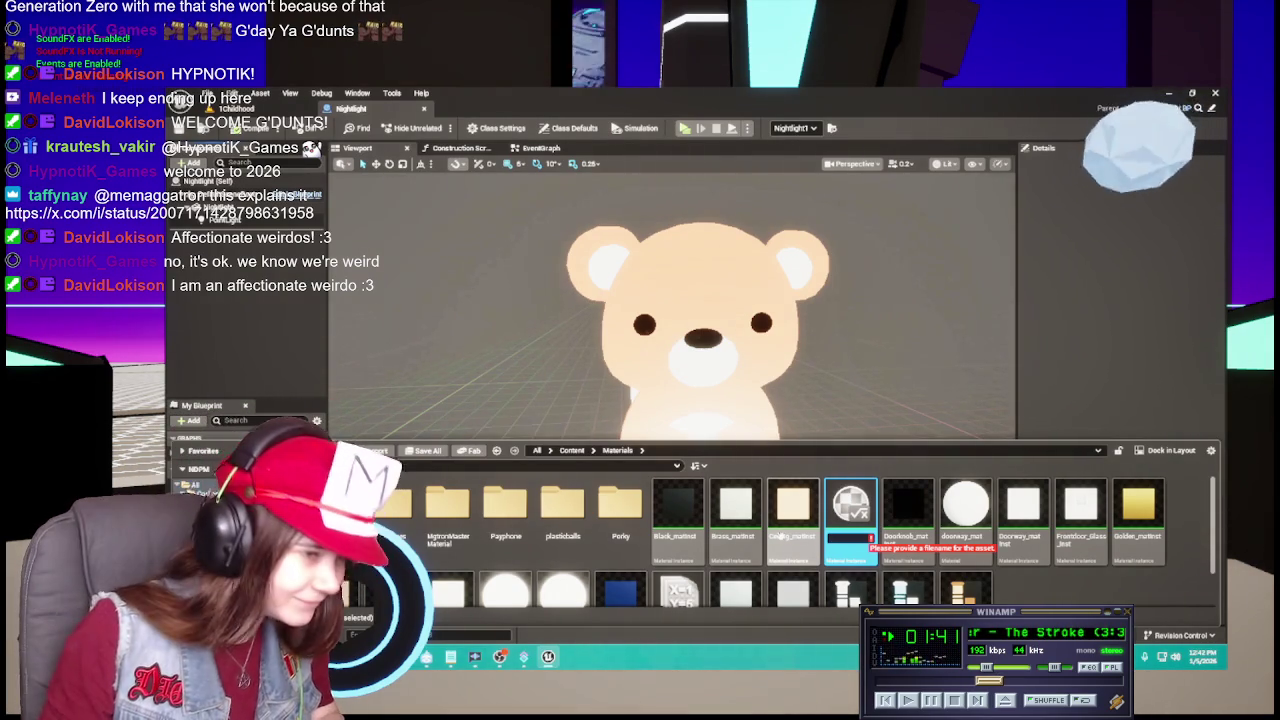
{"action": "type", "text": "BearFu"}
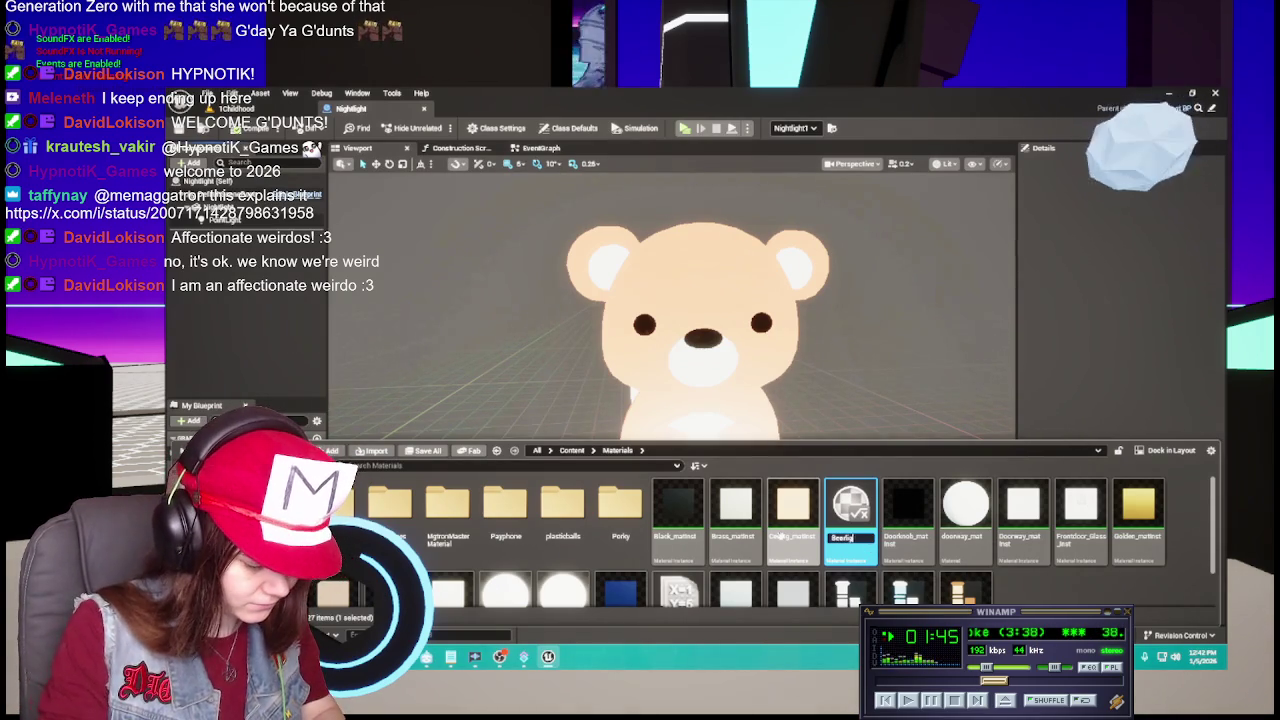
{"action": "key", "text": "Return"}
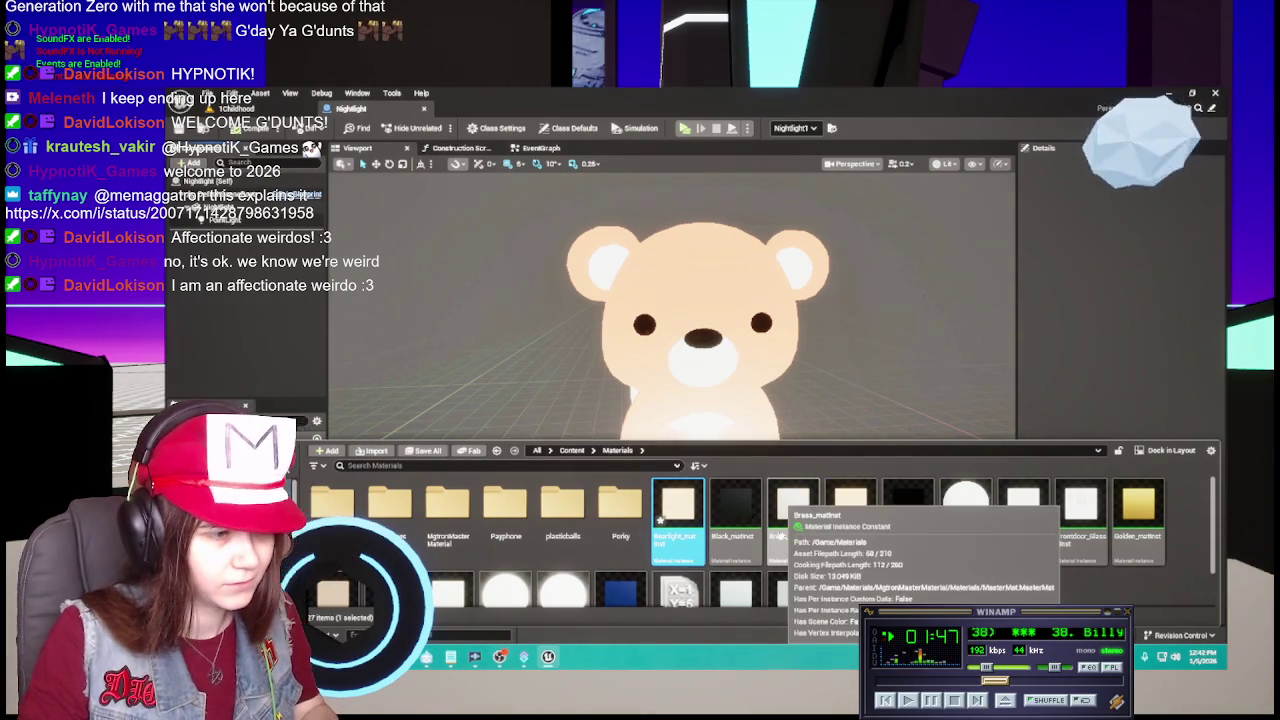
{"action": "double_click", "coordinate": [678, 505]}
Open the bear_brown material from the bear_nightlight folder.
{"action": "key", "text": "ctrl+space"}
{"action": "double_click", "coordinate": [678, 505]}
{"action": "double_click", "coordinate": [390, 500]}
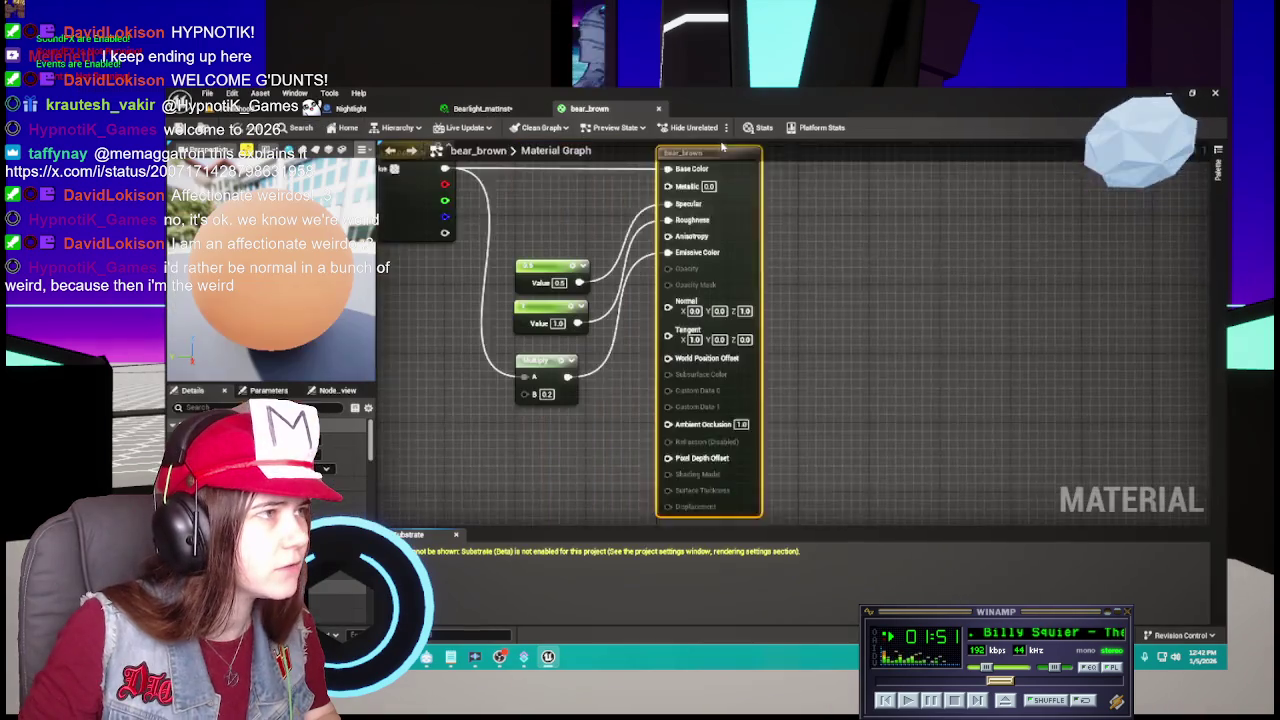
Copy bear_brown's colour parameter hex into Bearlight_matinst's Base Color.
{"action": "left_click", "coordinate": [557, 267]}
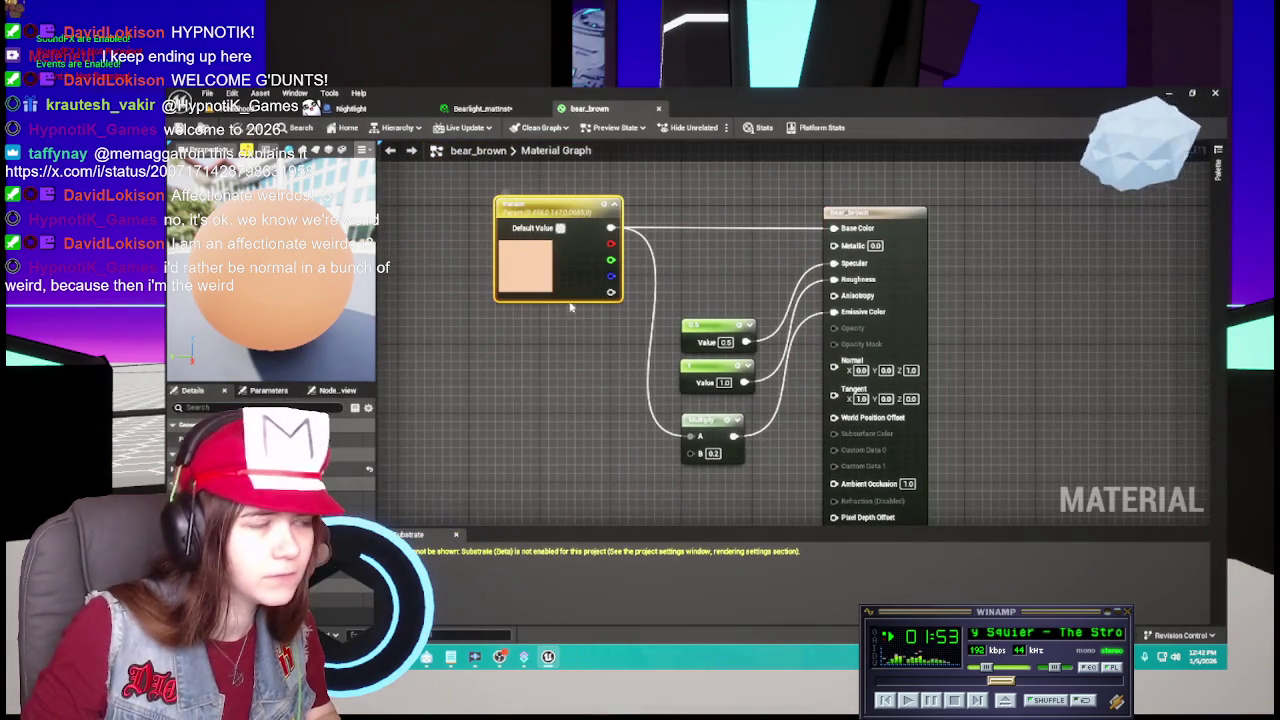
{"action": "double_click", "coordinate": [525, 265]}
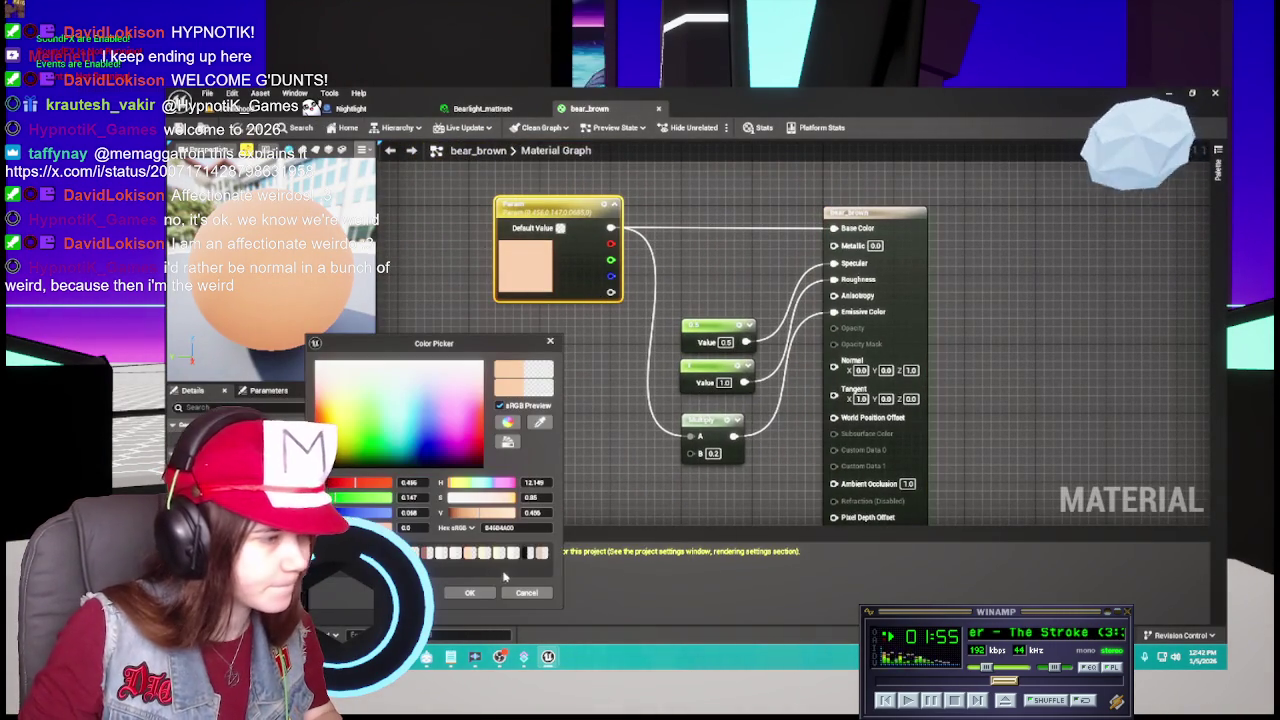
{"action": "left_click", "coordinate": [526, 592]}
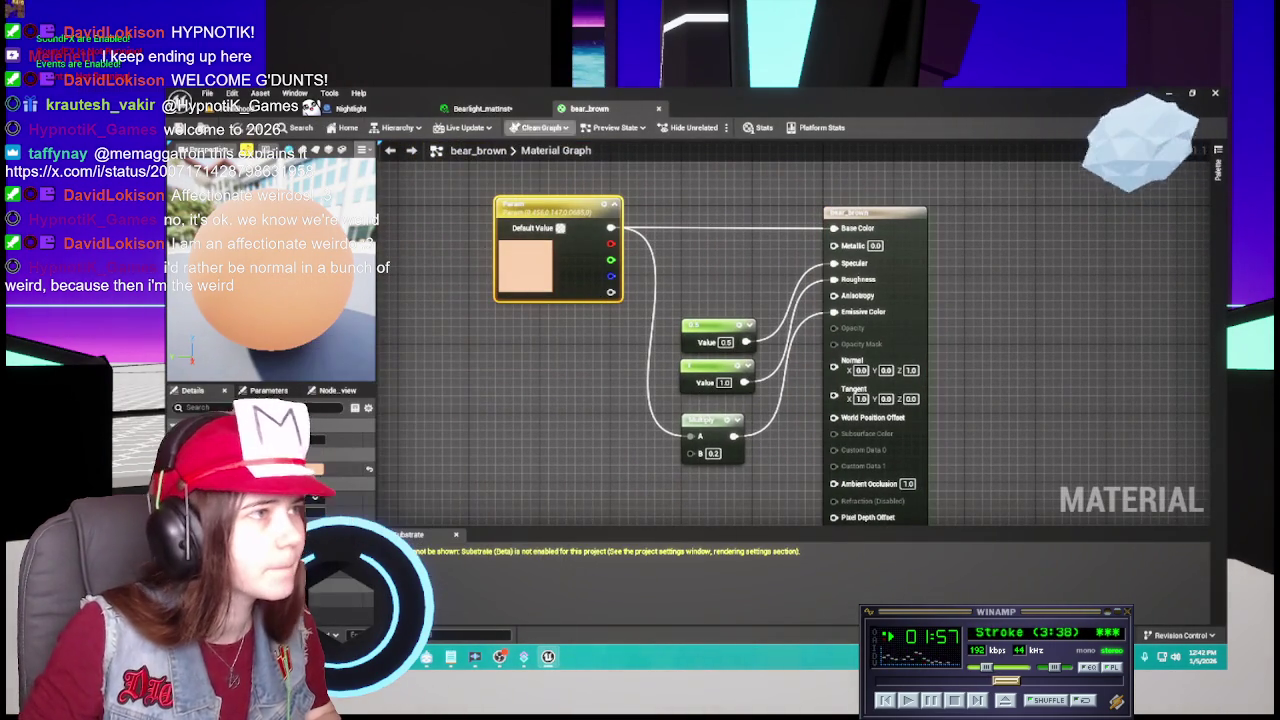
{"action": "left_click", "coordinate": [500, 108]}
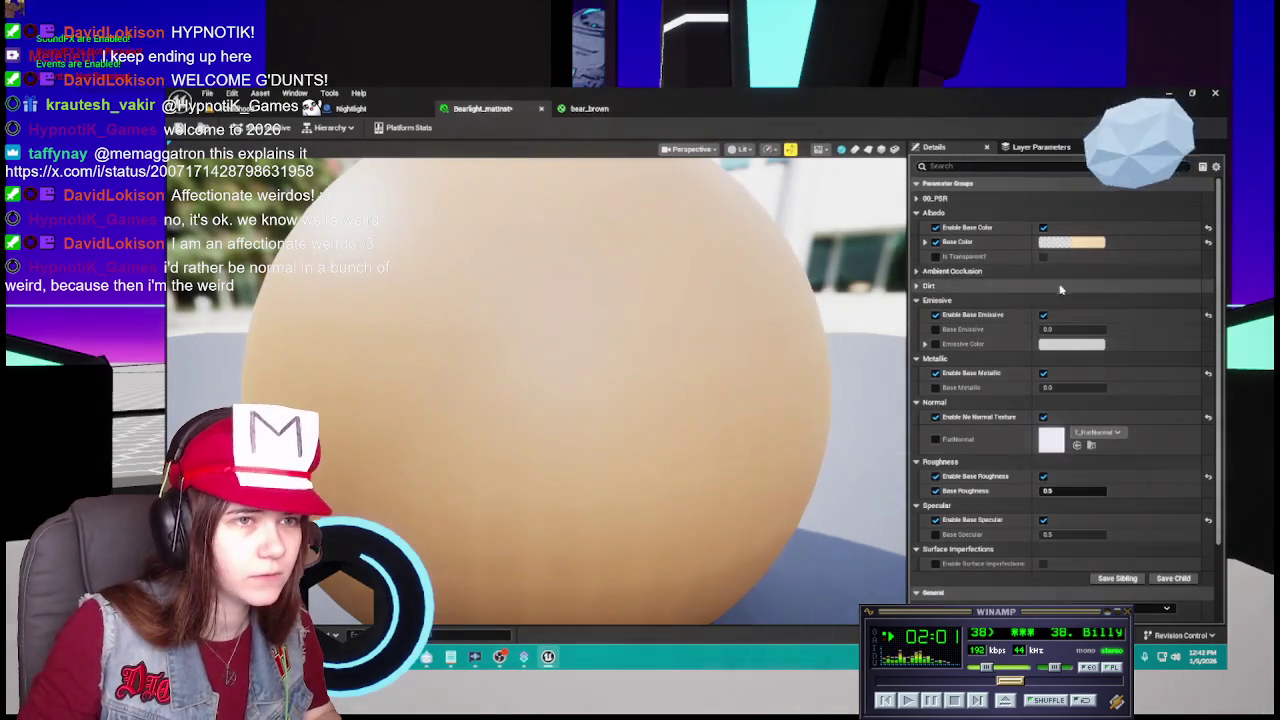
{"action": "left_click", "coordinate": [1070, 241]}
{"action": "left_click", "coordinate": [1036, 438]}
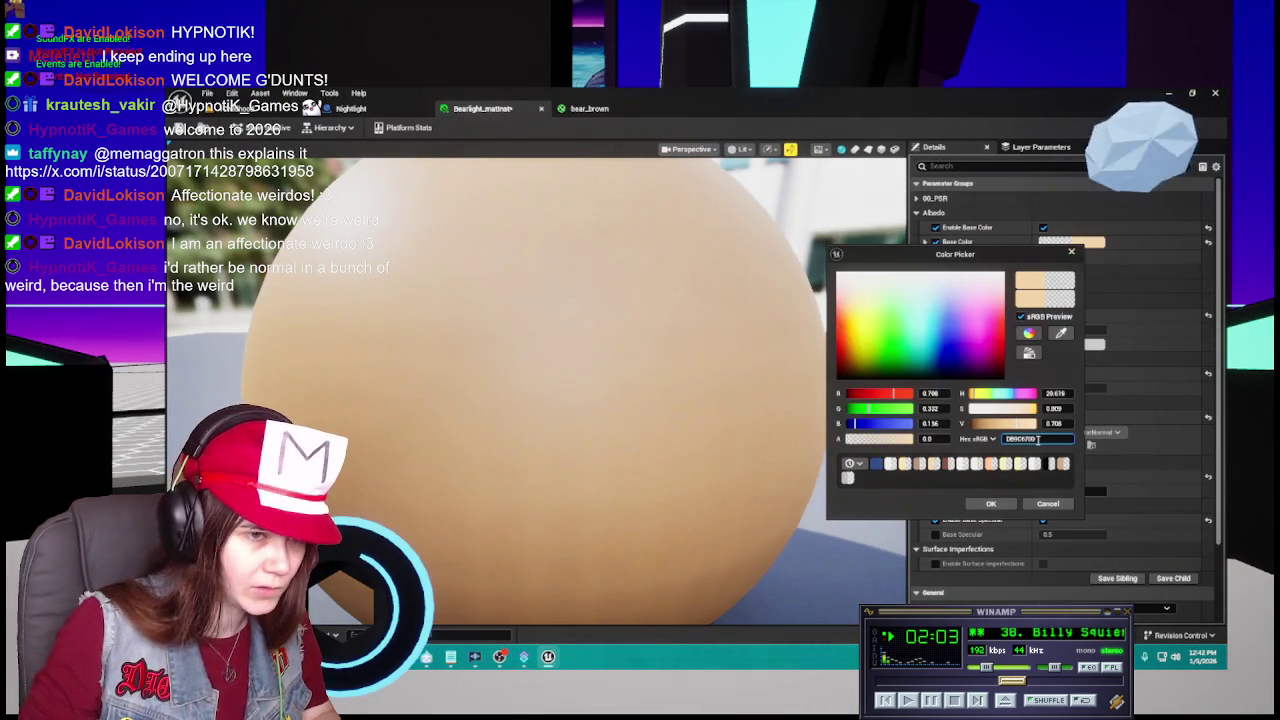
{"action": "key", "text": "Return"}
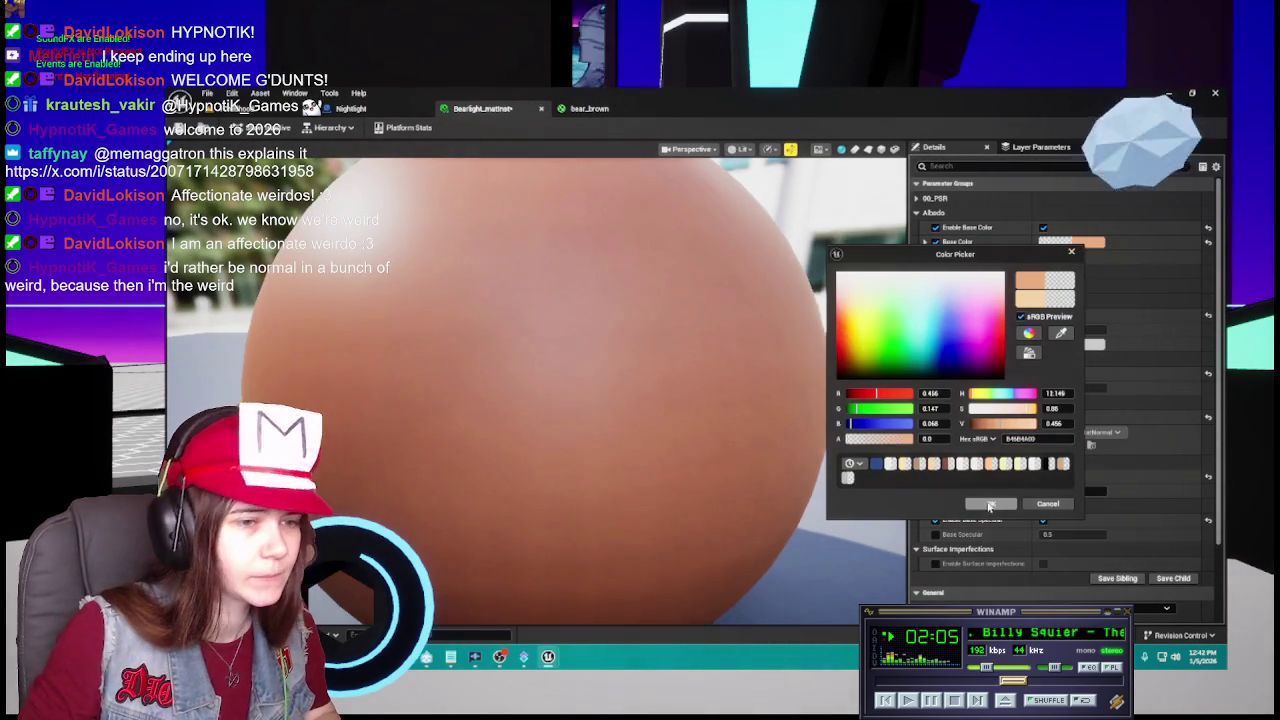
{"action": "left_click", "coordinate": [991, 503]}
{"action": "mouse_move", "coordinate": [618, 381]}
{"action": "left_mouse_down"}
{"action": "mouse_move", "coordinate": [580, 382]}
{"action": "mouse_move", "coordinate": [640, 380]}
{"action": "mouse_move", "coordinate": [618, 381]}
{"action": "left_mouse_up"}
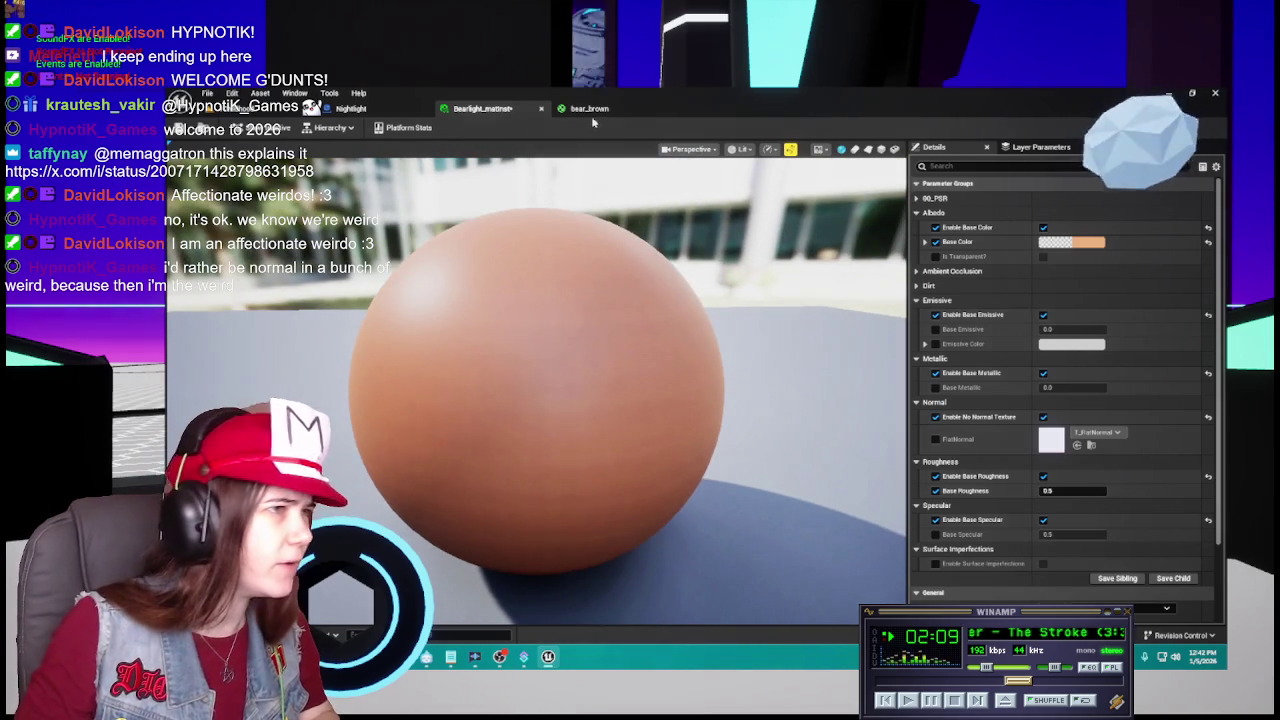
Adjust Bearlight_matinst's Base Roughness, then return to the Nightlight blueprint.
{"action": "left_click", "coordinate": [590, 109]}
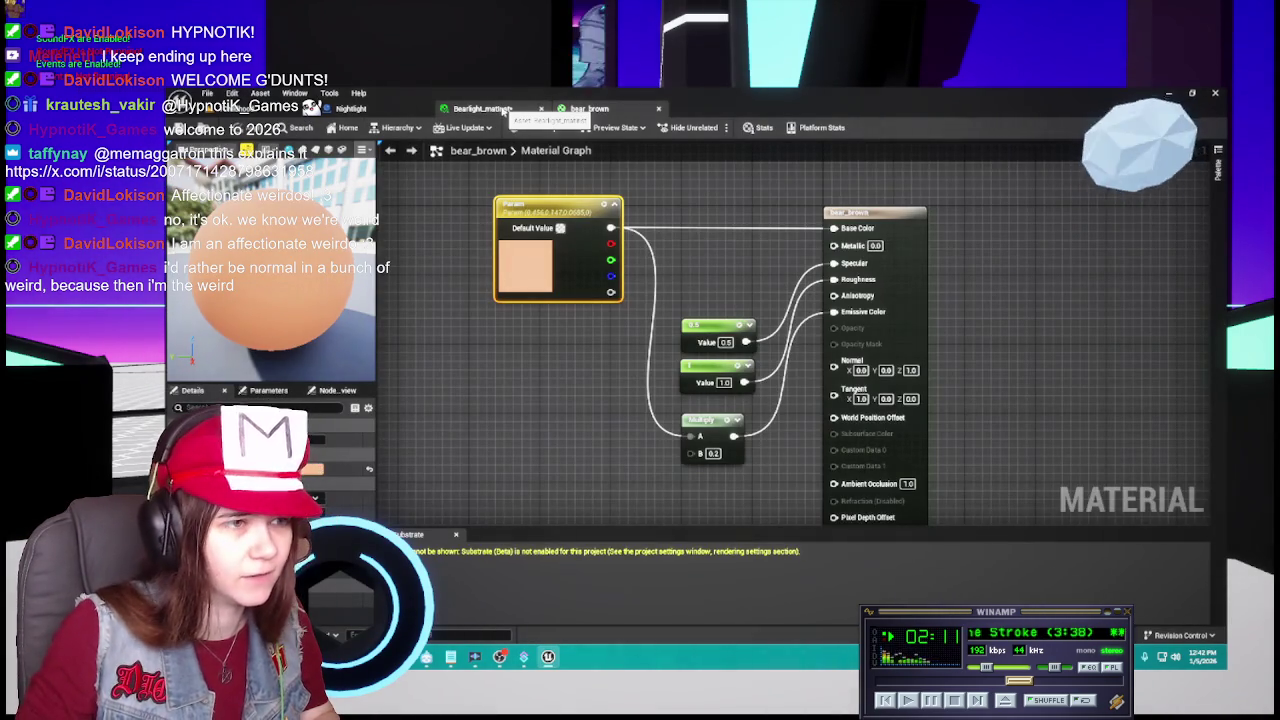
{"action": "left_click", "coordinate": [505, 109]}
{"action": "left_click", "coordinate": [1088, 489]}
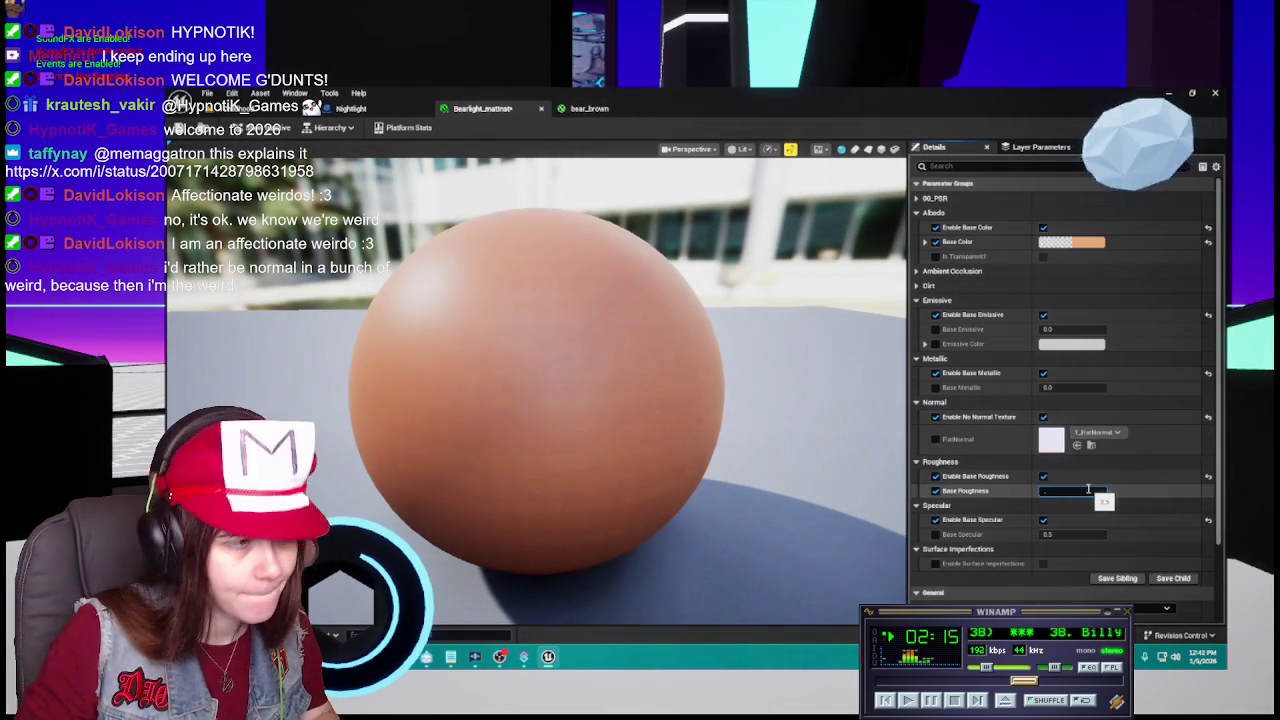
{"action": "key", "text": "Return"}
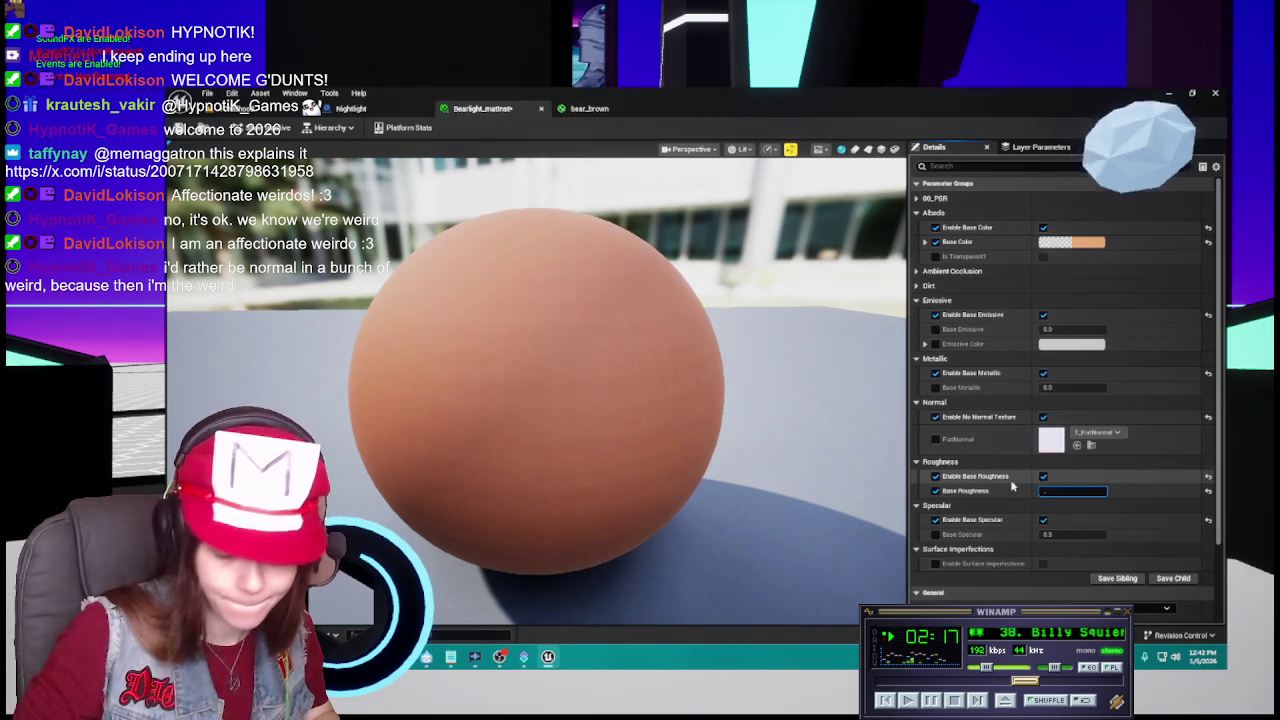
{"action": "key", "text": "Return"}
{"action": "key", "text": "Return"}
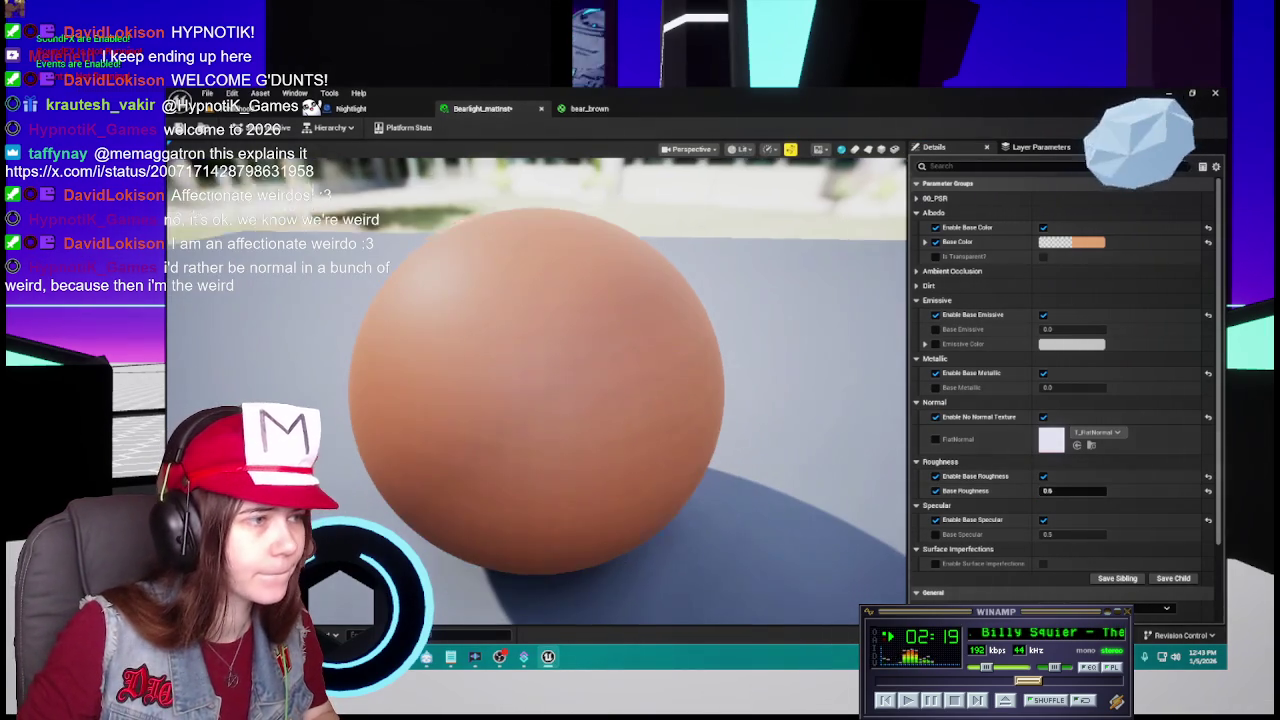
{"action": "left_click", "coordinate": [1065, 491]}
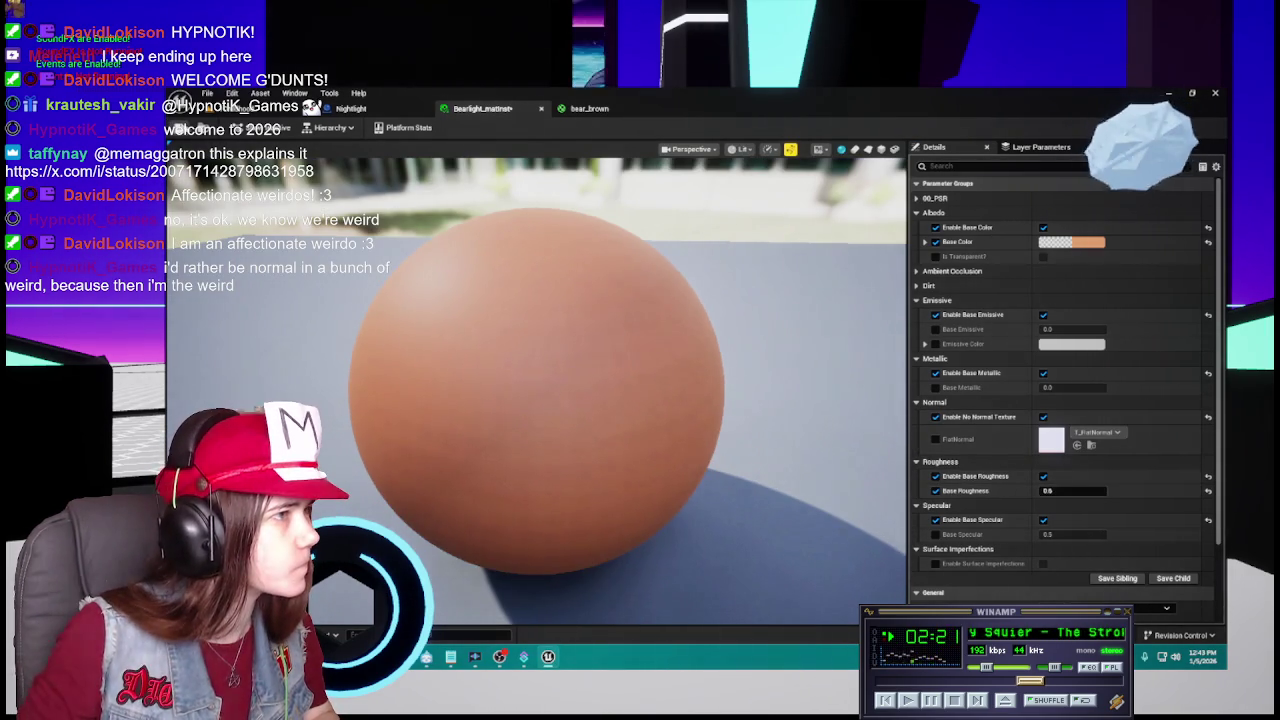
{"action": "left_click", "coordinate": [589, 108]}
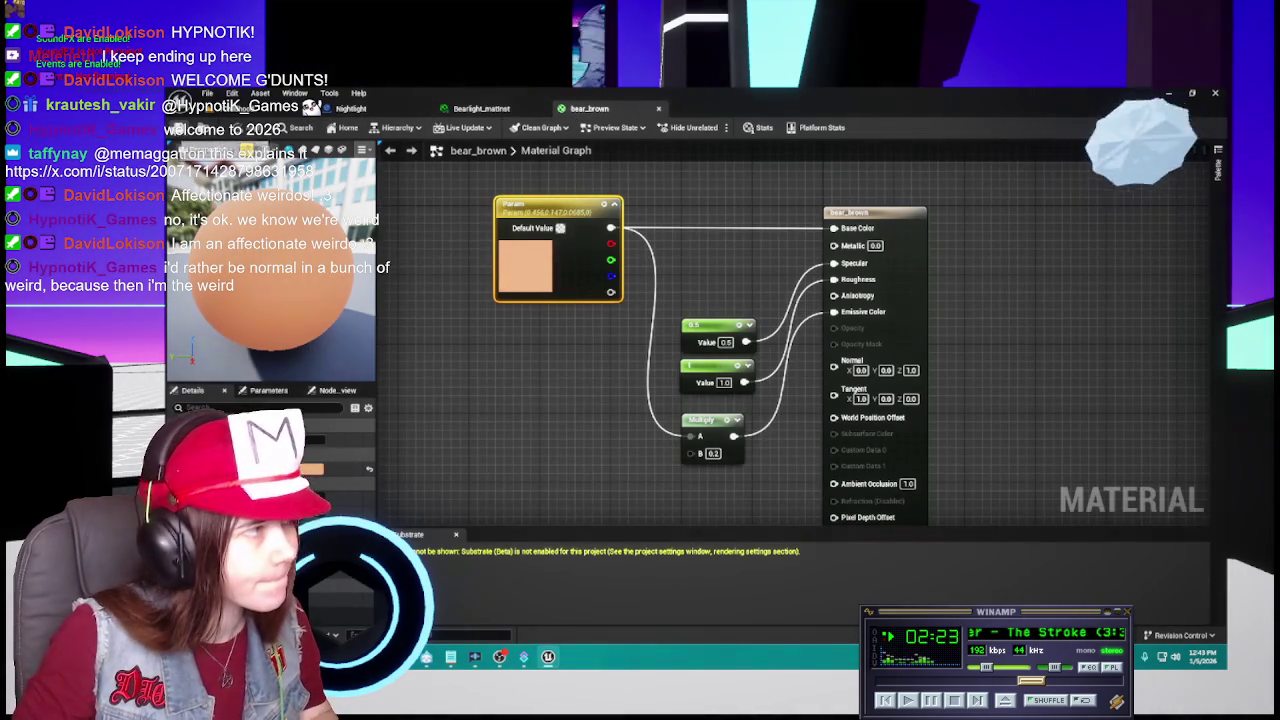
{"action": "left_click", "coordinate": [350, 108]}
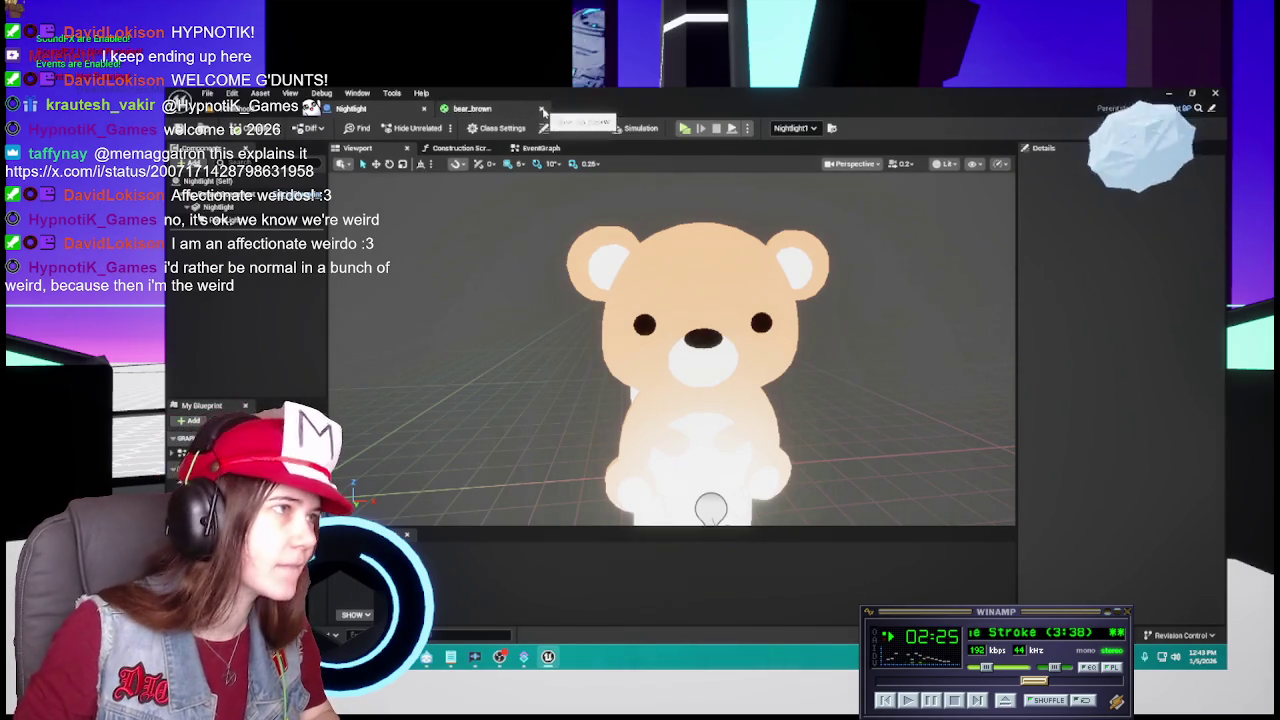
Close the bear_brown editor and check the mesh component's first material slot options.
{"action": "left_click", "coordinate": [542, 111]}
{"action": "left_click", "coordinate": [220, 207]}
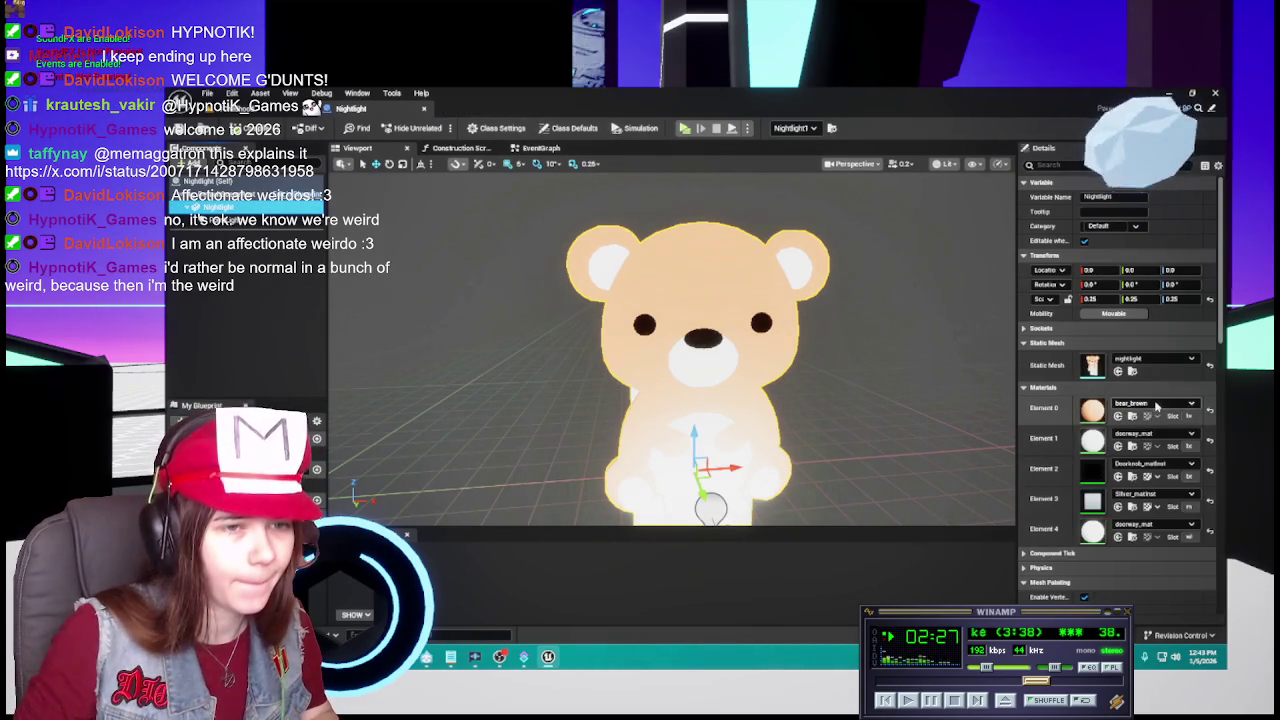
{"action": "left_click", "coordinate": [1157, 404]}
{"action": "left_click", "coordinate": [534, 369]}
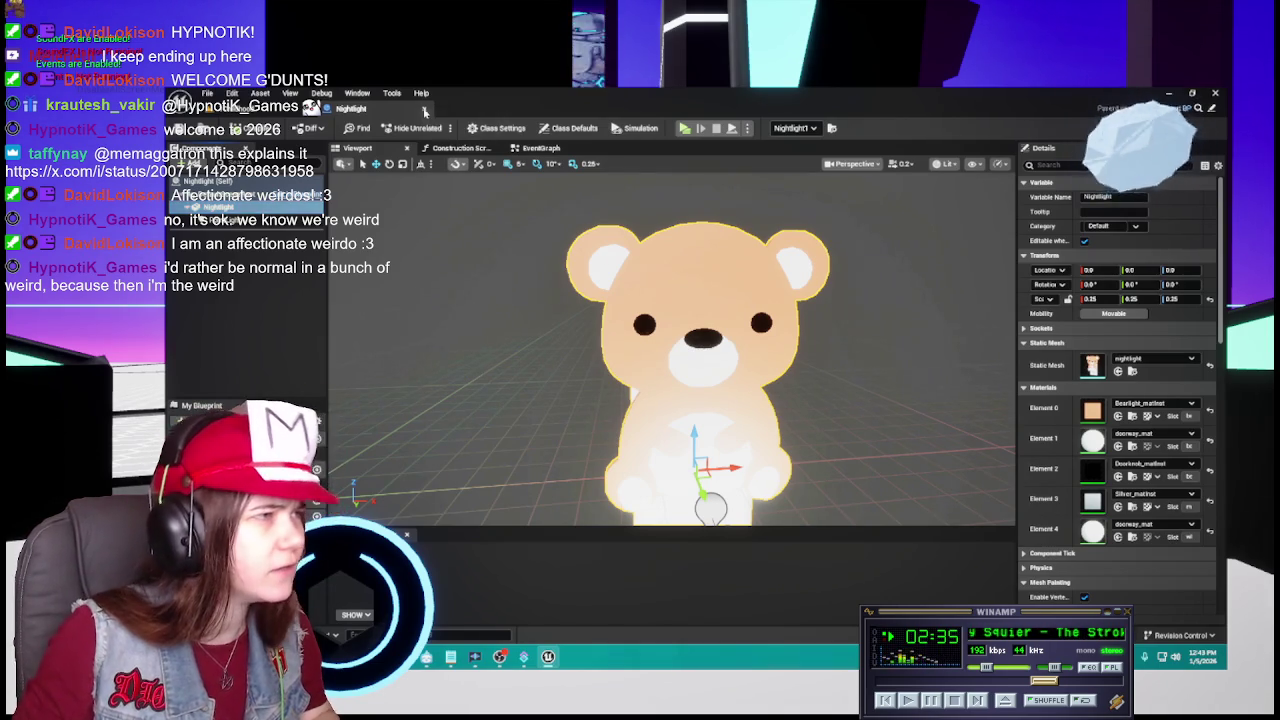
Reopen the Nightlight blueprint, select the mesh component and locate its teddy mesh asset.
{"action": "left_click", "coordinate": [425, 111]}
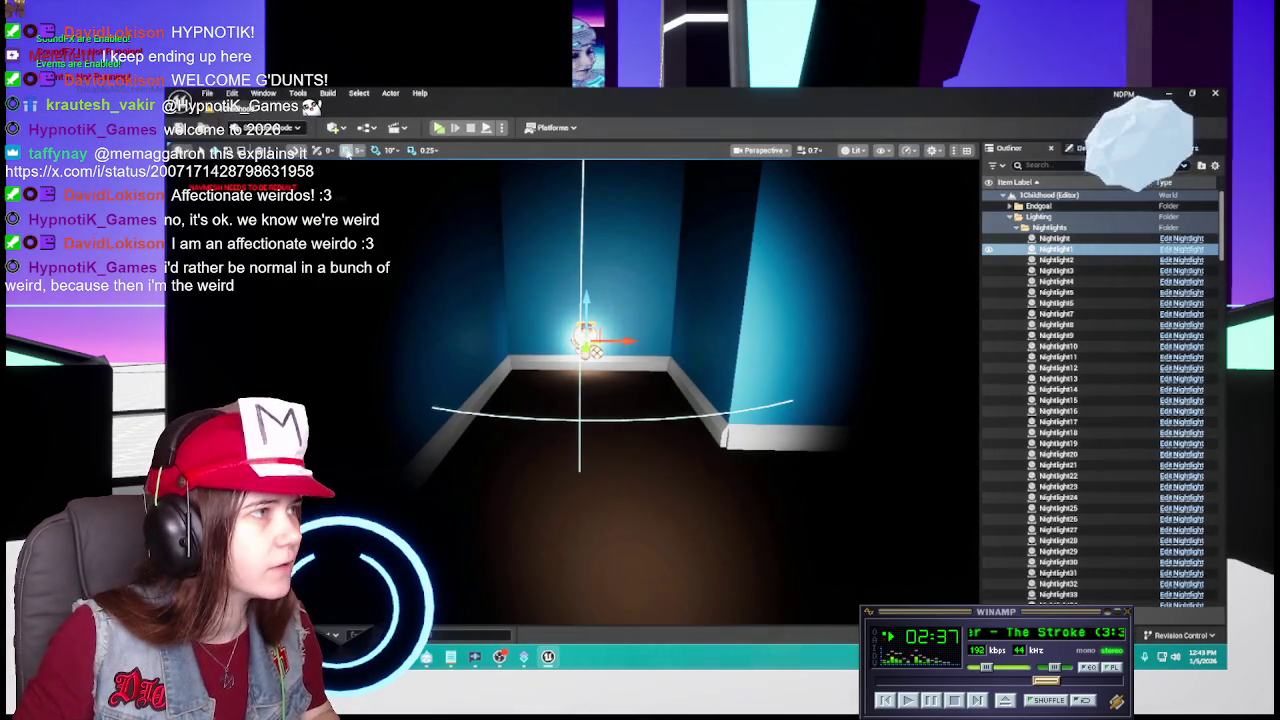
{"action": "left_click", "coordinate": [1160, 271]}
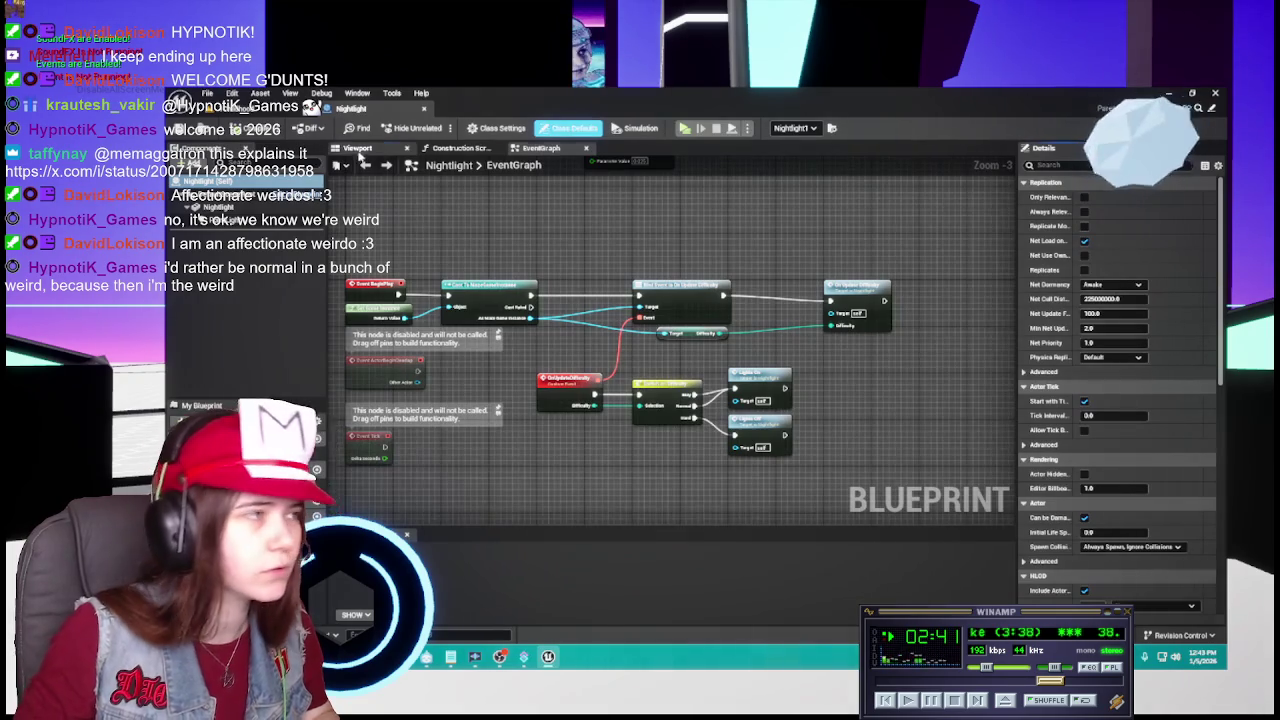
{"action": "left_click", "coordinate": [357, 148]}
{"action": "left_click", "coordinate": [218, 207]}
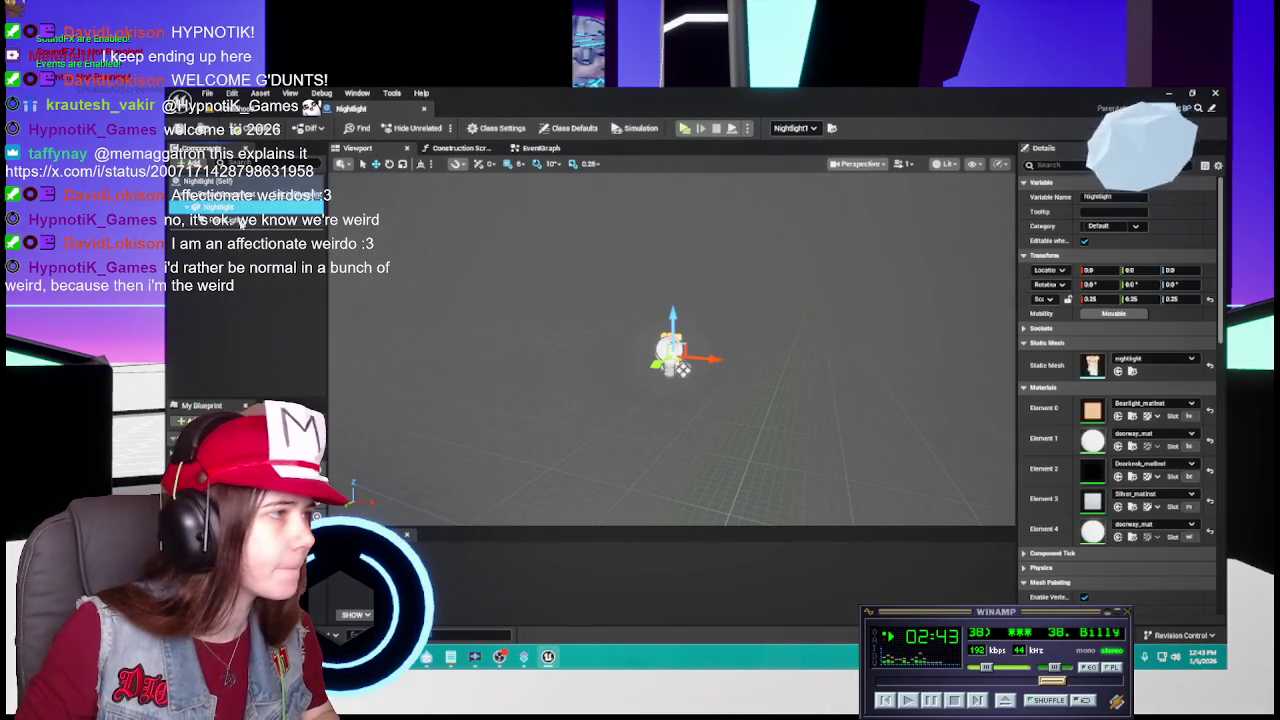
{"action": "left_click", "coordinate": [1131, 372]}
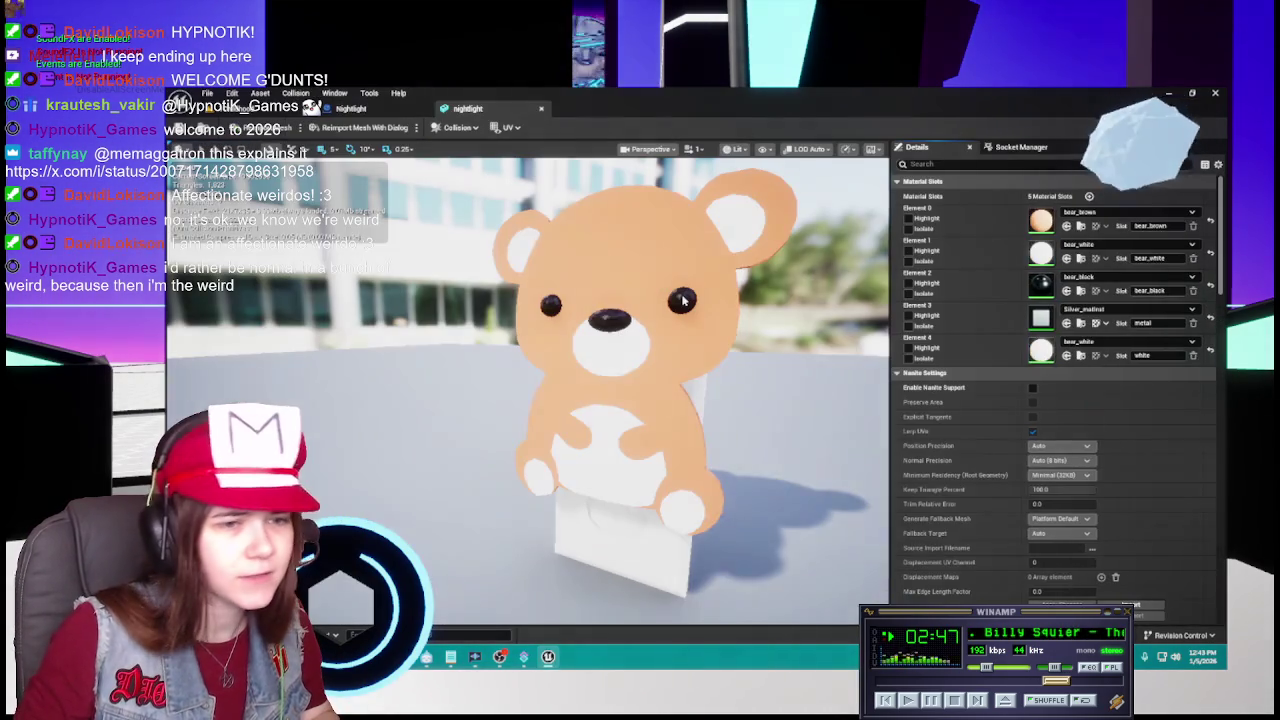
Open the teddy nightlight static mesh and set Element 0 to Bearlight_matinst.
{"action": "double_click", "coordinate": [562, 590]}
{"action": "left_click", "coordinate": [1138, 213]}
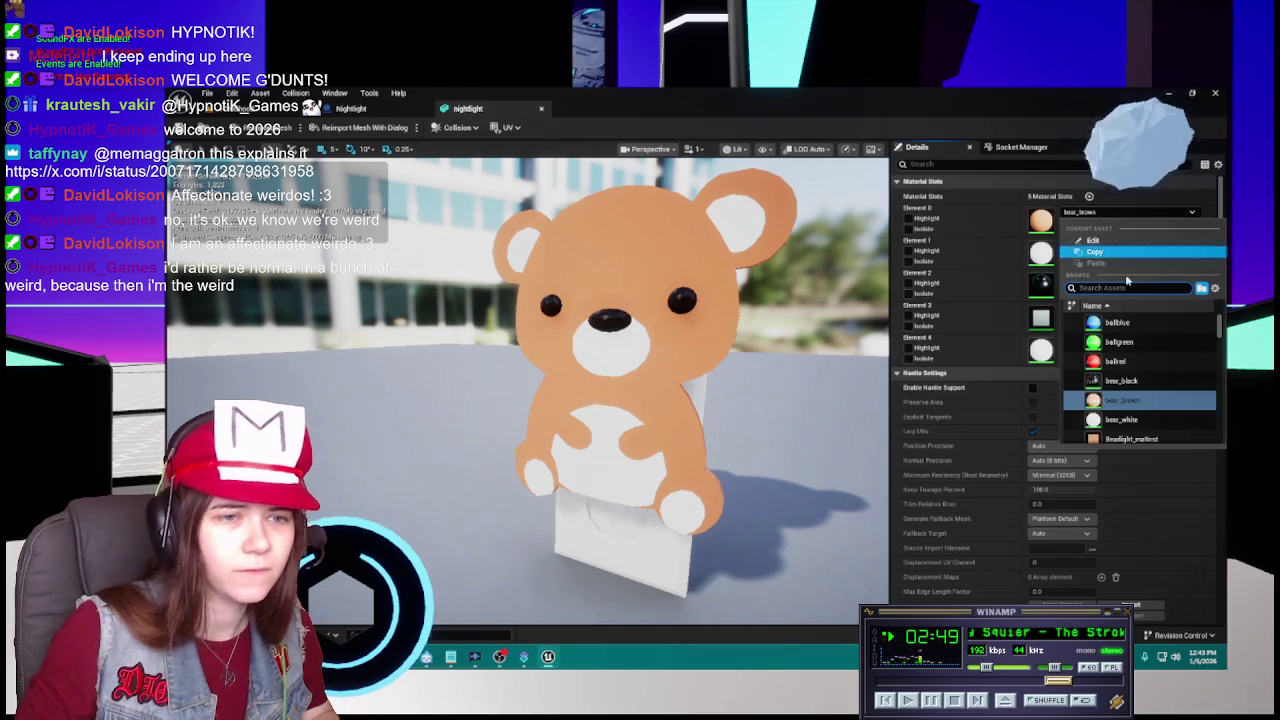
{"action": "key", "text": "Escape"}
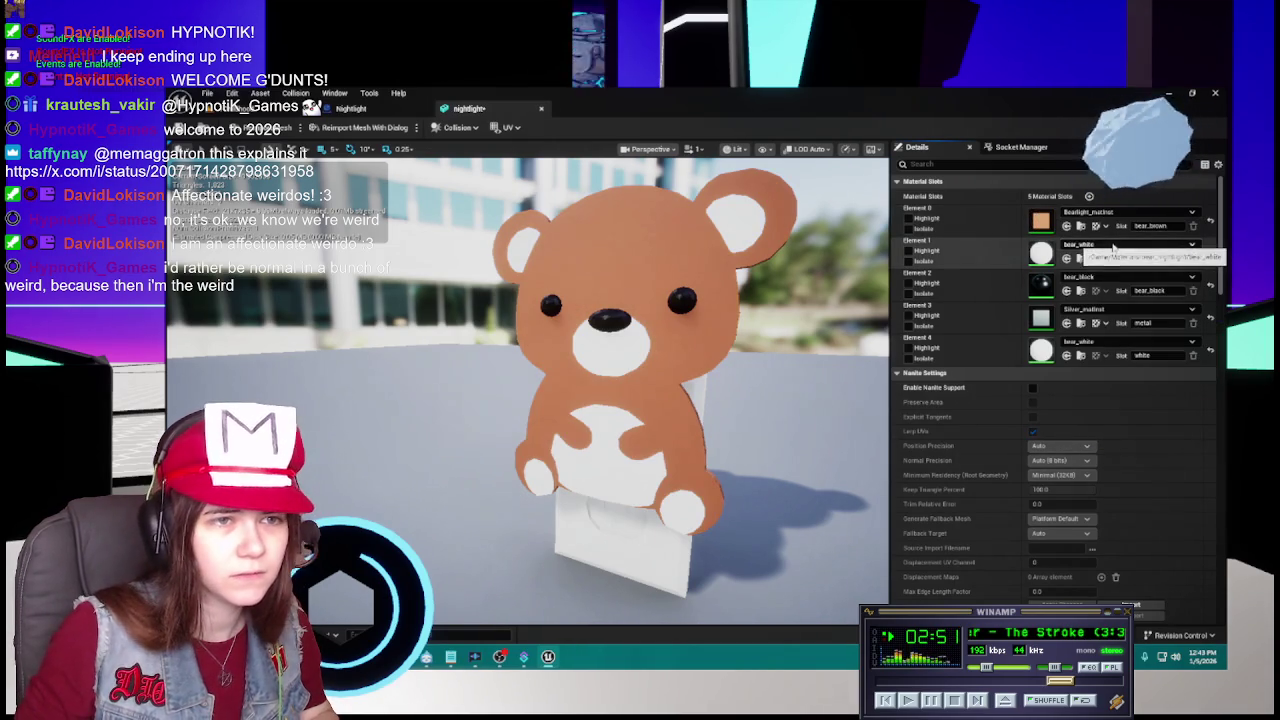
{"action": "left_click", "coordinate": [352, 108]}
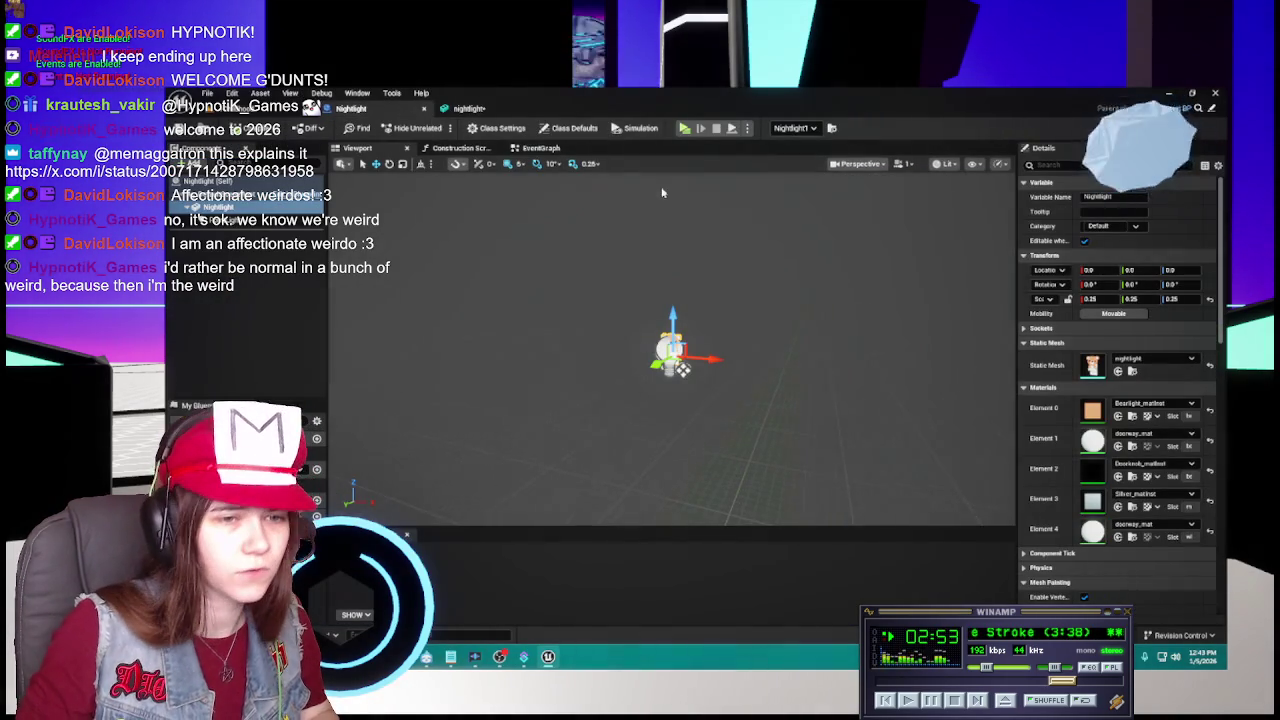
{"action": "left_click", "coordinate": [1132, 446]}
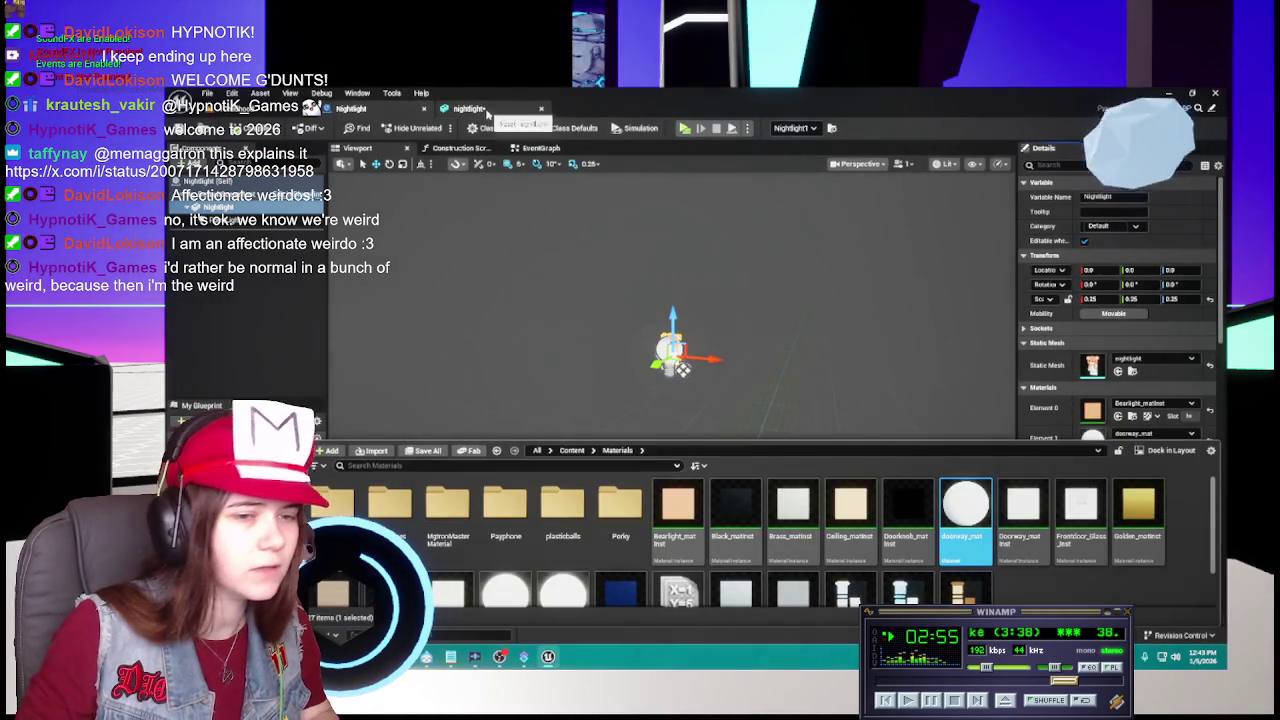
{"action": "left_click", "coordinate": [469, 108]}
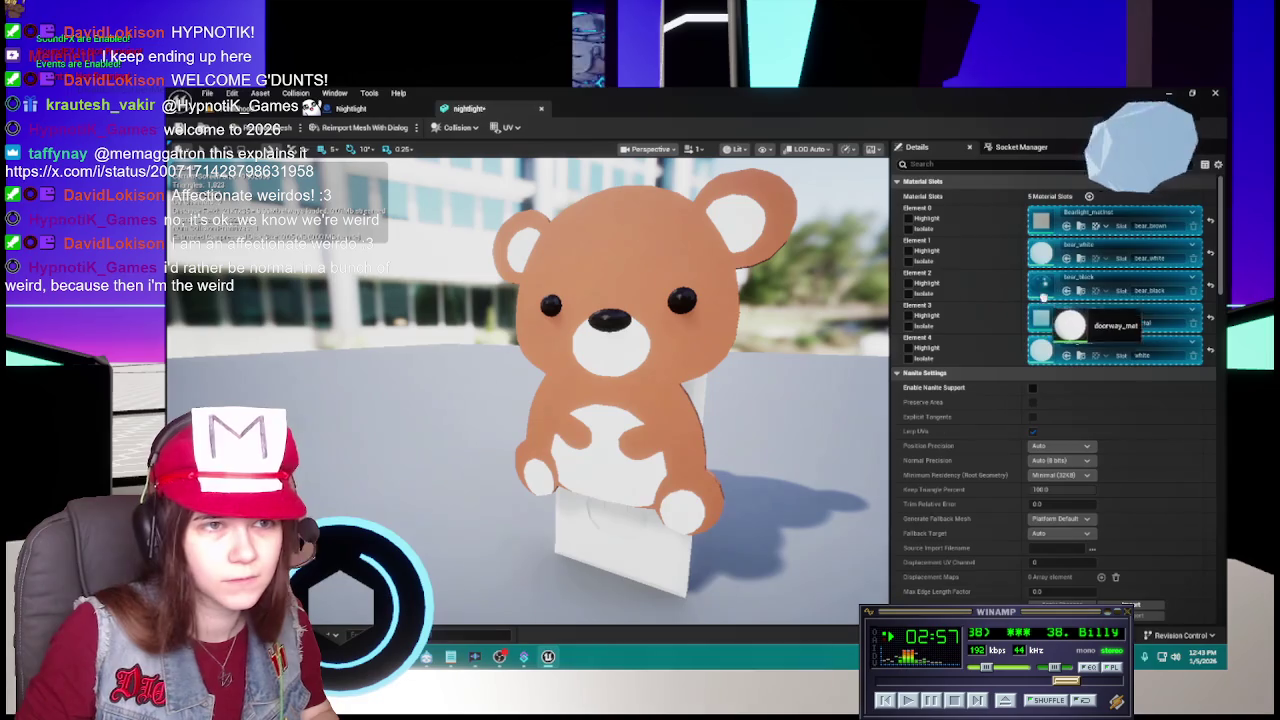
Put doorway_mat on the fifth slot and Doorknob_matinst on the third slot.
{"action": "left_click_drag", "start_coordinate": [965, 510], "coordinate": [1045, 352]}
{"action": "left_click", "coordinate": [350, 108]}
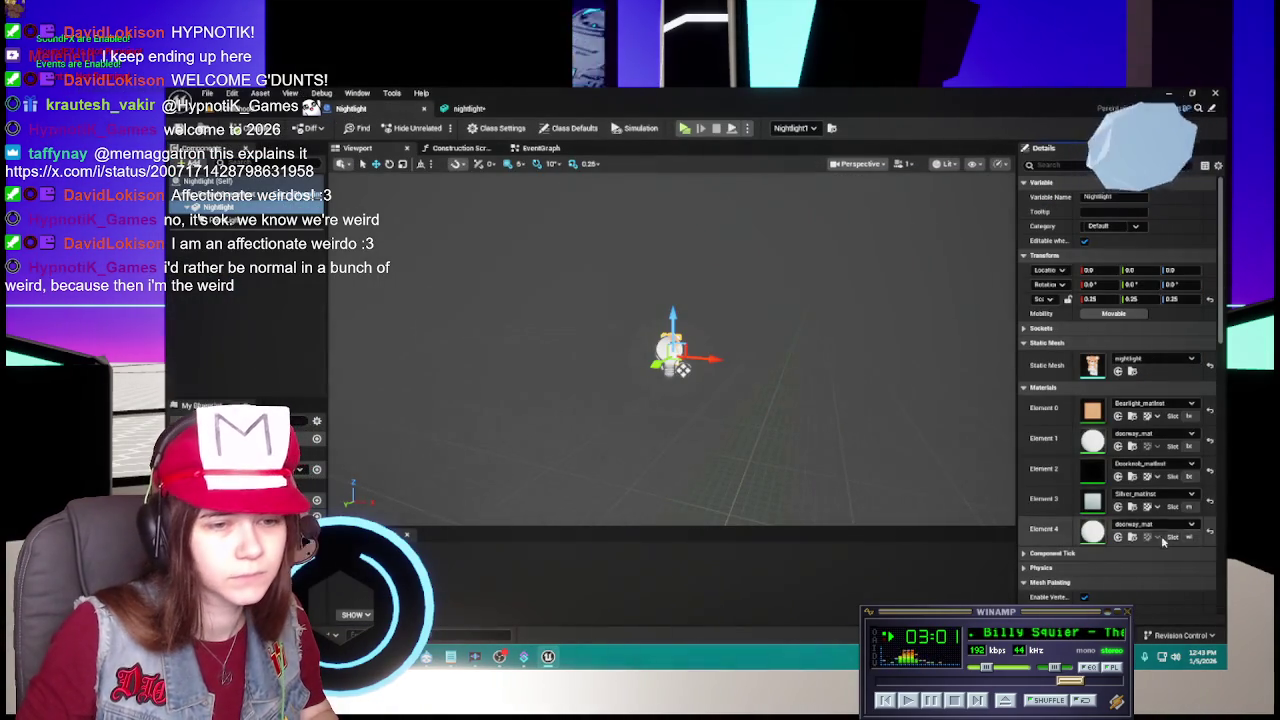
{"action": "left_click", "coordinate": [1210, 472]}
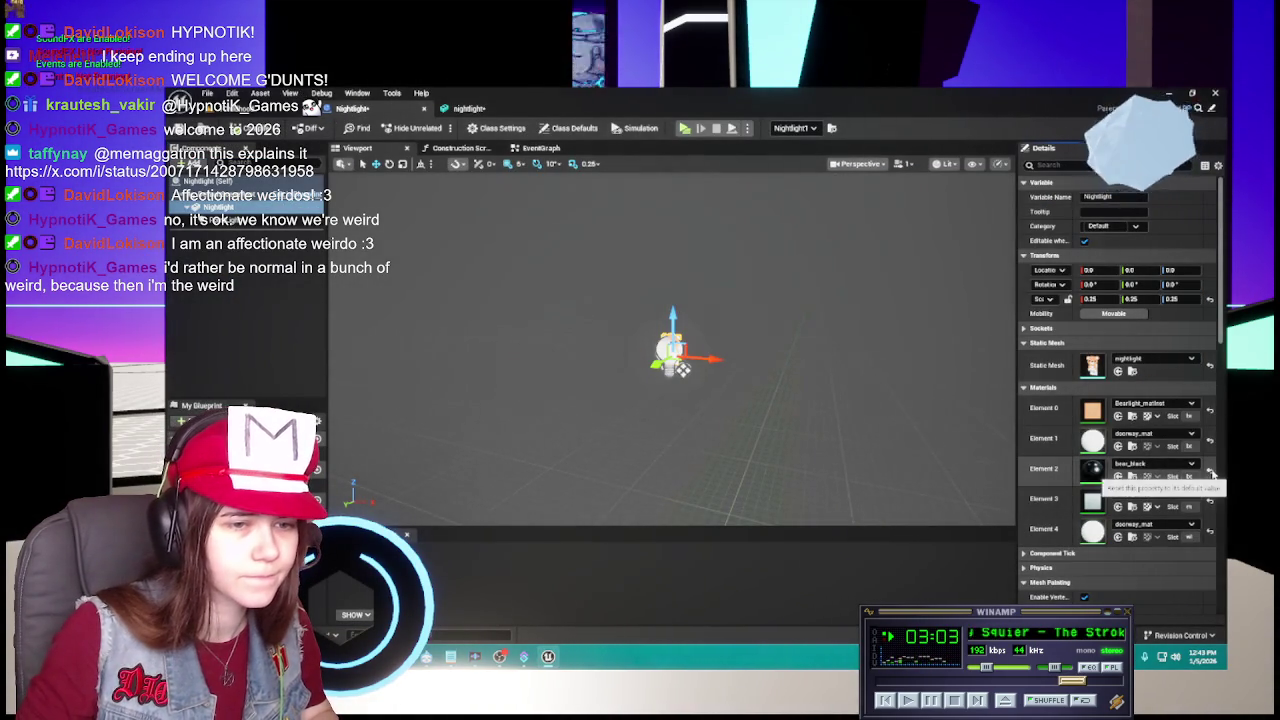
{"action": "left_click", "coordinate": [469, 108]}
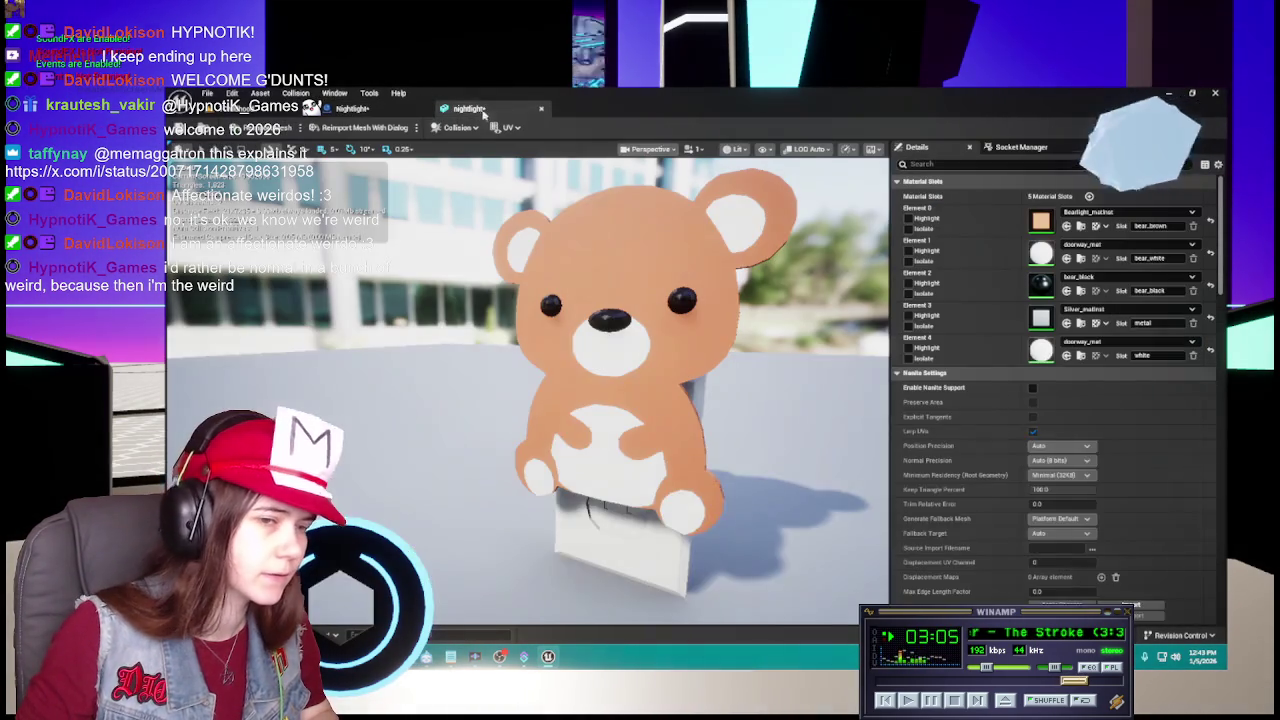
{"action": "key", "text": "ctrl+space"}
{"action": "mouse_move", "coordinate": [907, 505]}
{"action": "left_mouse_down"}
{"action": "mouse_move", "coordinate": [1050, 320]}
{"action": "mouse_move", "coordinate": [1041, 285]}
{"action": "left_mouse_up"}
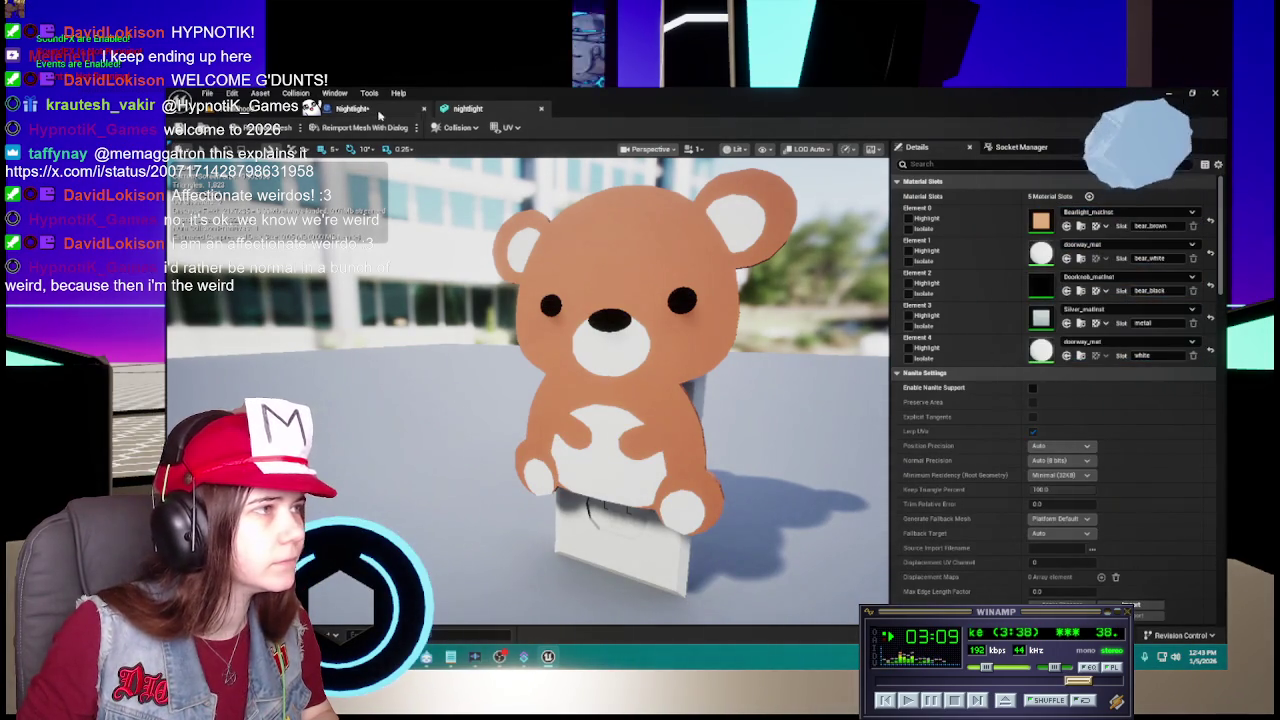
Close the Nightlight blueprint and teddy mesh editors and open the Materials content drawer.
{"action": "left_click", "coordinate": [355, 108]}
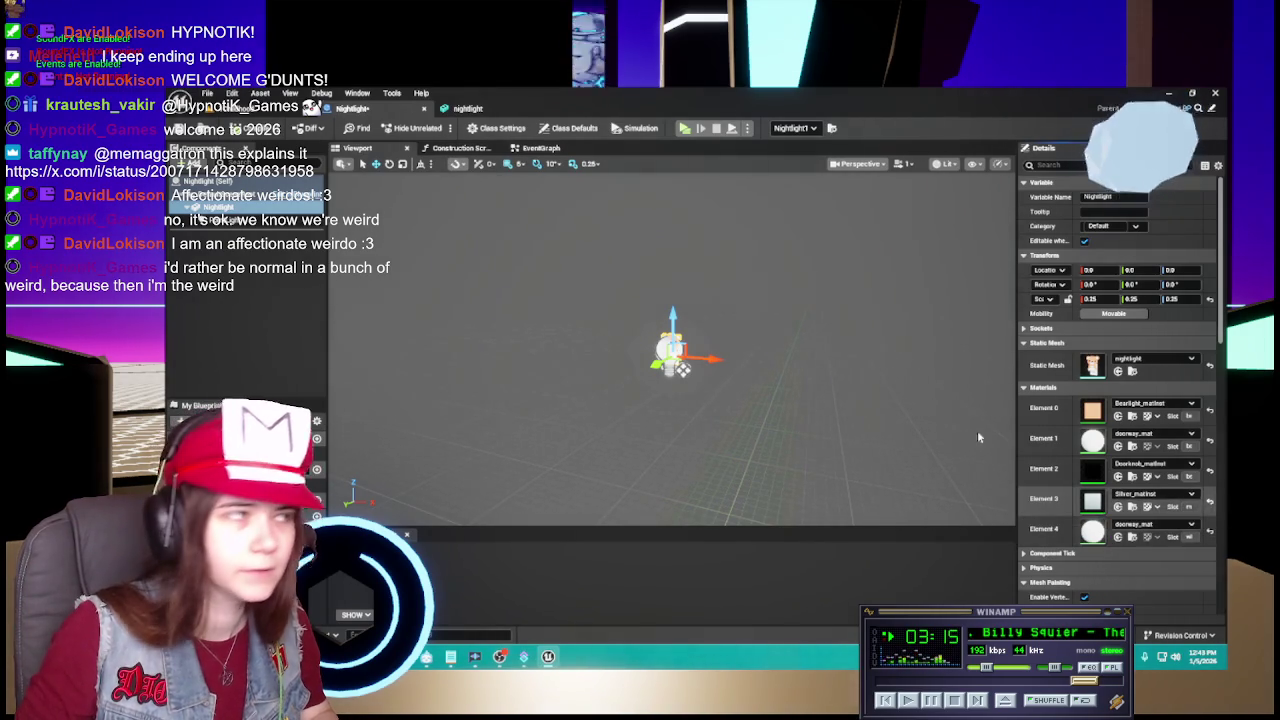
{"action": "left_click", "coordinate": [476, 108]}
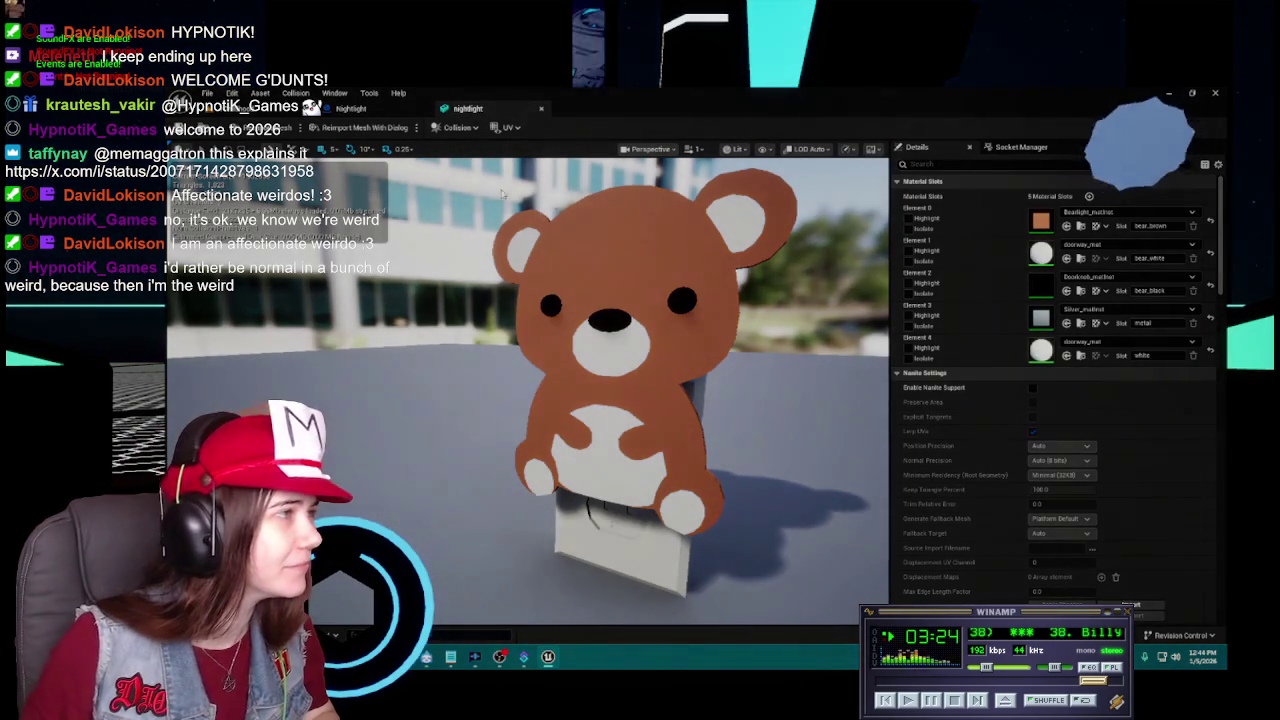
{"action": "left_click", "coordinate": [350, 108]}
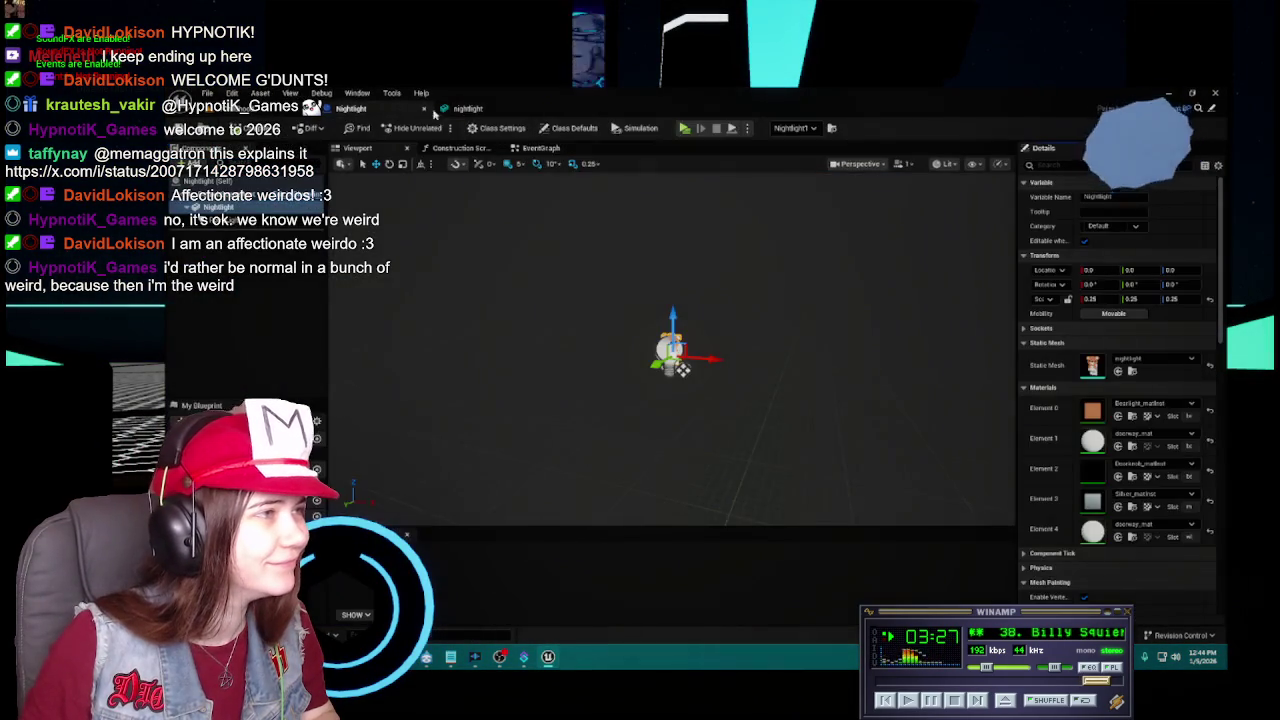
{"action": "left_click", "coordinate": [460, 108]}
{"action": "left_click", "coordinate": [425, 109]}
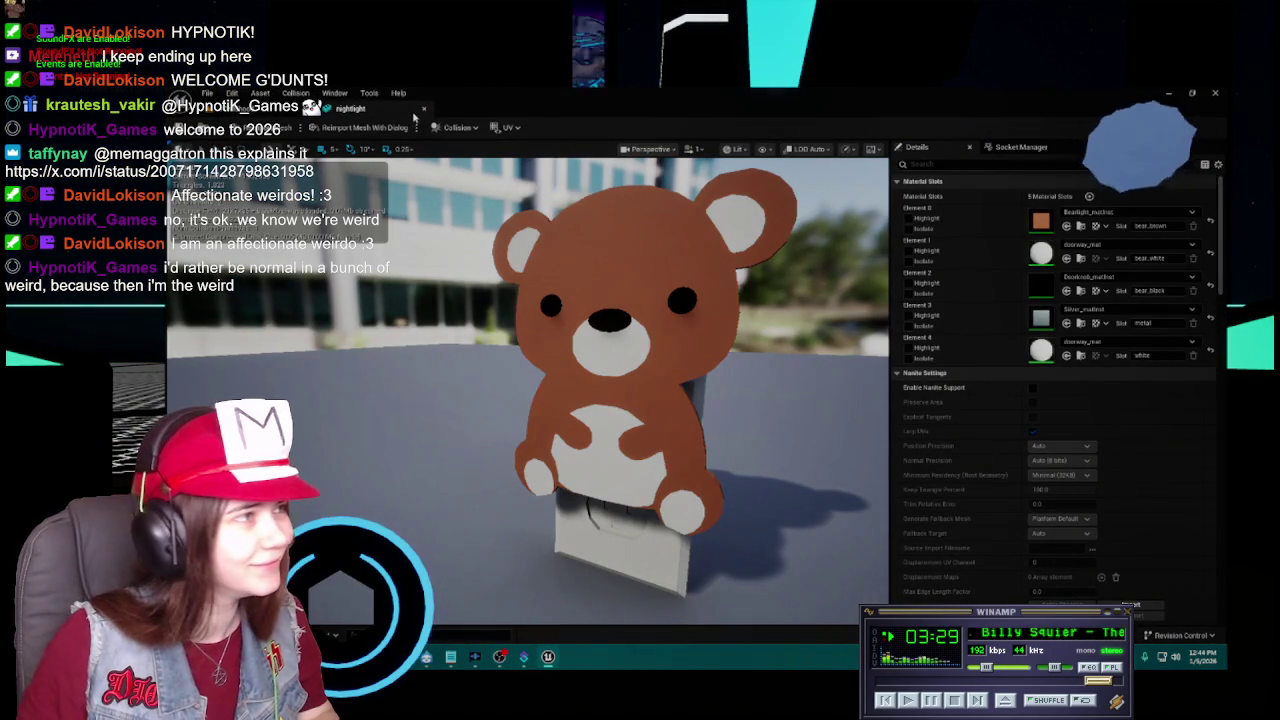
{"action": "left_click", "coordinate": [425, 109]}
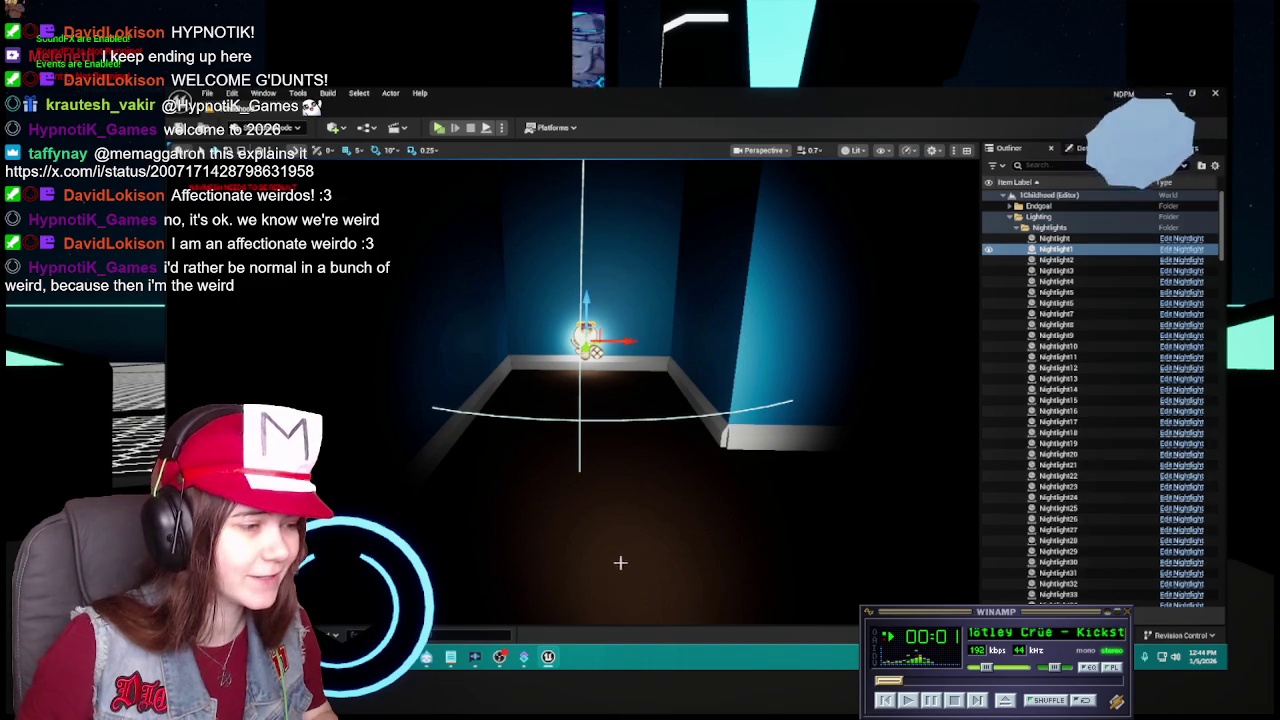
{"action": "key", "text": "ctrl+space"}
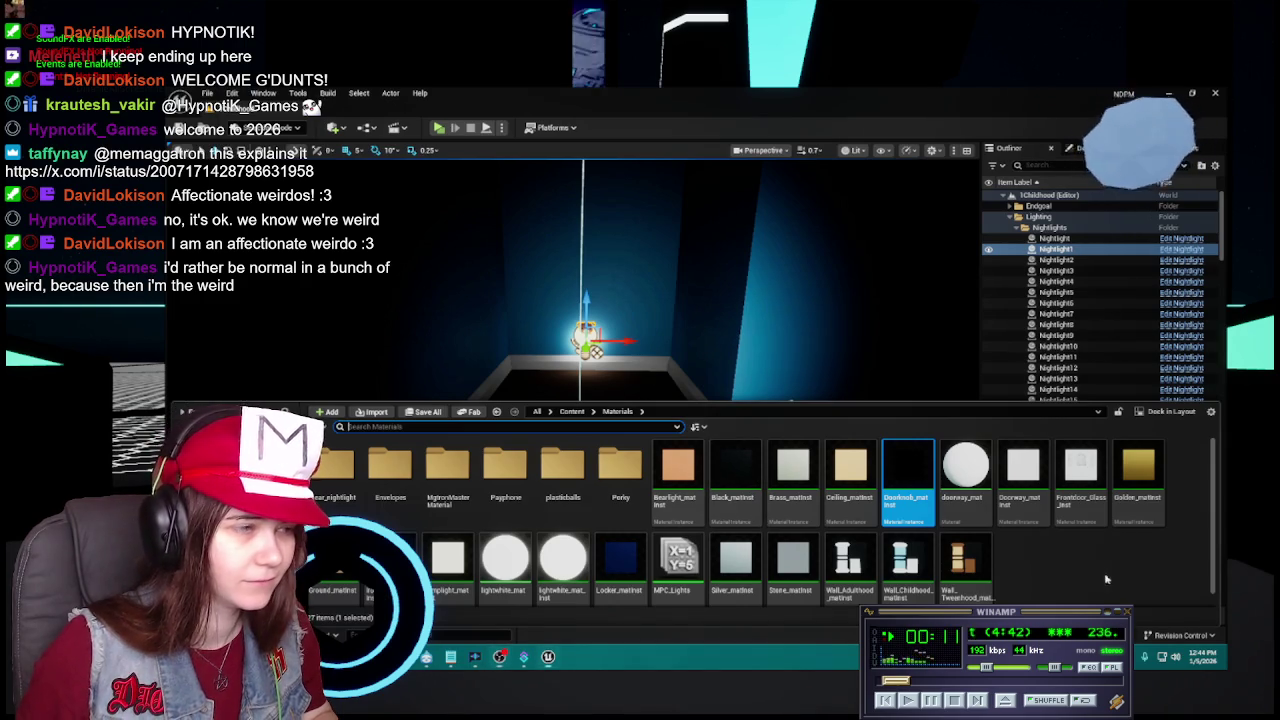
Delete bear_black and bear_brown, keeping the still-referenced bear_white.
{"action": "left_click", "coordinate": [690, 530]}
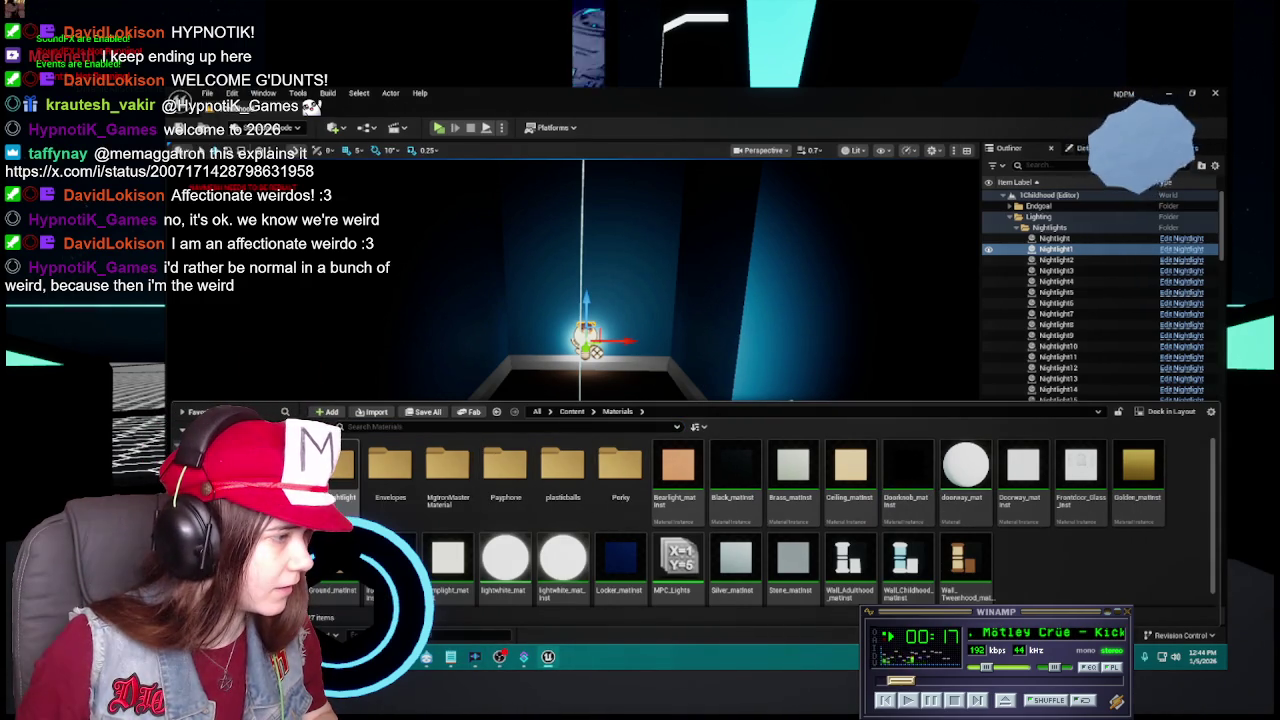
{"action": "double_click", "coordinate": [333, 465]}
{"action": "right_click", "coordinate": [333, 465]}
{"action": "left_click", "coordinate": [522, 578]}
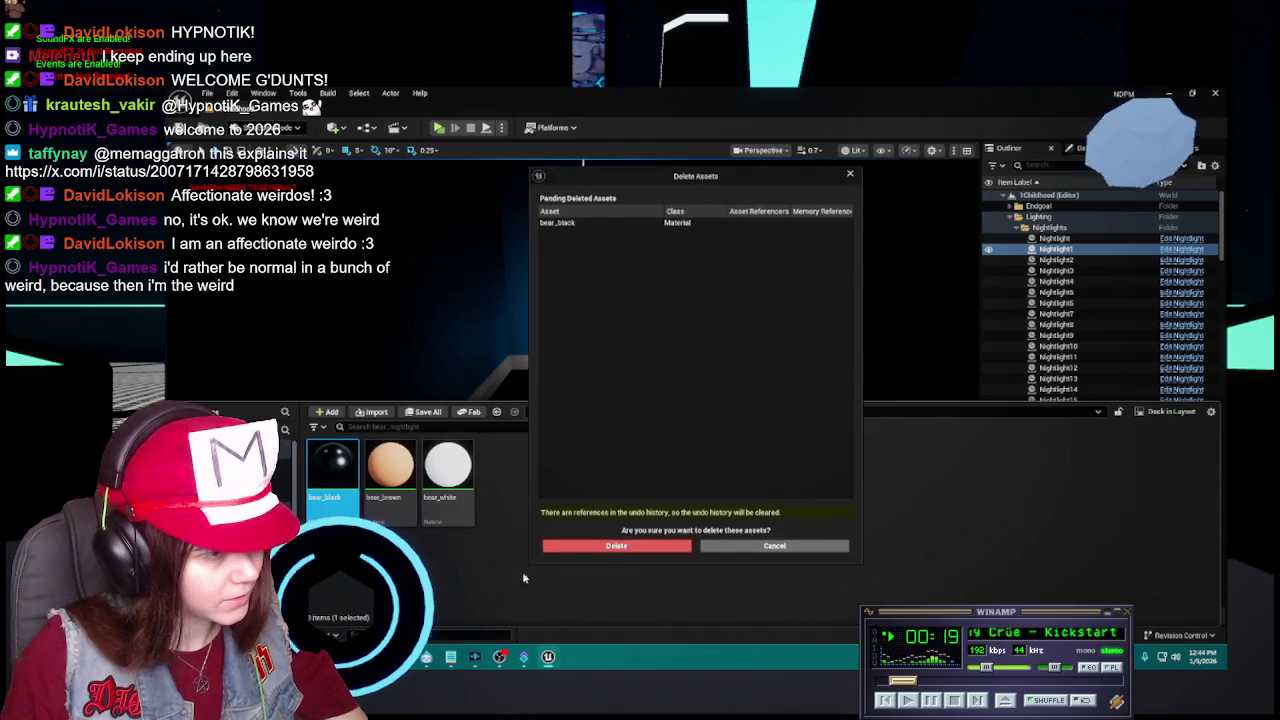
{"action": "left_click", "coordinate": [679, 545]}
{"action": "left_click", "coordinate": [398, 490]}
{"action": "key", "text": "Delete"}
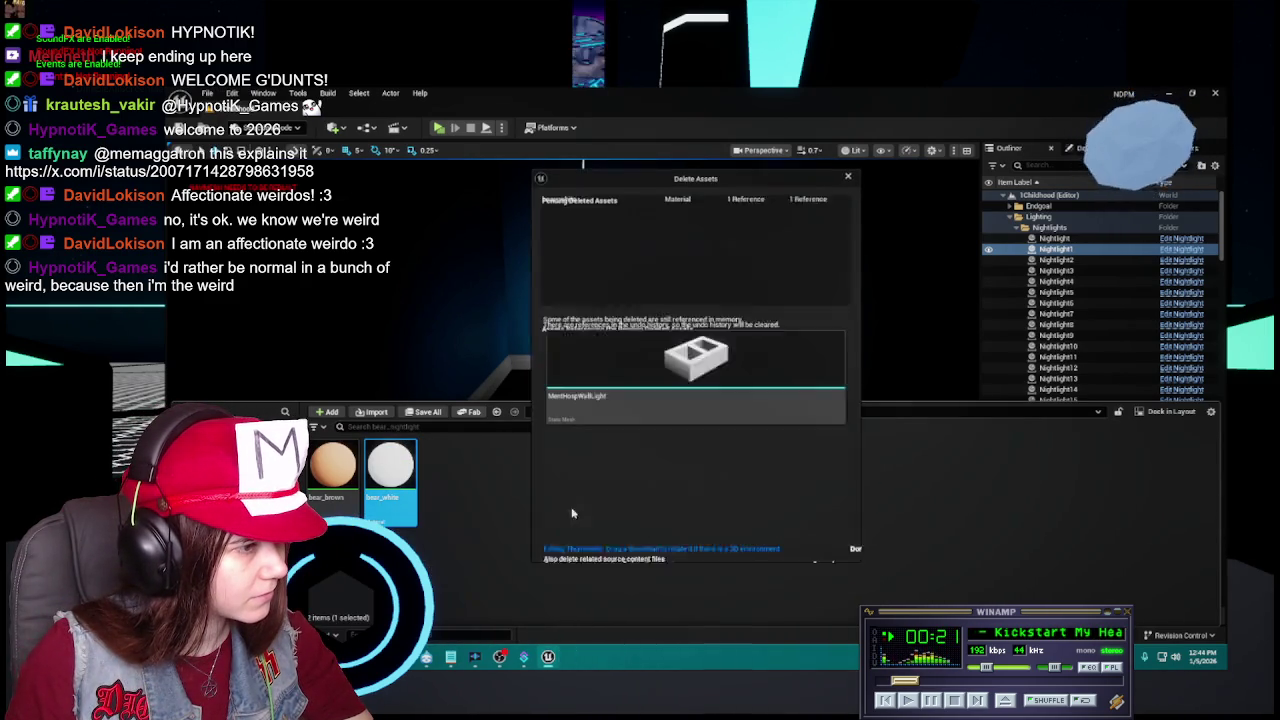
{"action": "left_click", "coordinate": [808, 546]}
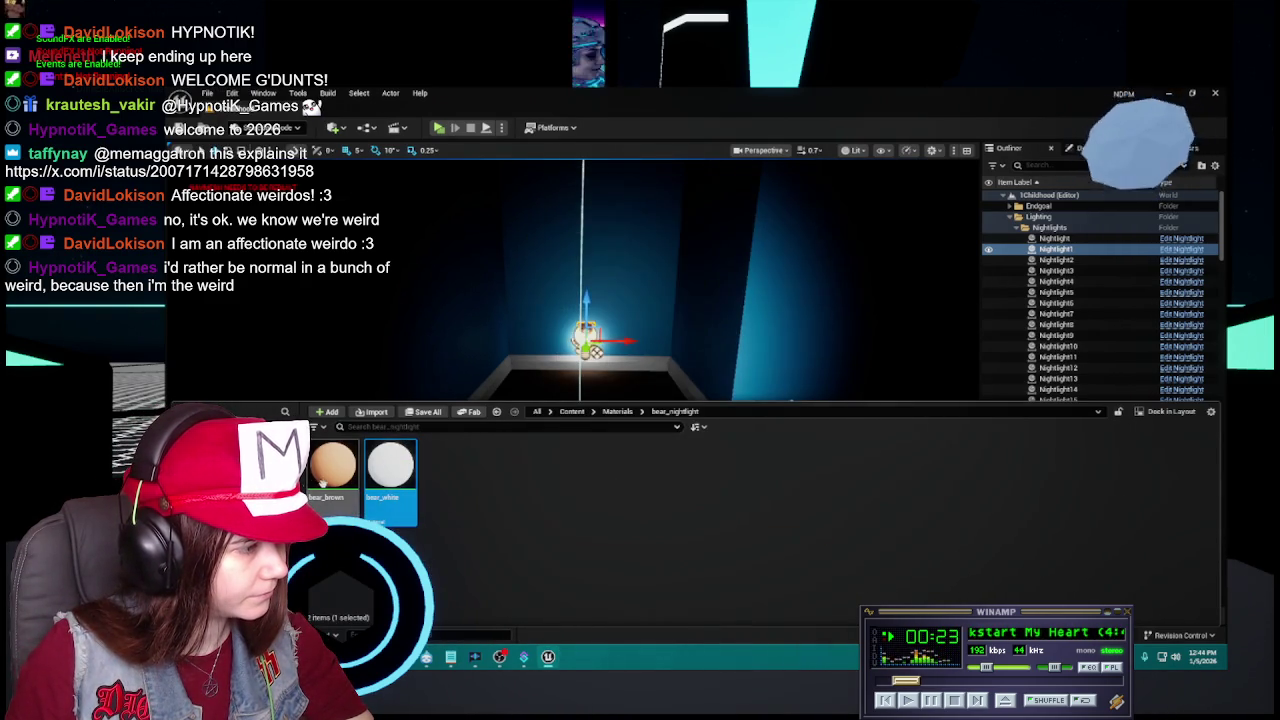
{"action": "left_click", "coordinate": [333, 465]}
{"action": "key", "text": "Delete"}
{"action": "left_click", "coordinate": [641, 546]}
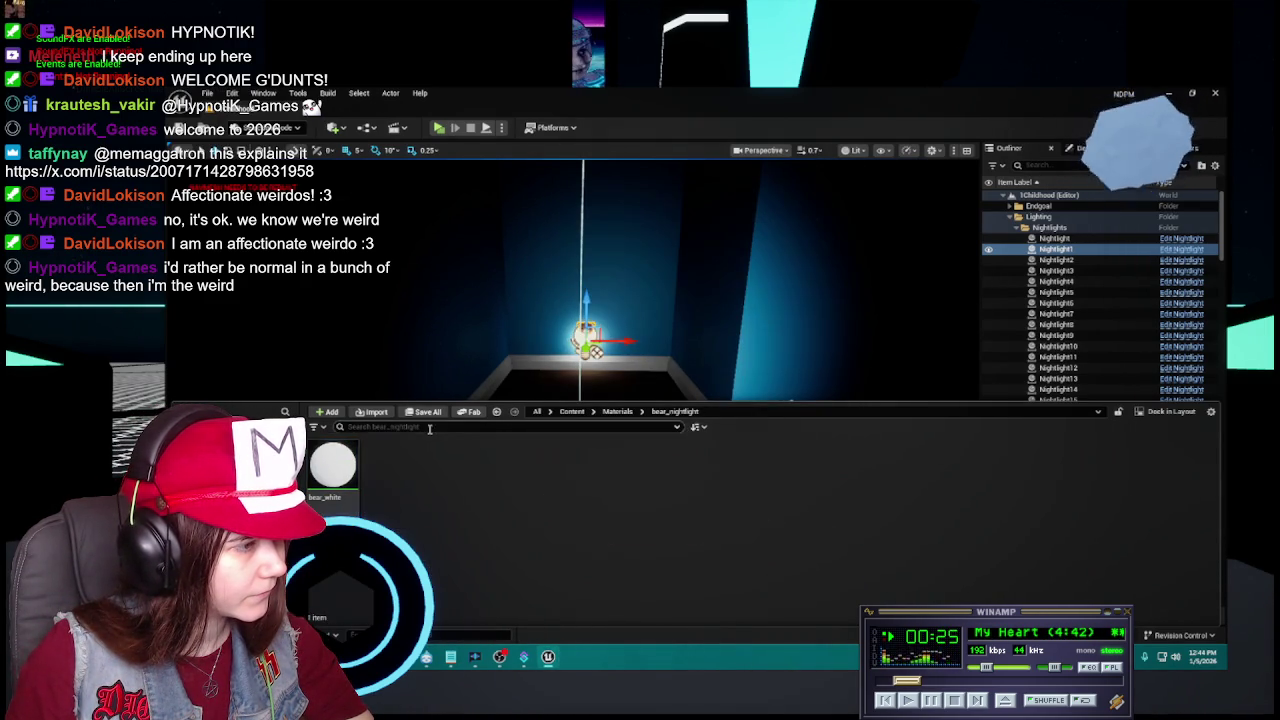
Rename the Bearlight material instance to Bear_matinst.
{"action": "left_click", "coordinate": [617, 411]}
{"action": "left_click", "coordinate": [690, 495]}
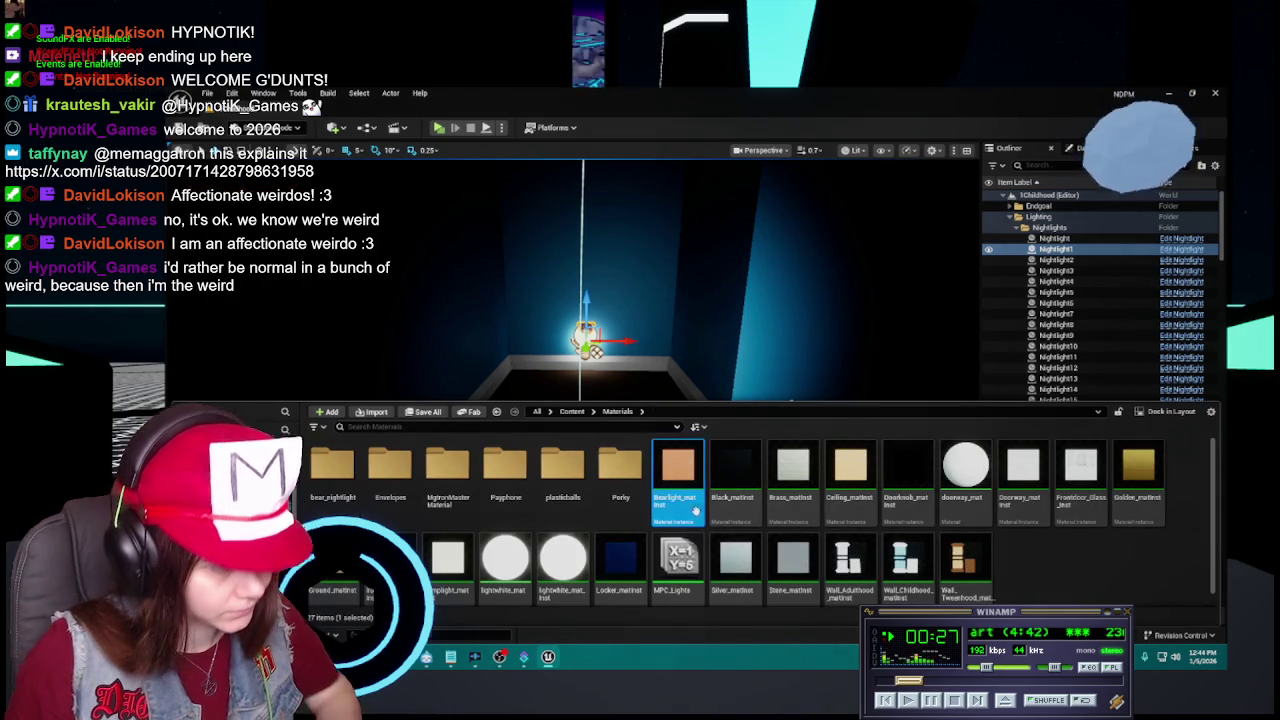
{"action": "type", "text": "ar"}
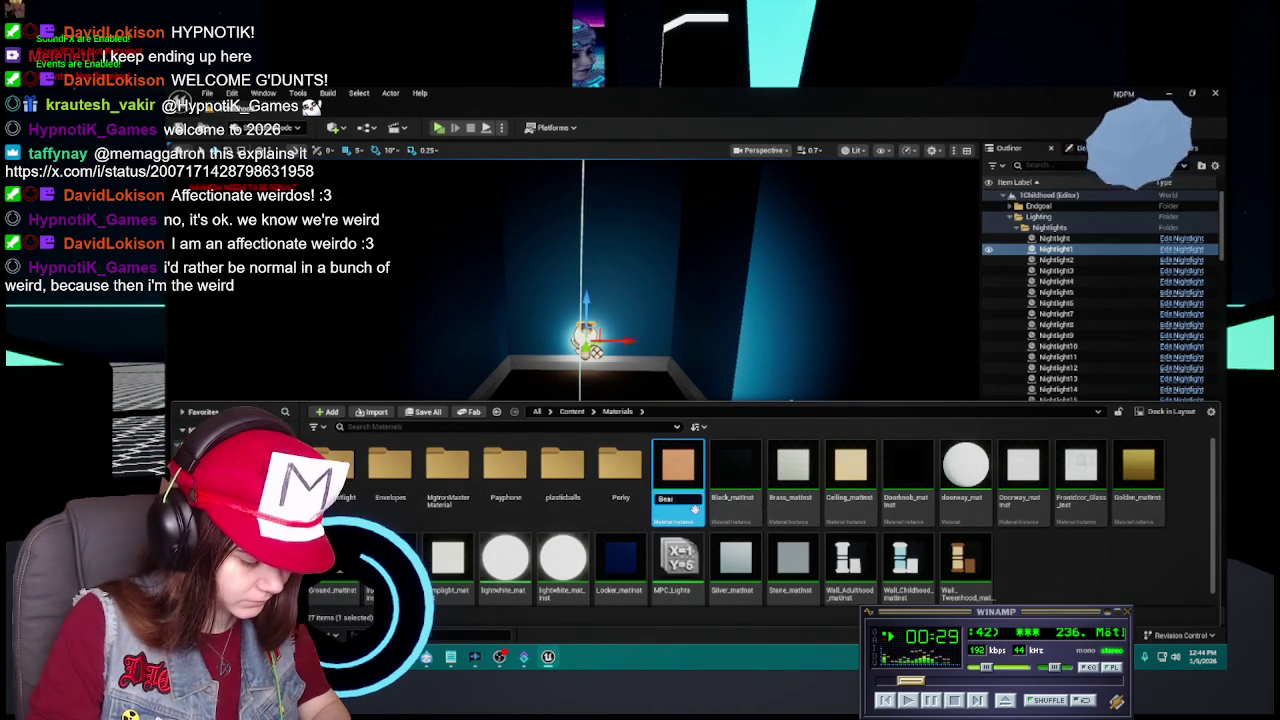
{"action": "key", "text": "Return"}
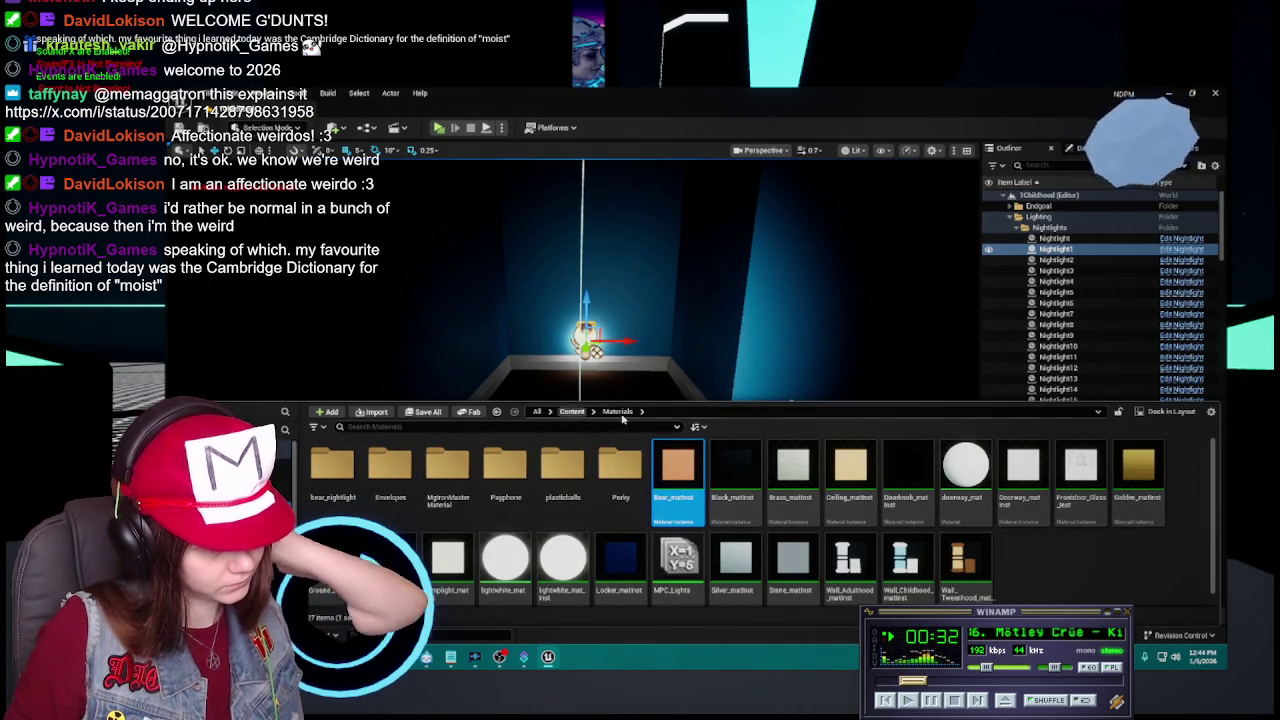
Attempt deleting bear_white again and cancel since it is still referenced.
{"action": "double_click", "coordinate": [332, 465]}
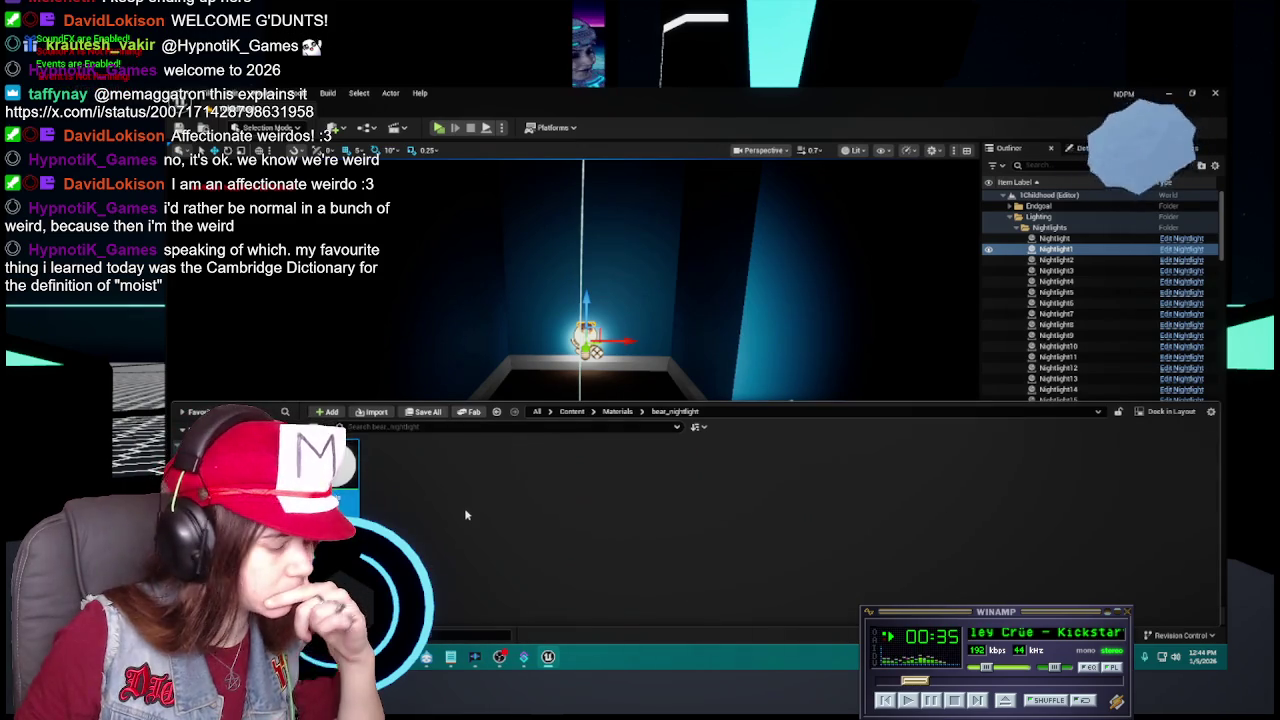
{"action": "key", "text": "Delete"}
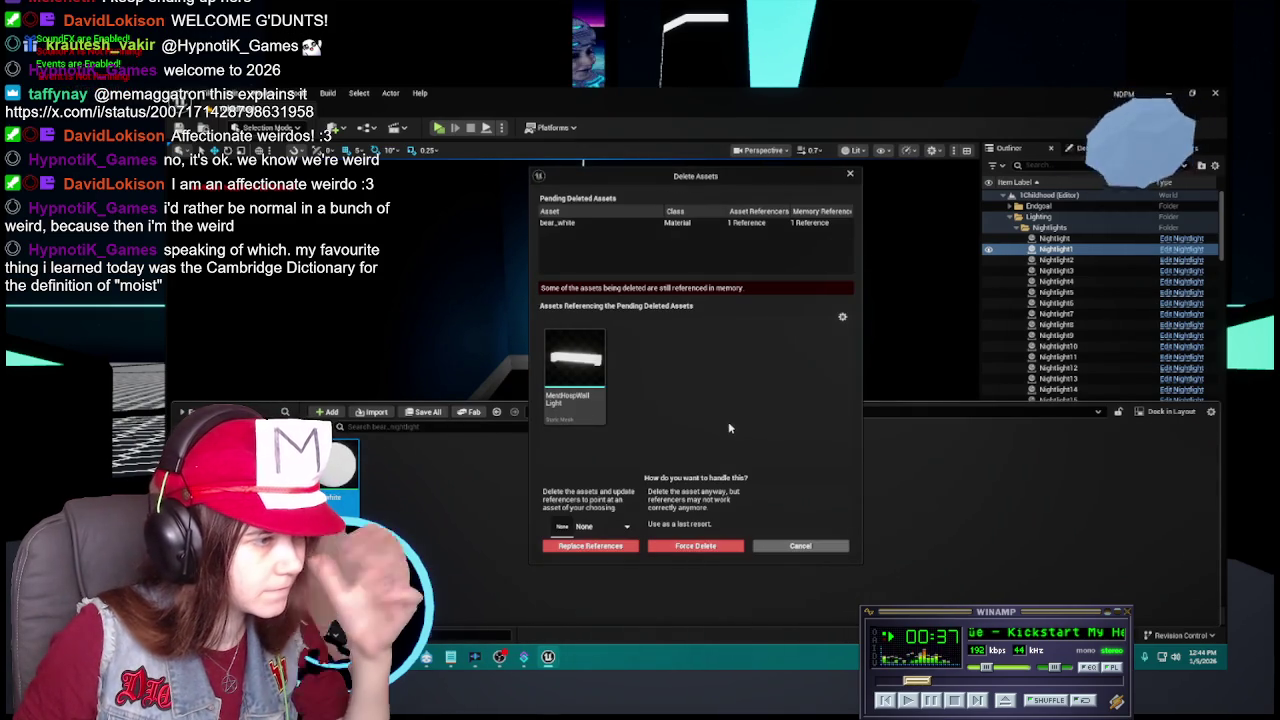
{"action": "mouse_move", "coordinate": [577, 406]}
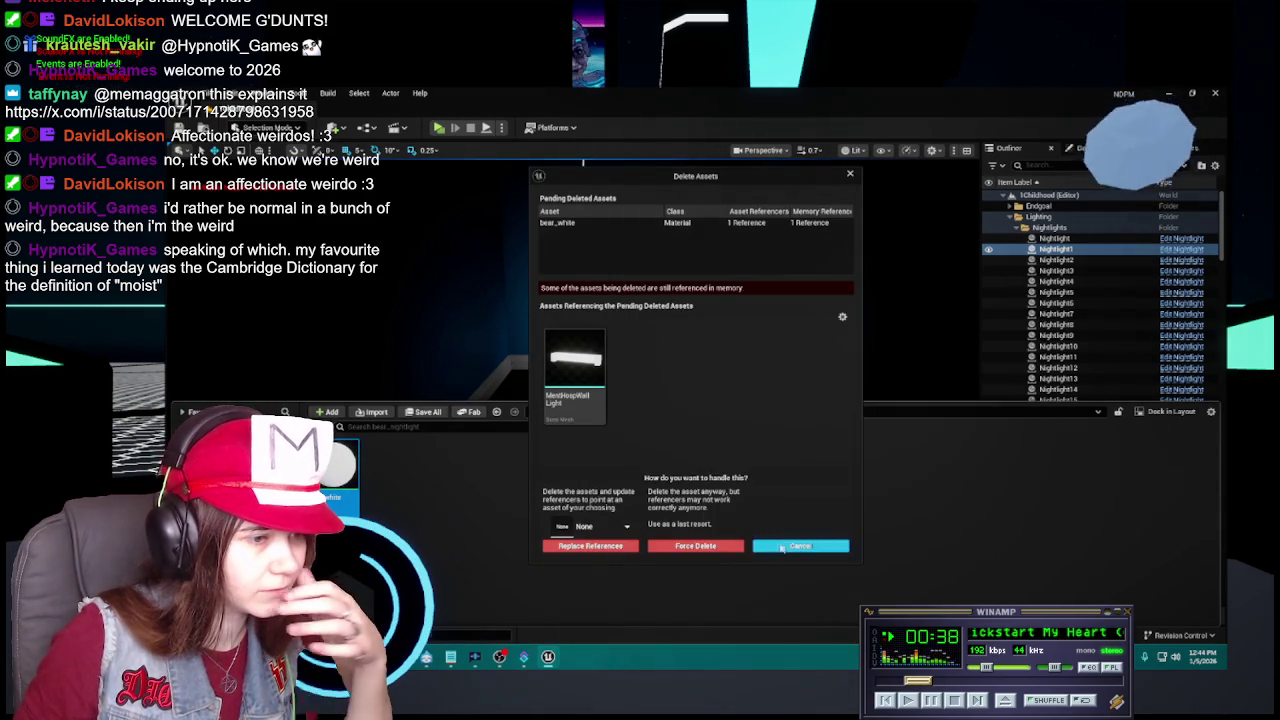
{"action": "left_click", "coordinate": [800, 541]}
Go to Content > Meshes and open the MercHospWallLight mesh.
{"action": "left_click", "coordinate": [617, 411]}
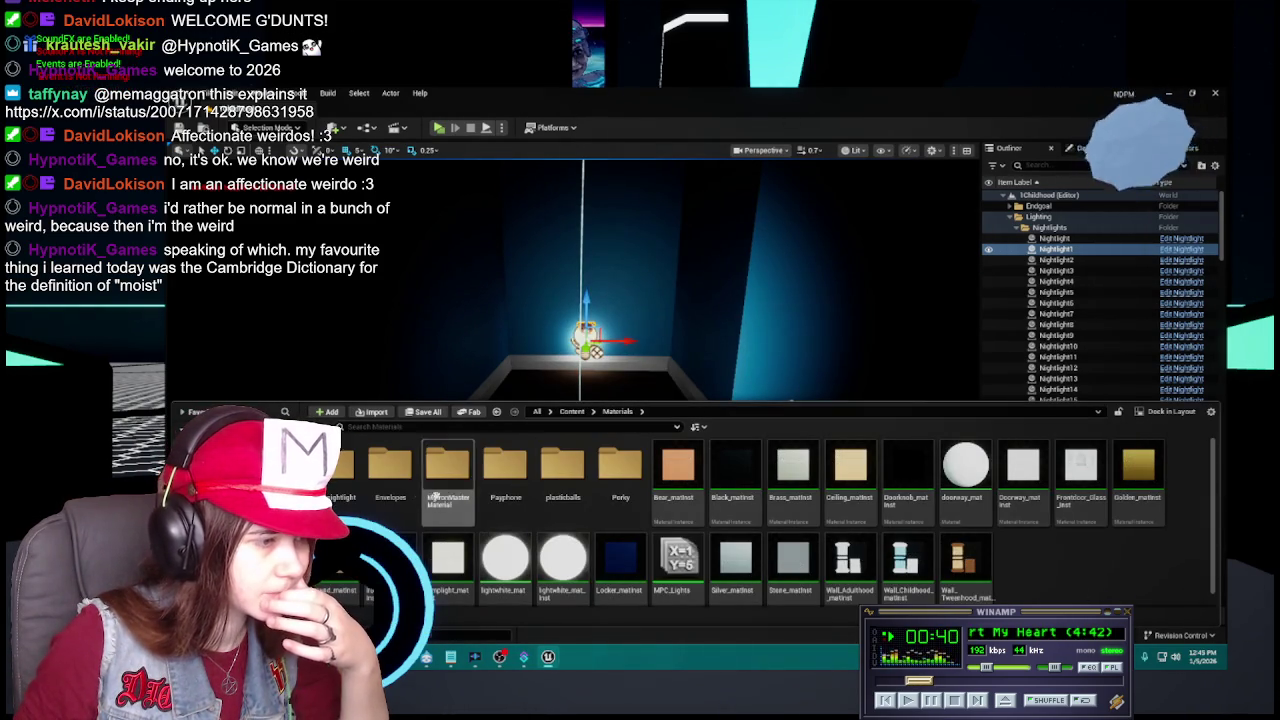
{"action": "left_click", "coordinate": [572, 411]}
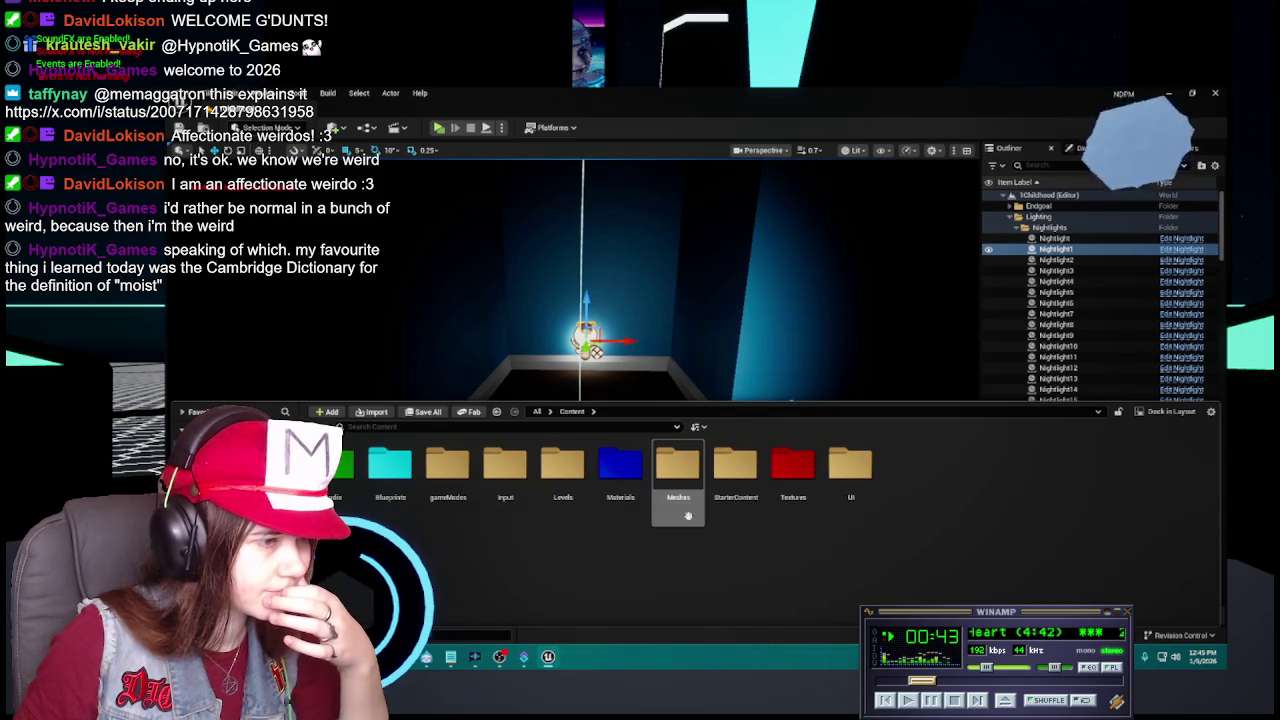
{"action": "double_click", "coordinate": [676, 477]}
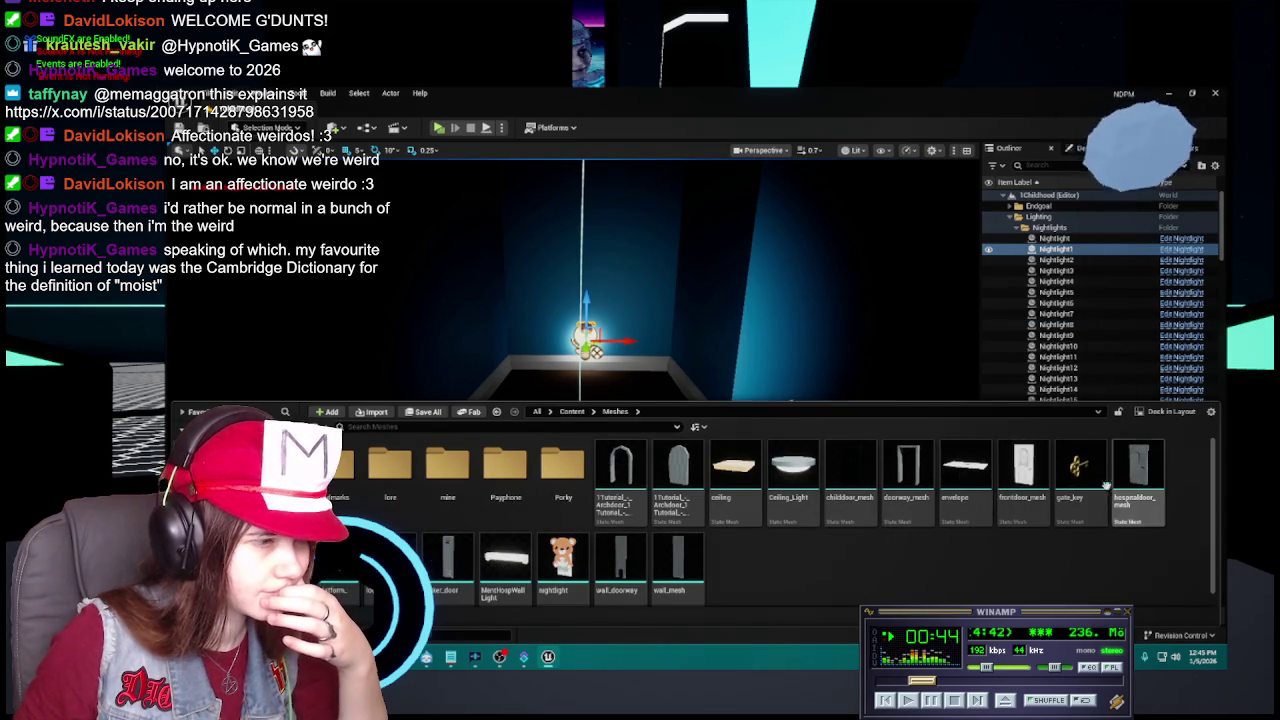
{"action": "right_click", "coordinate": [506, 560]}
{"action": "key", "text": "Escape"}
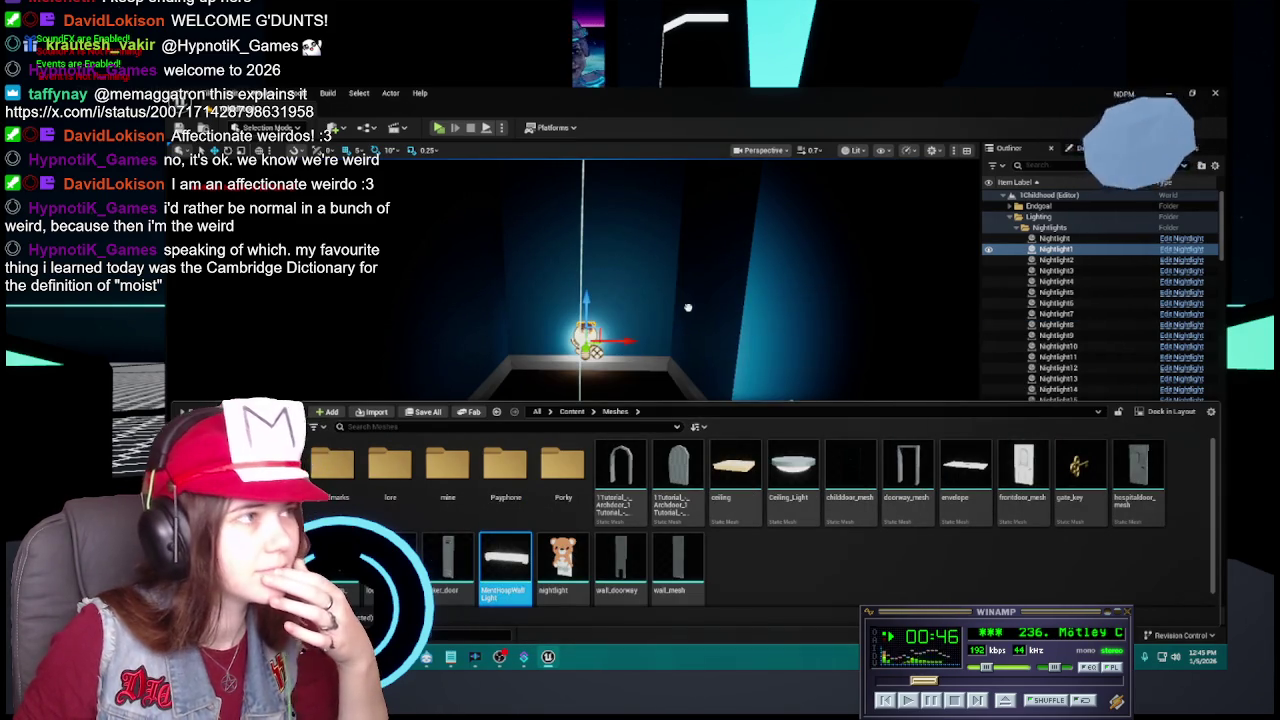
{"action": "double_click", "coordinate": [506, 560]}
Replace bear_white with doorway_mat on MercHospWallLight's Element 0 and close its editor.
{"action": "left_click", "coordinate": [1092, 213]}
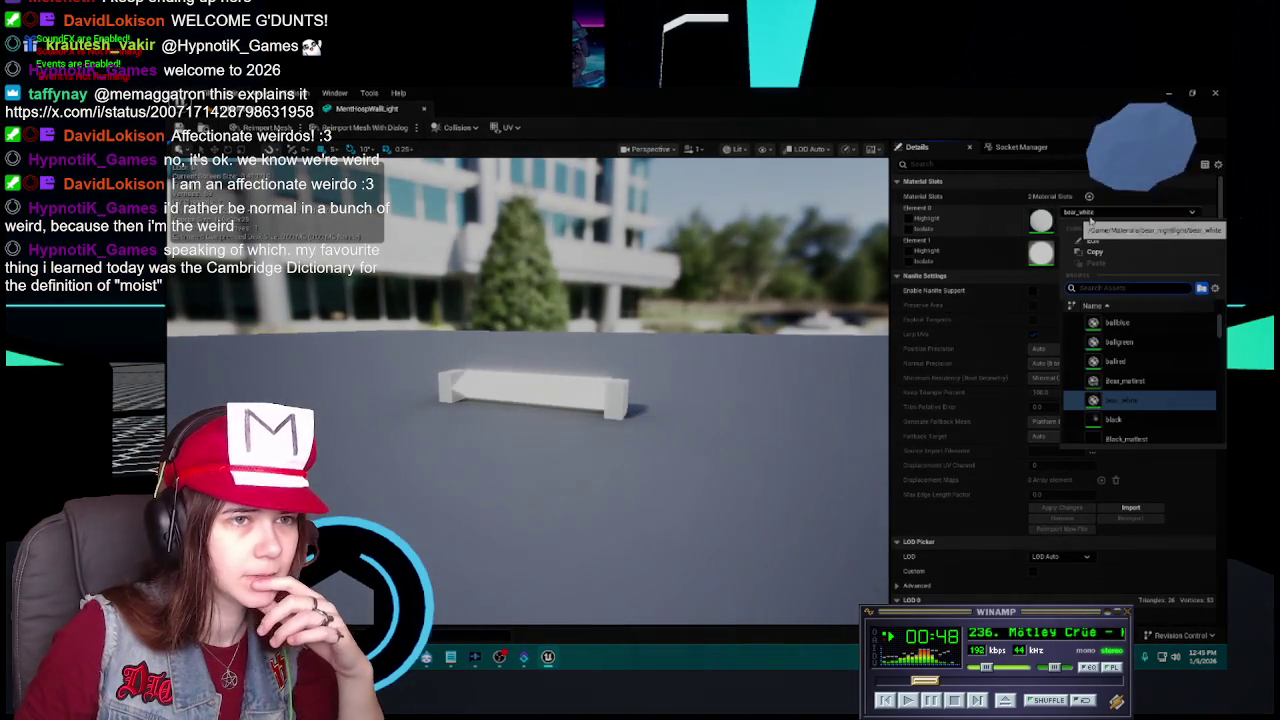
{"action": "key", "text": "Escape"}
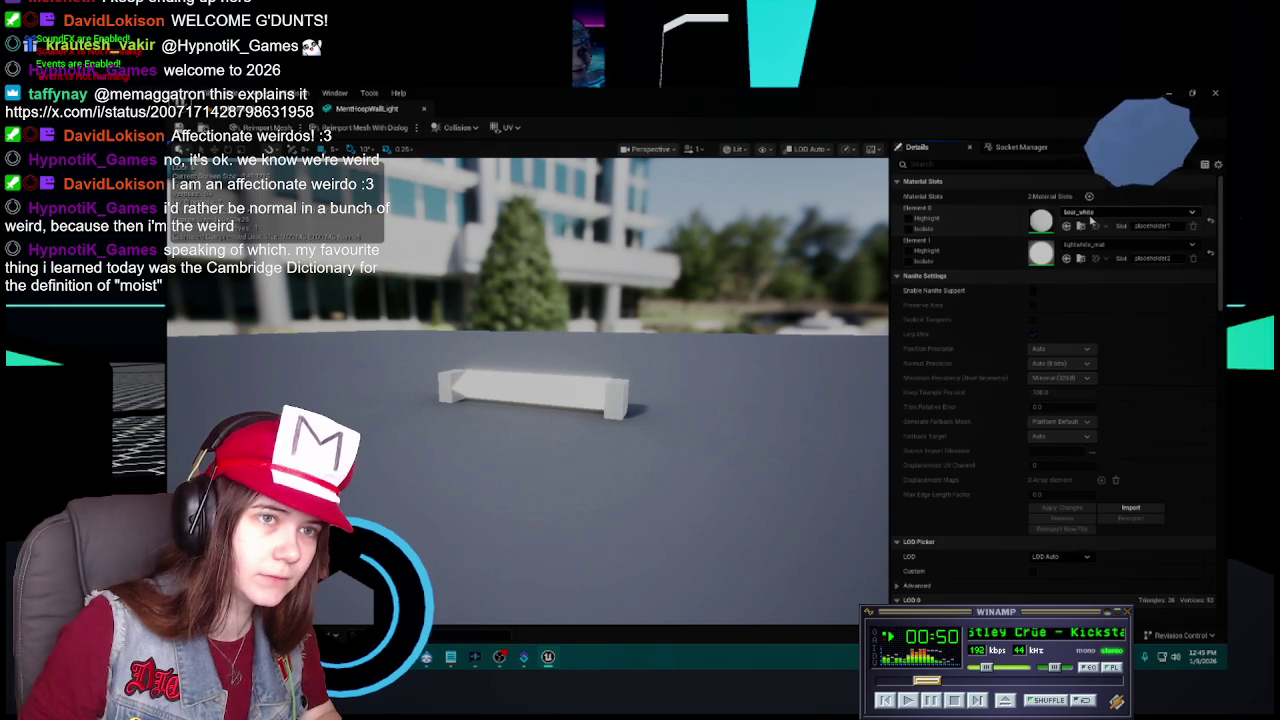
{"action": "key", "text": "ctrl+space"}
{"action": "left_click", "coordinate": [572, 450]}
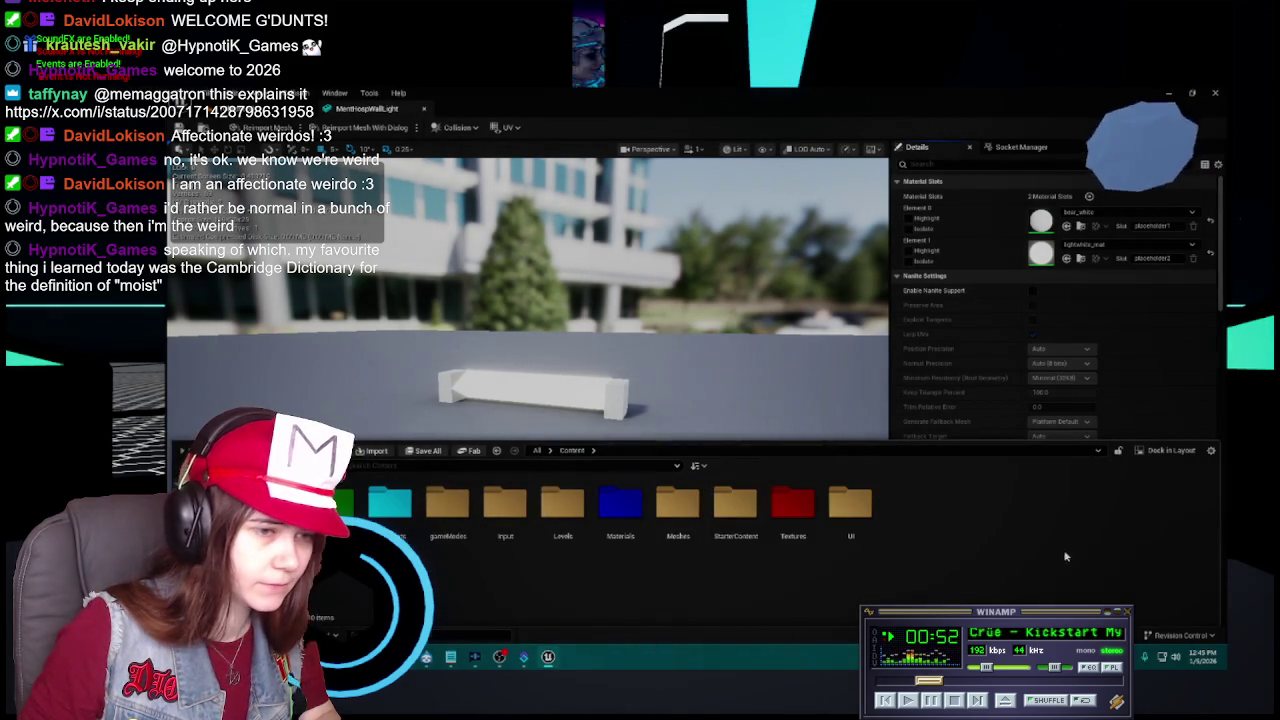
{"action": "double_click", "coordinate": [614, 505]}
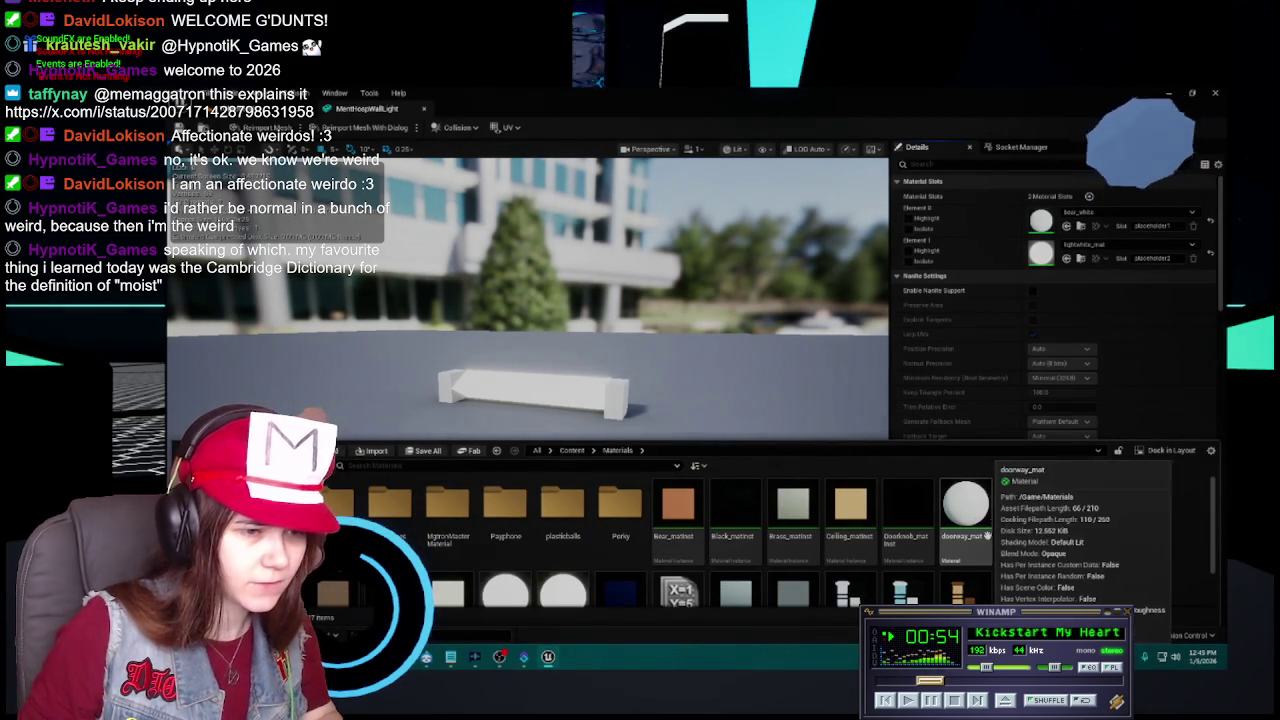
{"action": "left_click_drag", "start_coordinate": [965, 505], "coordinate": [1090, 222]}
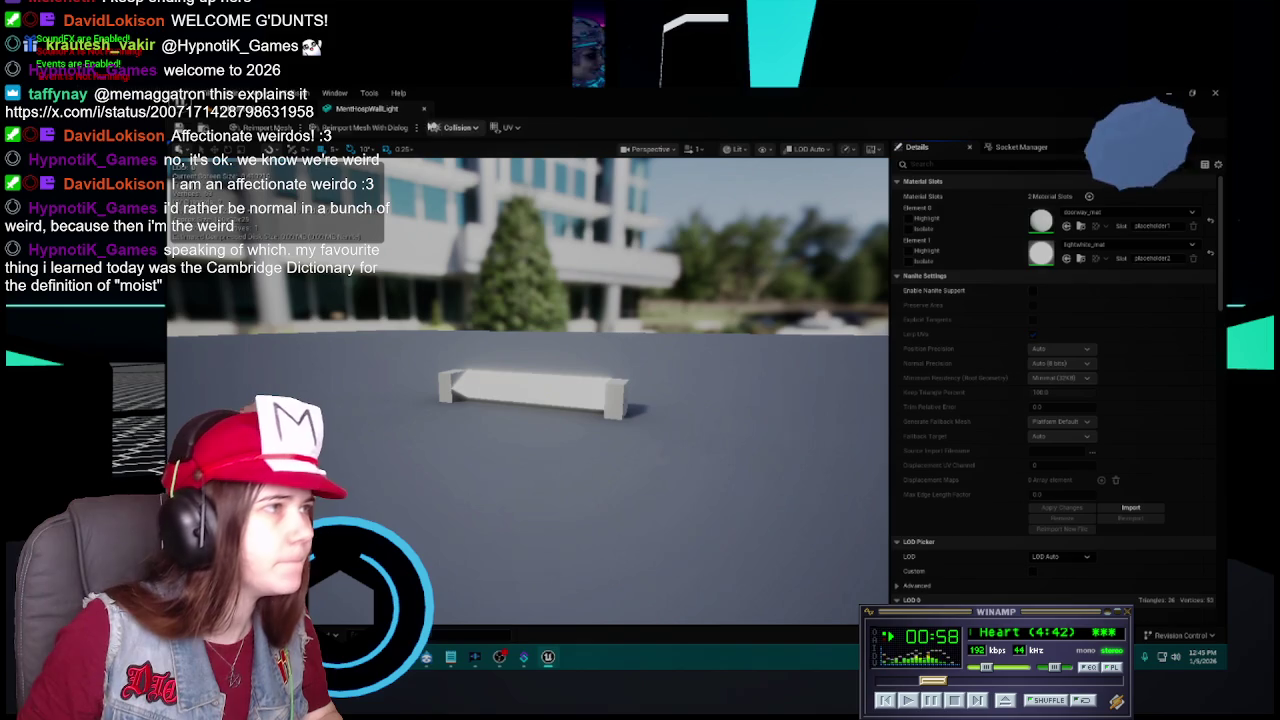
{"action": "left_click", "coordinate": [424, 111]}
{"action": "key", "text": "ctrl+space"}
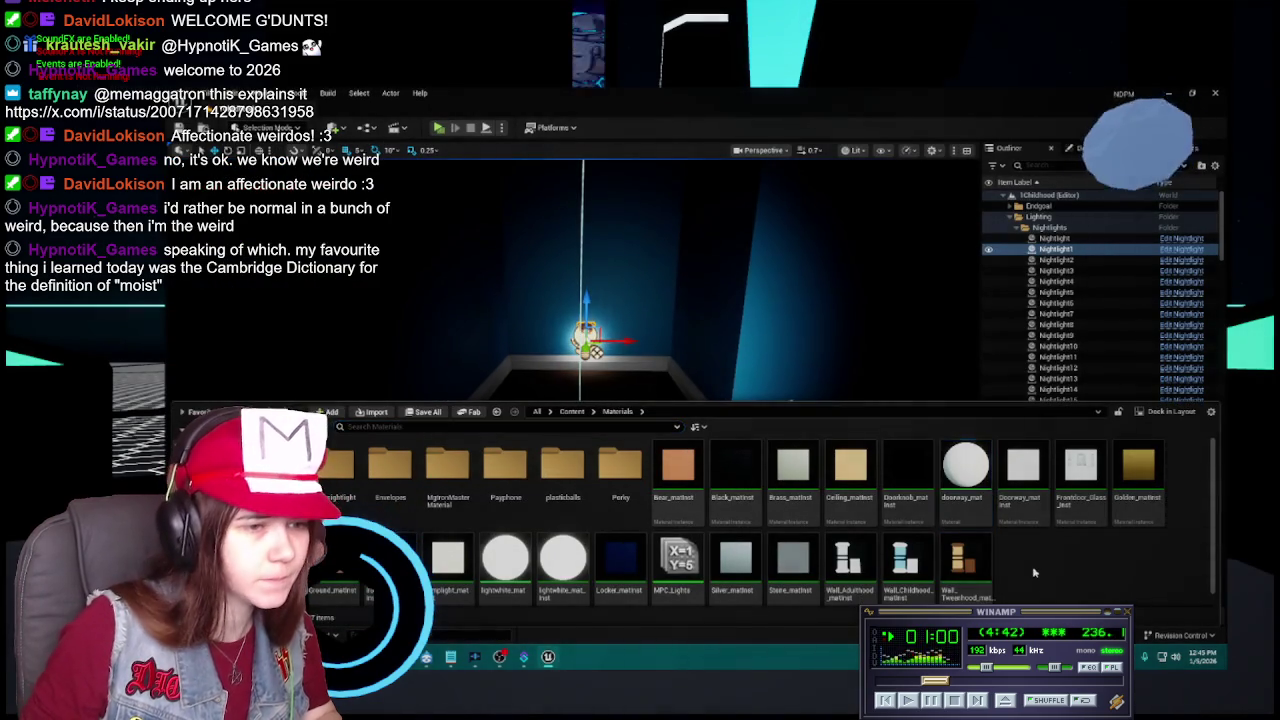
{"action": "left_click", "coordinate": [572, 411]}
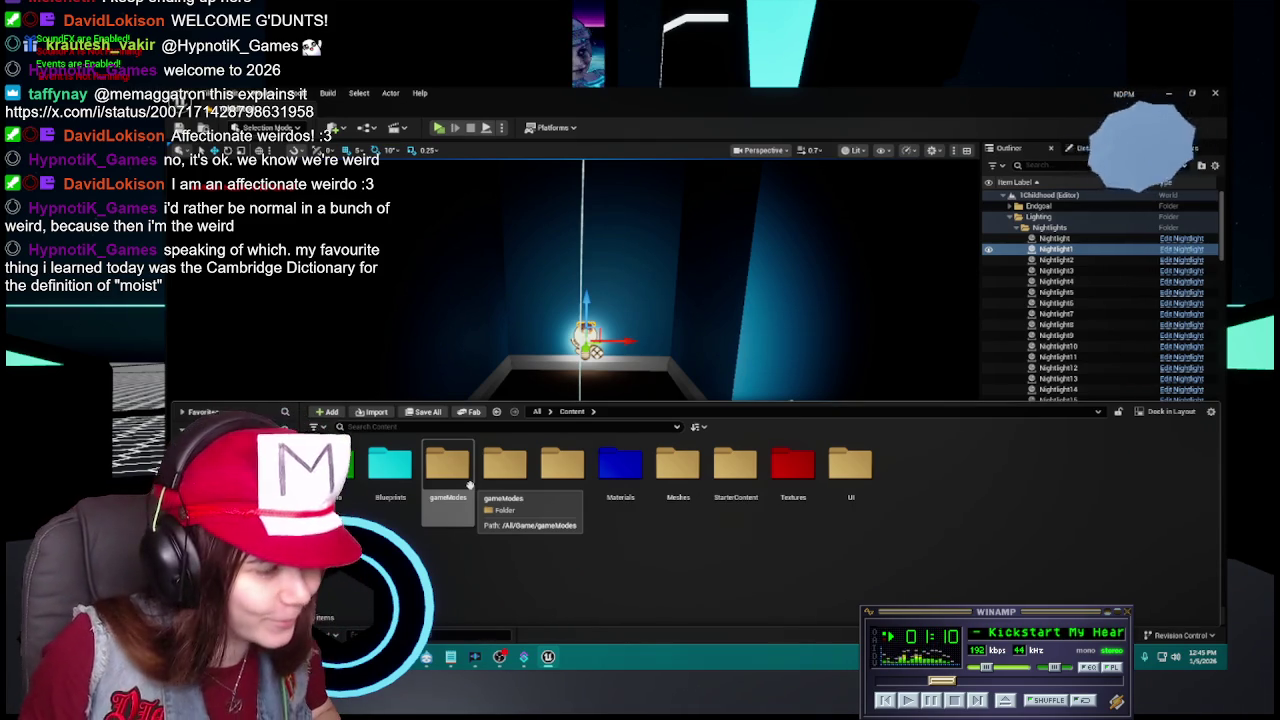
Delete the bear_white material and remove the now-empty bear_nightlight folder.
{"action": "double_click", "coordinate": [620, 470]}
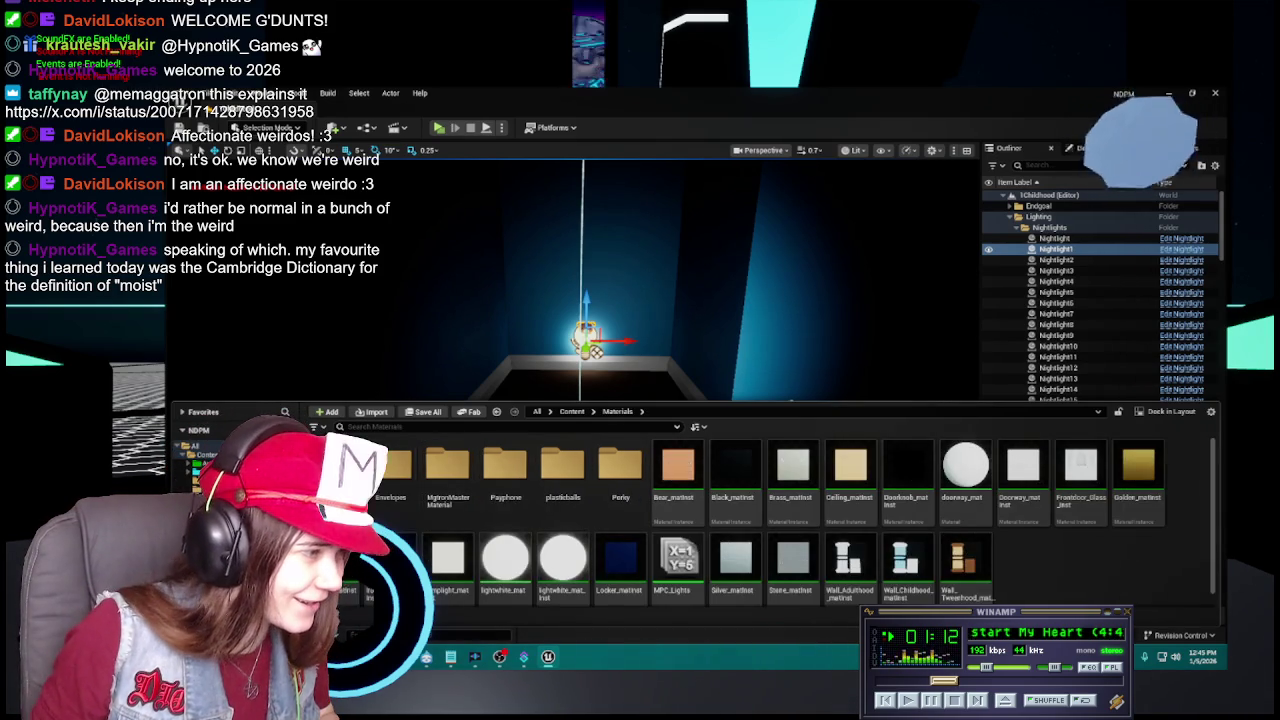
{"action": "double_click", "coordinate": [400, 465]}
{"action": "key", "text": "Delete"}
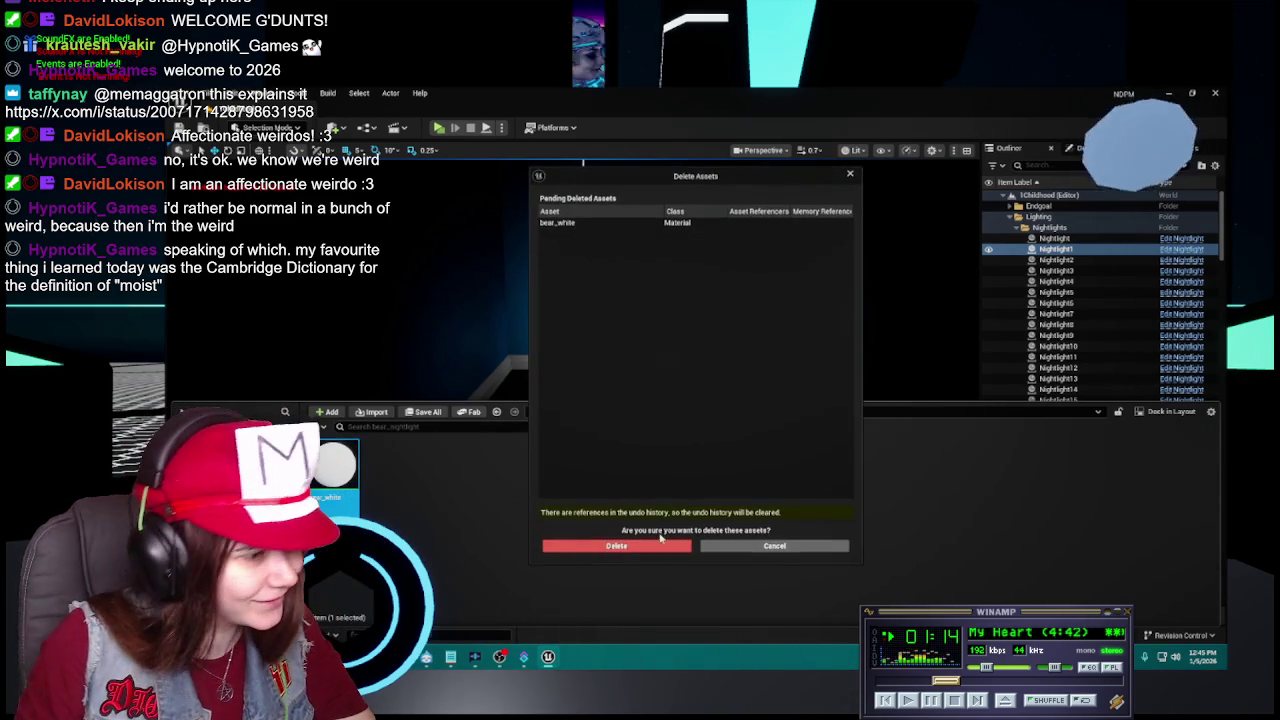
{"action": "left_click", "coordinate": [655, 550]}
{"action": "left_click", "coordinate": [617, 411]}
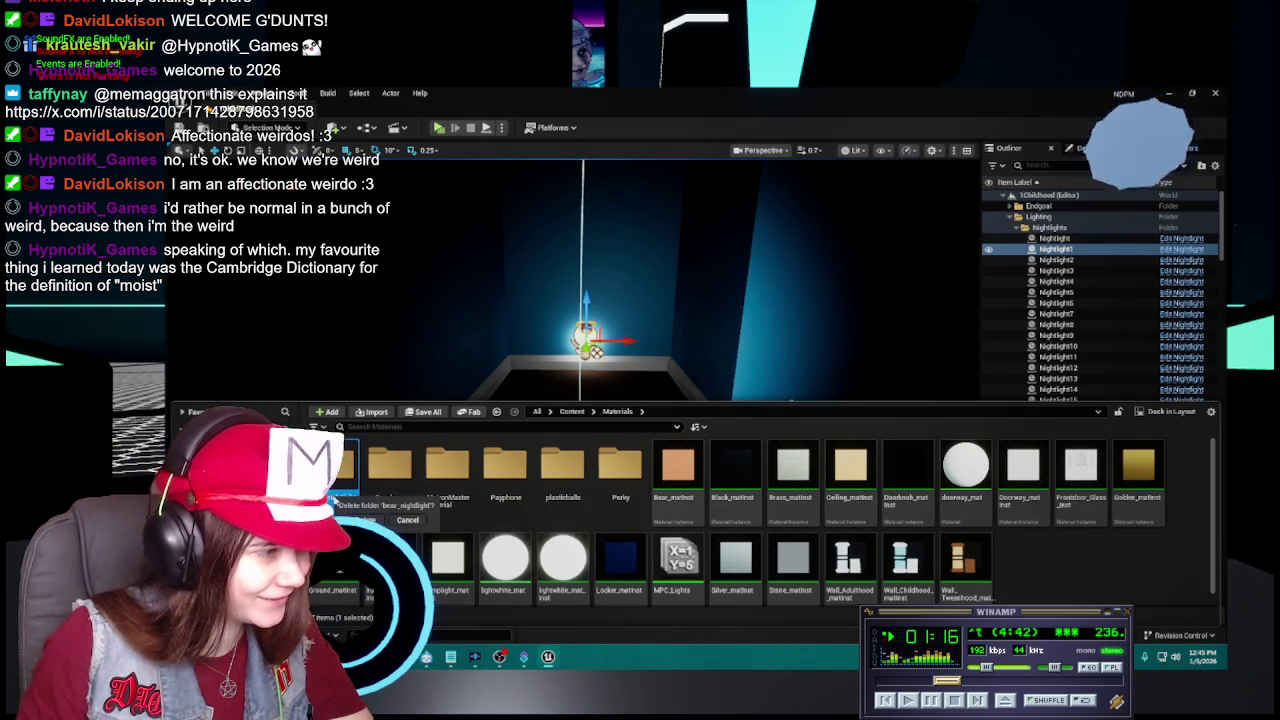
{"action": "left_click", "coordinate": [370, 520]}
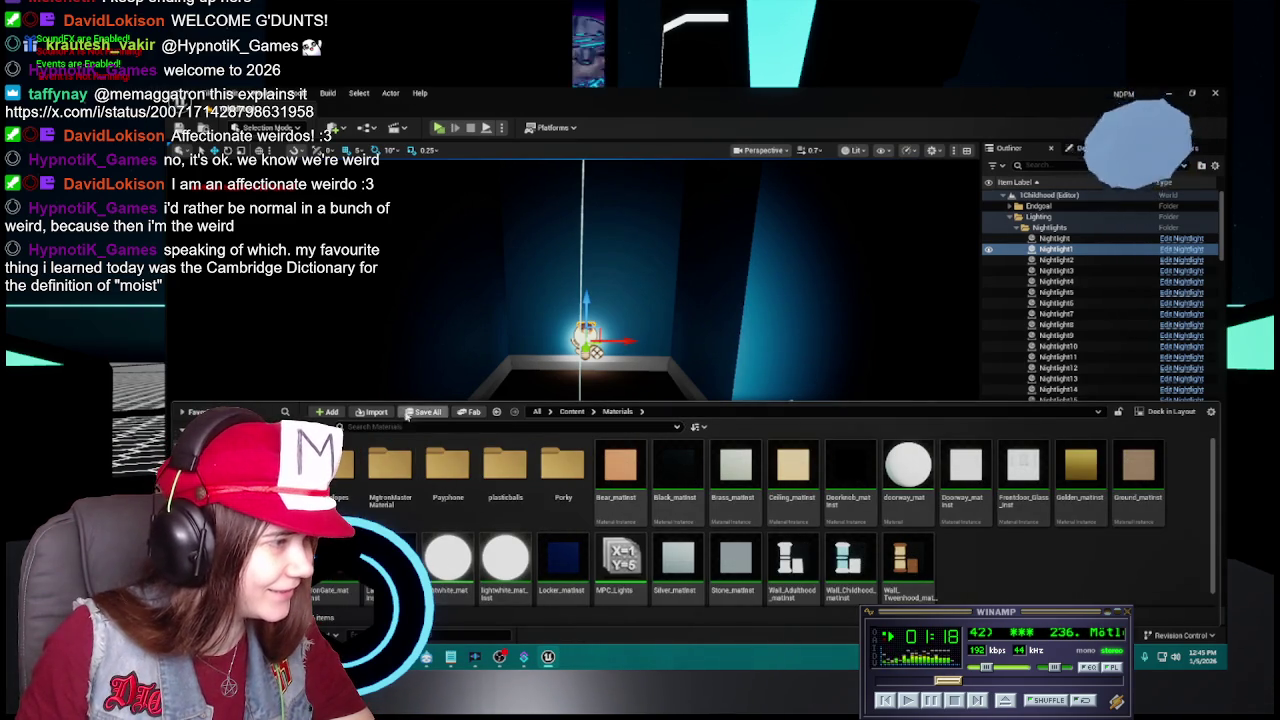
Browse the Envelopes, master material, Payphone and plasticballs folders, reaching the ballred material.
{"action": "double_click", "coordinate": [345, 465]}
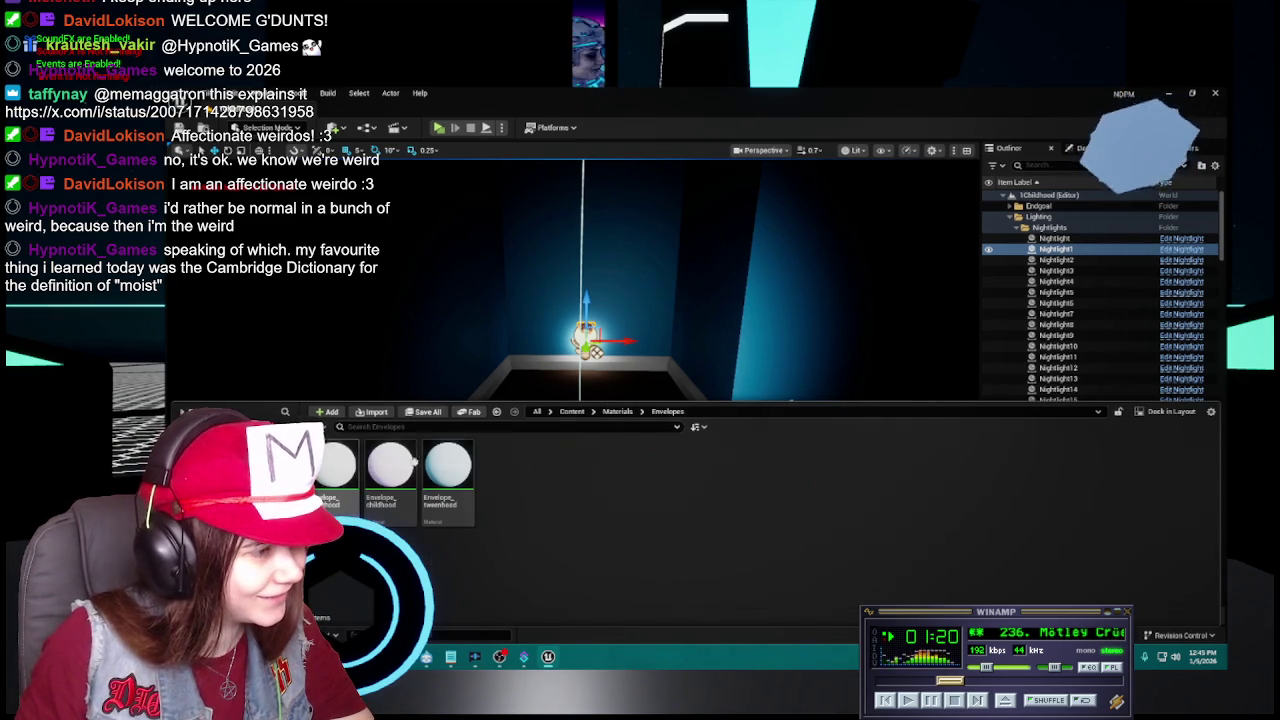
{"action": "left_click", "coordinate": [620, 416]}
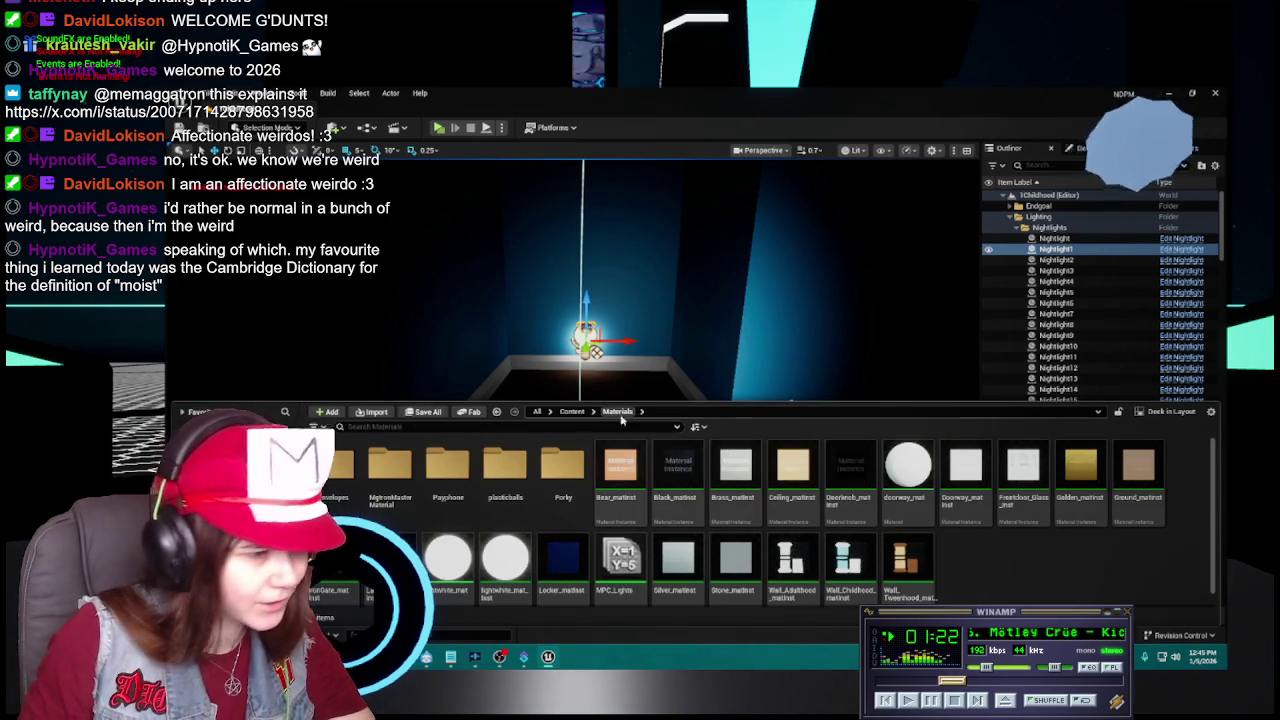
{"action": "left_click", "coordinate": [392, 470]}
{"action": "double_click", "coordinate": [397, 478]}
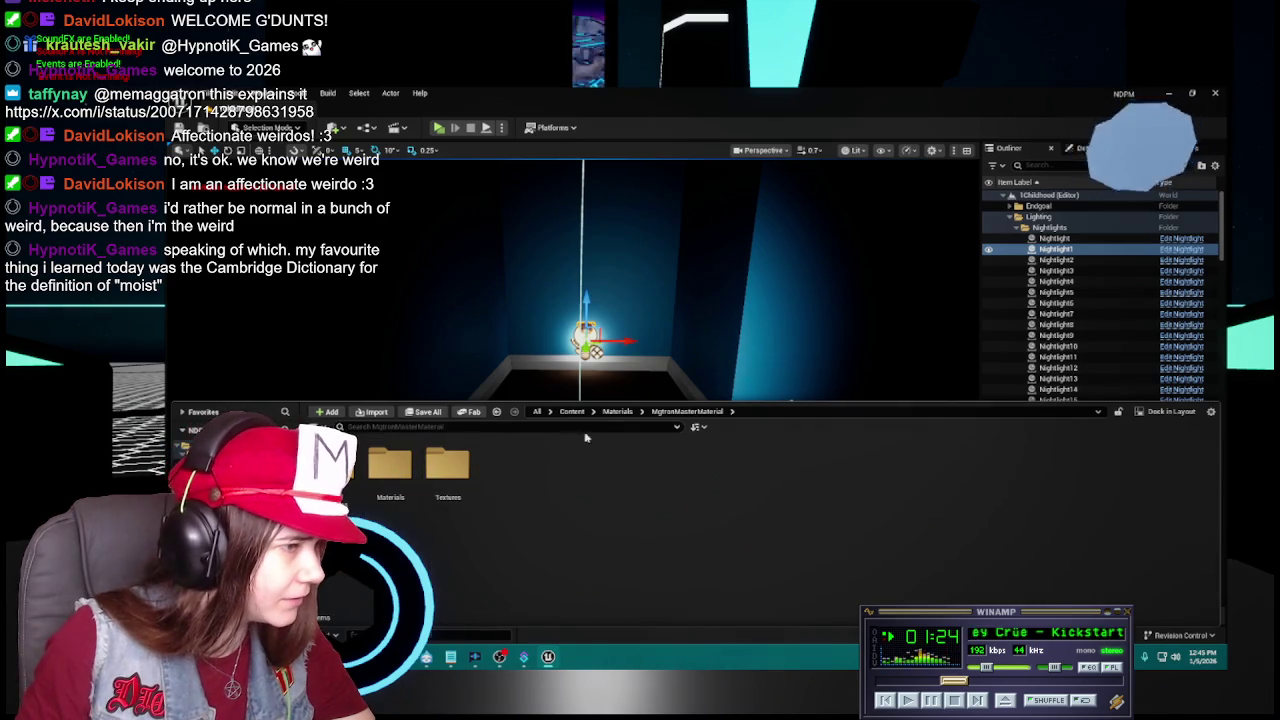
{"action": "left_click", "coordinate": [616, 411]}
{"action": "double_click", "coordinate": [447, 466]}
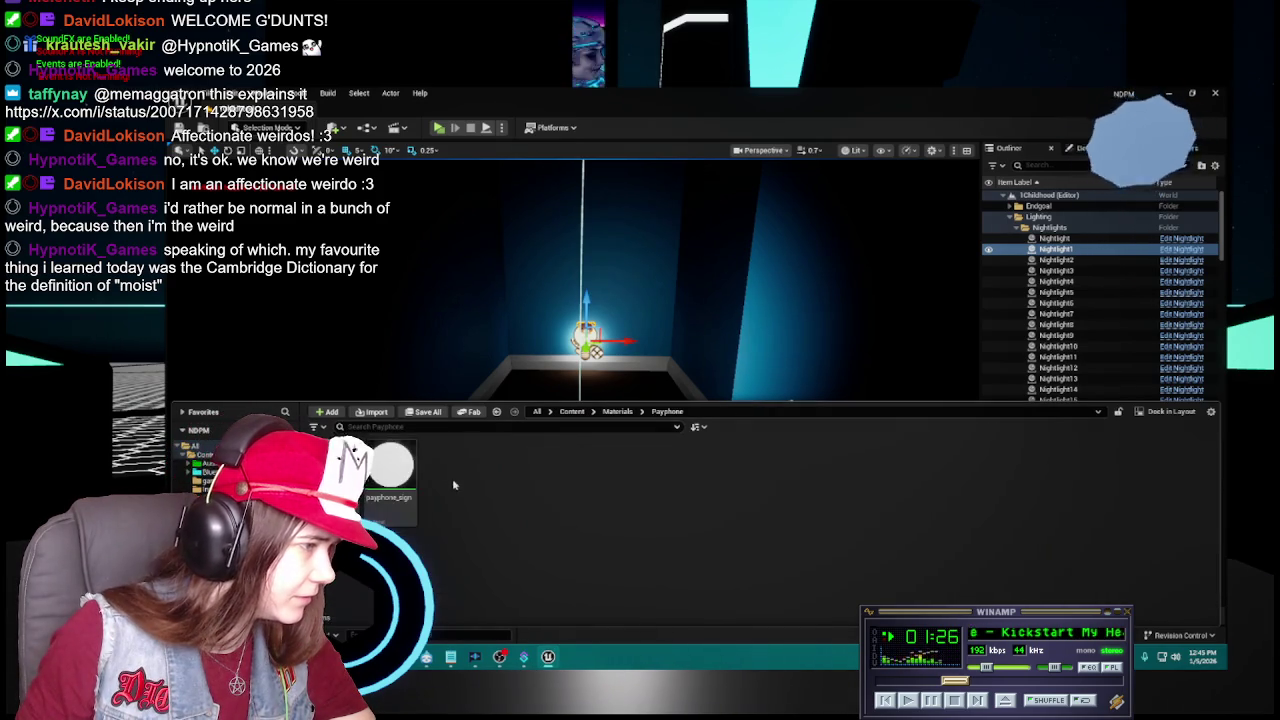
{"action": "left_click", "coordinate": [617, 411]}
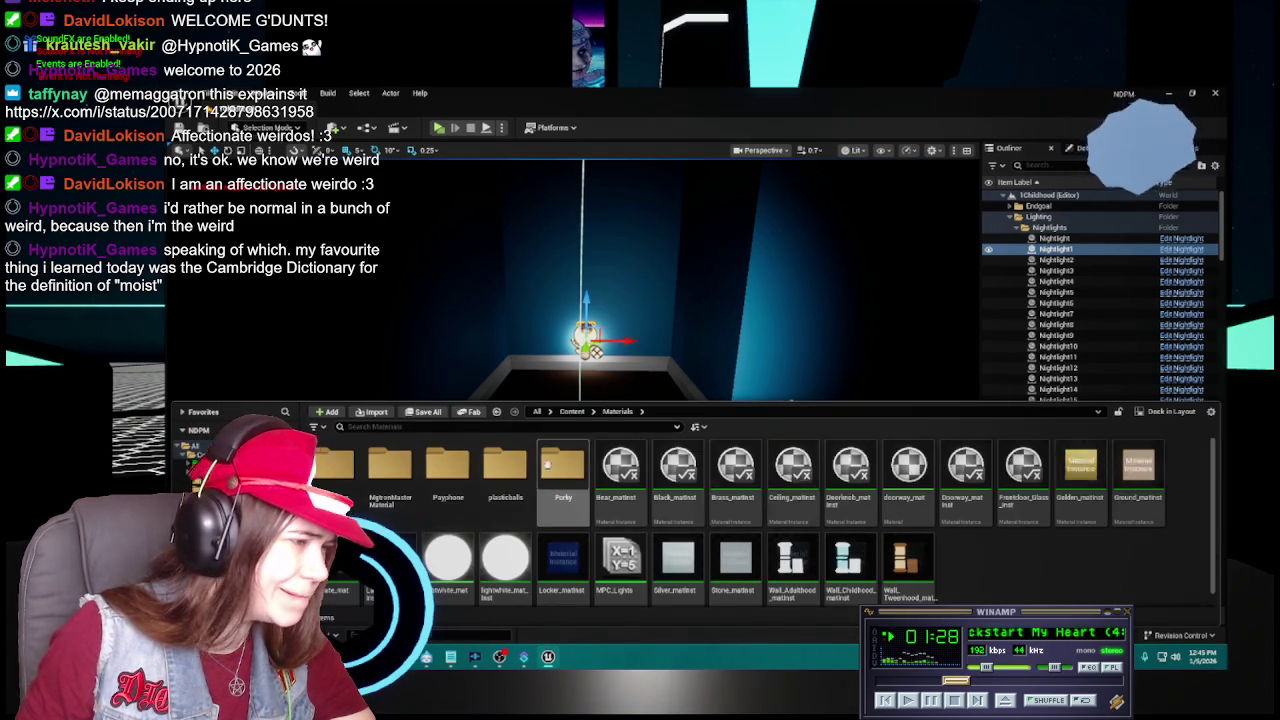
{"action": "double_click", "coordinate": [520, 498]}
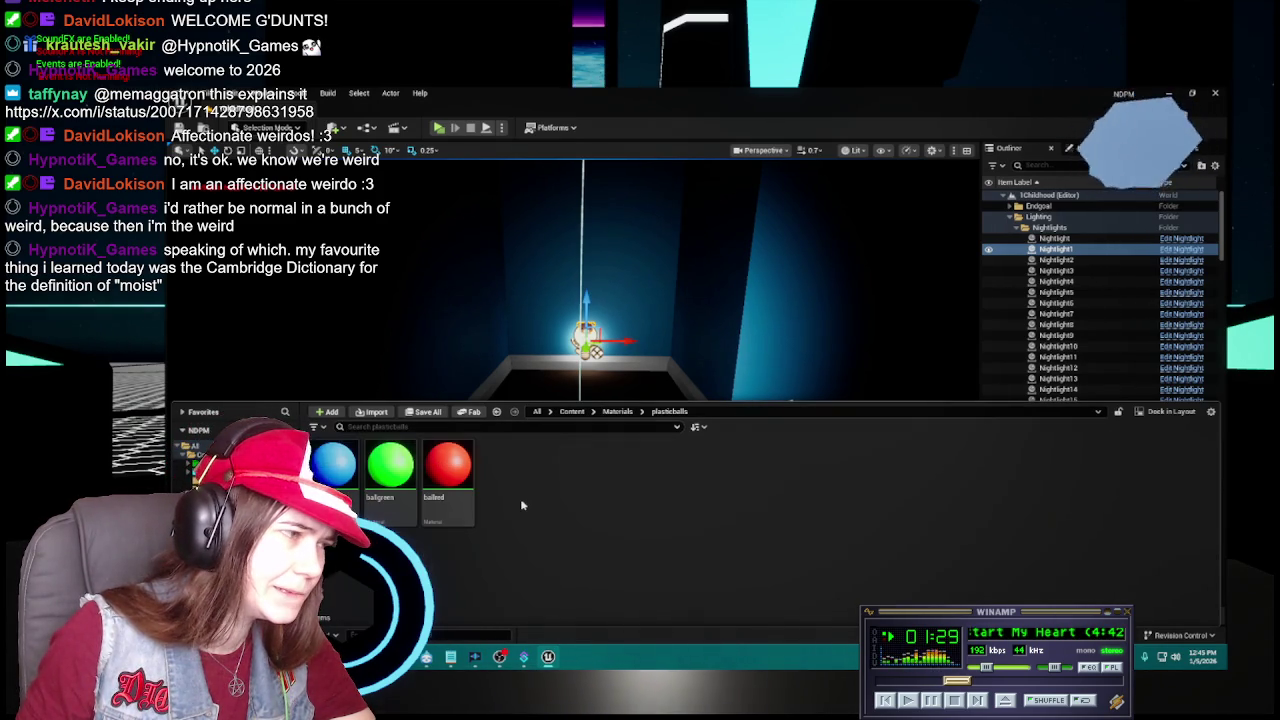
{"action": "right_click", "coordinate": [461, 505]}
Trace ballred's referencers to plasticball_dented1 and open that mesh in the static mesh editor.
{"action": "left_click", "coordinate": [560, 415]}
{"action": "scroll", "coordinate": [634, 407], "scroll_direction": "down", "scroll_amount": 2}
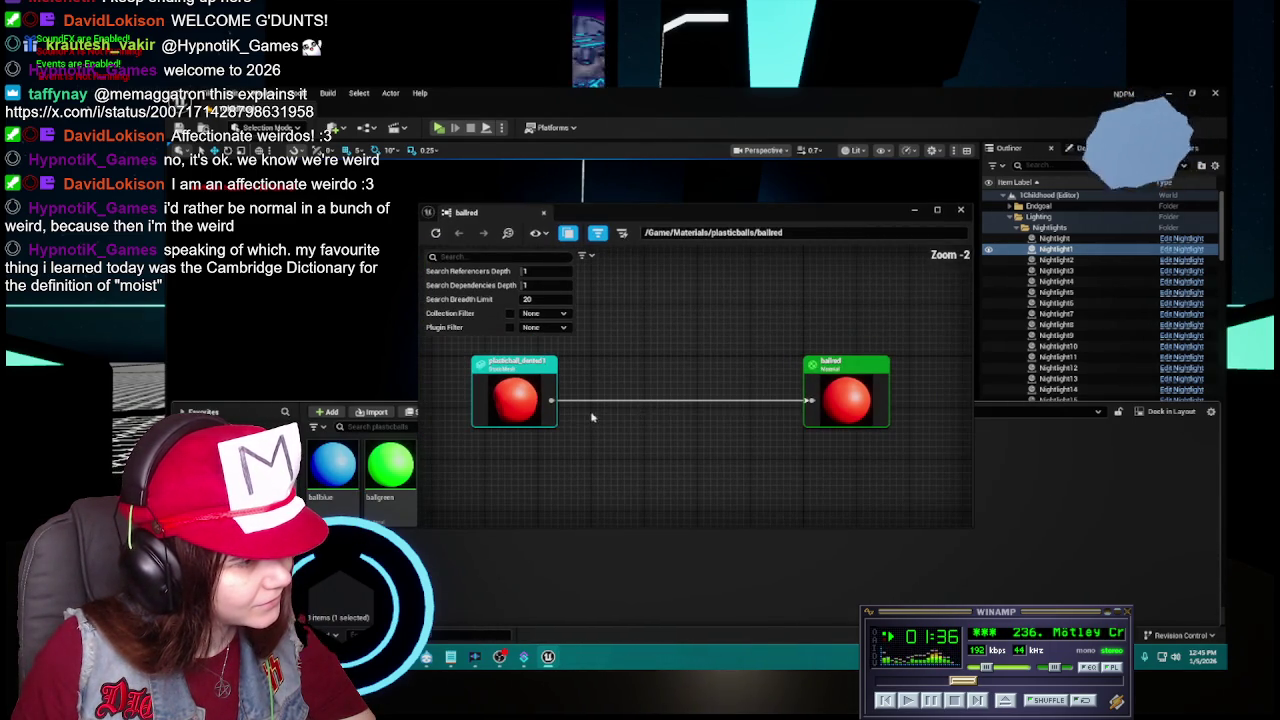
{"action": "left_click", "coordinate": [516, 404]}
{"action": "double_click", "coordinate": [516, 404]}
{"action": "right_click", "coordinate": [520, 410]}
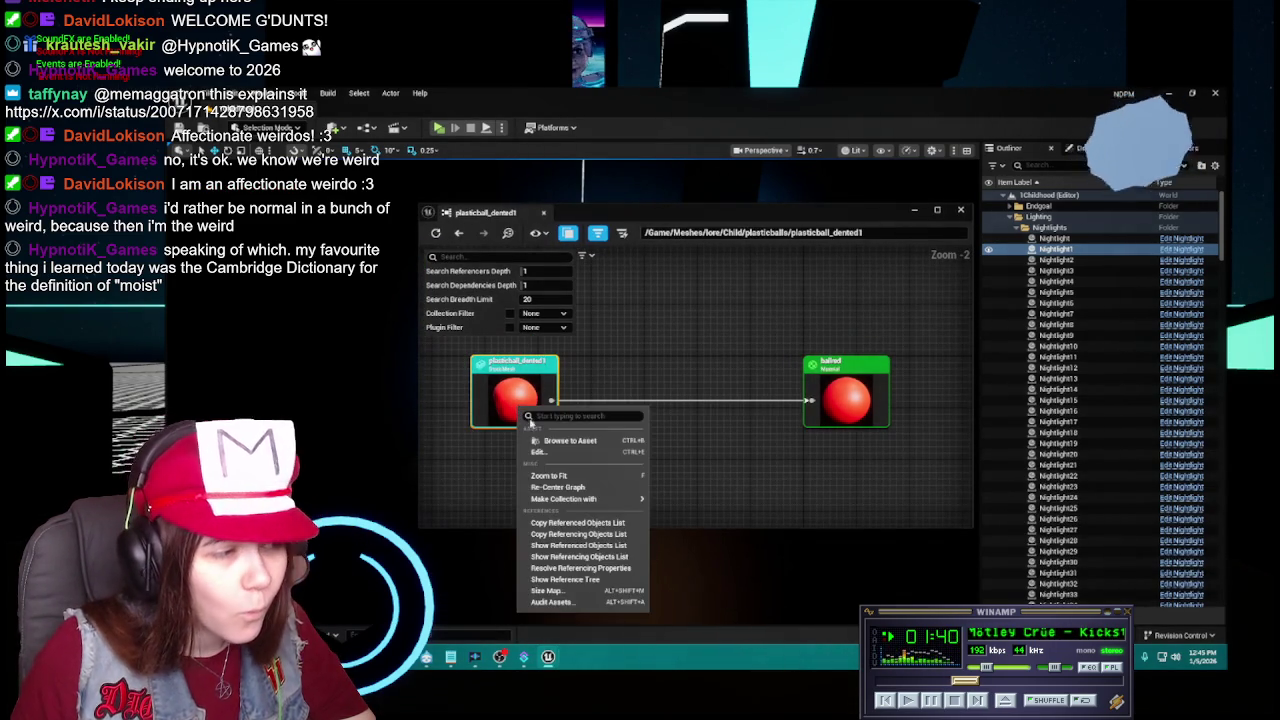
{"action": "left_click", "coordinate": [574, 444]}
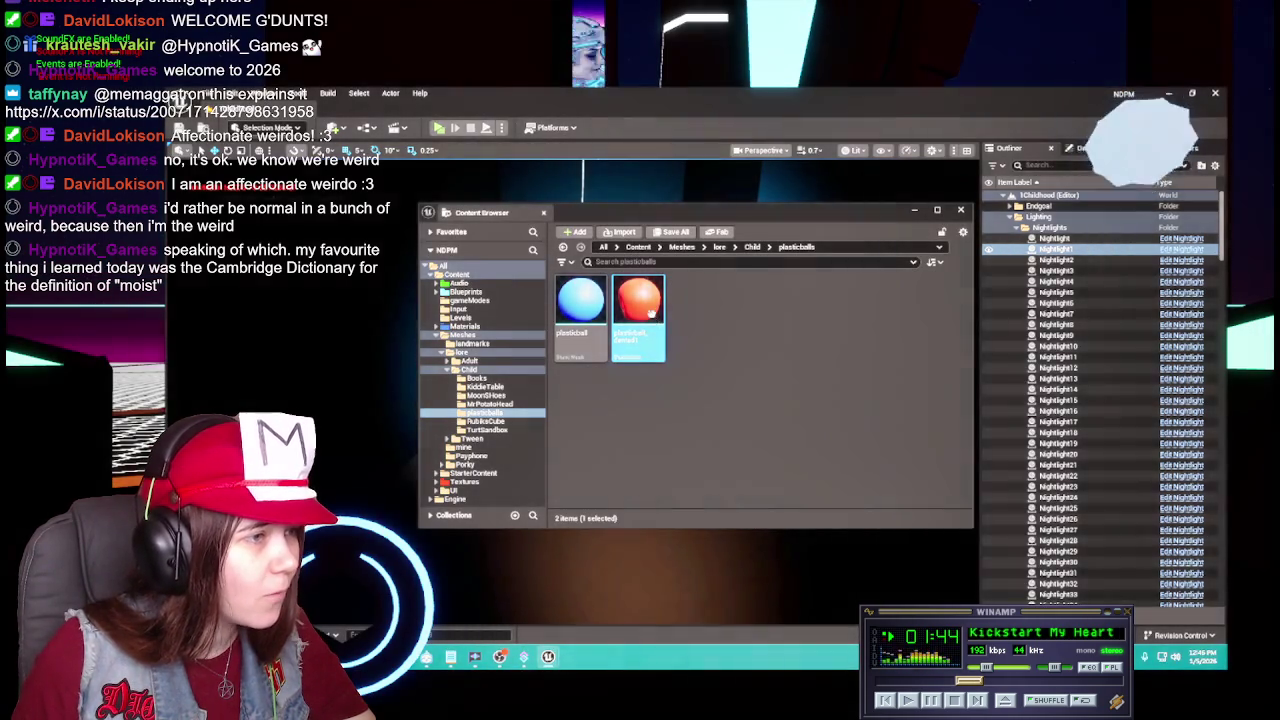
{"action": "double_click", "coordinate": [650, 313]}
{"action": "left_click", "coordinate": [962, 211]}
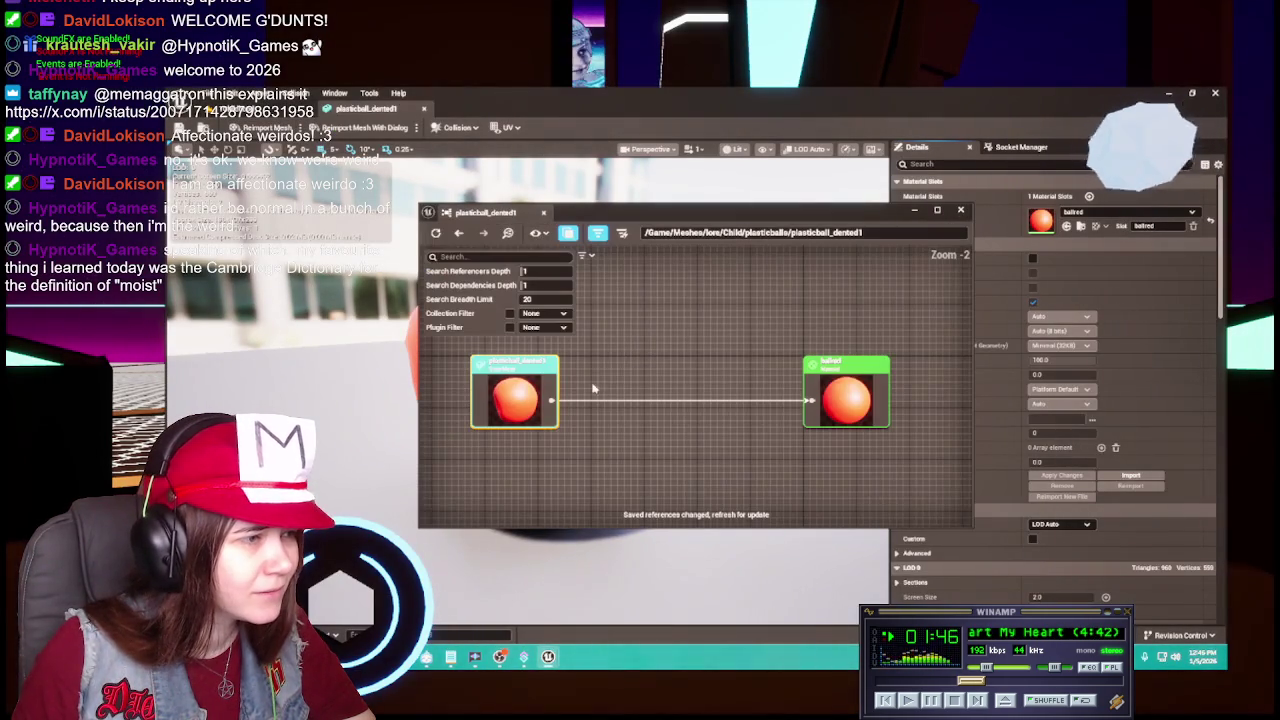
{"action": "left_click", "coordinate": [967, 219]}
{"action": "left_click_drag", "start_coordinate": [543, 400], "coordinate": [539, 393]}
Recheck plasticball_dented1's references, then close the Reference Viewer, Content Browser and mesh editor.
{"action": "key", "text": "ctrl+space"}
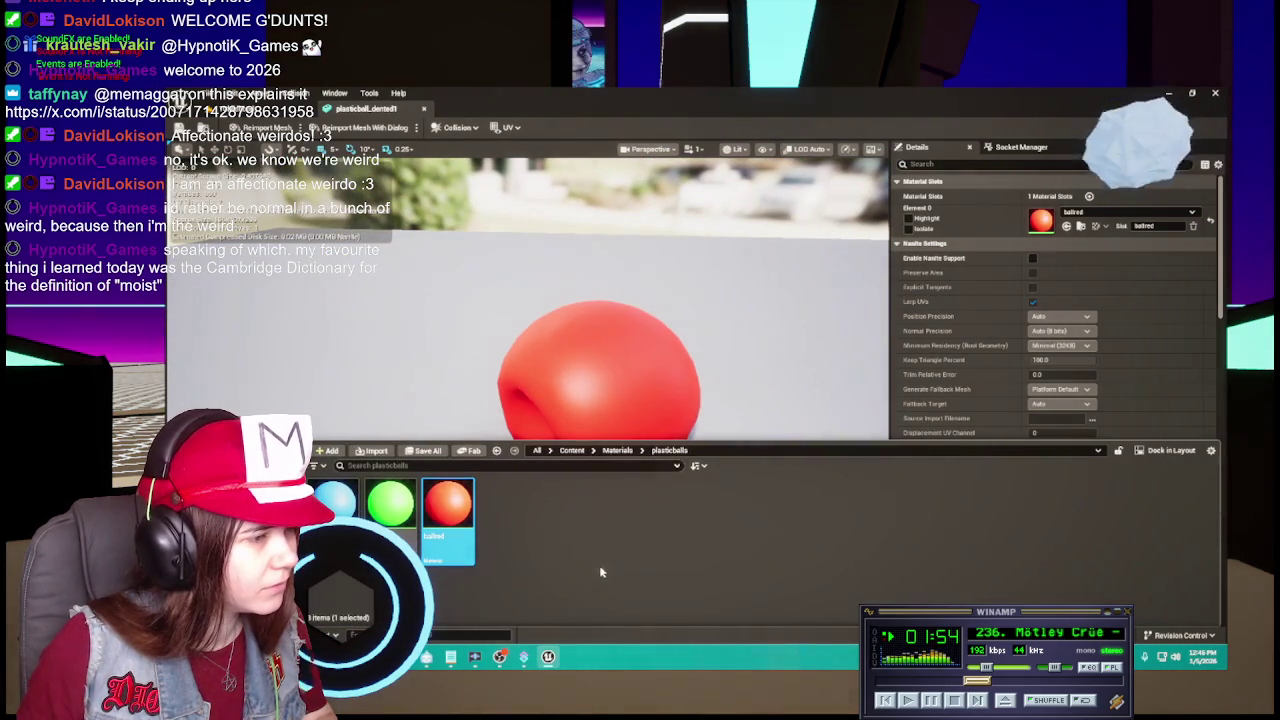
{"action": "right_click", "coordinate": [446, 512]}
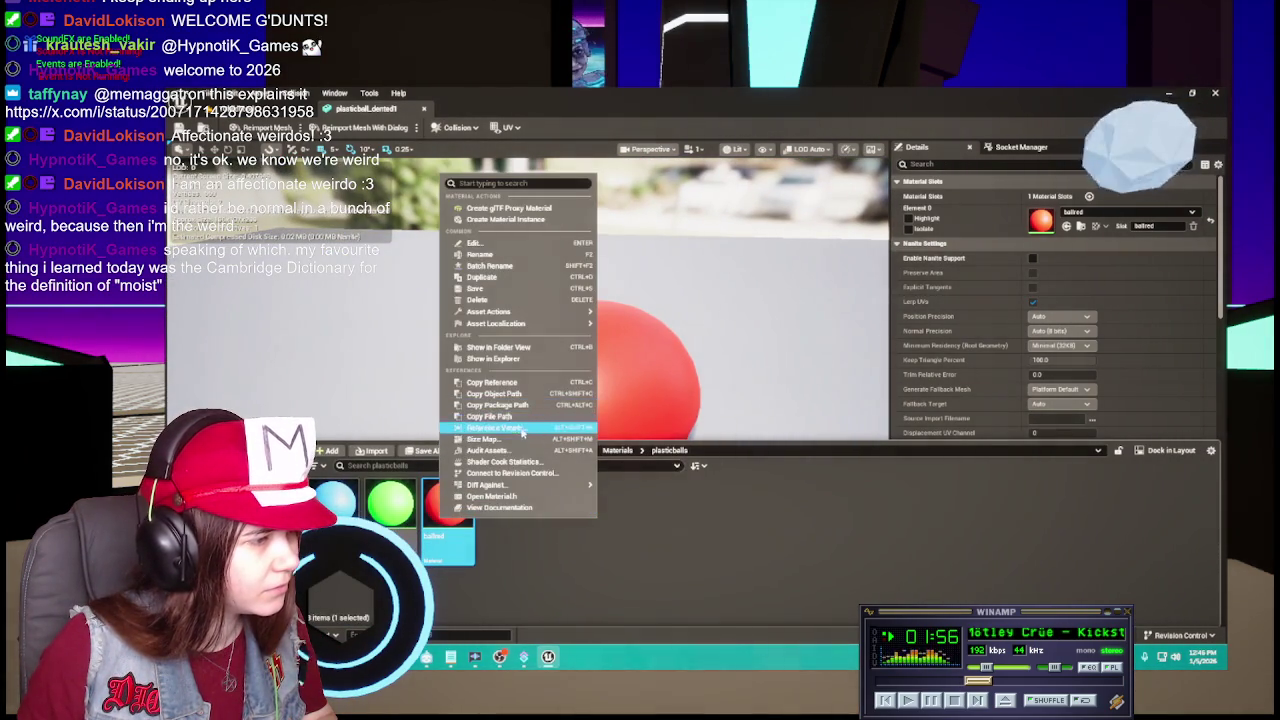
{"action": "left_click", "coordinate": [498, 427]}
{"action": "right_click", "coordinate": [484, 412]}
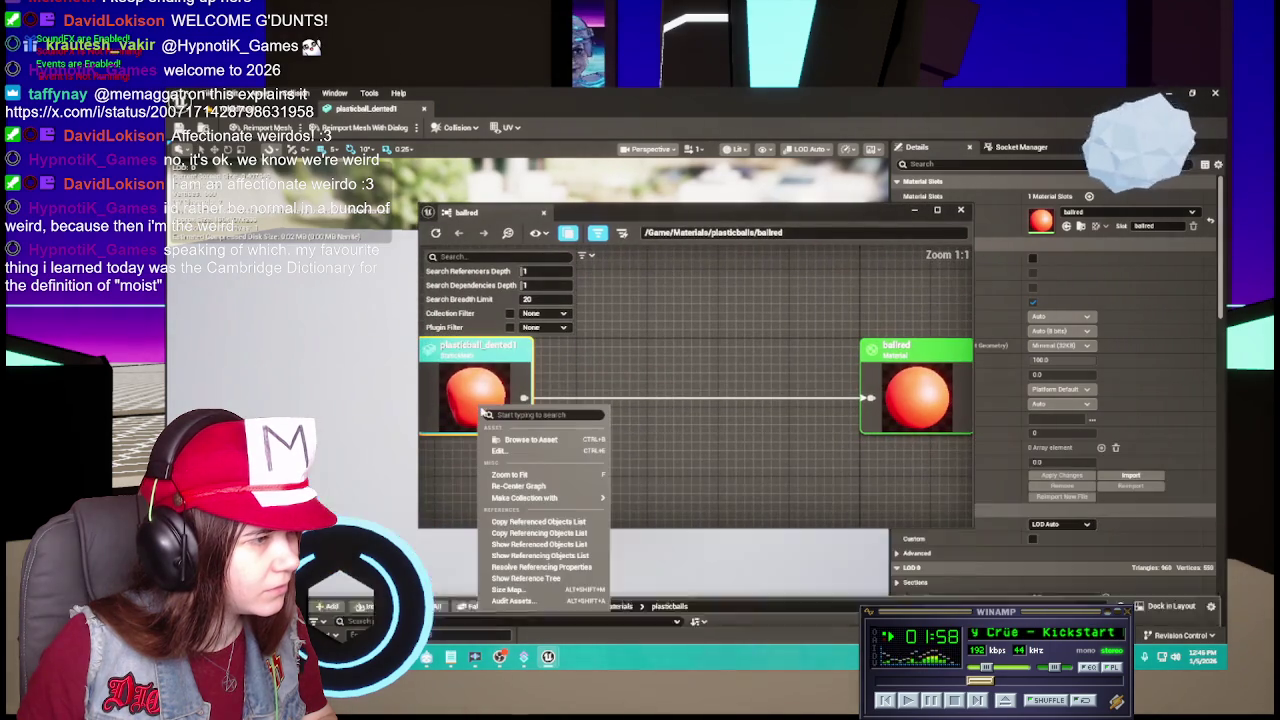
{"action": "left_click", "coordinate": [529, 439]}
{"action": "right_click", "coordinate": [641, 340]}
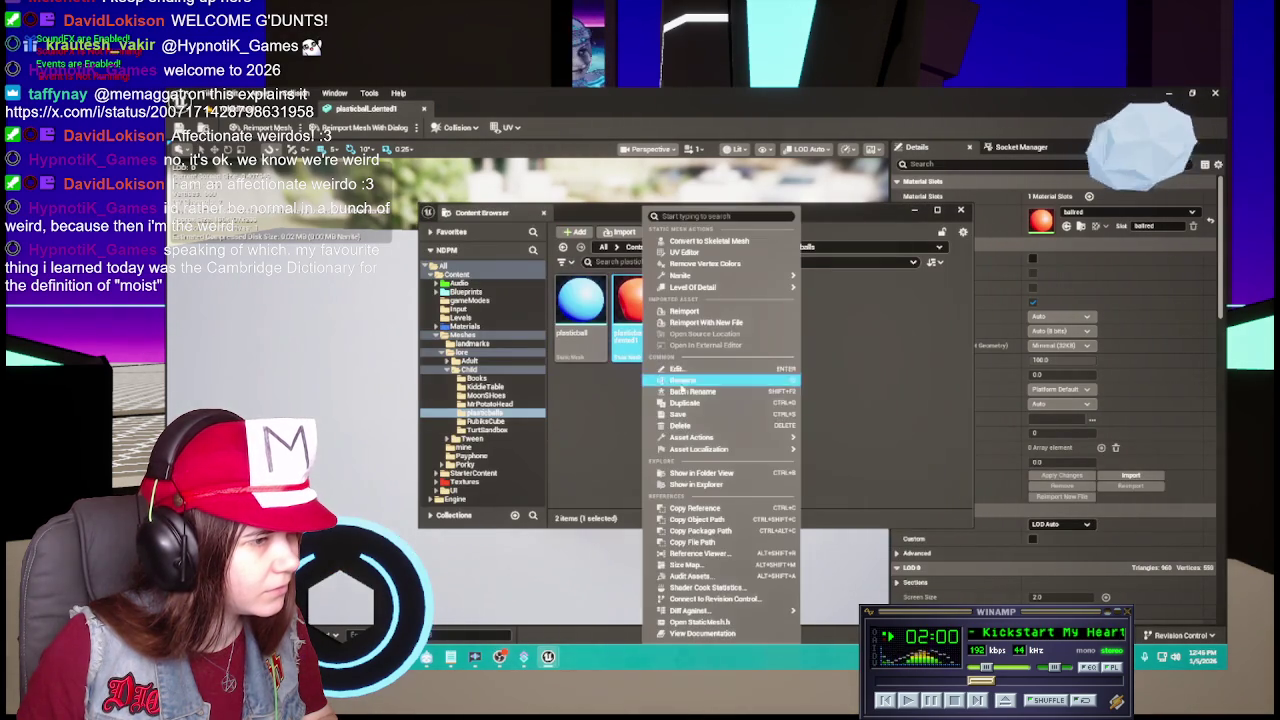
{"action": "left_click", "coordinate": [700, 553]}
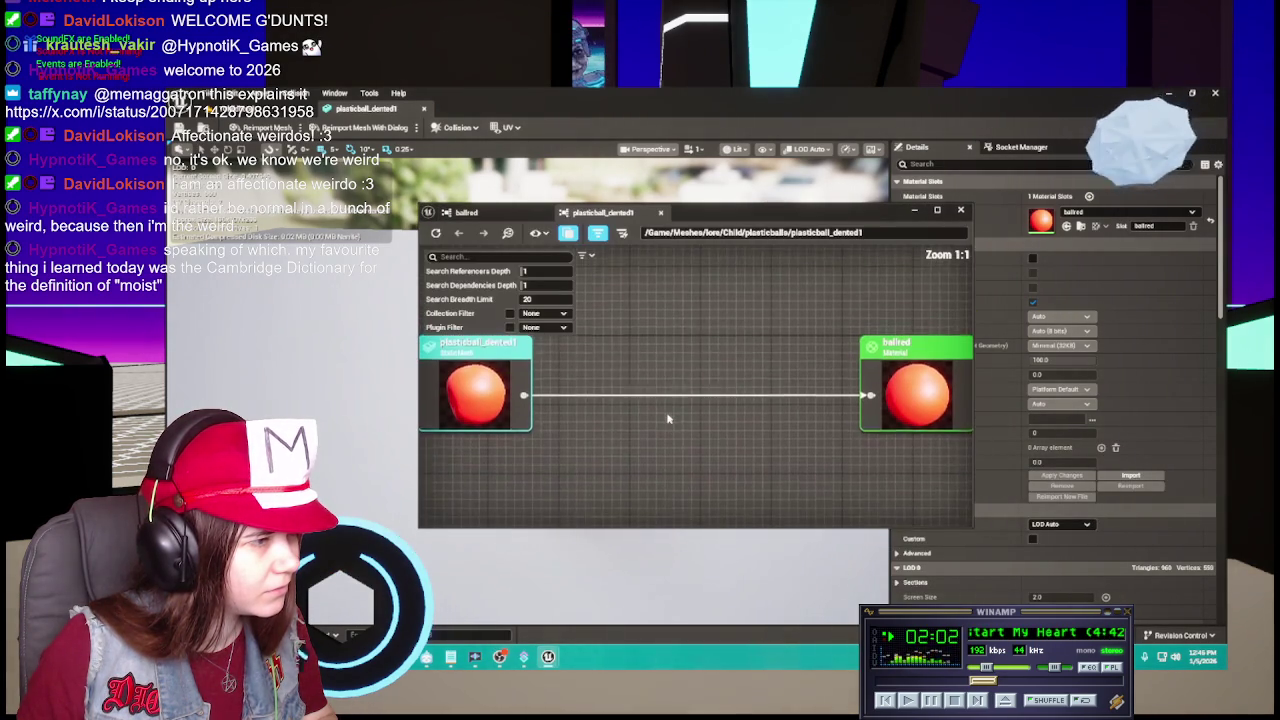
{"action": "scroll", "coordinate": [668, 419], "scroll_direction": "down", "scroll_amount": 3}
{"action": "scroll", "coordinate": [668, 419], "scroll_direction": "up", "scroll_amount": 1}
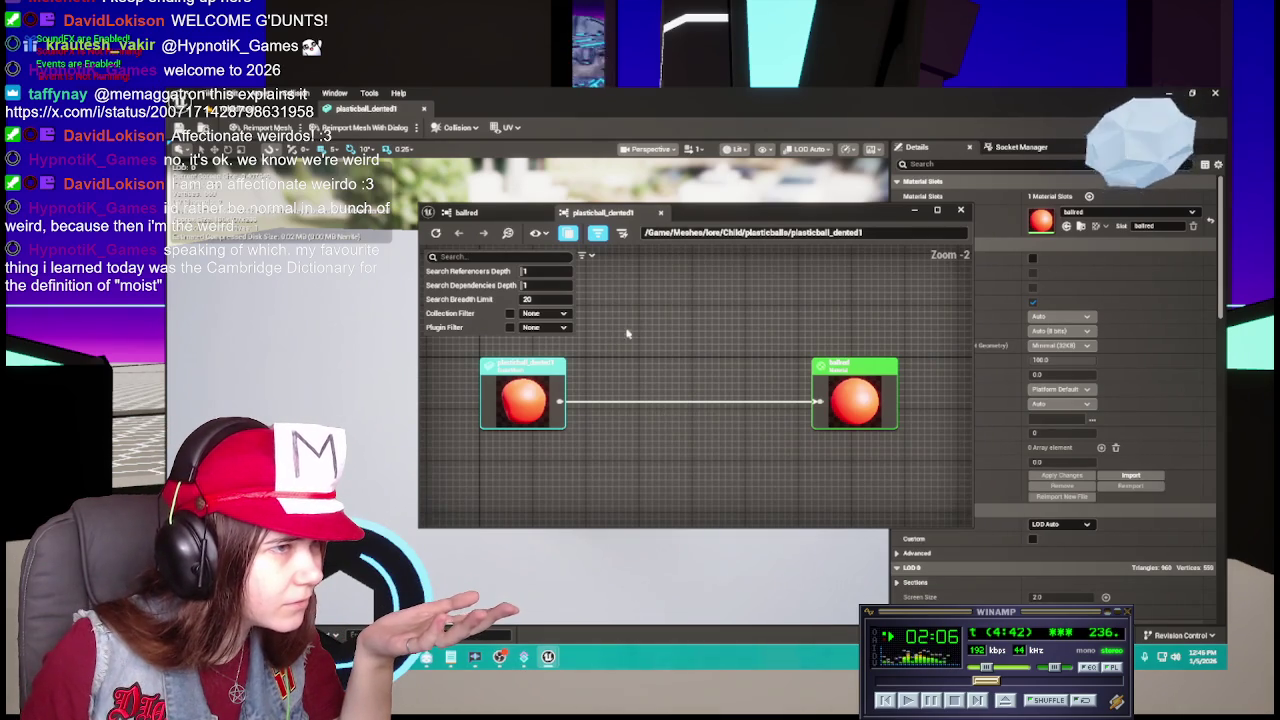
{"action": "left_click", "coordinate": [961, 211]}
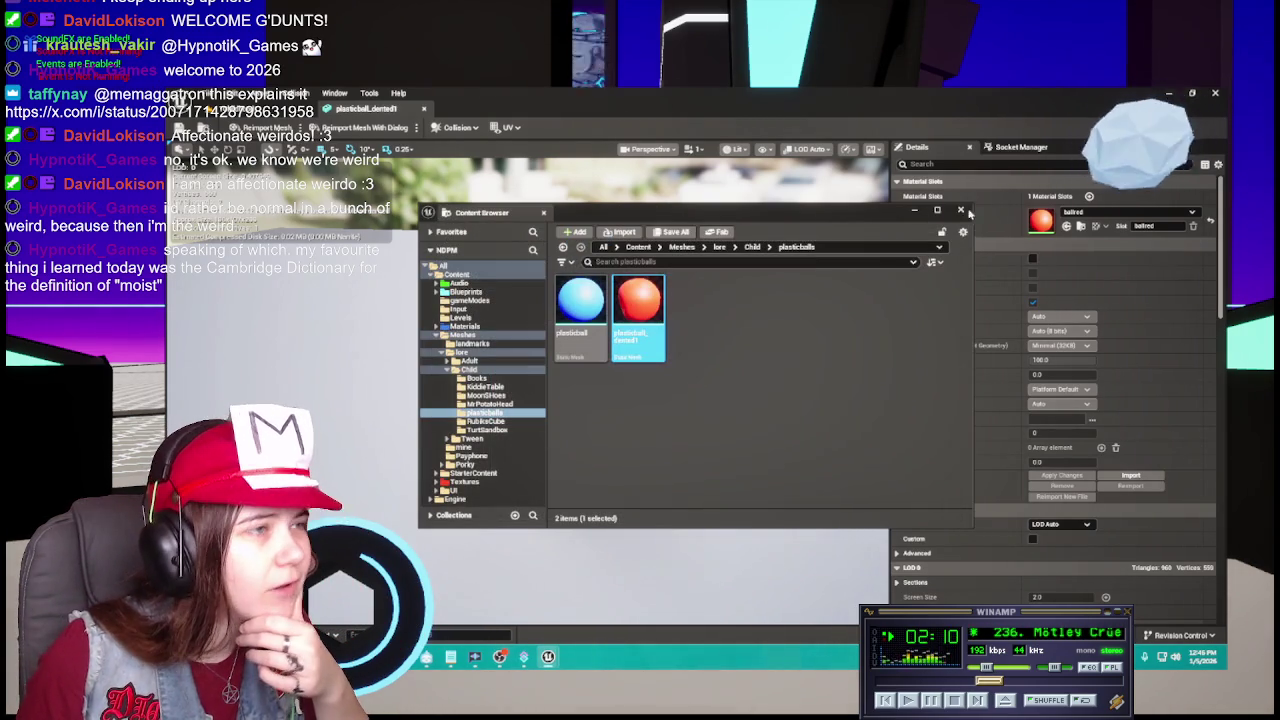
{"action": "left_click", "coordinate": [963, 210]}
{"action": "left_click", "coordinate": [425, 110]}
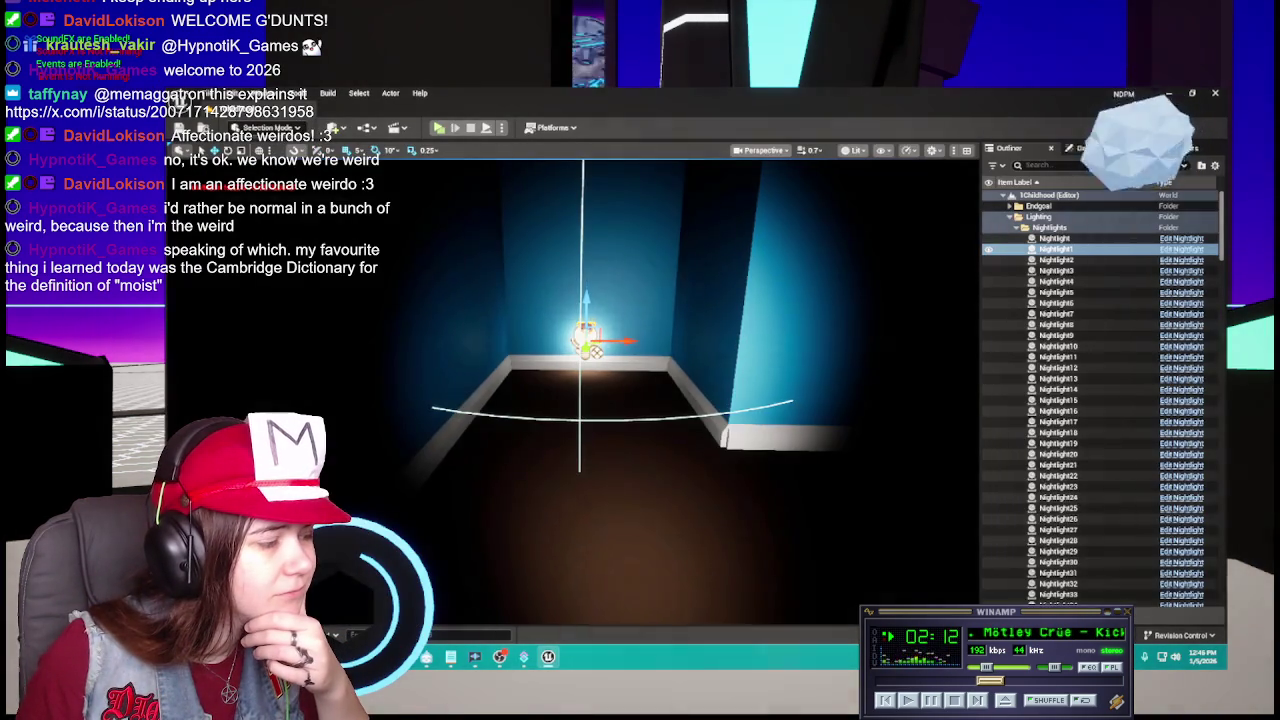
Browse Content > Meshes > lore > Child > plasticballs, then step back up to Meshes.
{"action": "key", "text": "ctrl+space"}
{"action": "left_click", "coordinate": [572, 411]}
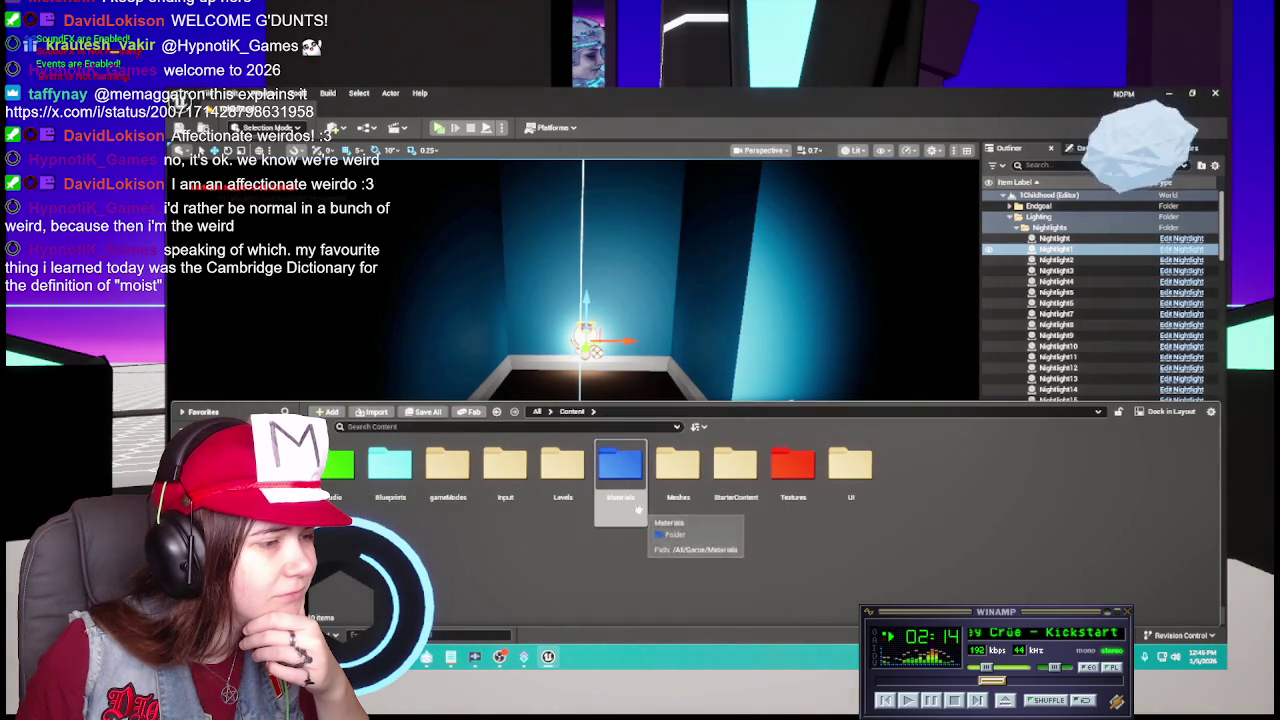
{"action": "double_click", "coordinate": [678, 470]}
{"action": "double_click", "coordinate": [390, 470]}
{"action": "left_click", "coordinate": [327, 490]}
{"action": "double_click", "coordinate": [390, 470]}
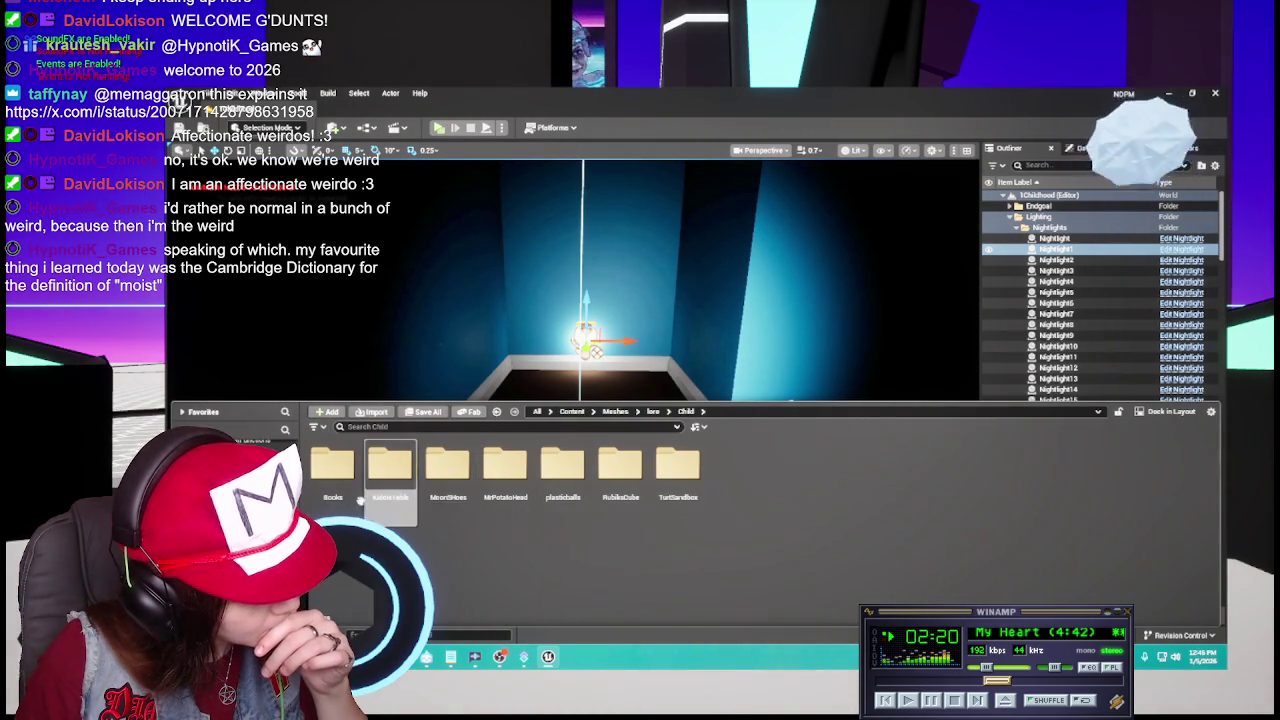
{"action": "left_click", "coordinate": [552, 484]}
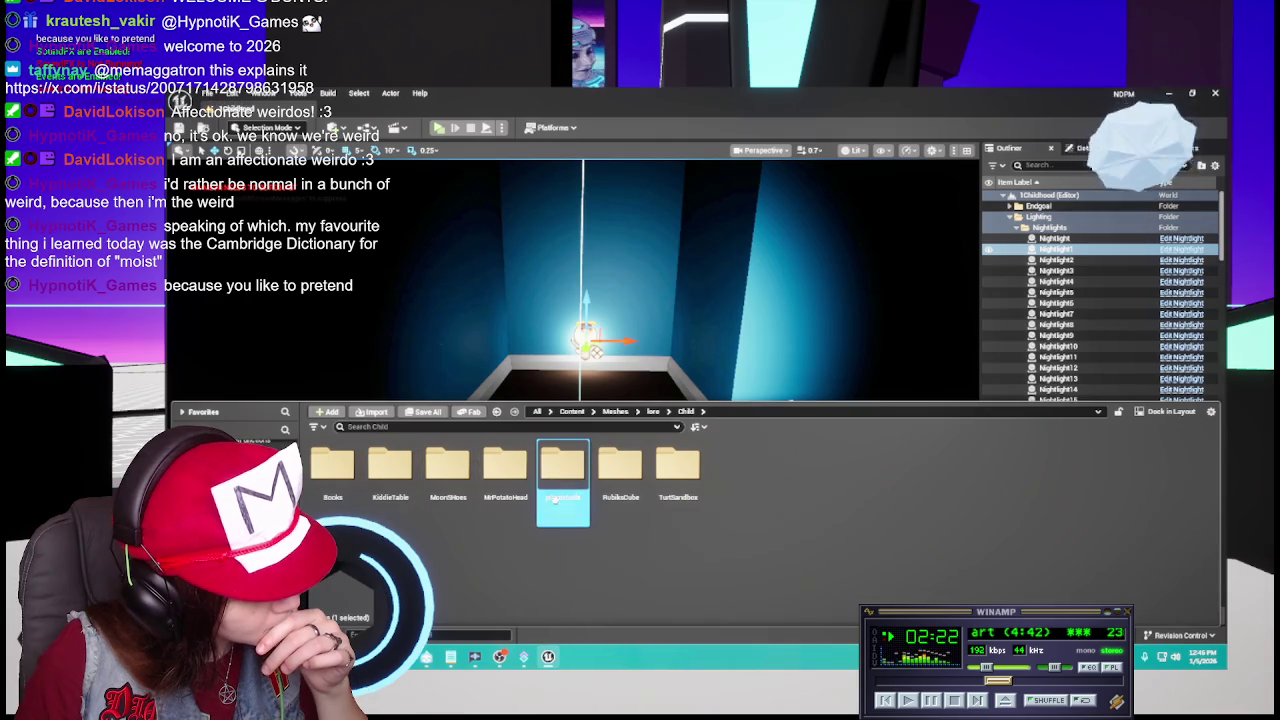
{"action": "double_click", "coordinate": [558, 470]}
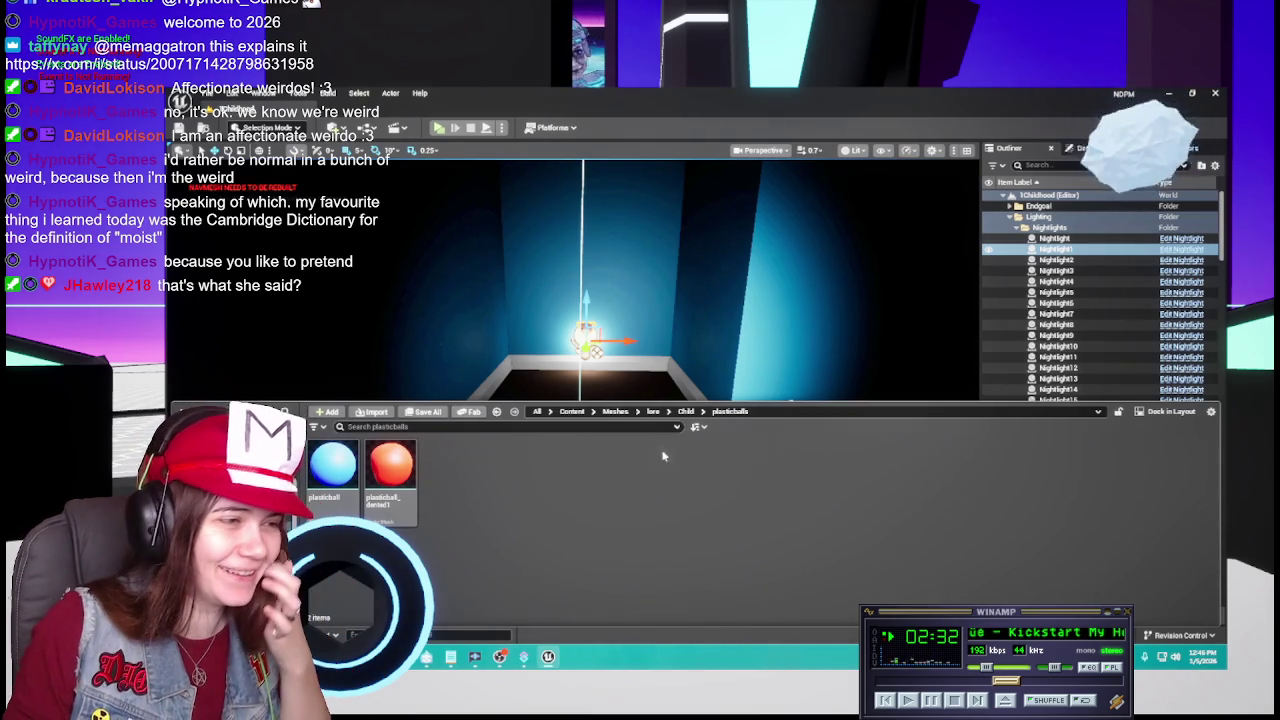
{"action": "left_click", "coordinate": [615, 411]}
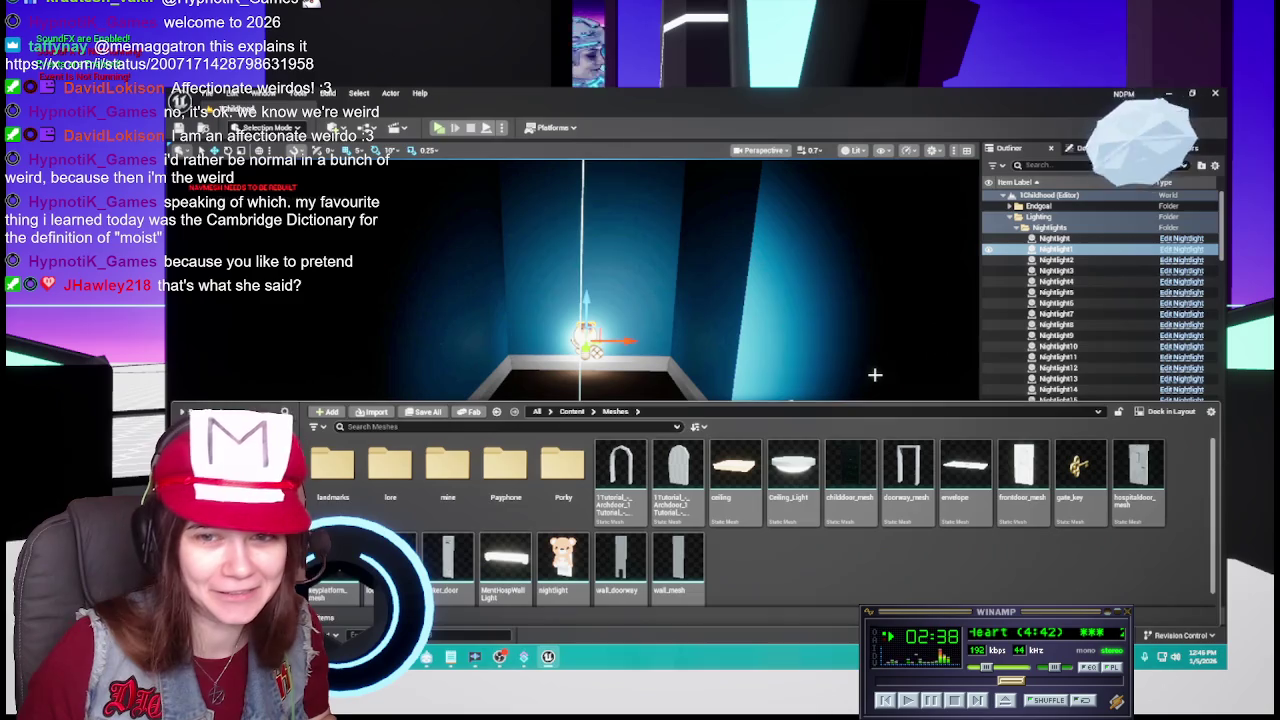
{"action": "scroll", "coordinate": [753, 577], "scroll_direction": "down", "scroll_amount": 1}
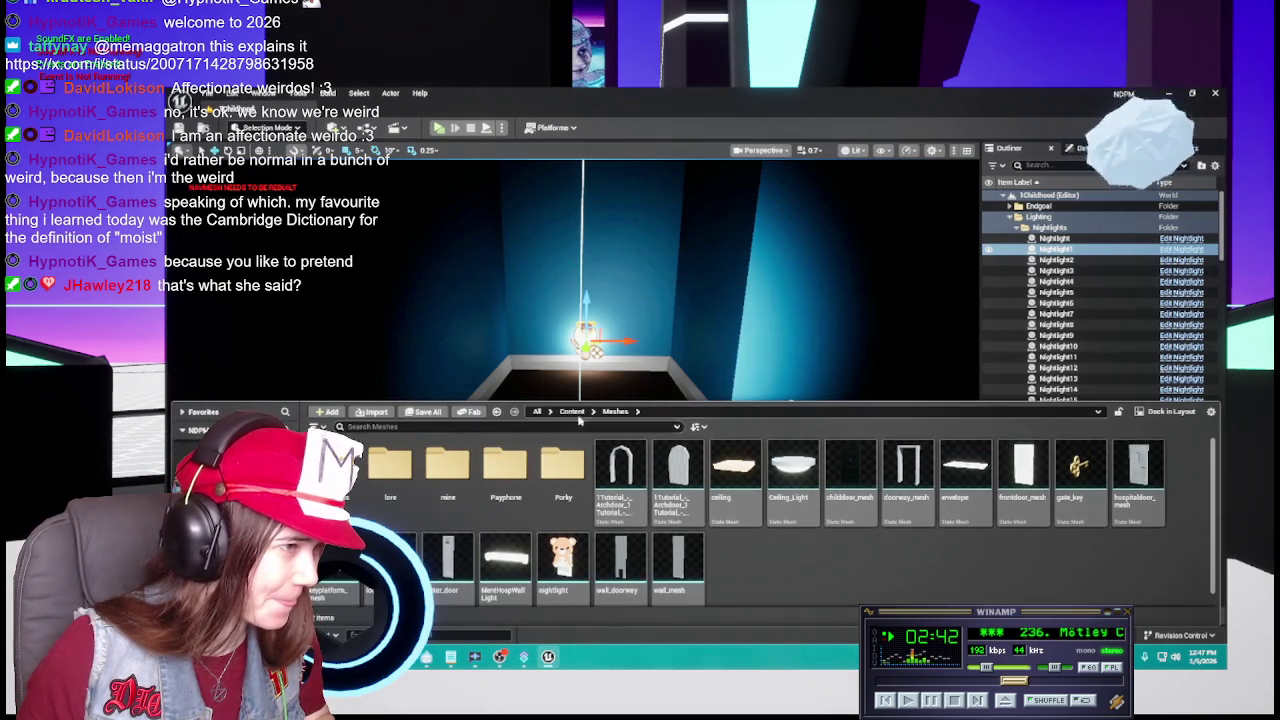
Browse to Content/Materials and look inside the Porky materials folder.
{"action": "left_click", "coordinate": [583, 413]}
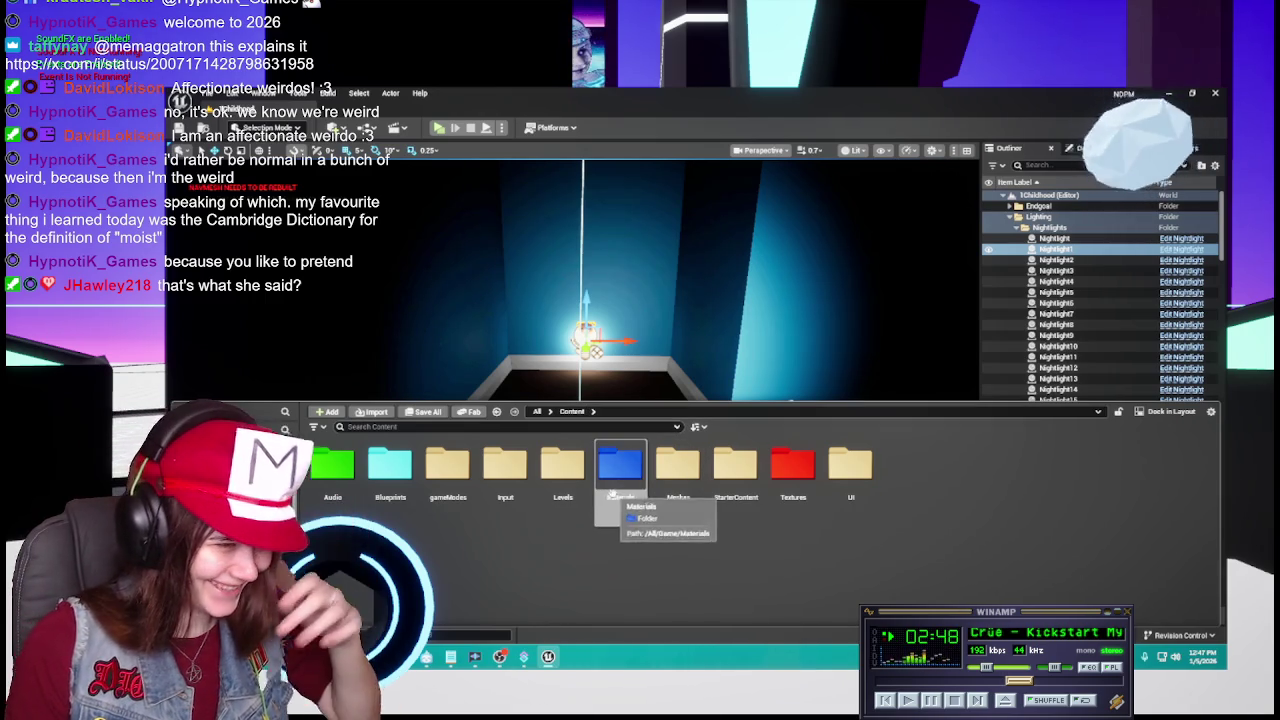
{"action": "double_click", "coordinate": [616, 475]}
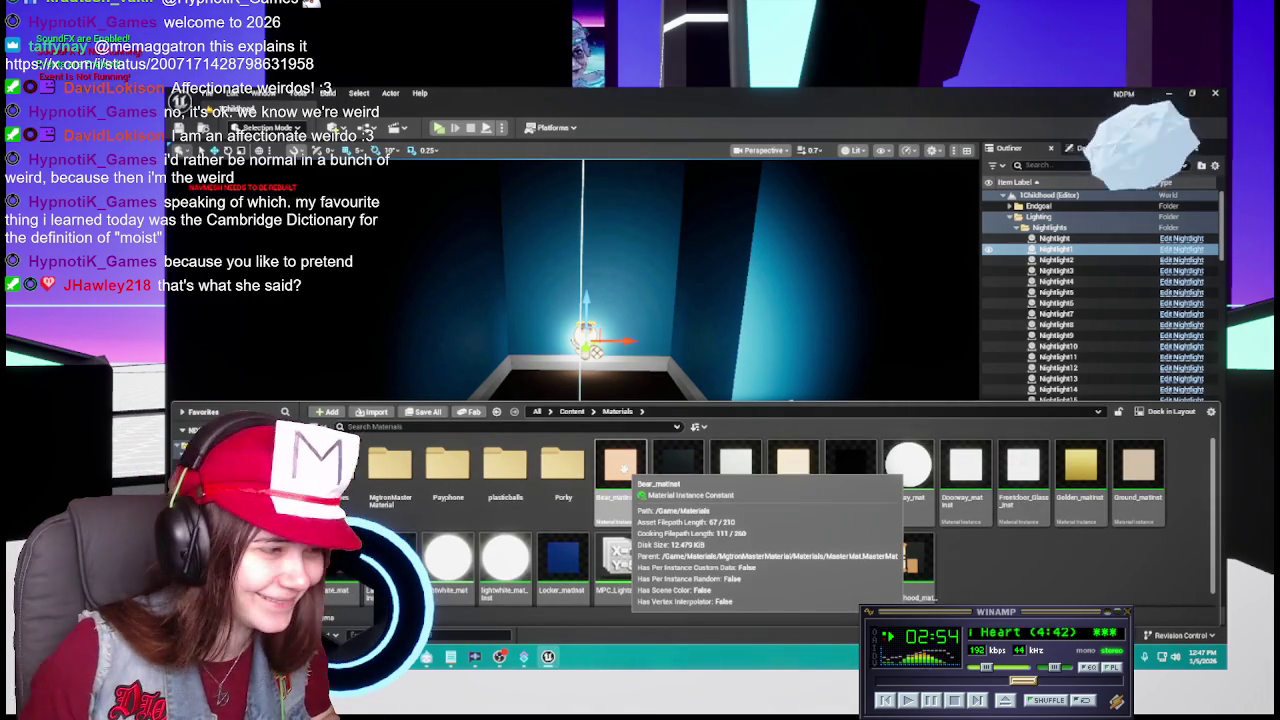
{"action": "double_click", "coordinate": [560, 468]}
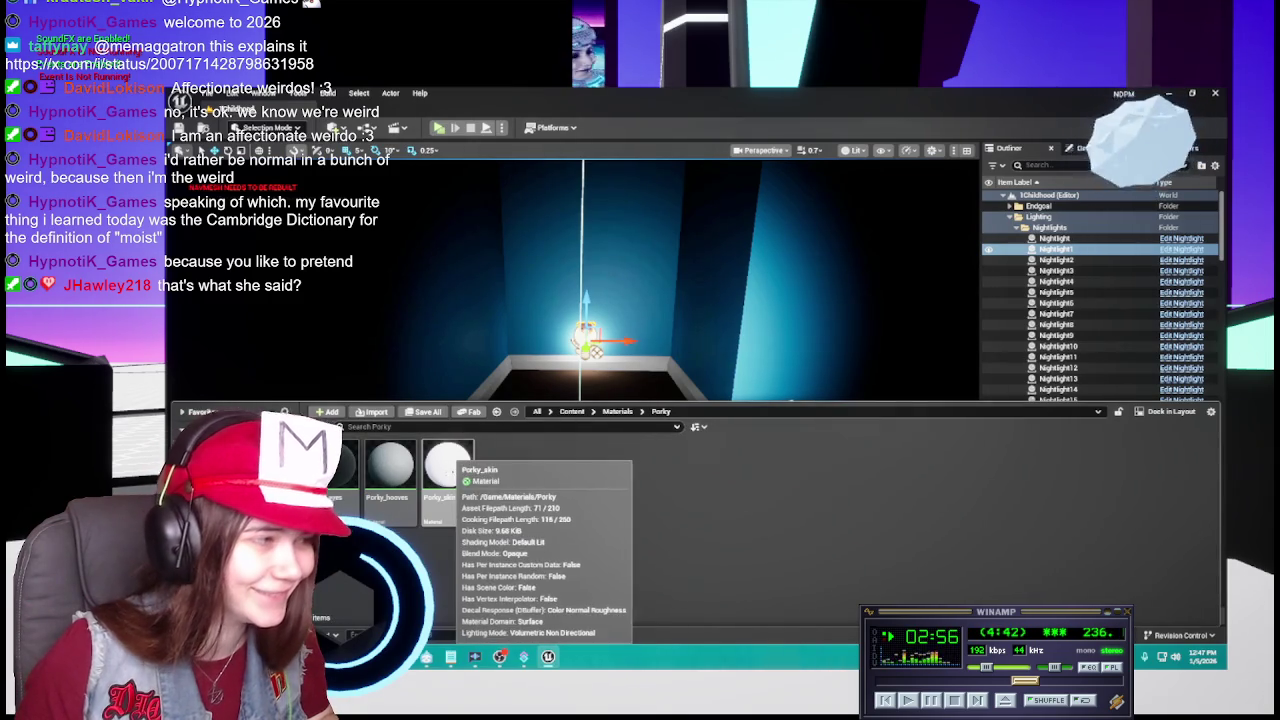
{"action": "left_click", "coordinate": [617, 411]}
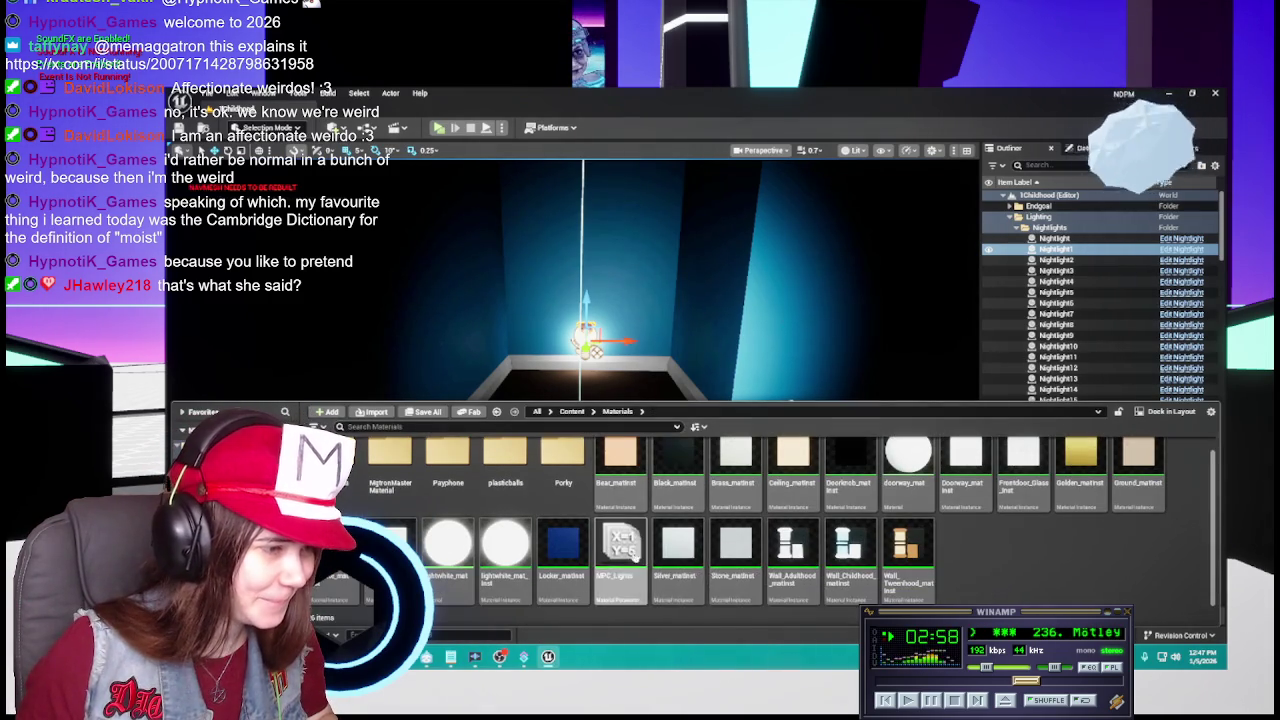
{"action": "scroll", "coordinate": [660, 530], "scroll_direction": "up", "scroll_amount": 1}
Duplicate Black_matinst, move the copy into Porky and rename it Porkyskin_matinst.
{"action": "left_click", "coordinate": [672, 498]}
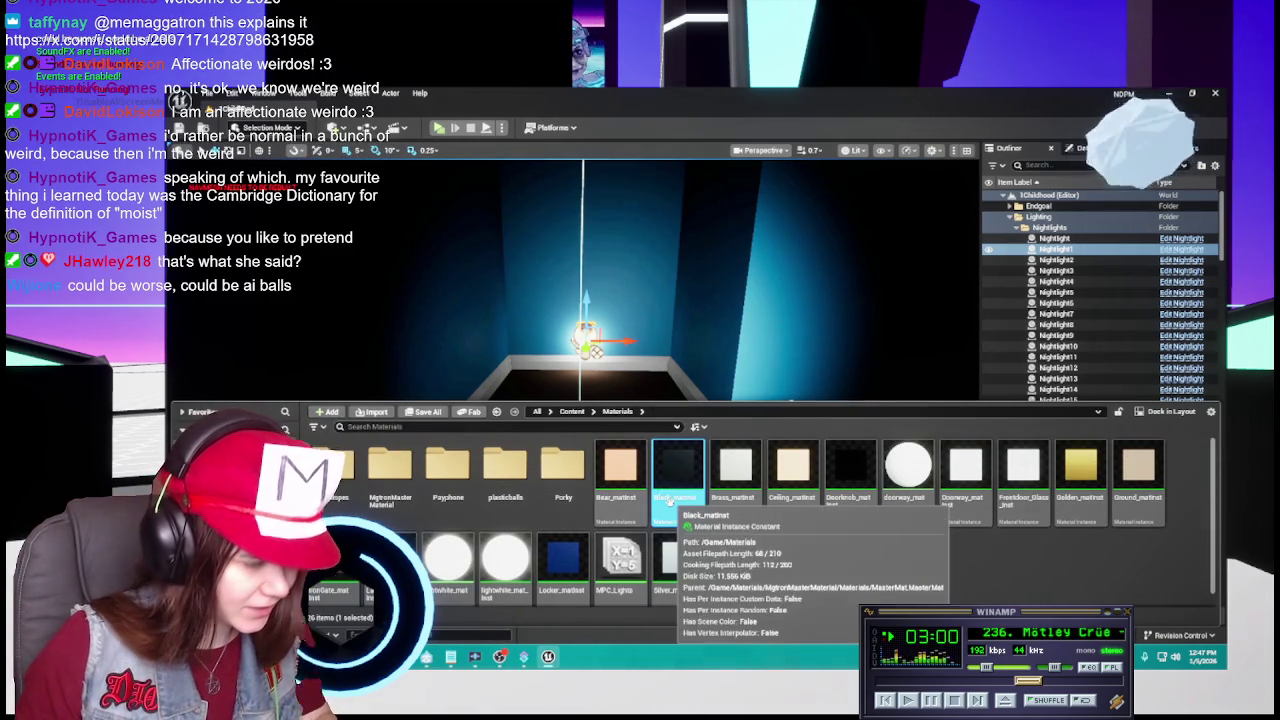
{"action": "key", "text": "ctrl+d"}
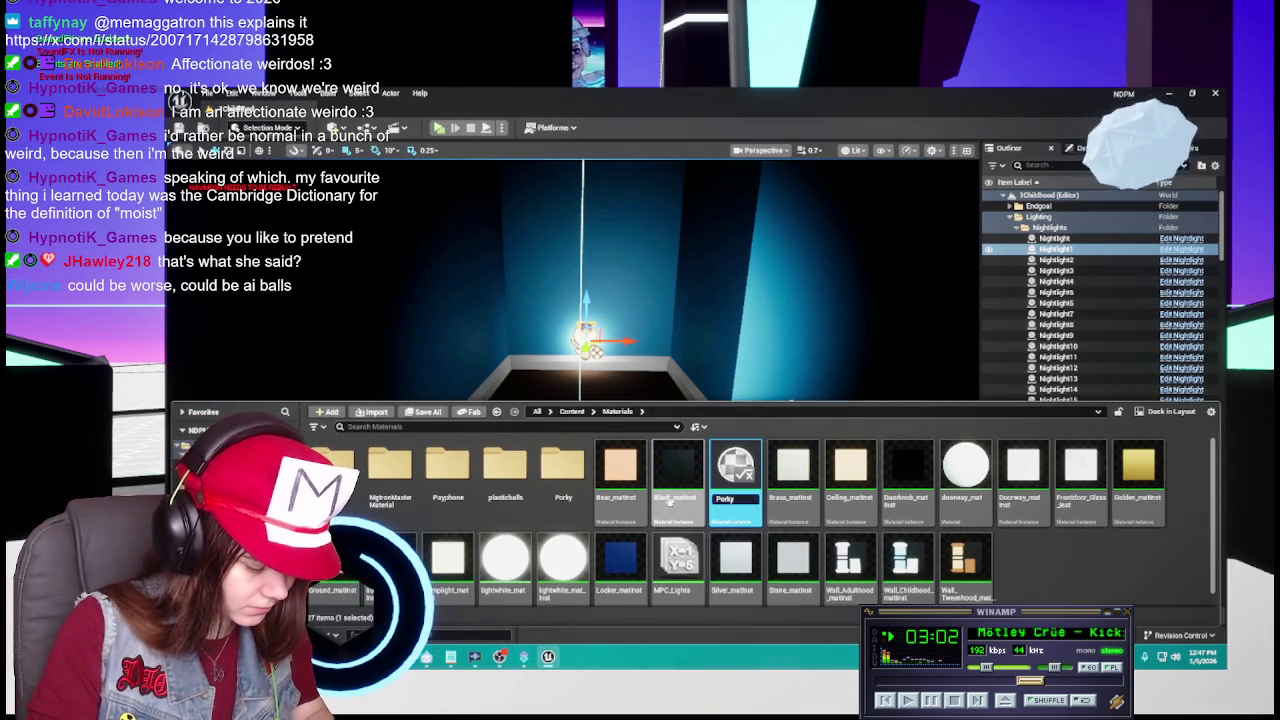
{"action": "key", "text": "Return"}
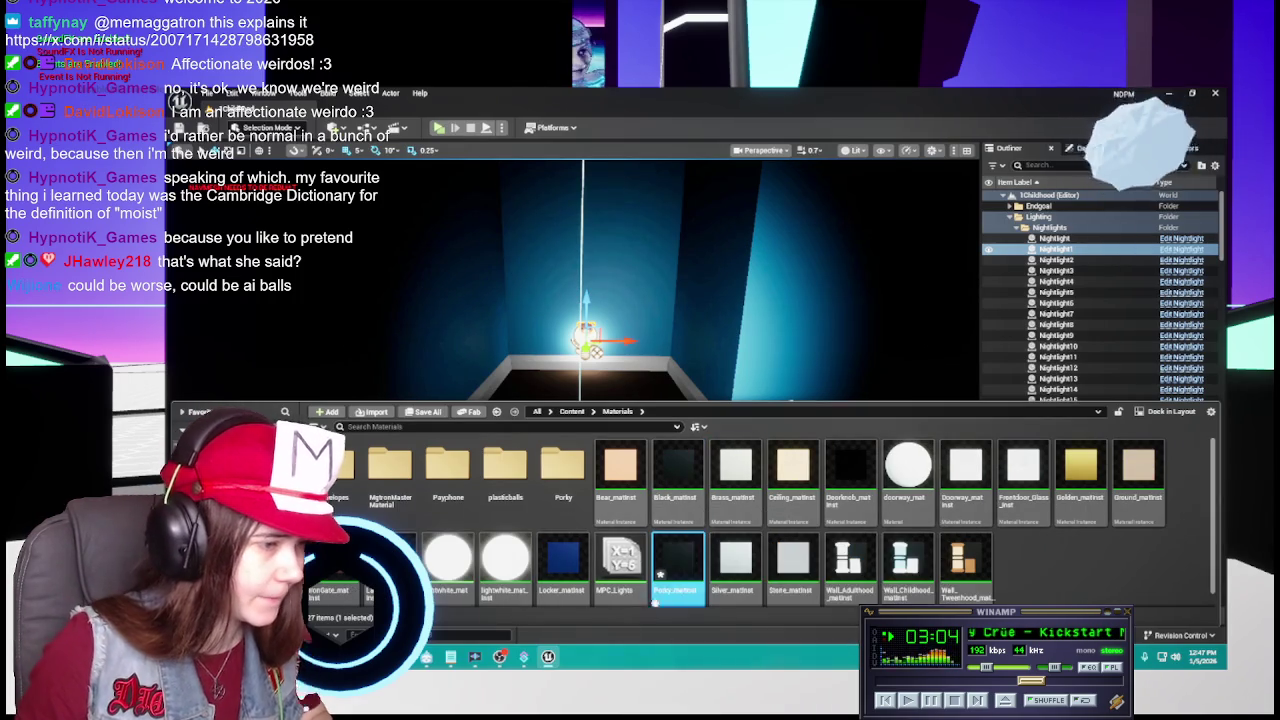
{"action": "left_click_drag", "start_coordinate": [600, 518], "coordinate": [575, 505]}
{"action": "left_click", "coordinate": [600, 522]}
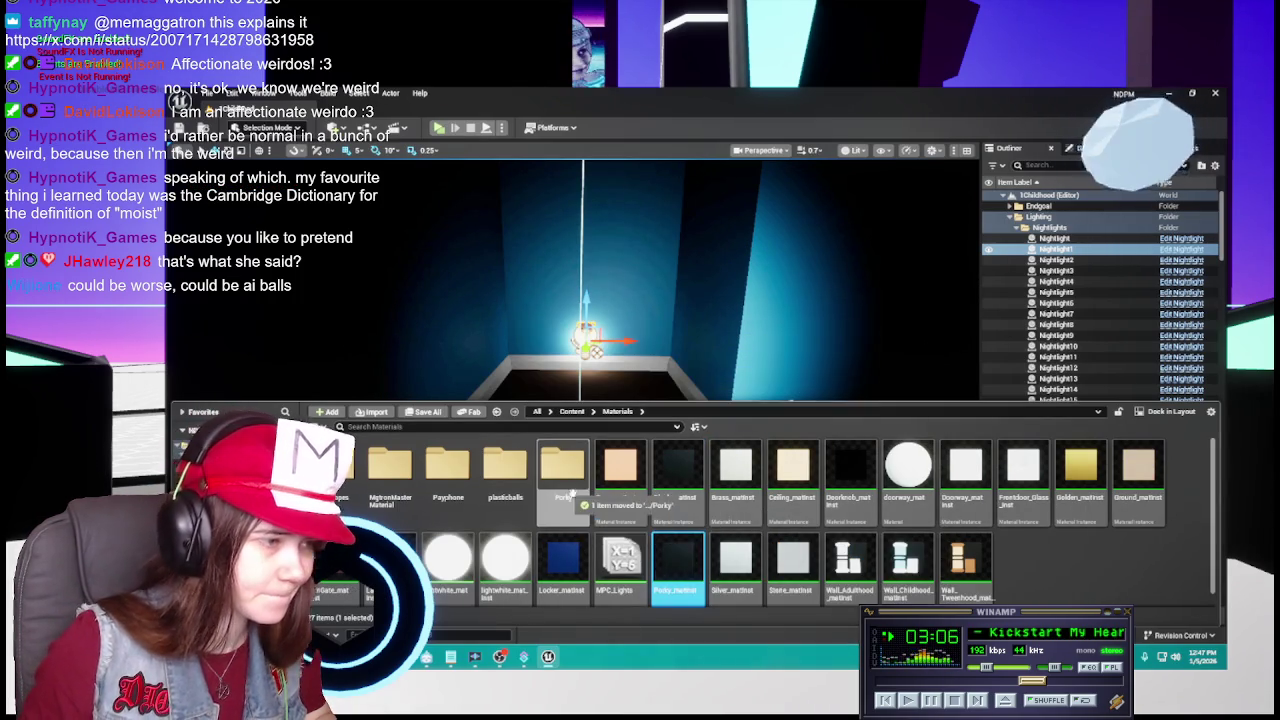
{"action": "double_click", "coordinate": [563, 465]}
{"action": "left_click", "coordinate": [450, 498]}
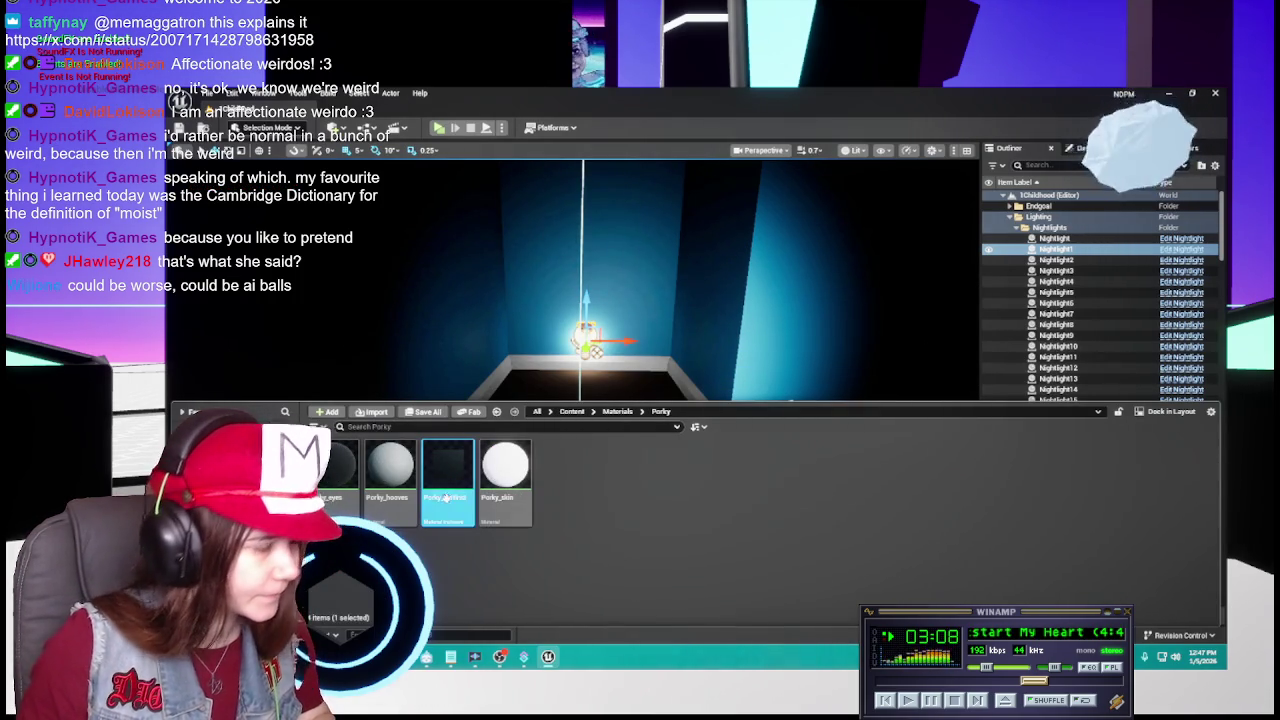
{"action": "key", "text": "F2"}
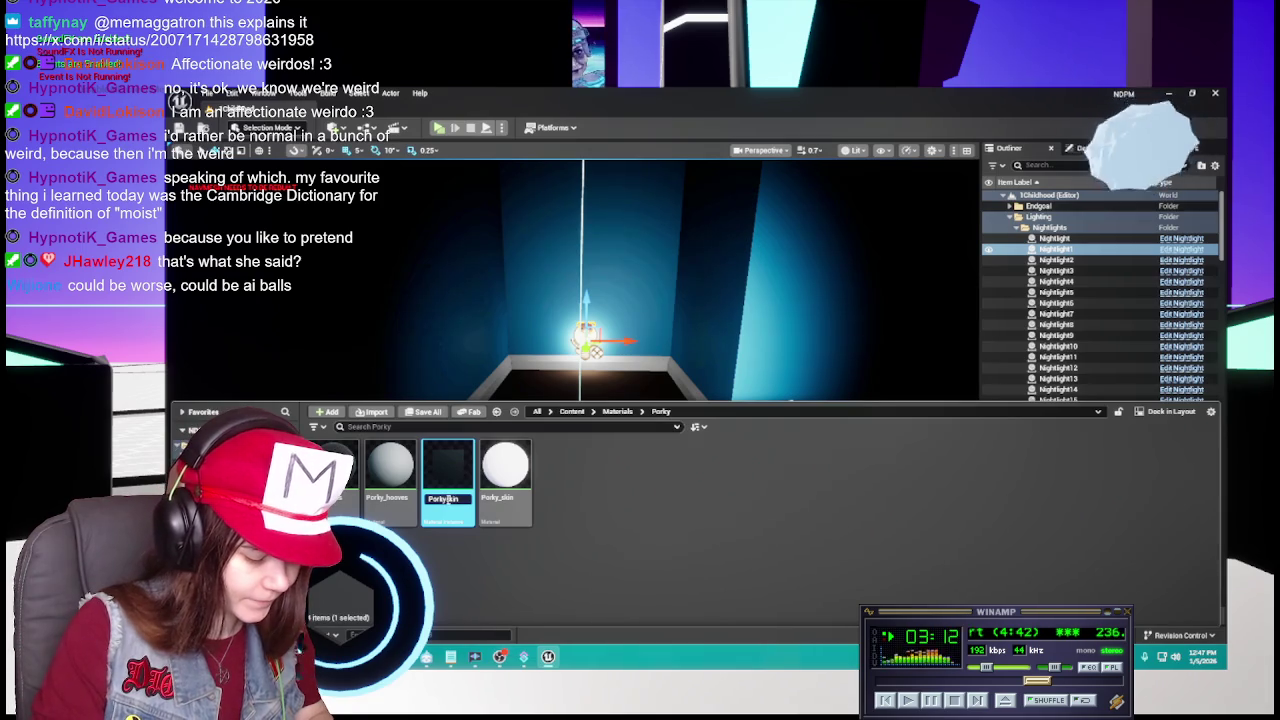
{"action": "key", "text": "Return"}
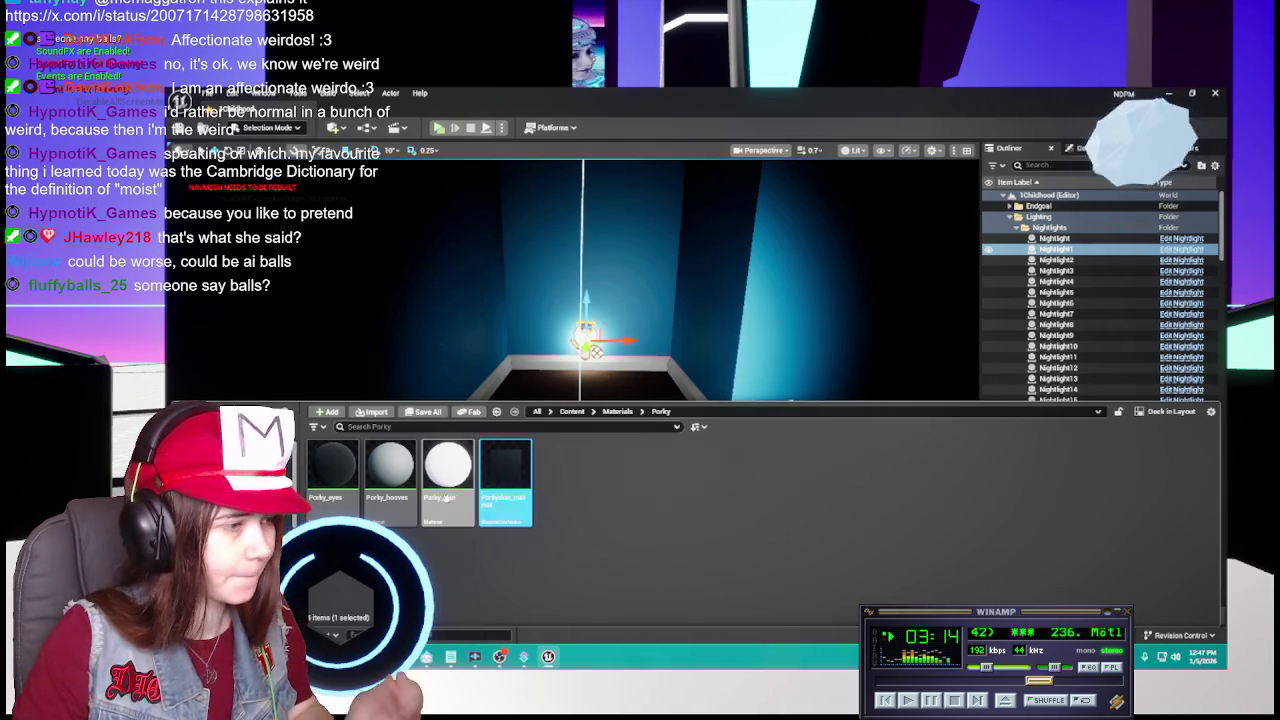
{"action": "double_click", "coordinate": [447, 490]}
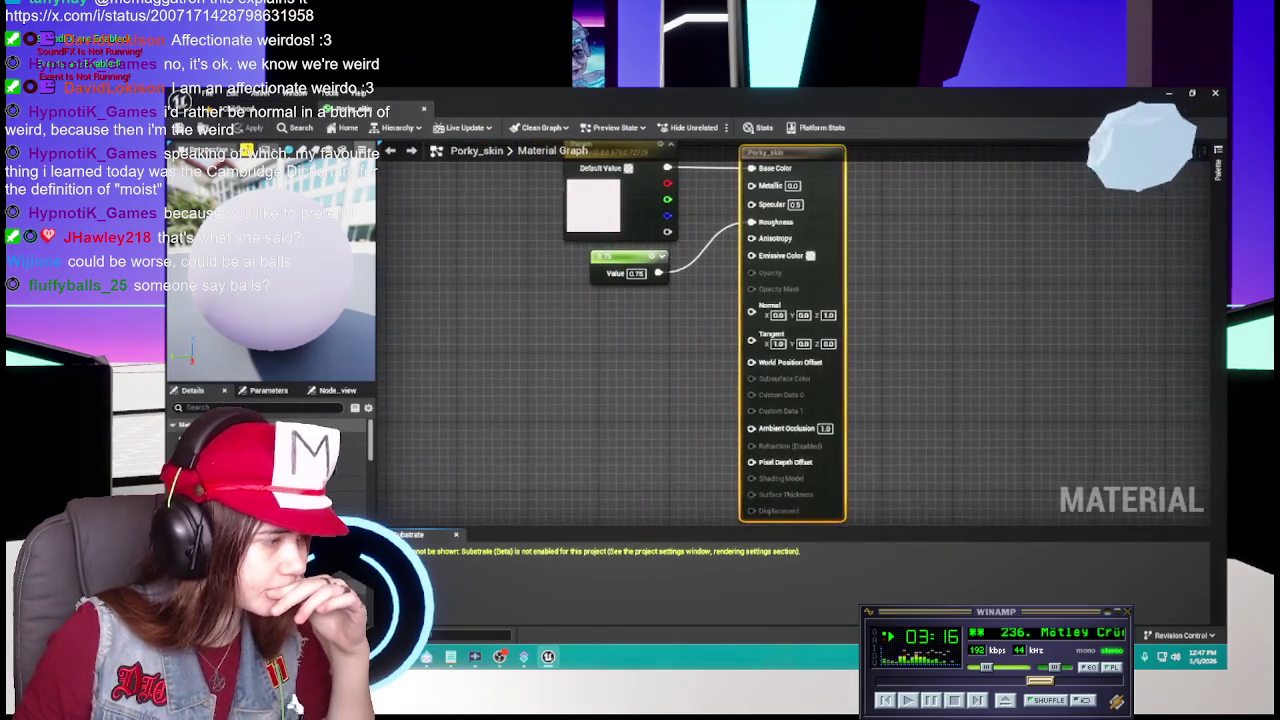
Open Porkyskin_matinst and read the colour value of Porky_skin's Param node.
{"action": "left_click", "coordinate": [512, 508]}
{"action": "double_click", "coordinate": [514, 513]}
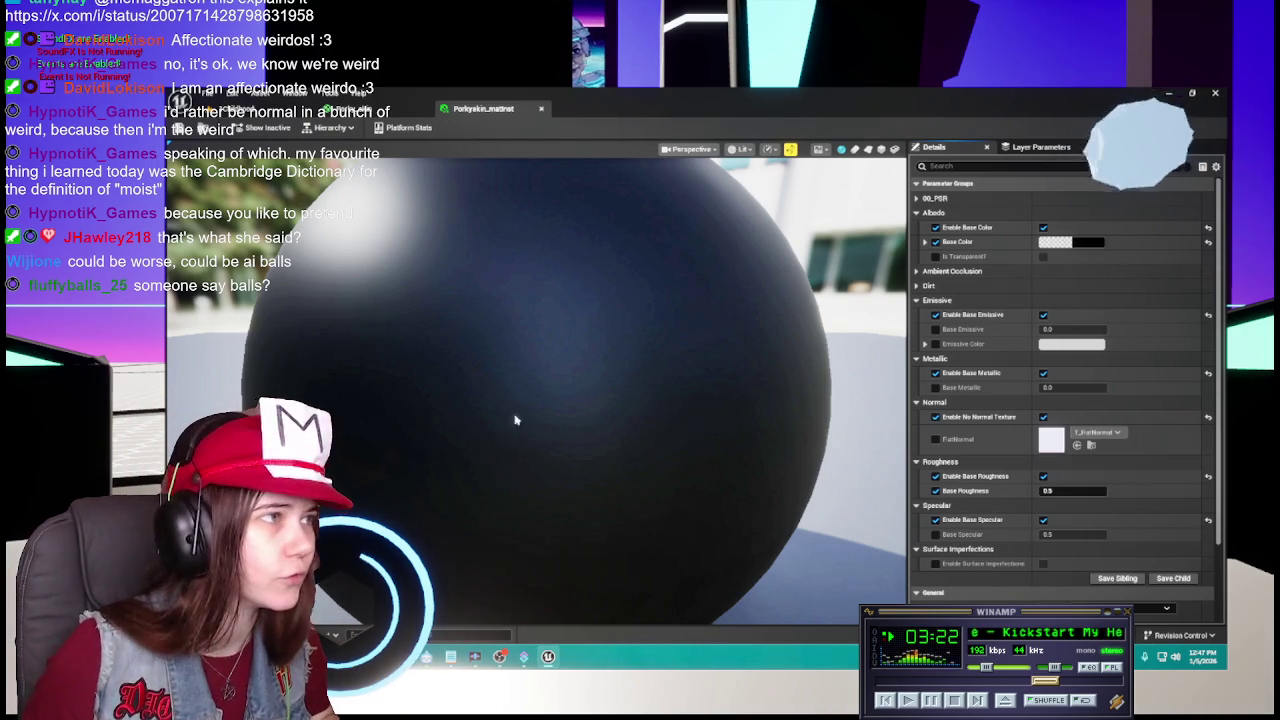
{"action": "left_click", "coordinate": [418, 112]}
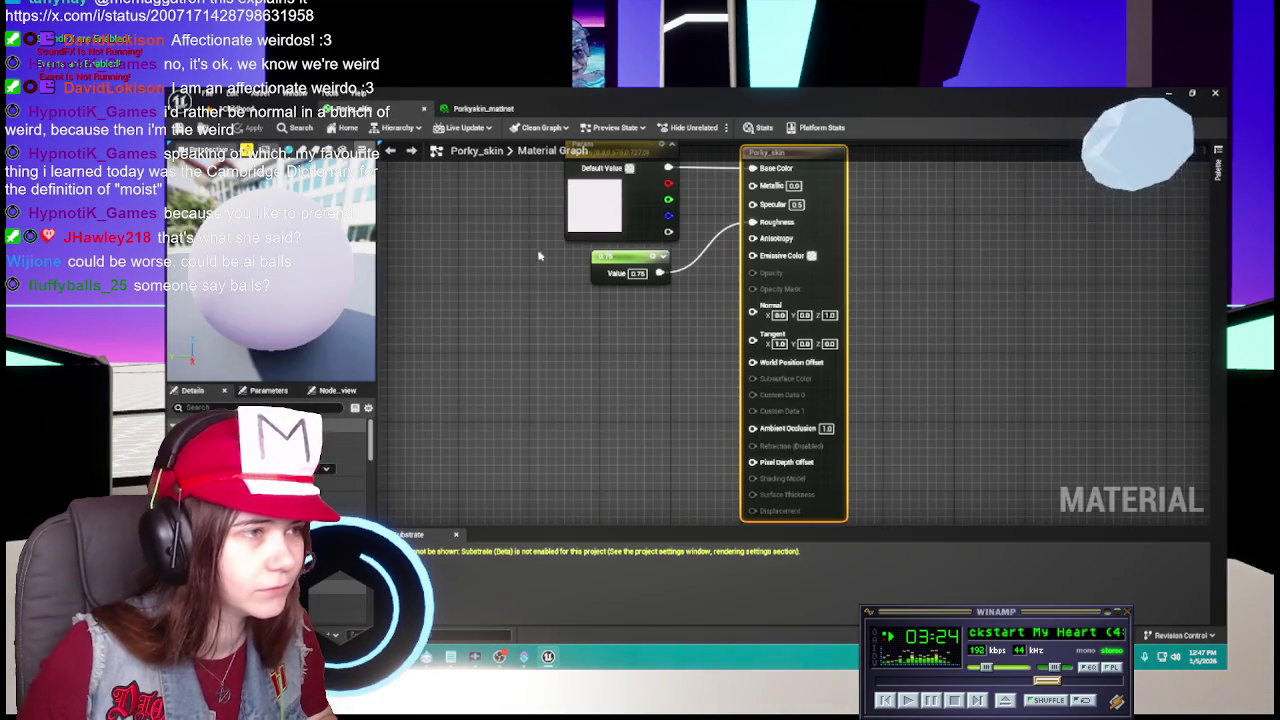
{"action": "double_click", "coordinate": [623, 243]}
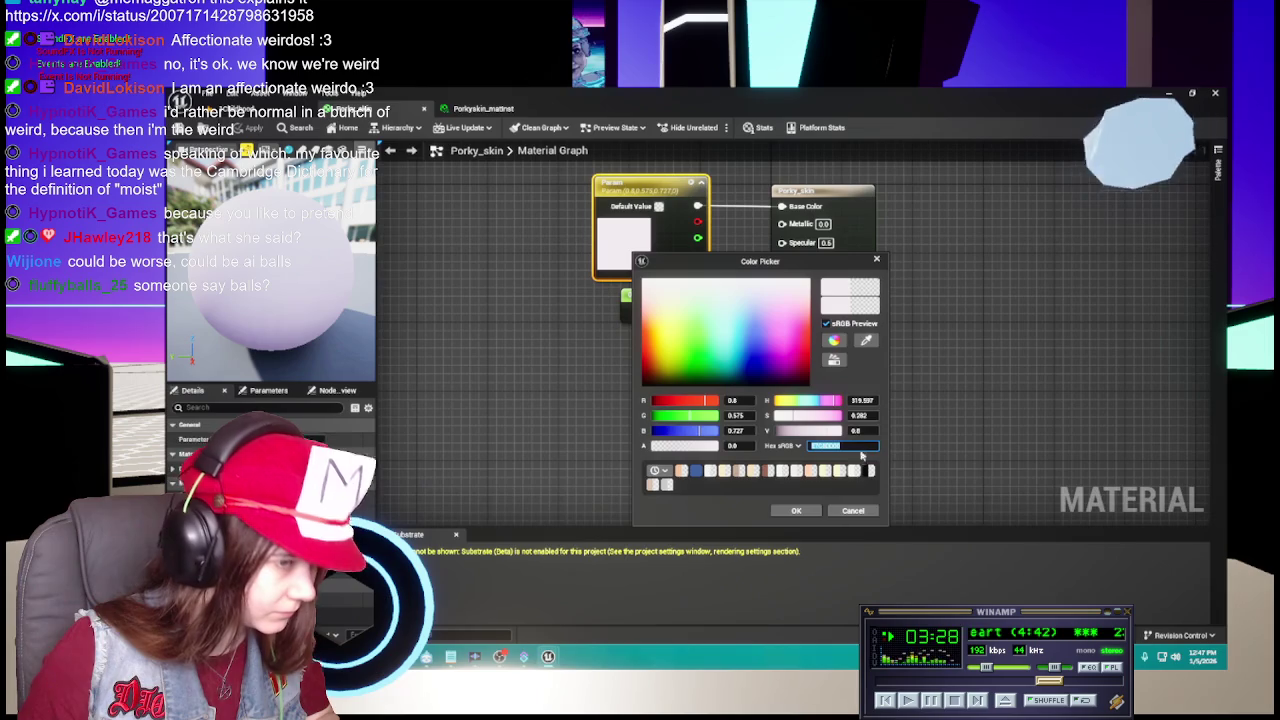
{"action": "left_click", "coordinate": [853, 511]}
Give Porkyskin_matinst the pale pink base colour and 0.75 roughness, save, and apply Porky_skin's changes.
{"action": "left_click", "coordinate": [483, 108]}
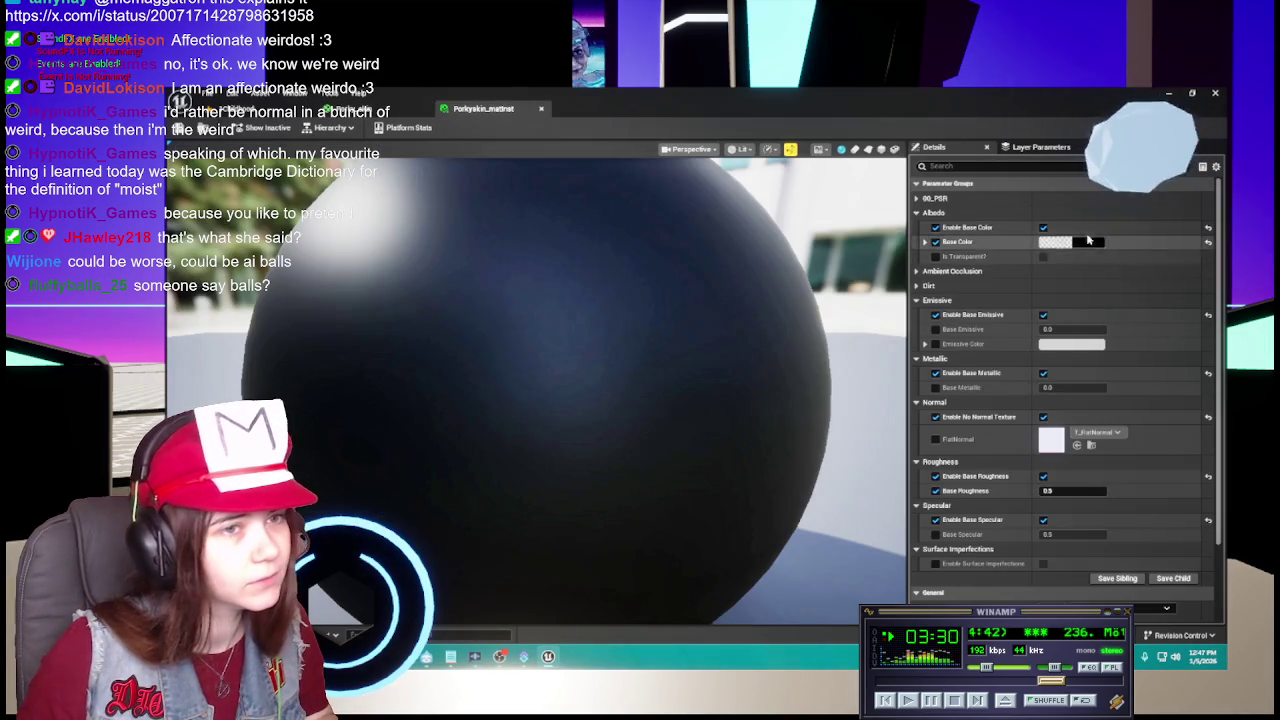
{"action": "left_click", "coordinate": [1075, 241]}
{"action": "left_click", "coordinate": [1046, 438]}
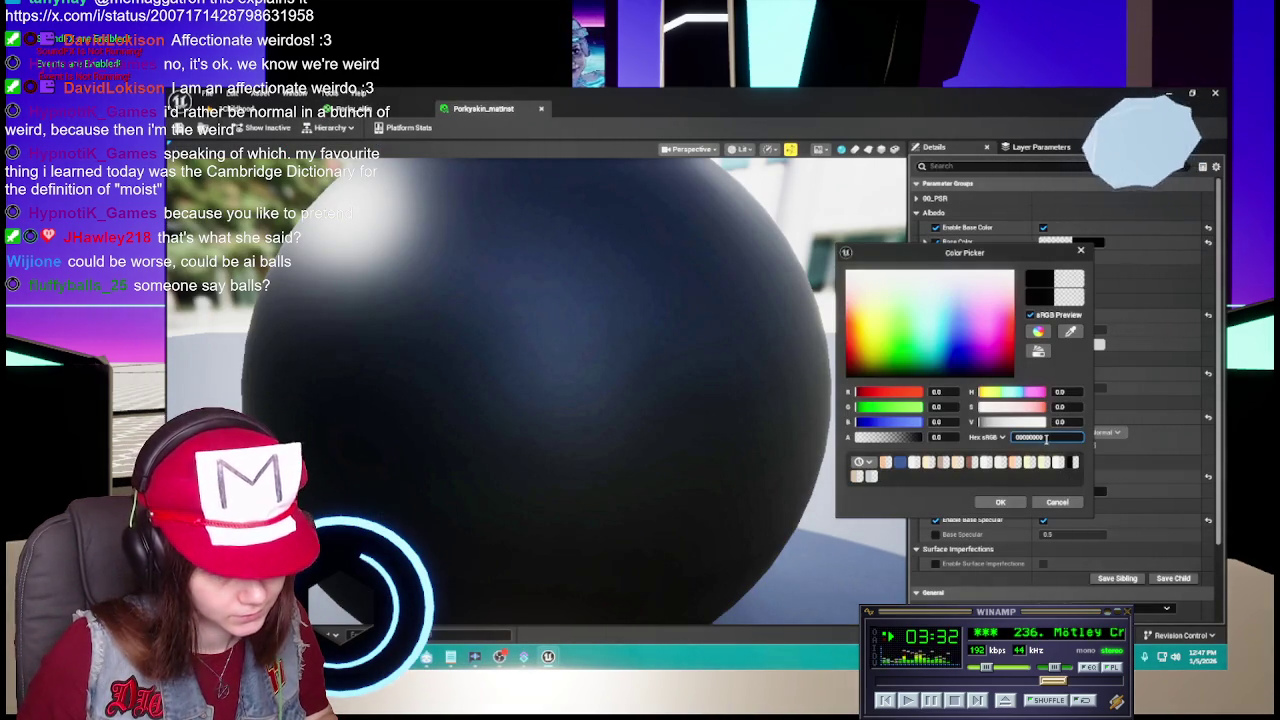
{"action": "key", "text": "ctrl+v"}
{"action": "left_click", "coordinate": [1000, 502]}
{"action": "left_click", "coordinate": [1072, 491]}
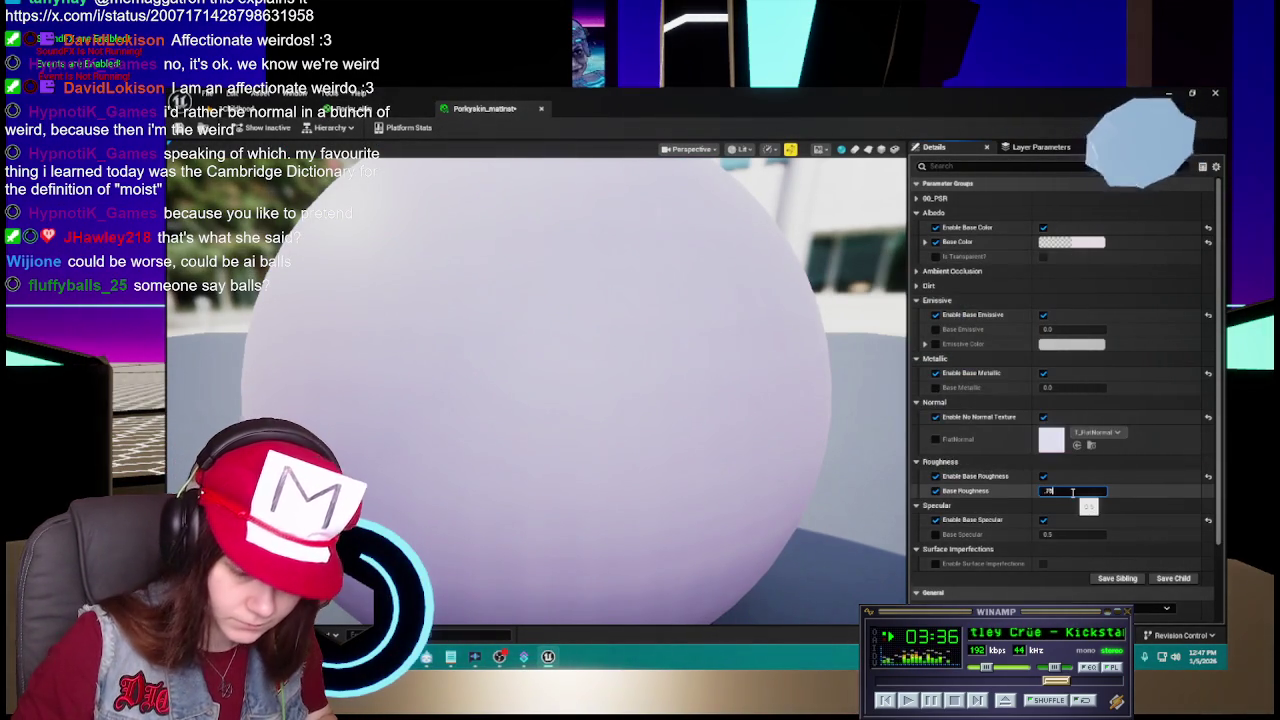
{"action": "scroll", "coordinate": [531, 260], "scroll_direction": "down", "scroll_amount": 3}
{"action": "key", "text": "ctrl+s"}
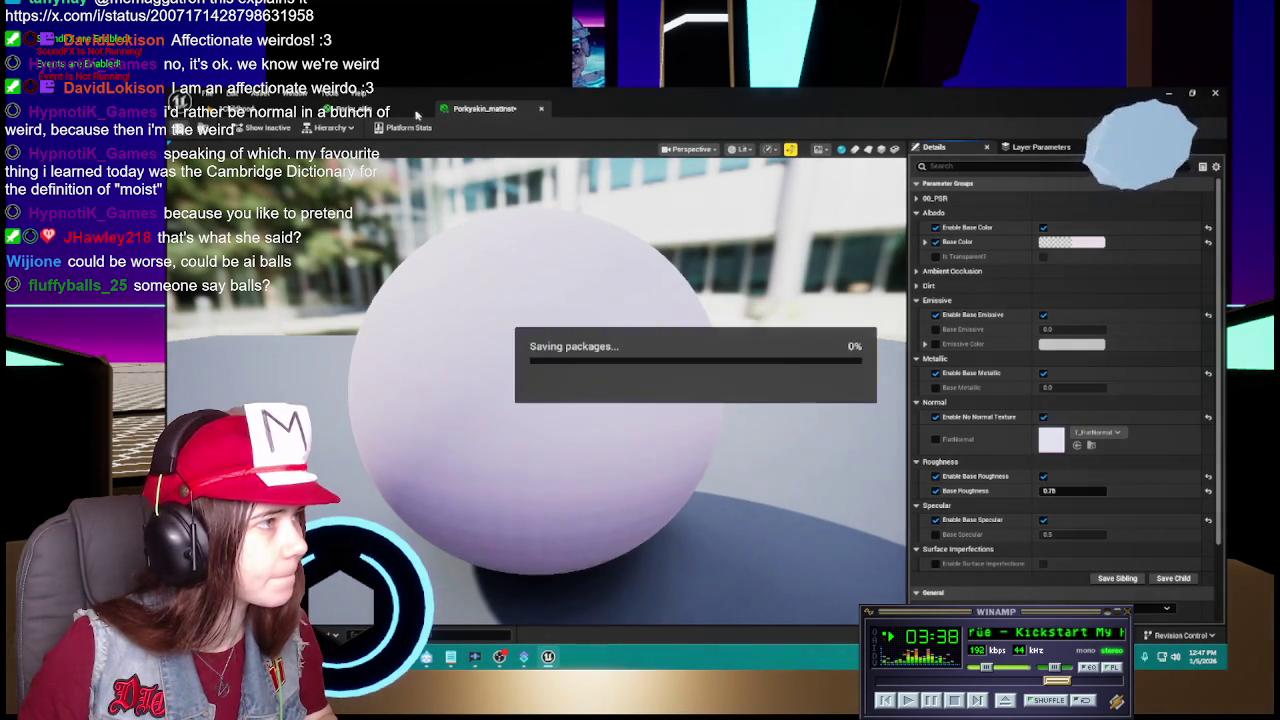
{"action": "left_click", "coordinate": [380, 108]}
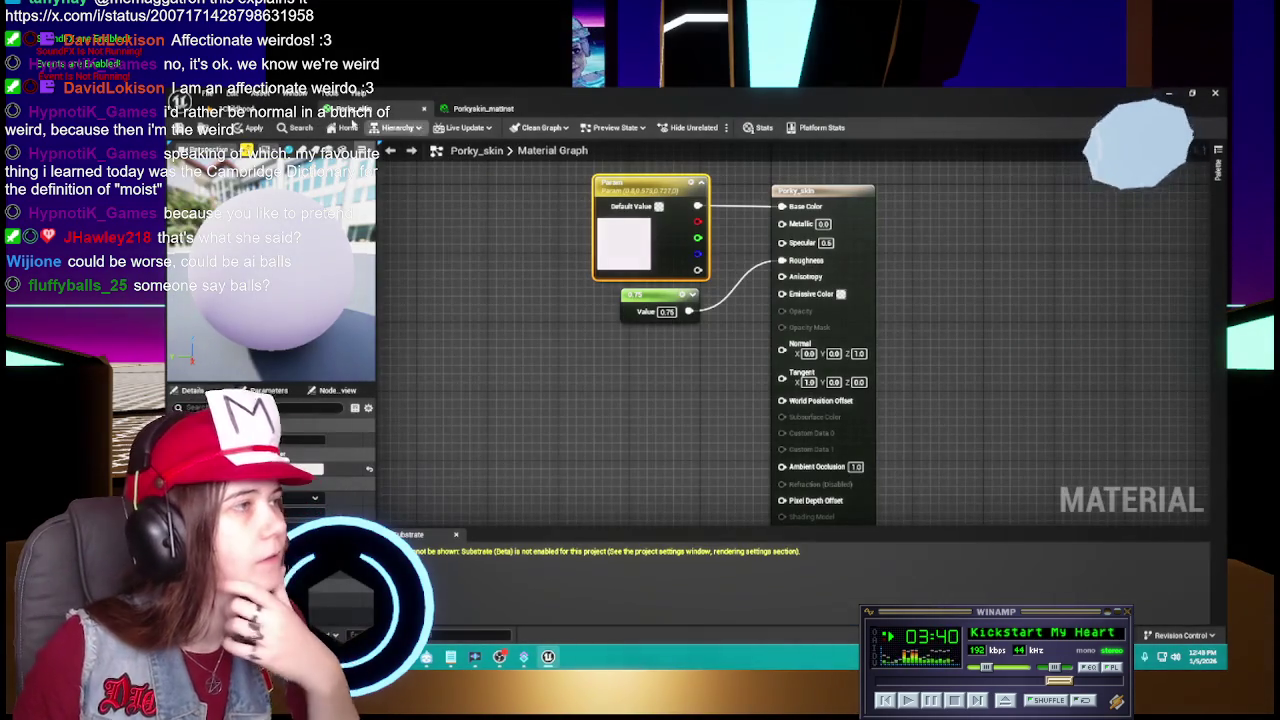
{"action": "left_click", "coordinate": [424, 108]}
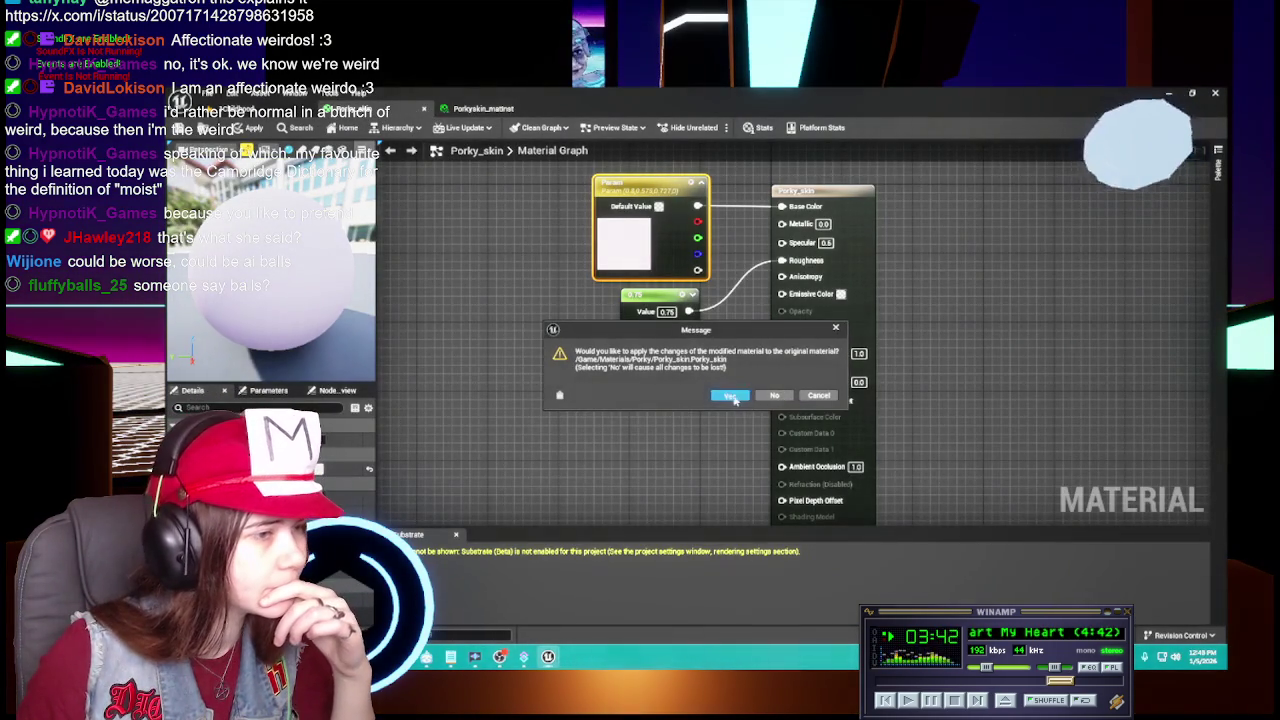
{"action": "left_click", "coordinate": [729, 395]}
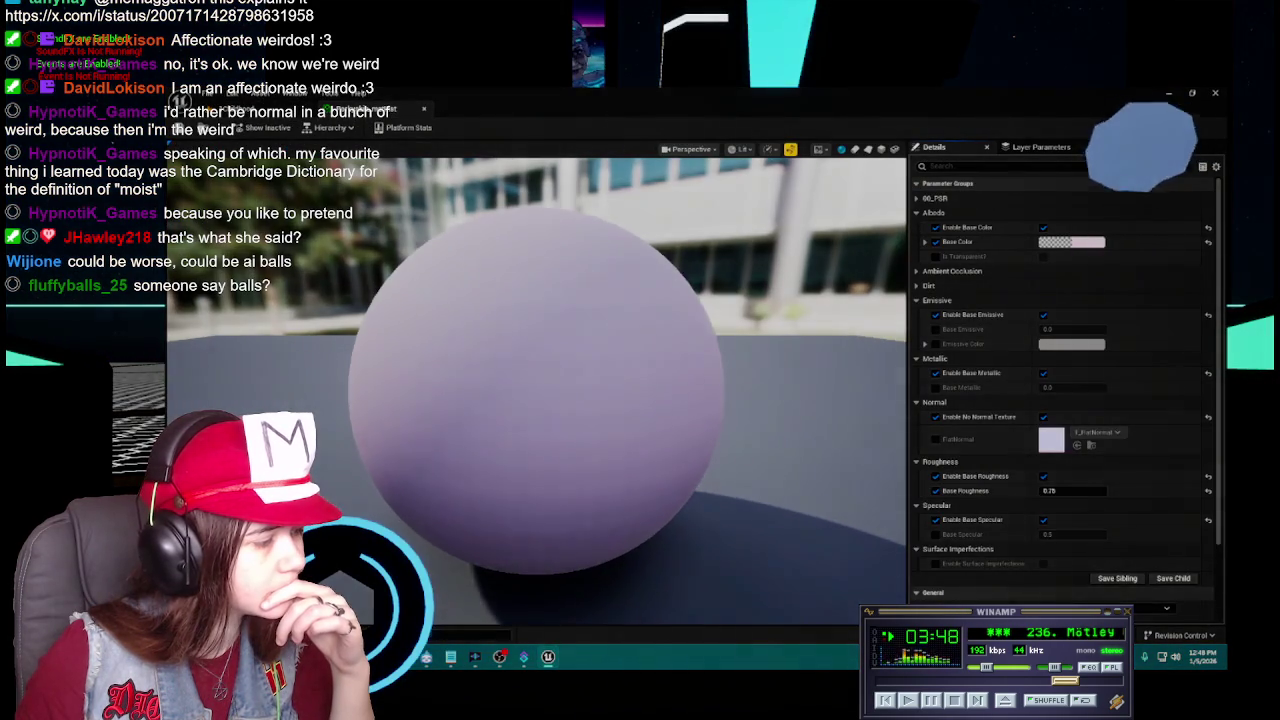
Duplicate the skin instance as PorkyHooves_matInst and rename the original to PorkySkin_matInst.
{"action": "key", "text": "ctrl+space"}
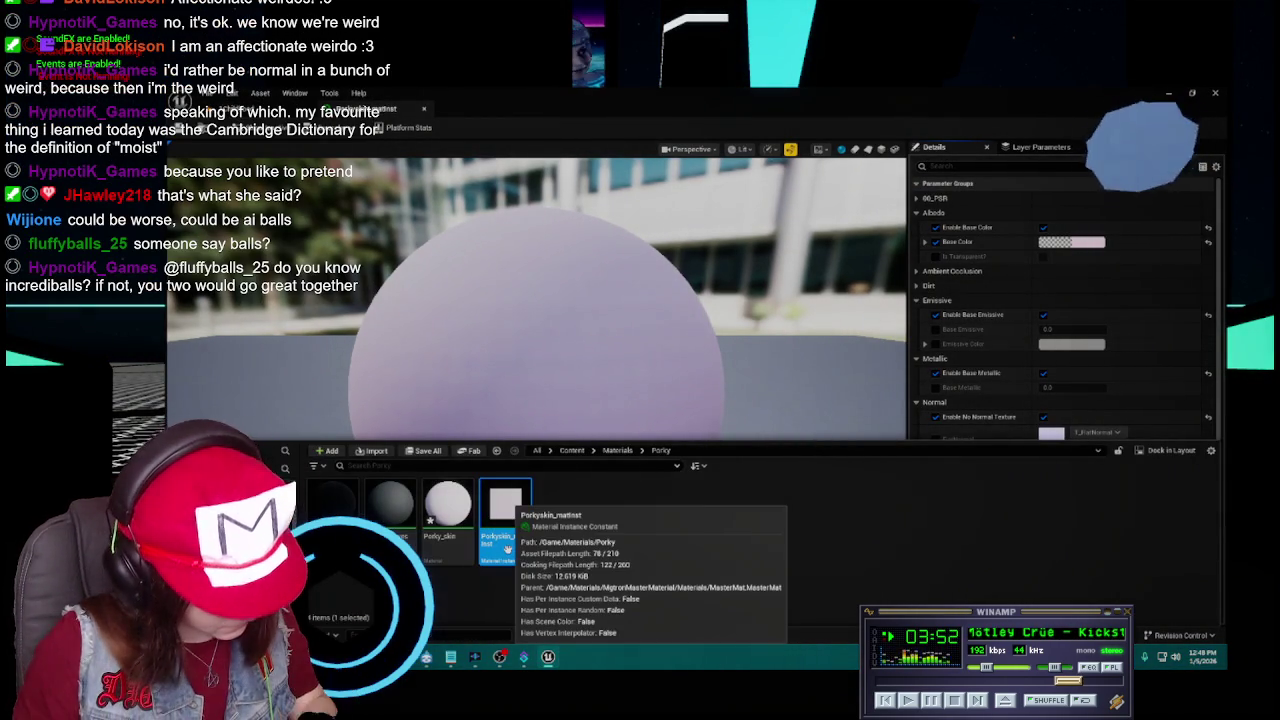
{"action": "key", "text": "ctrl+d"}
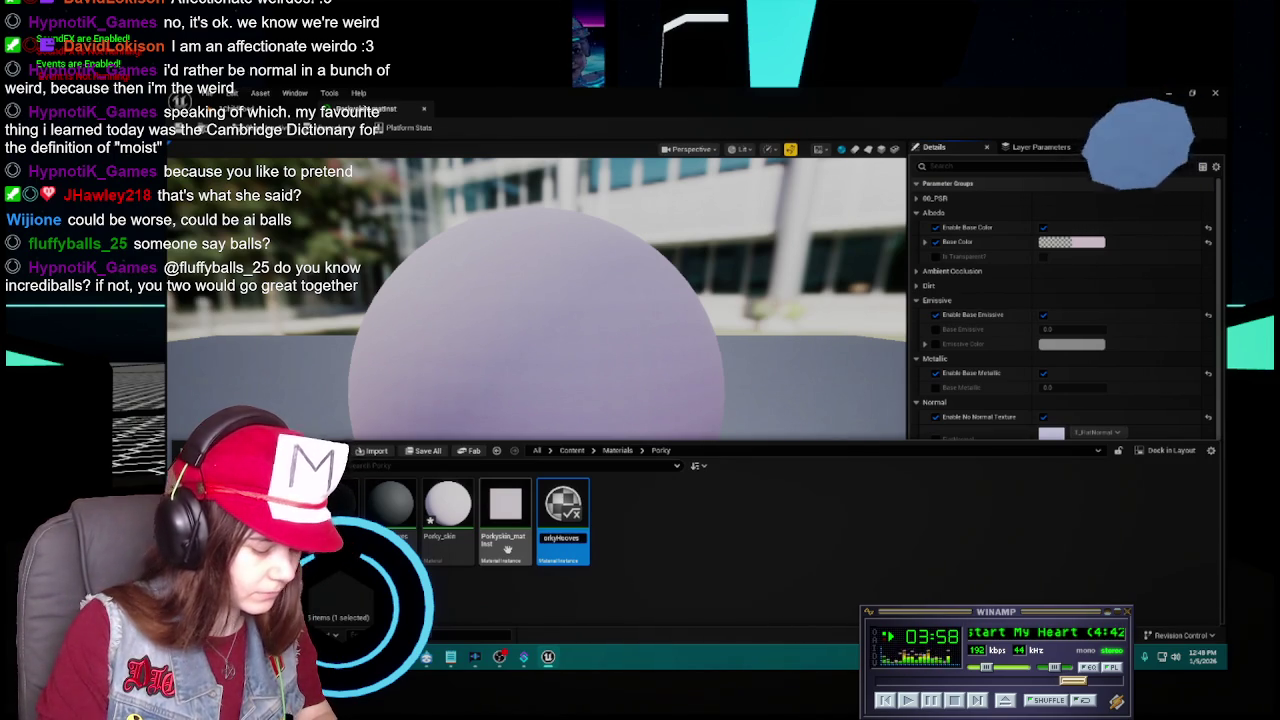
{"action": "key", "text": "Return"}
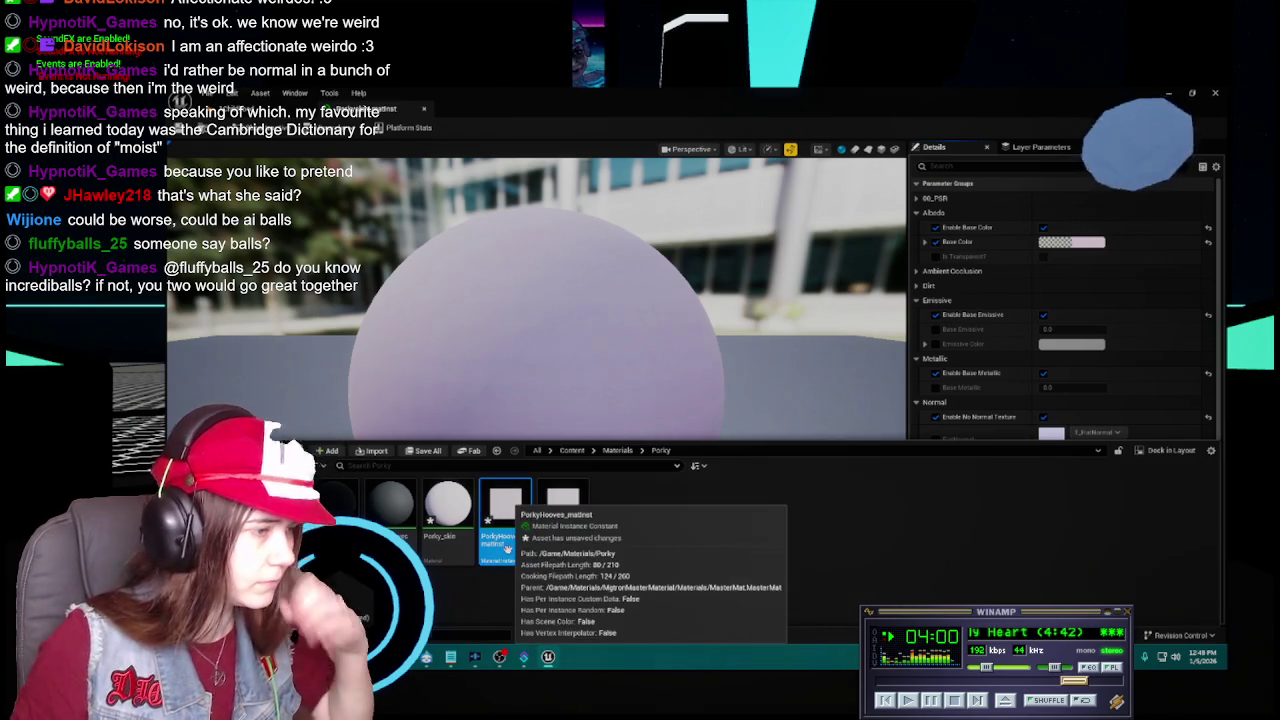
{"action": "left_click", "coordinate": [563, 551]}
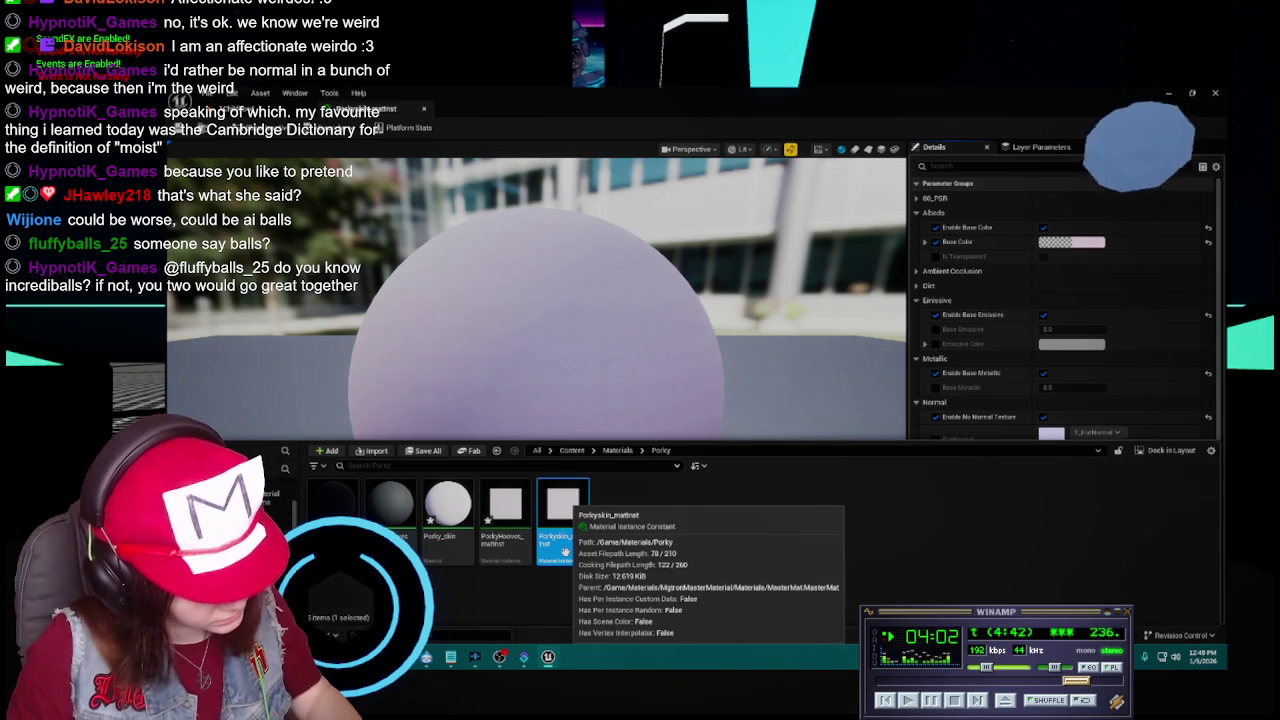
{"action": "key", "text": "F2"}
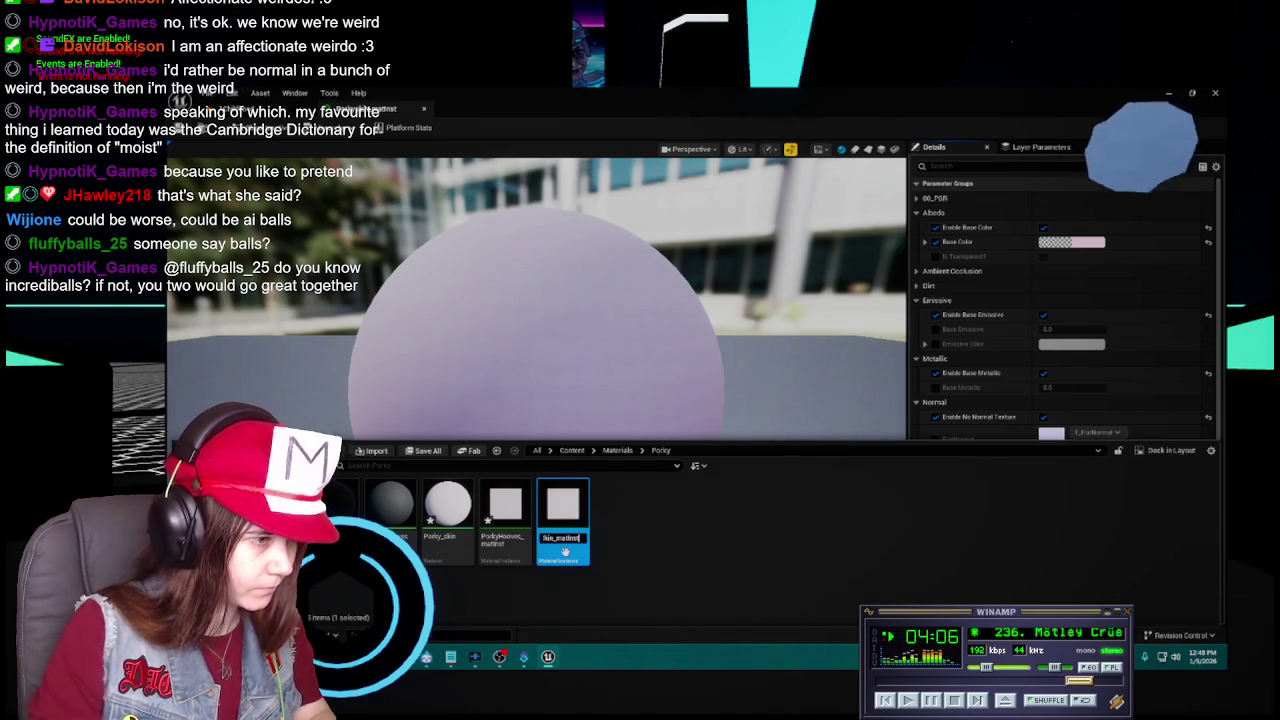
{"action": "key", "text": "Return"}
{"action": "left_click", "coordinate": [390, 505]}
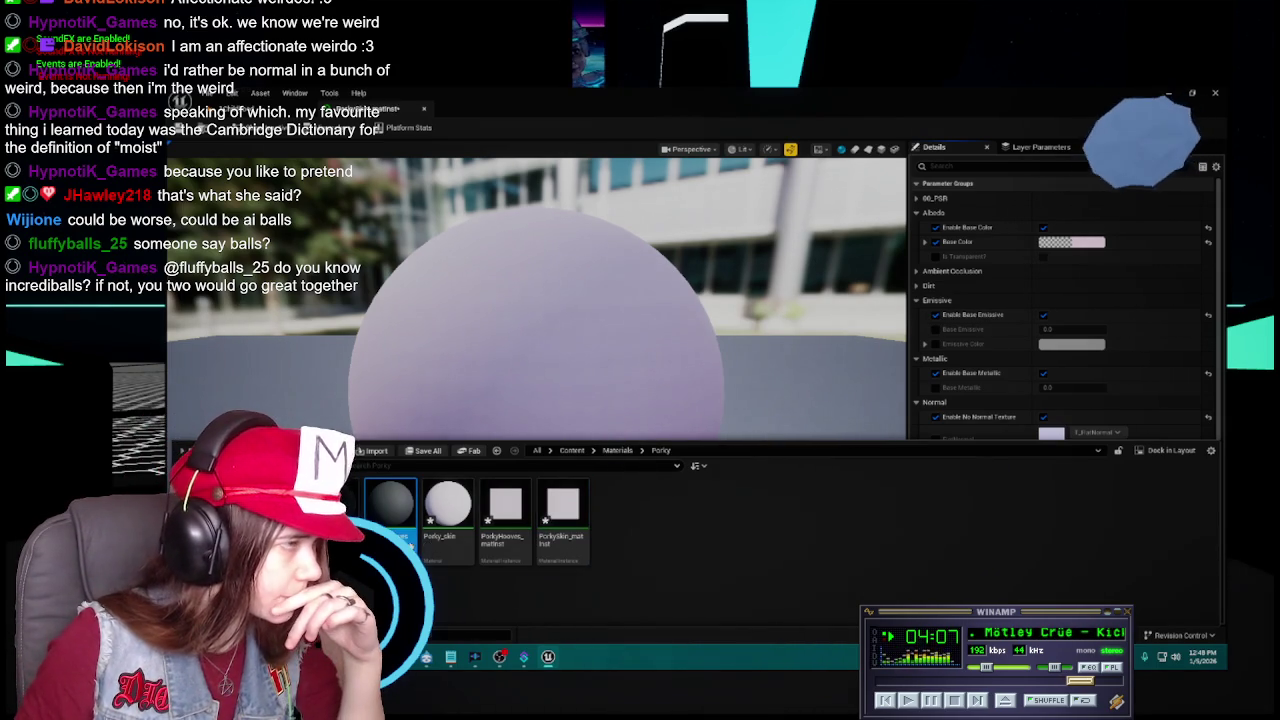
{"action": "double_click", "coordinate": [390, 505]}
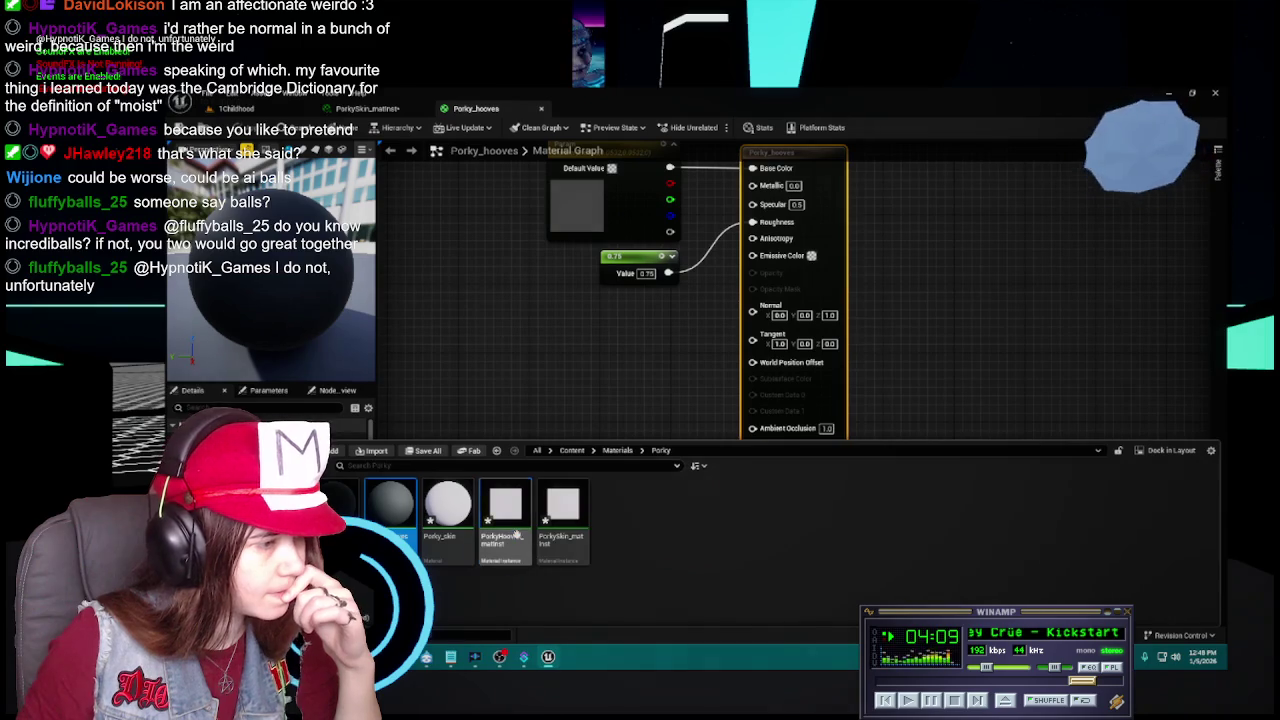
Copy Porky_hooves' colour parameter into PorkyHooves_matInst as its dark grey base colour.
{"action": "double_click", "coordinate": [516, 532]}
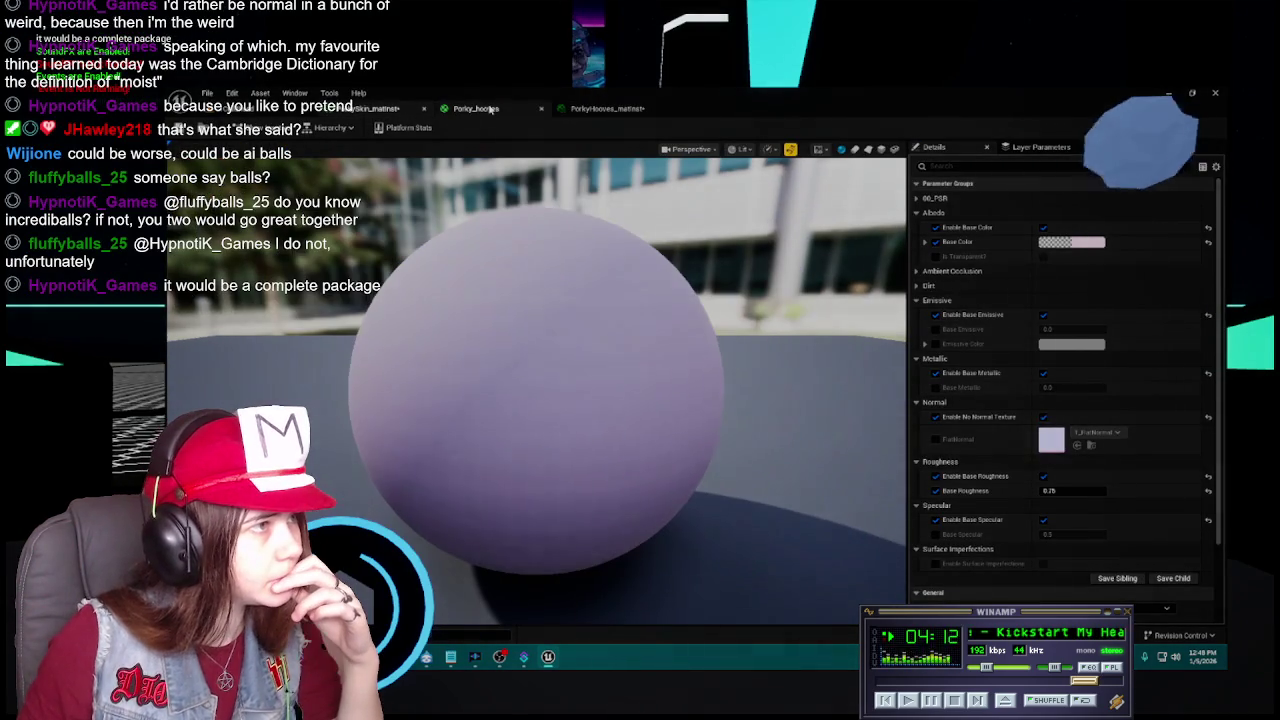
{"action": "left_click", "coordinate": [480, 108]}
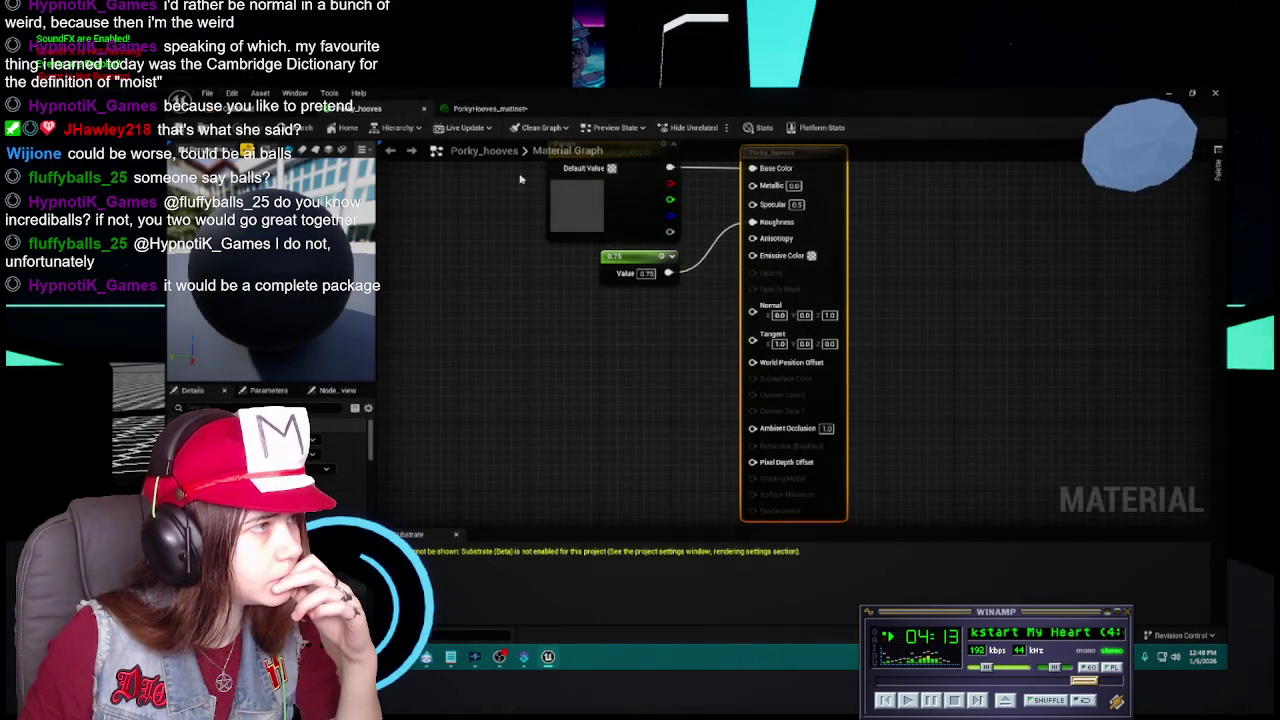
{"action": "double_click", "coordinate": [577, 202]}
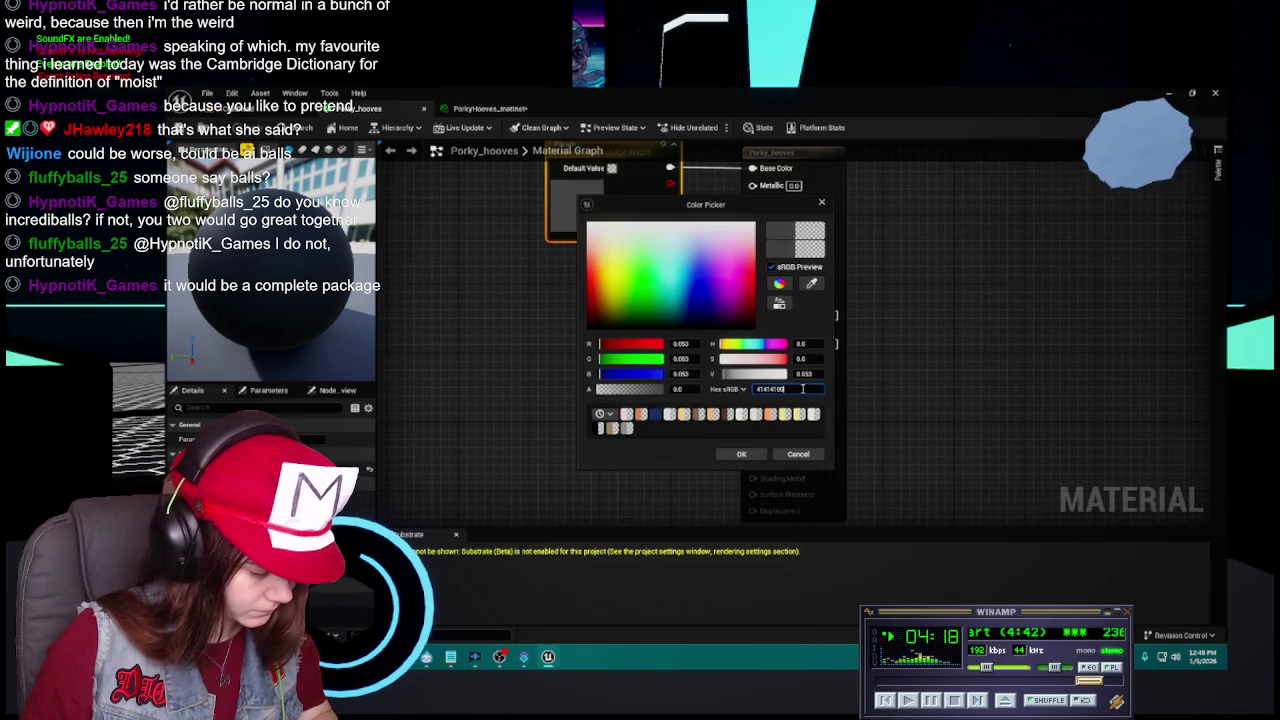
{"action": "left_click", "coordinate": [798, 455]}
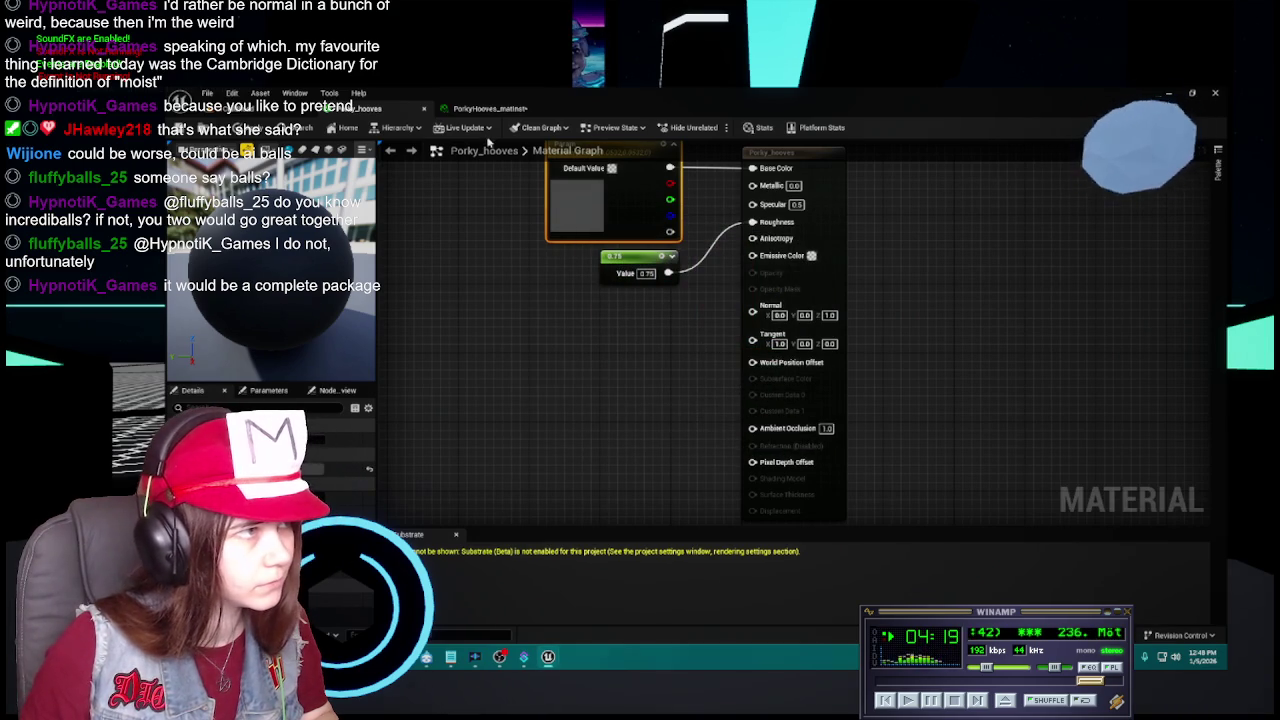
{"action": "left_click", "coordinate": [492, 108]}
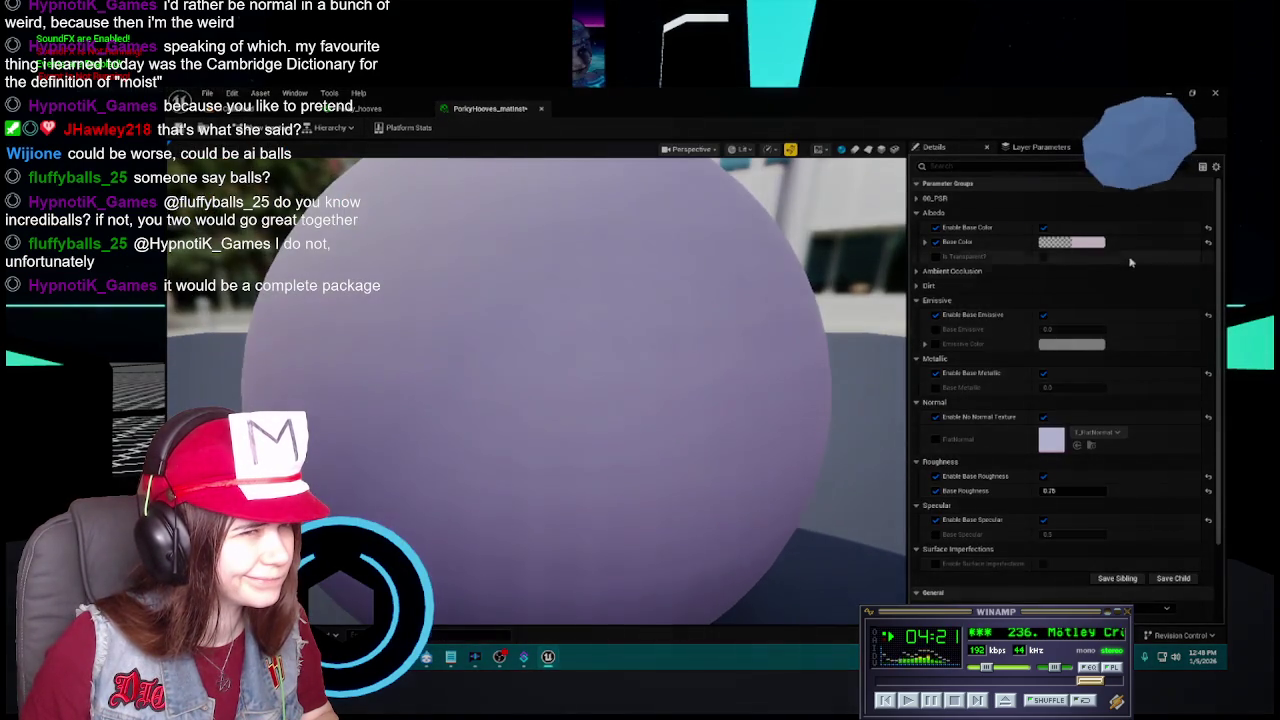
{"action": "left_click", "coordinate": [1072, 242]}
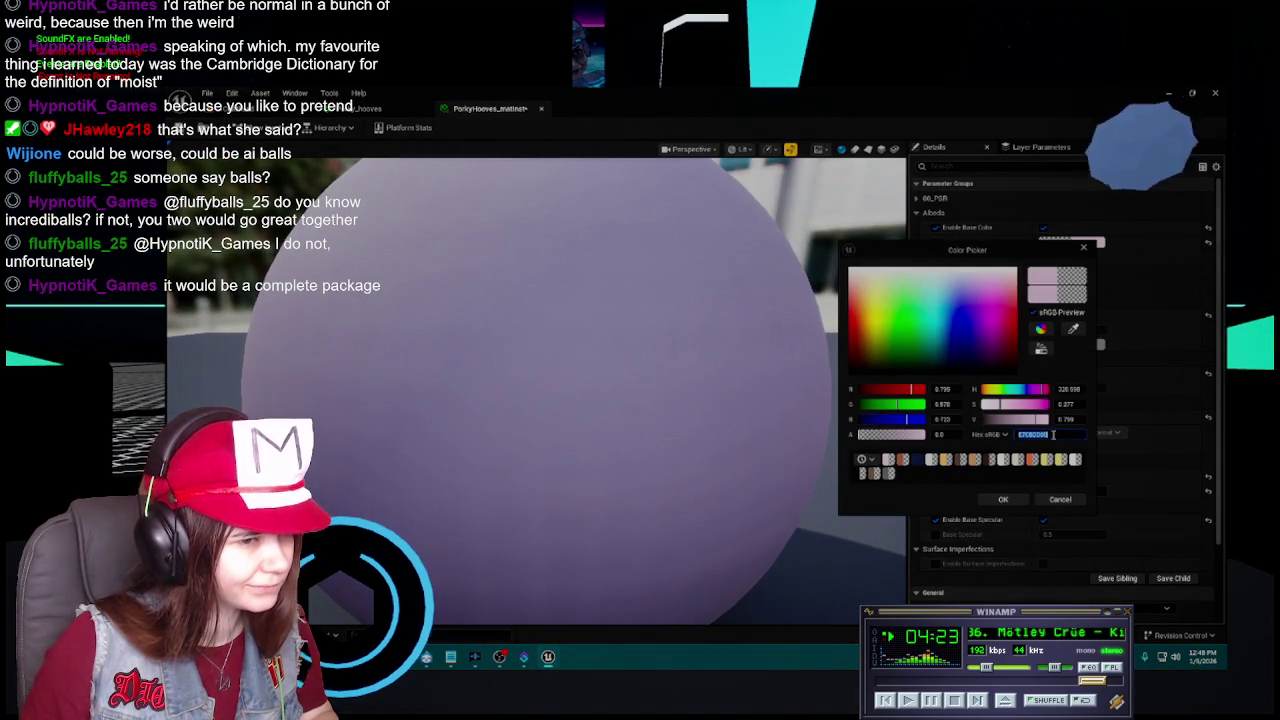
{"action": "key", "text": "Return"}
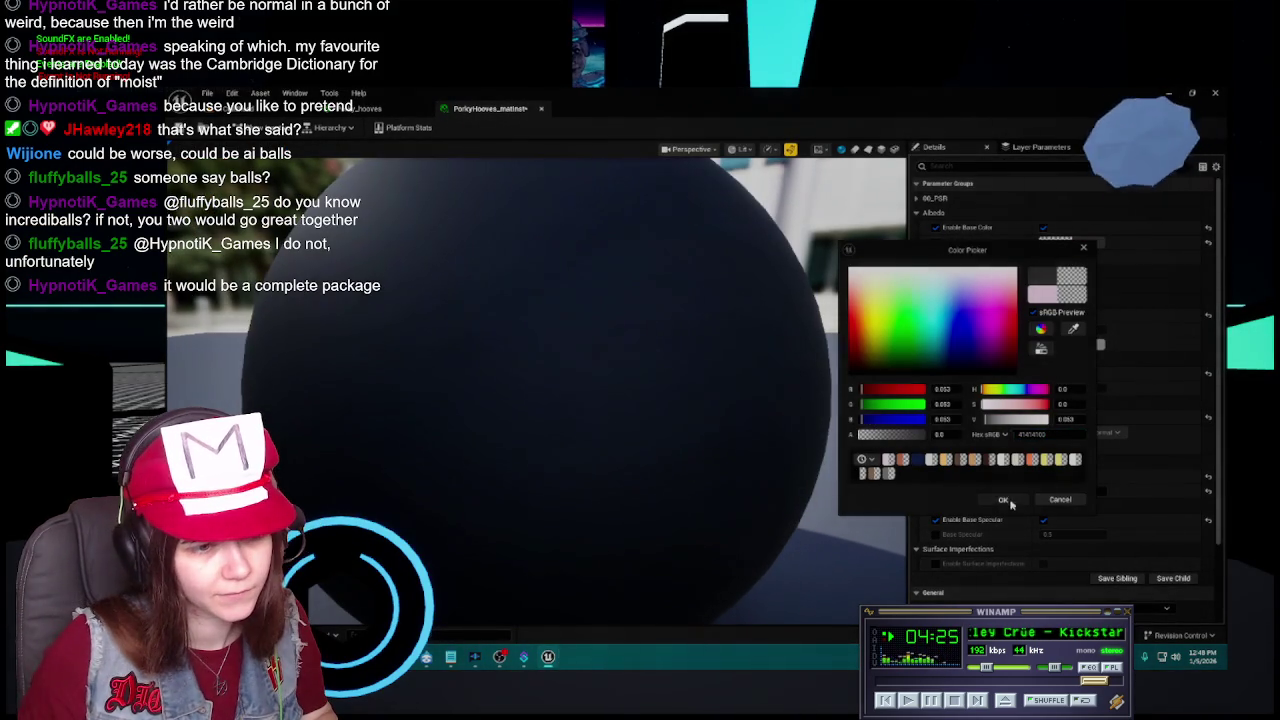
{"action": "left_click", "coordinate": [1003, 499]}
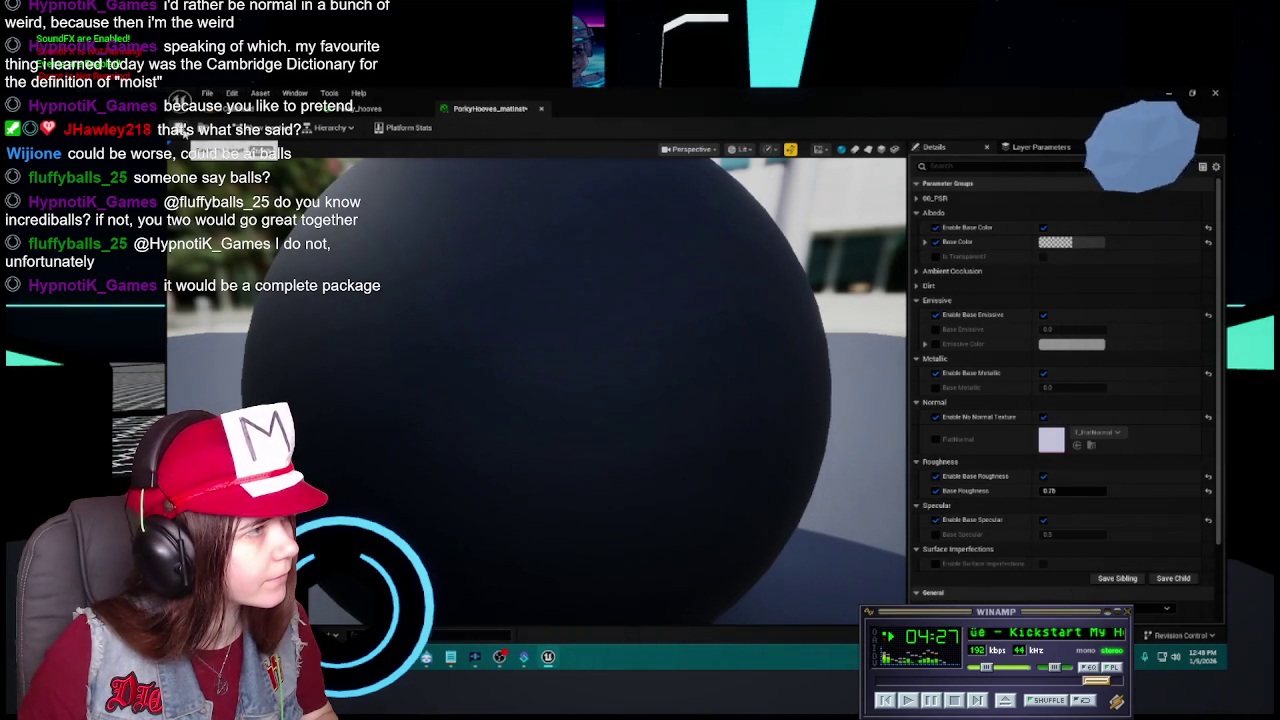
Close the Porky_hooves and instance editors, applying the changes to Porky_hooves.
{"action": "left_click", "coordinate": [380, 109]}
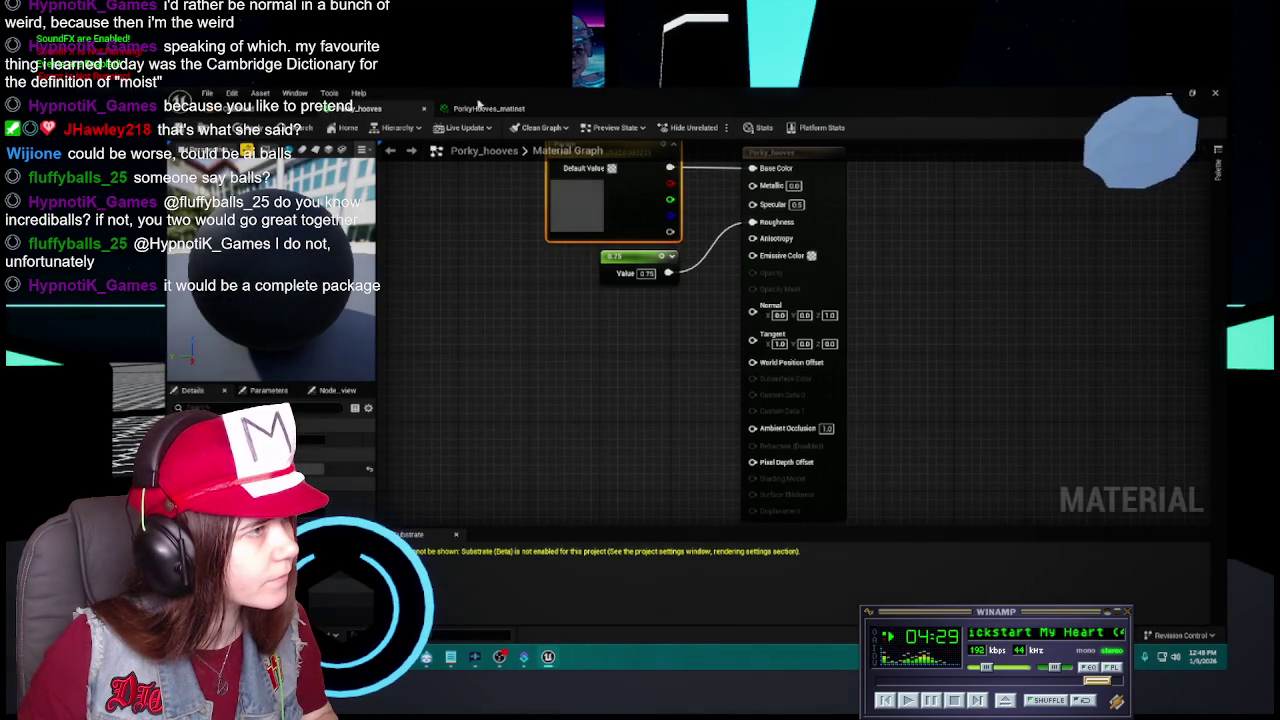
{"action": "left_click", "coordinate": [482, 108]}
{"action": "left_click", "coordinate": [424, 108]}
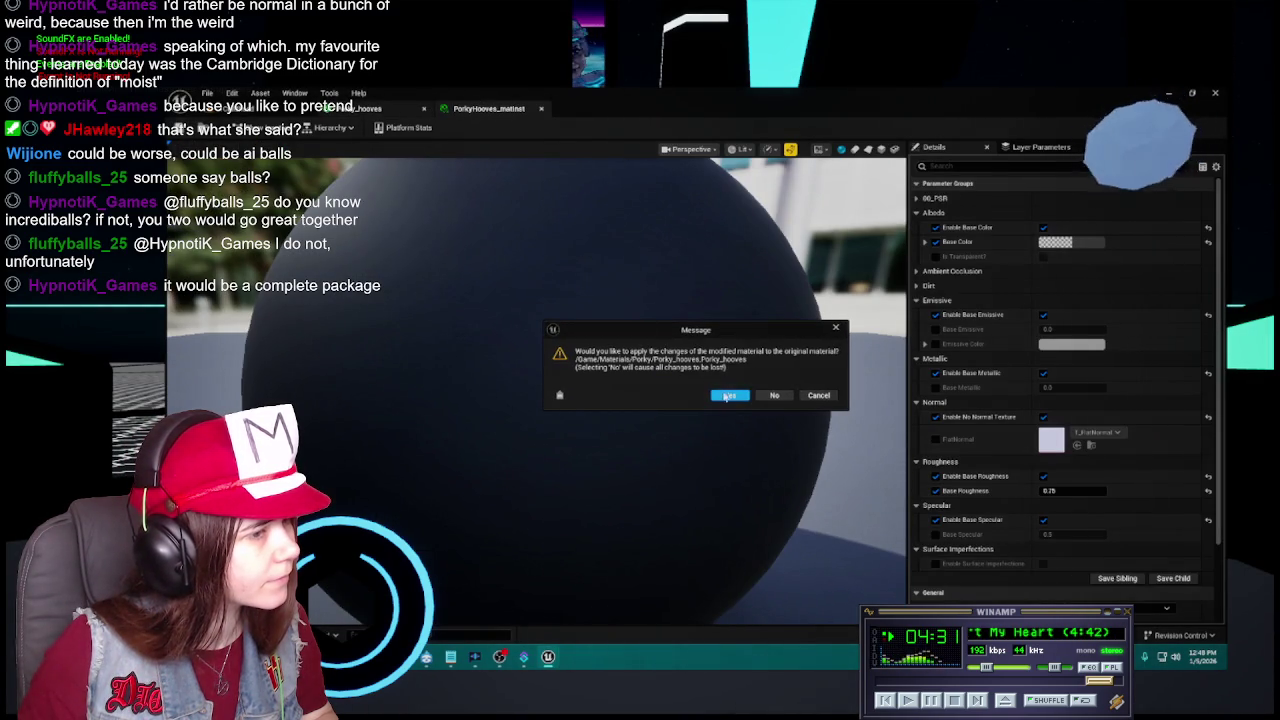
{"action": "left_click", "coordinate": [724, 396]}
{"action": "left_click", "coordinate": [424, 108]}
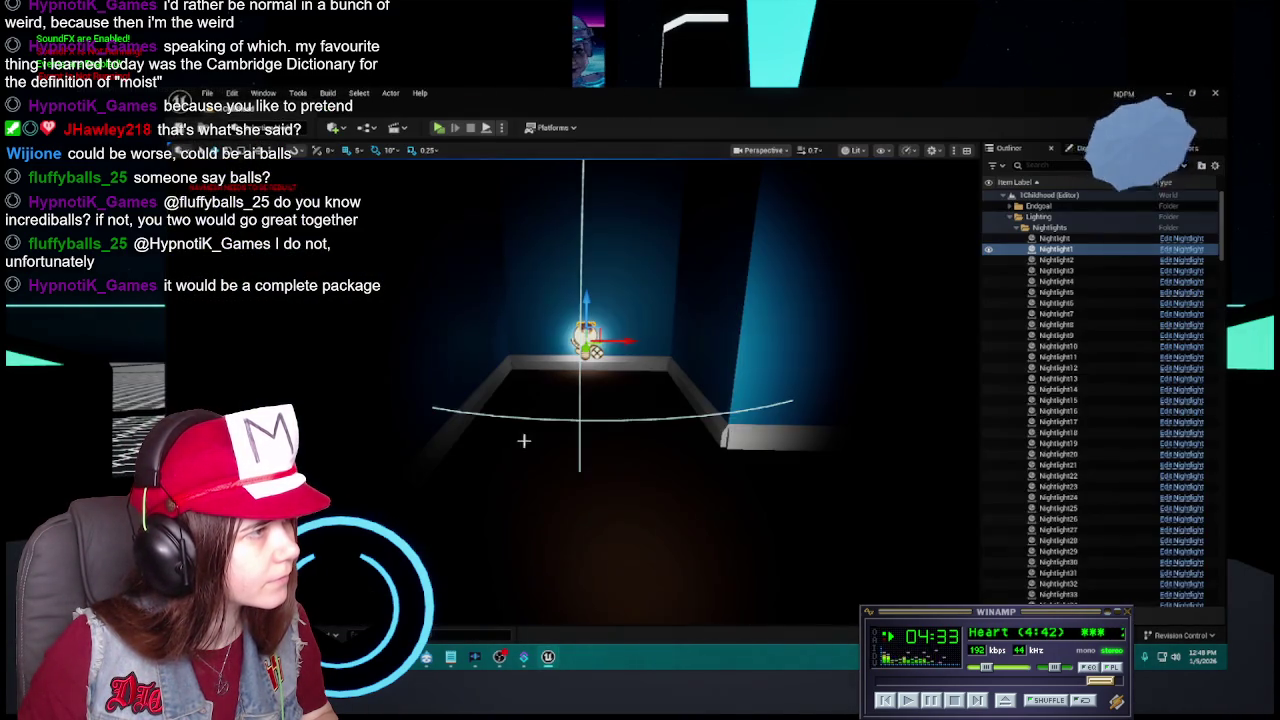
Duplicate the hooves material instance and name the copy PorkyEyes_matinst.
{"action": "key", "text": "ctrl+space"}
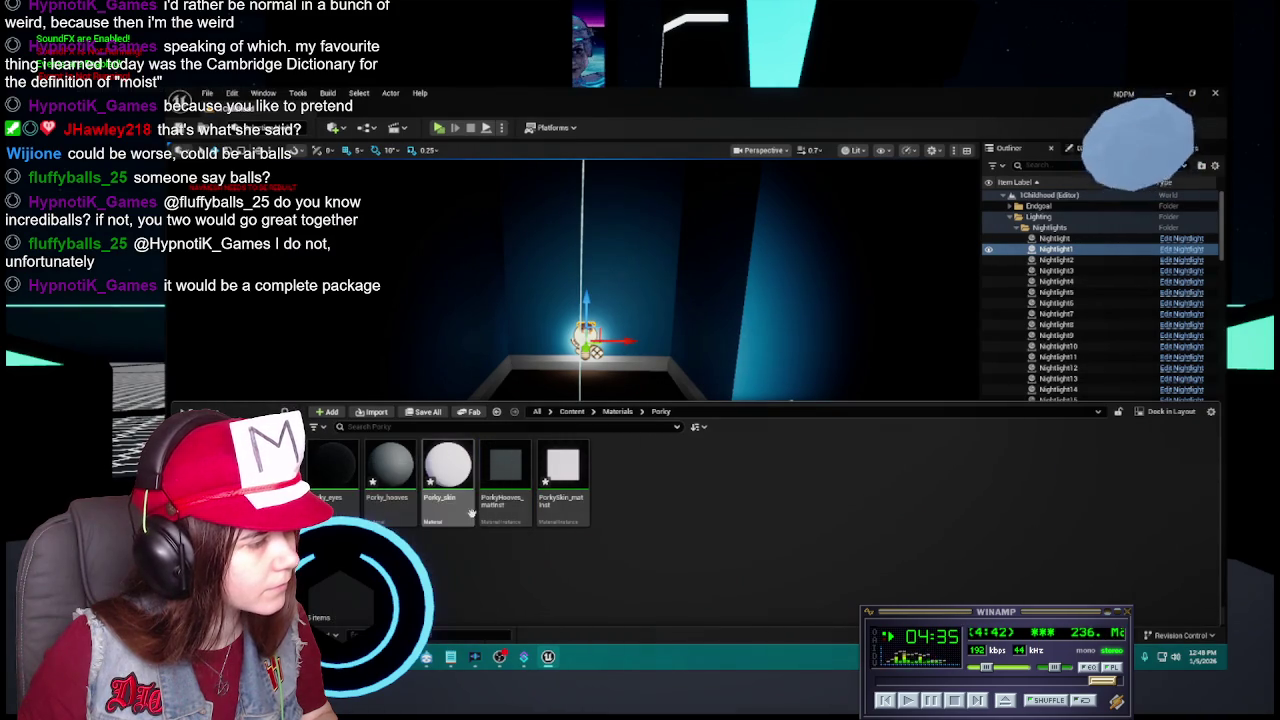
{"action": "right_click", "coordinate": [384, 460]}
{"action": "left_click", "coordinate": [520, 573]}
{"action": "right_click", "coordinate": [504, 505]}
{"action": "left_click", "coordinate": [545, 531]}
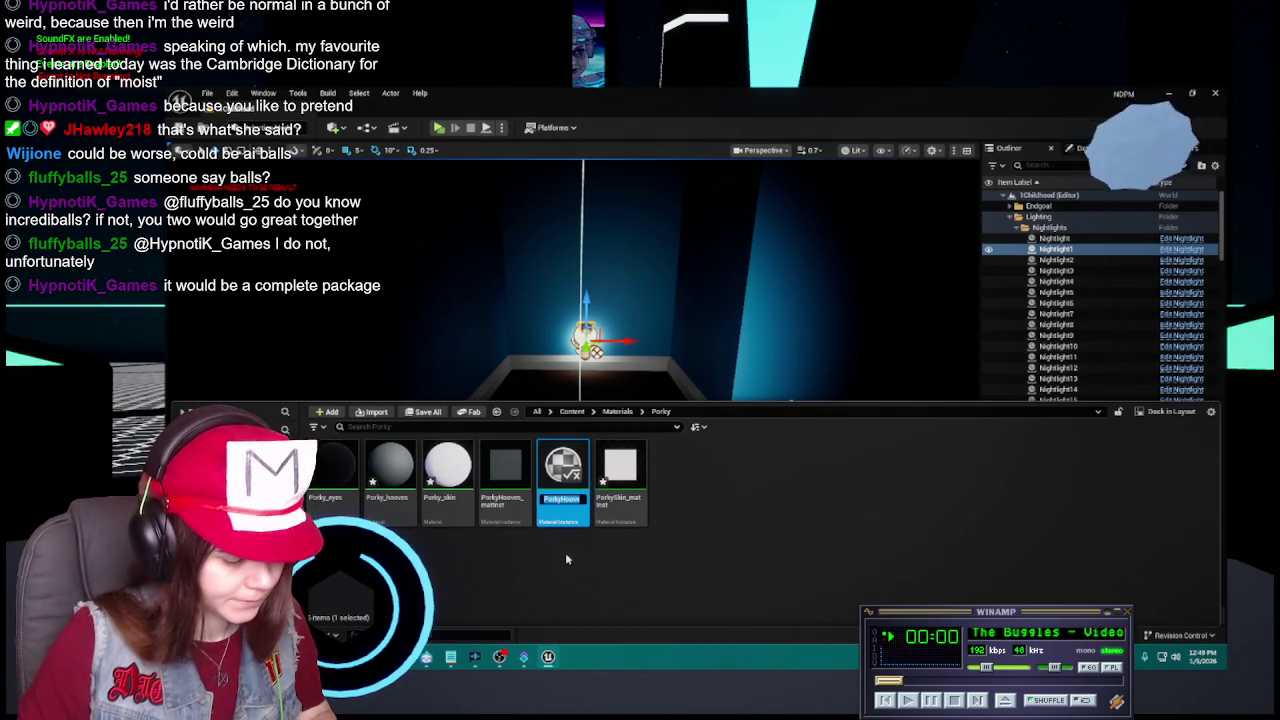
{"action": "type", "text": "PorkyEye"}
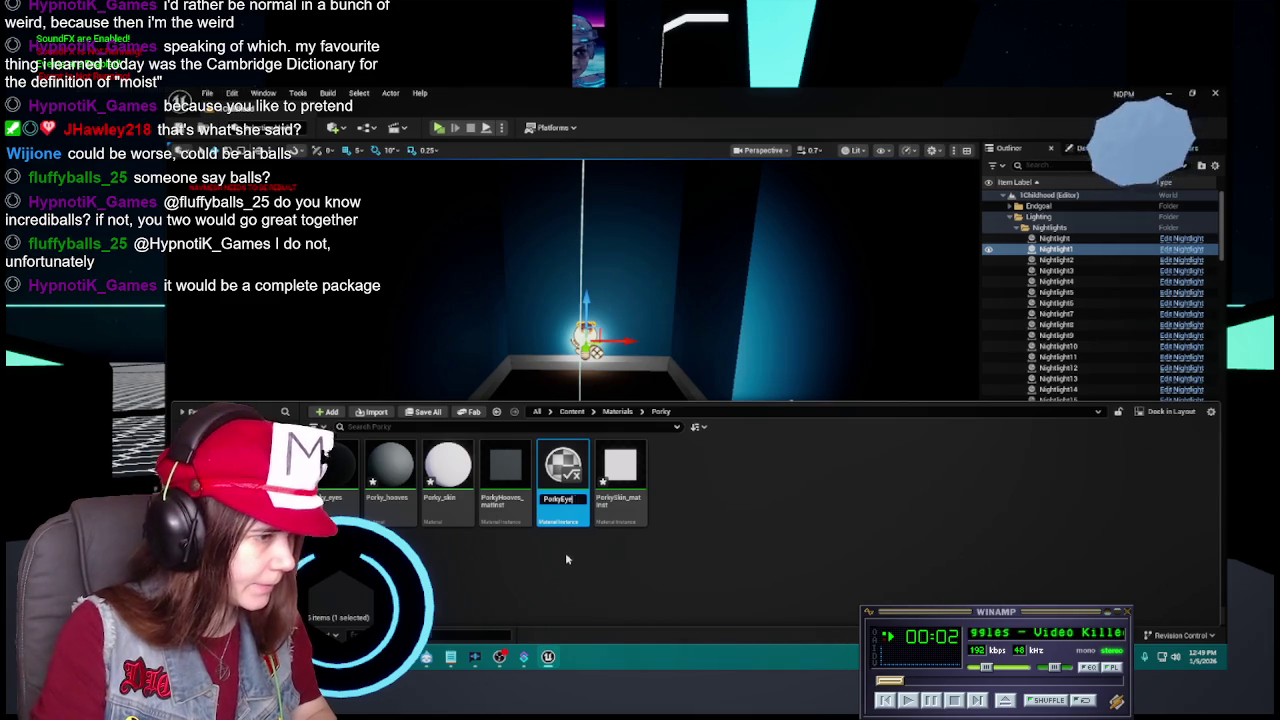
{"action": "type", "text": "s_matinst"}
{"action": "key", "text": "Return"}
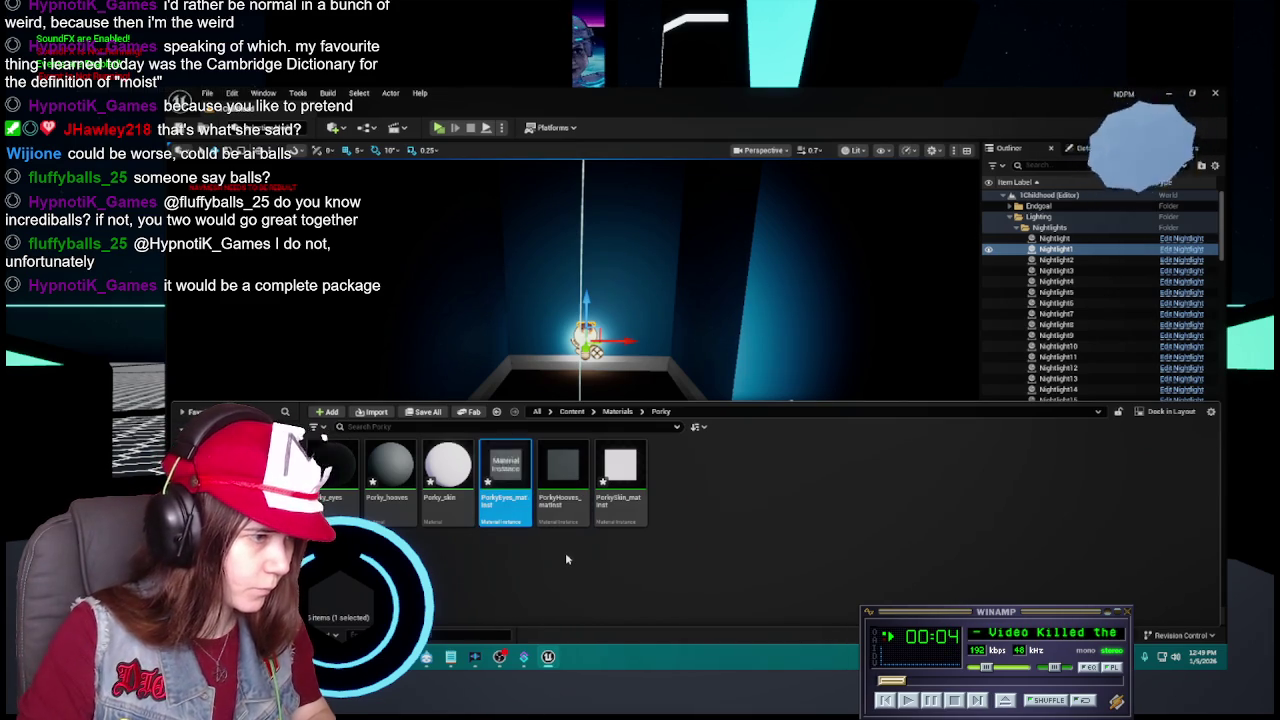
Give PorkyEyes_matinst a black base colour and Base Roughness 1.0, then close its editor.
{"action": "double_click", "coordinate": [563, 465]}
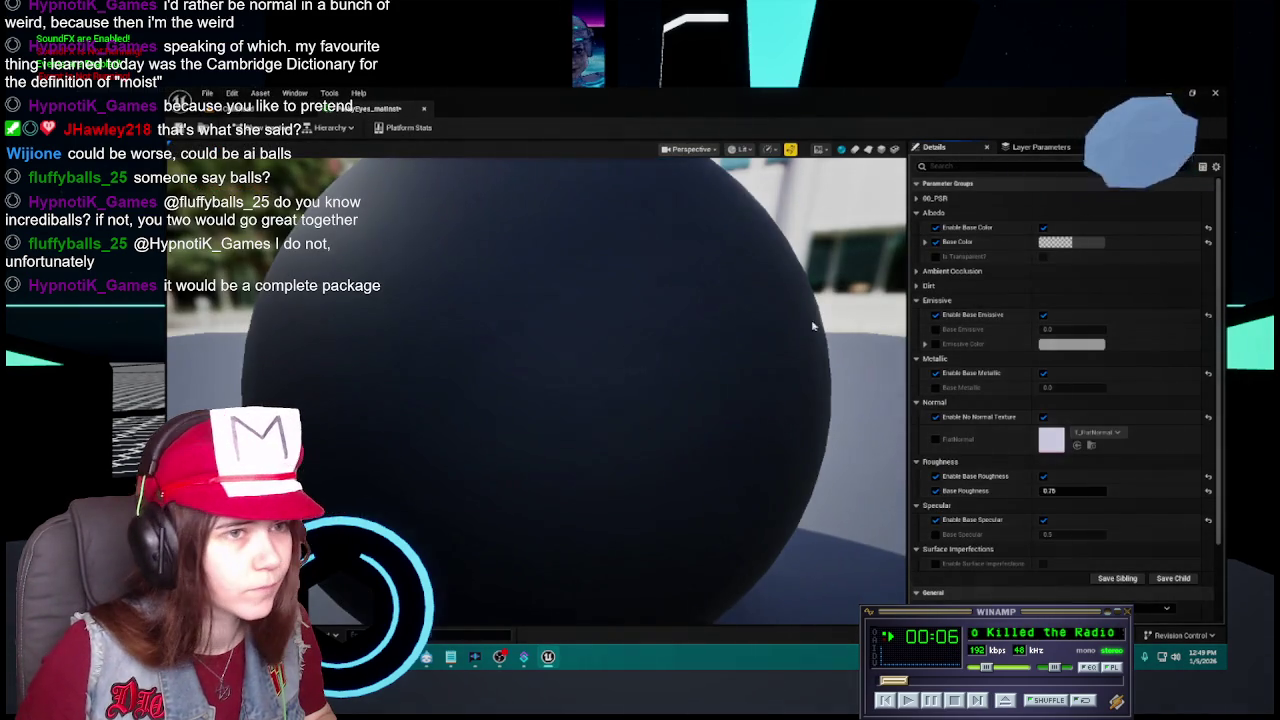
{"action": "scroll", "coordinate": [663, 347], "scroll_direction": "down", "scroll_amount": 3}
{"action": "key", "text": "ctrl+space"}
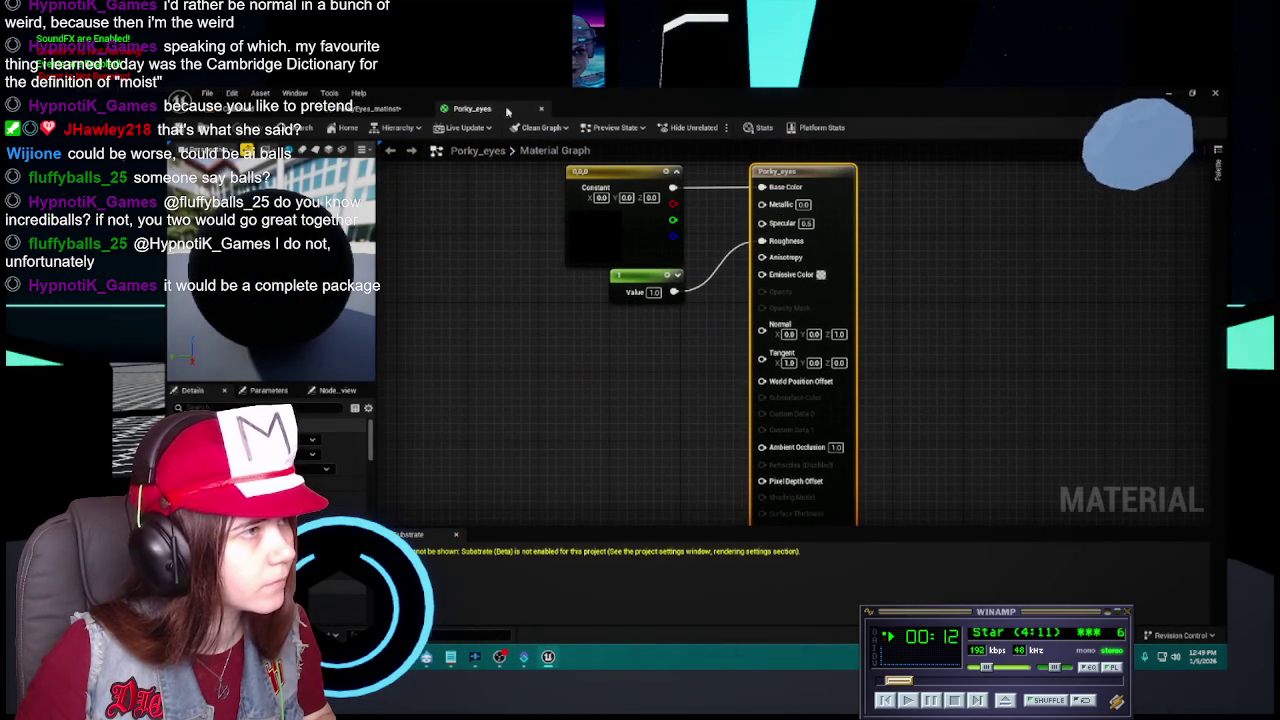
{"action": "left_click", "coordinate": [542, 110]}
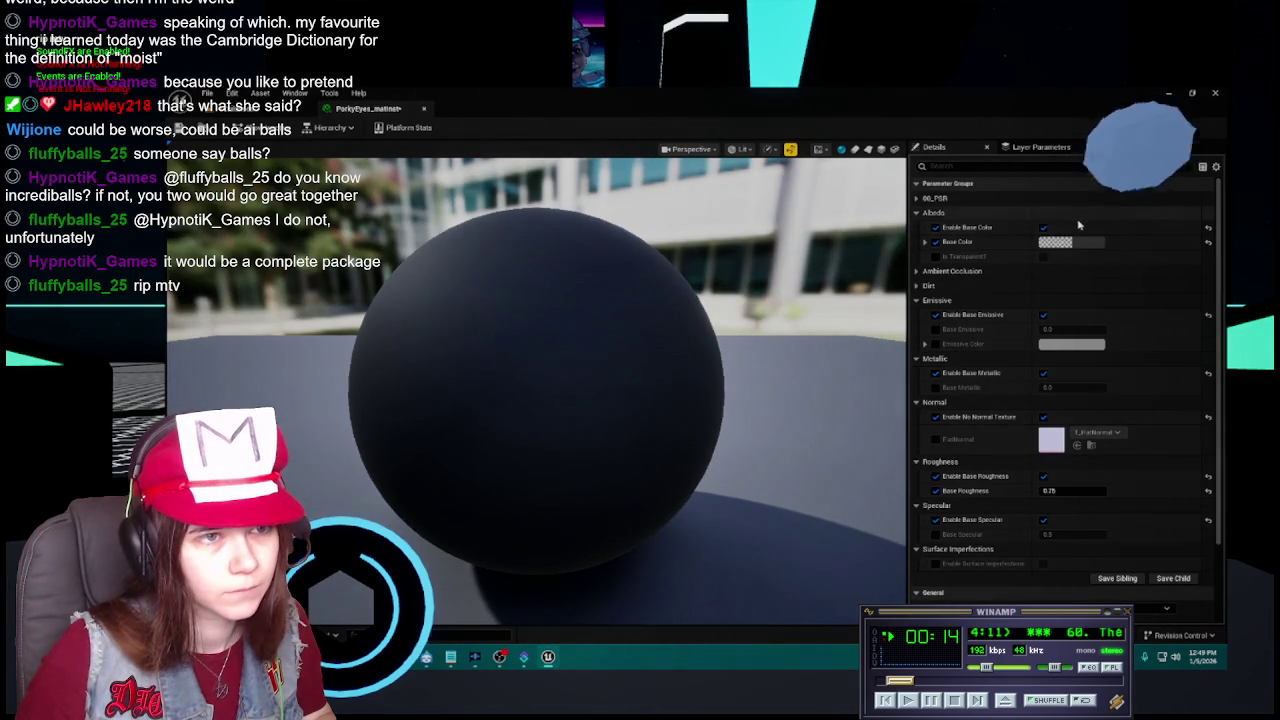
{"action": "left_click", "coordinate": [1056, 242]}
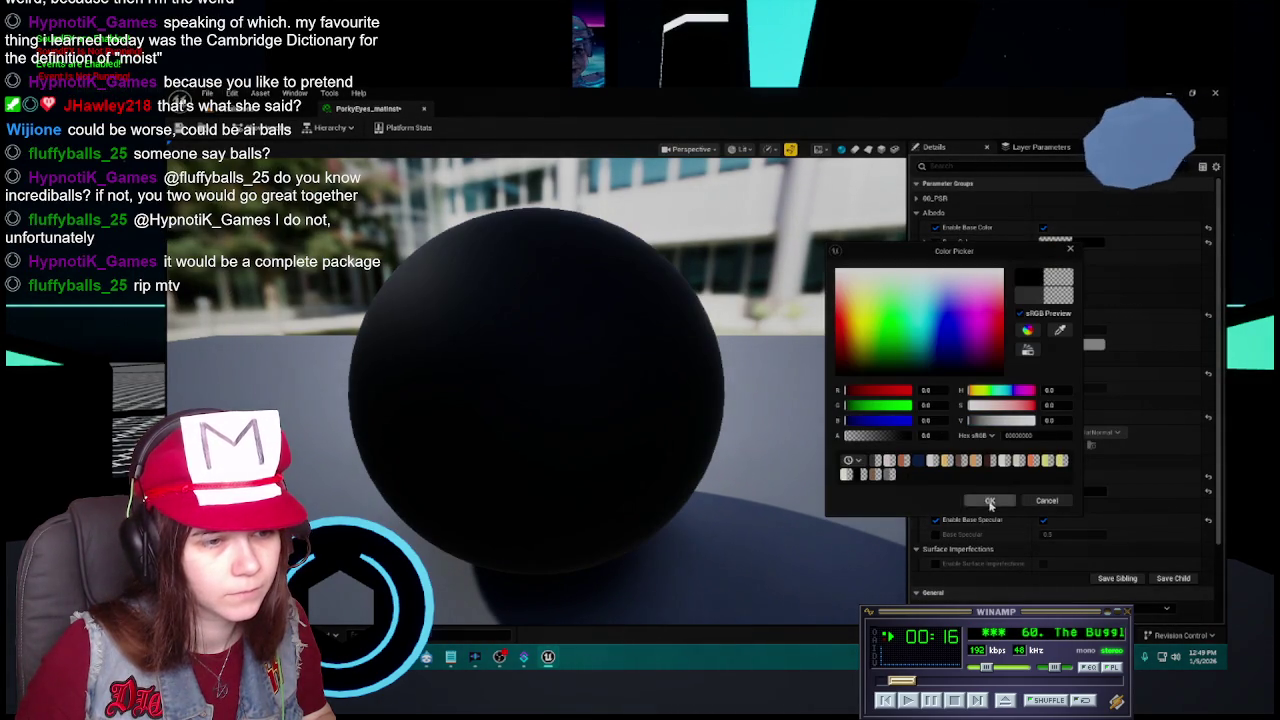
{"action": "left_click", "coordinate": [990, 500]}
{"action": "left_click", "coordinate": [1048, 491]}
{"action": "key", "text": "Return"}
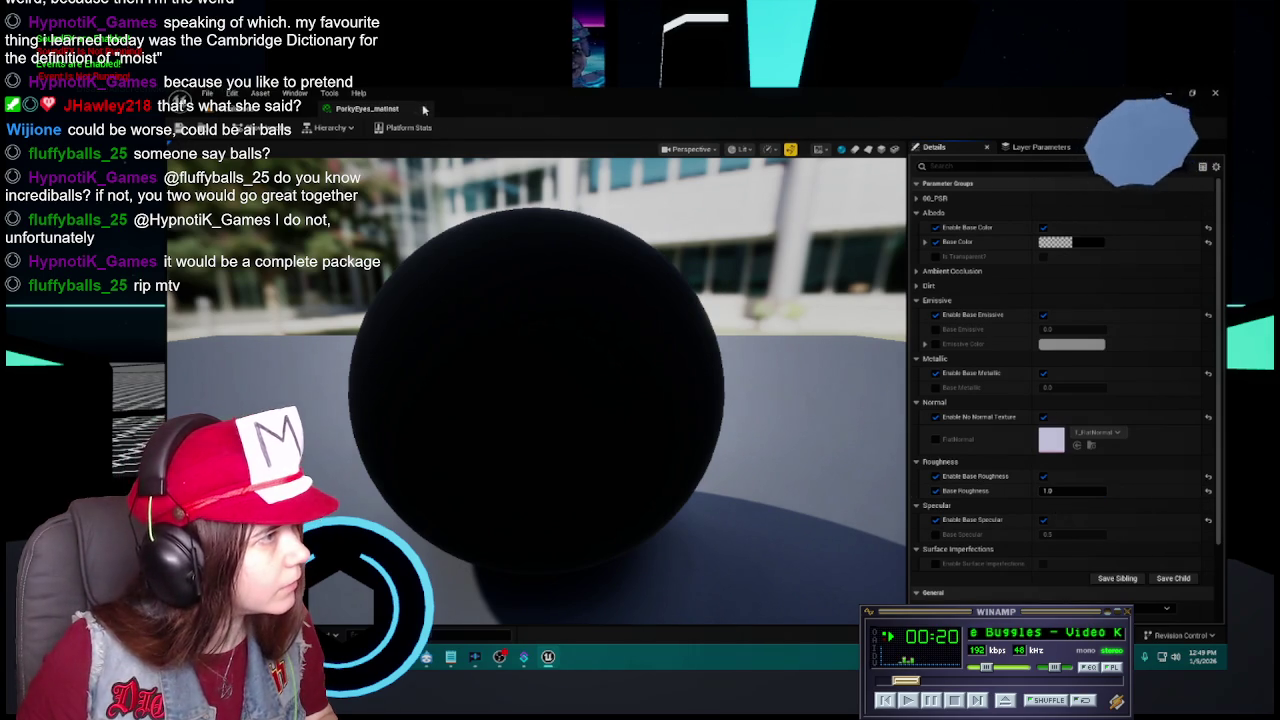
{"action": "left_click", "coordinate": [423, 110]}
{"action": "key", "text": "ctrl+space"}
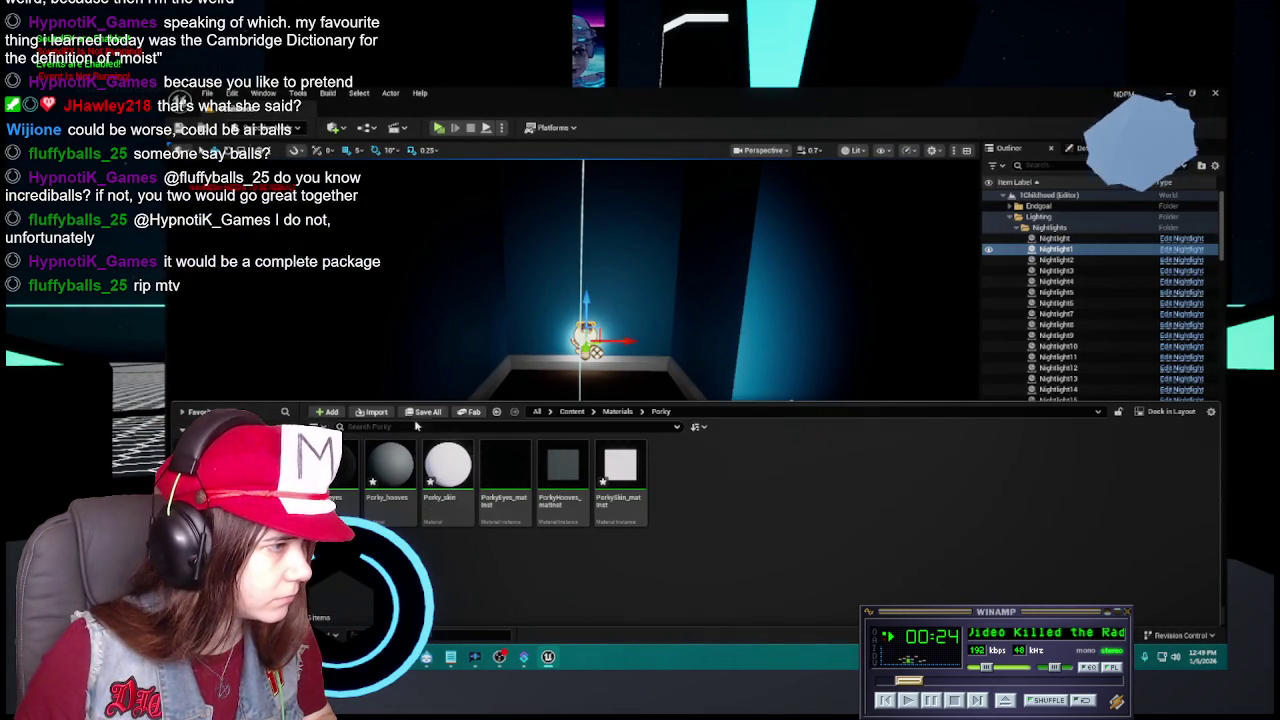
Save the three Porky assets and open the PorkyPigButcher blueprint's Viewport framed on Porky.
{"action": "key", "text": "ctrl+shift+s"}
{"action": "left_click", "coordinate": [785, 493]}
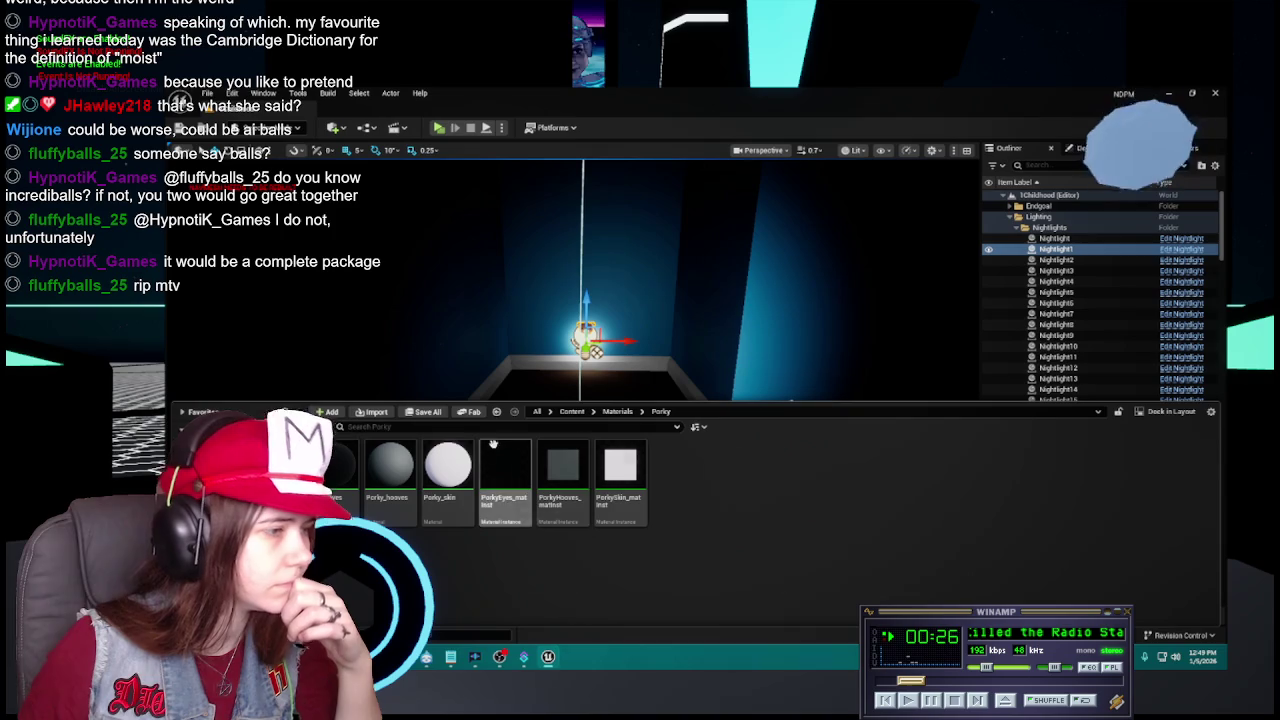
{"action": "left_click", "coordinate": [572, 411]}
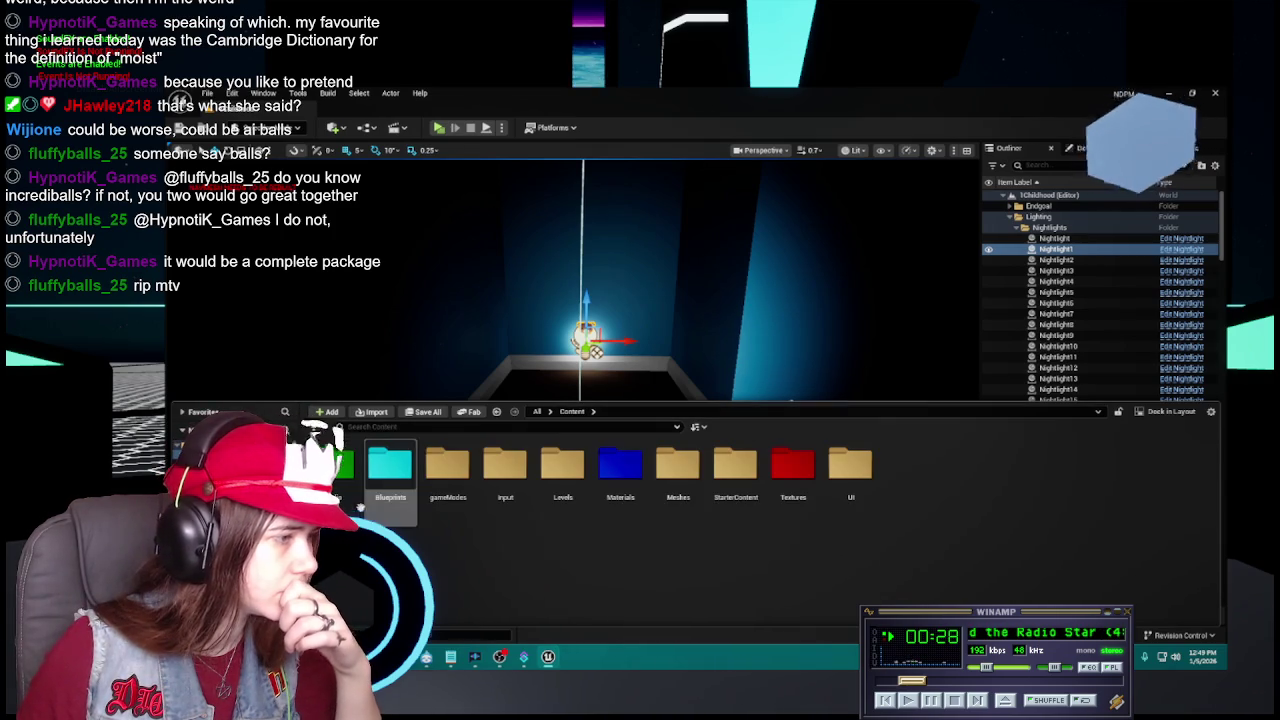
{"action": "double_click", "coordinate": [390, 465]}
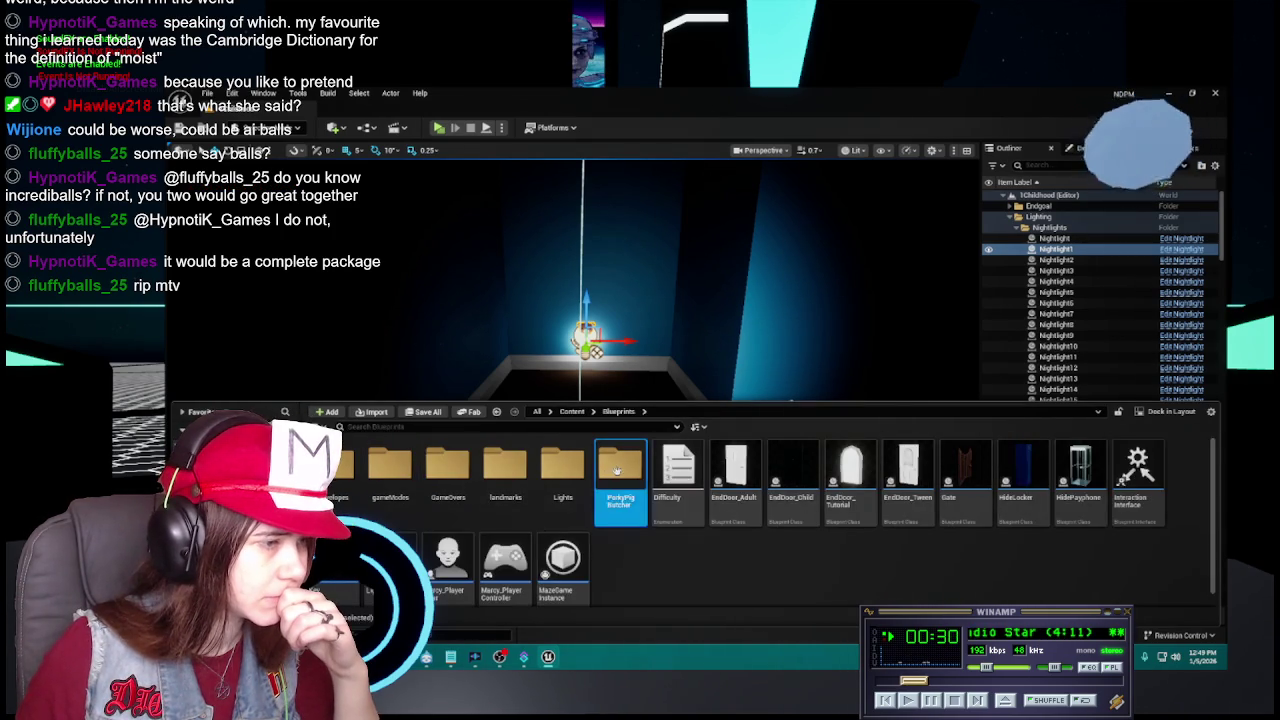
{"action": "double_click", "coordinate": [620, 465]}
{"action": "double_click", "coordinate": [510, 466]}
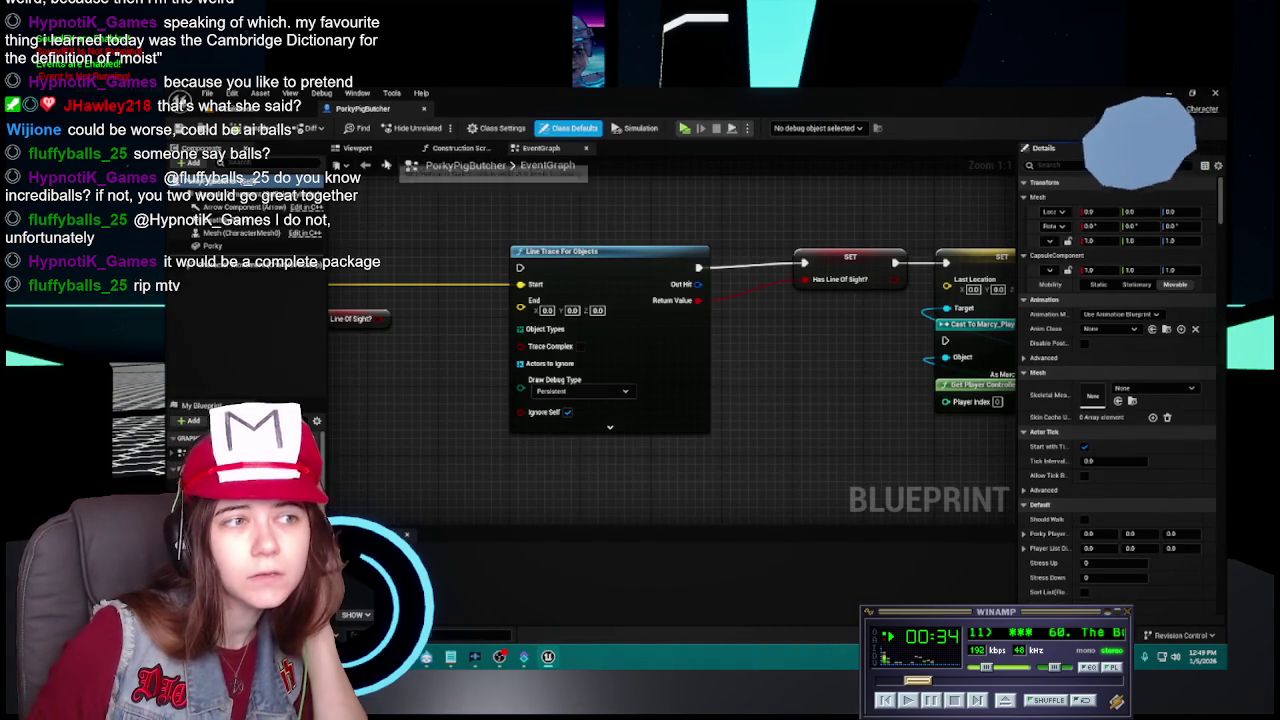
{"action": "left_click", "coordinate": [212, 245]}
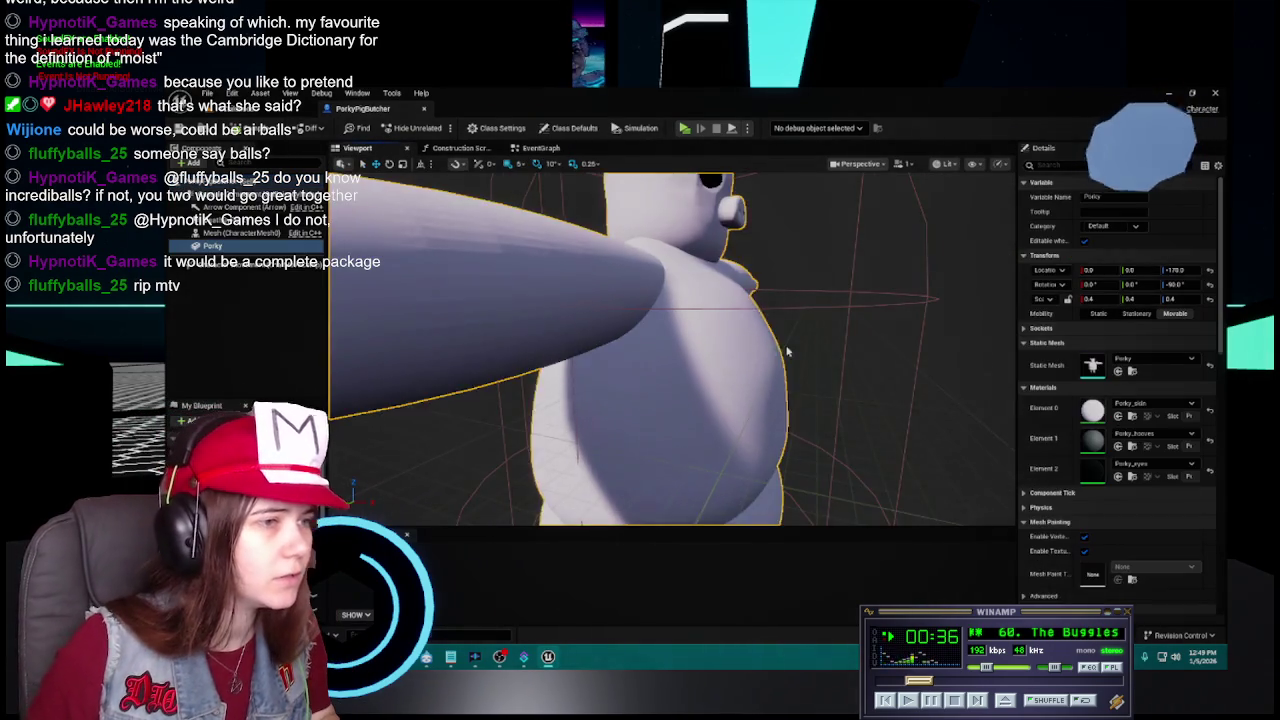
{"action": "key", "text": "f"}
Assign PorkySkin_matinst, PorkyHooves_matinst and PorkyEyes_matinst to Porky's Elements 0–2, then close the blueprint.
{"action": "scroll", "coordinate": [670, 350], "scroll_direction": "up", "scroll_amount": 4}
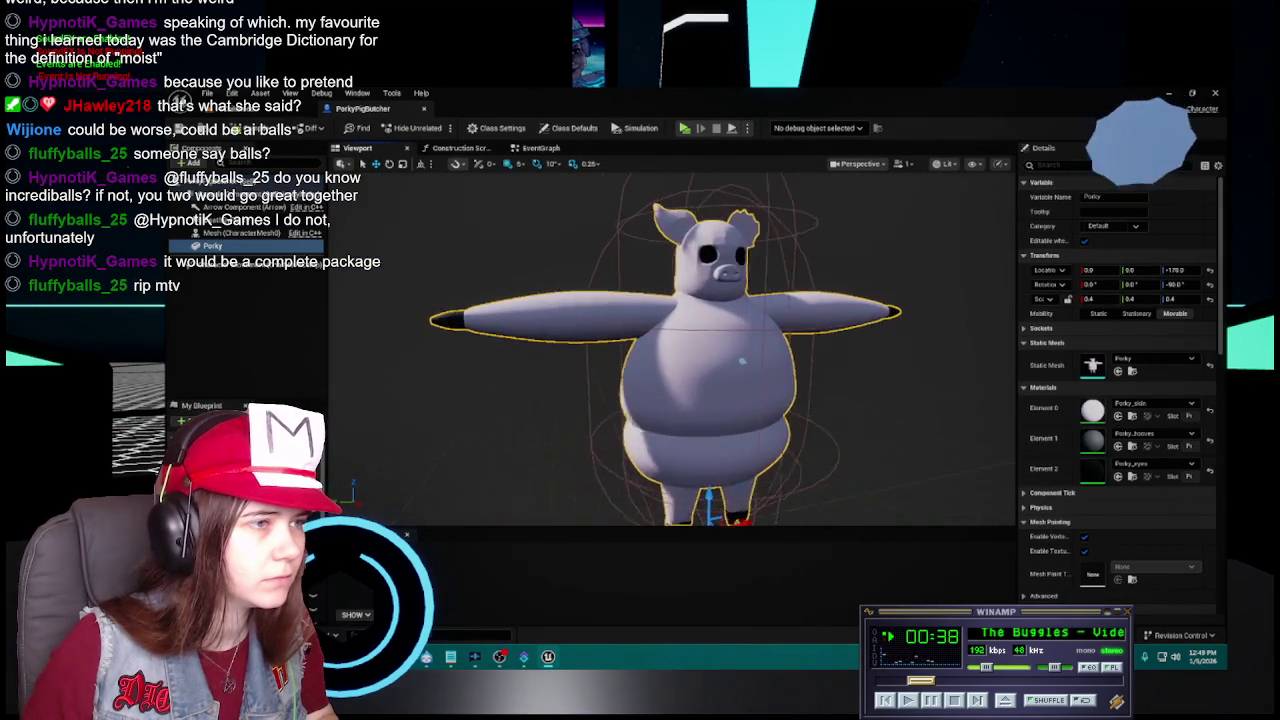
{"action": "scroll", "coordinate": [670, 350], "scroll_direction": "down", "scroll_amount": 3}
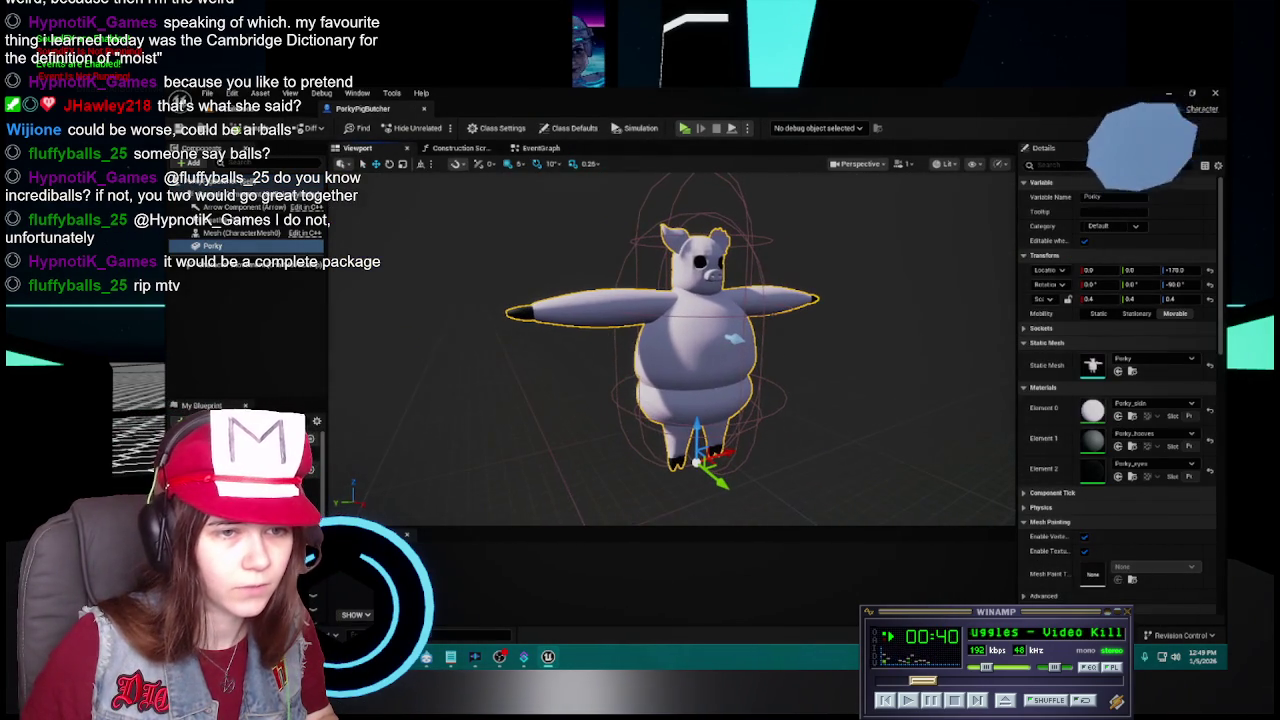
{"action": "left_click", "coordinate": [1150, 404]}
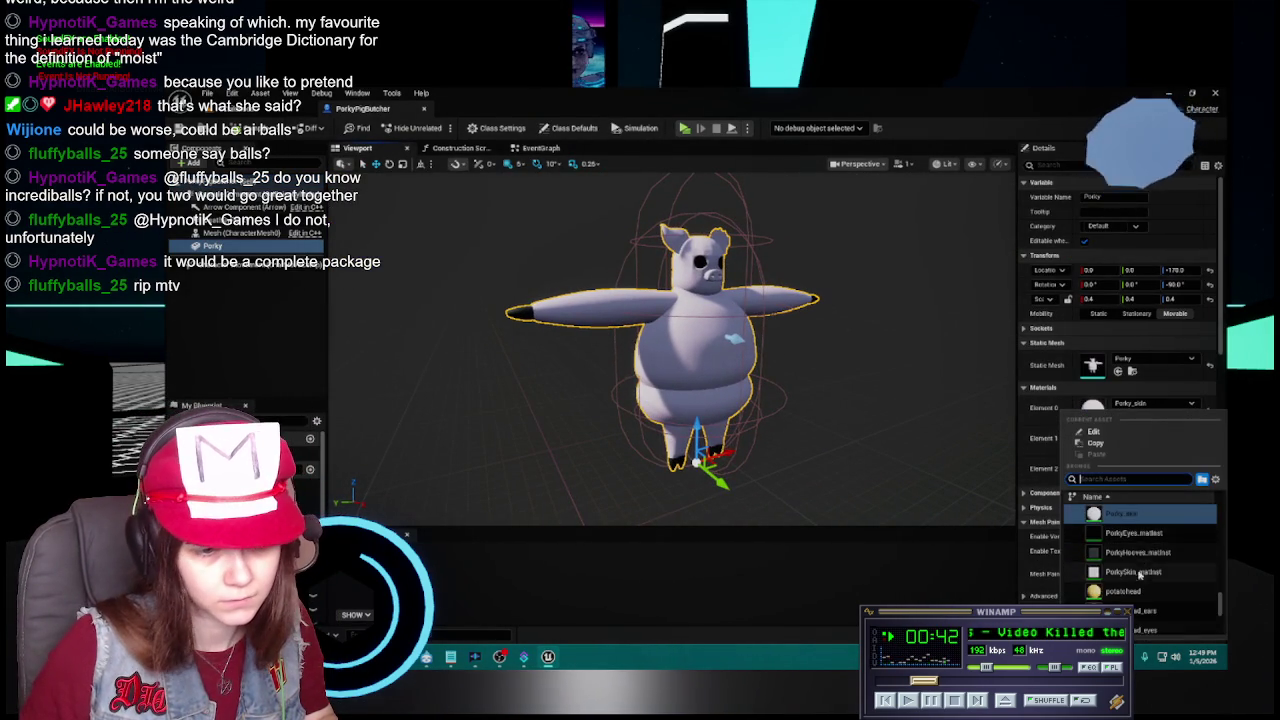
{"action": "scroll", "coordinate": [1140, 566], "scroll_direction": "up", "scroll_amount": 3}
{"action": "scroll", "coordinate": [1145, 565], "scroll_direction": "down", "scroll_amount": 2}
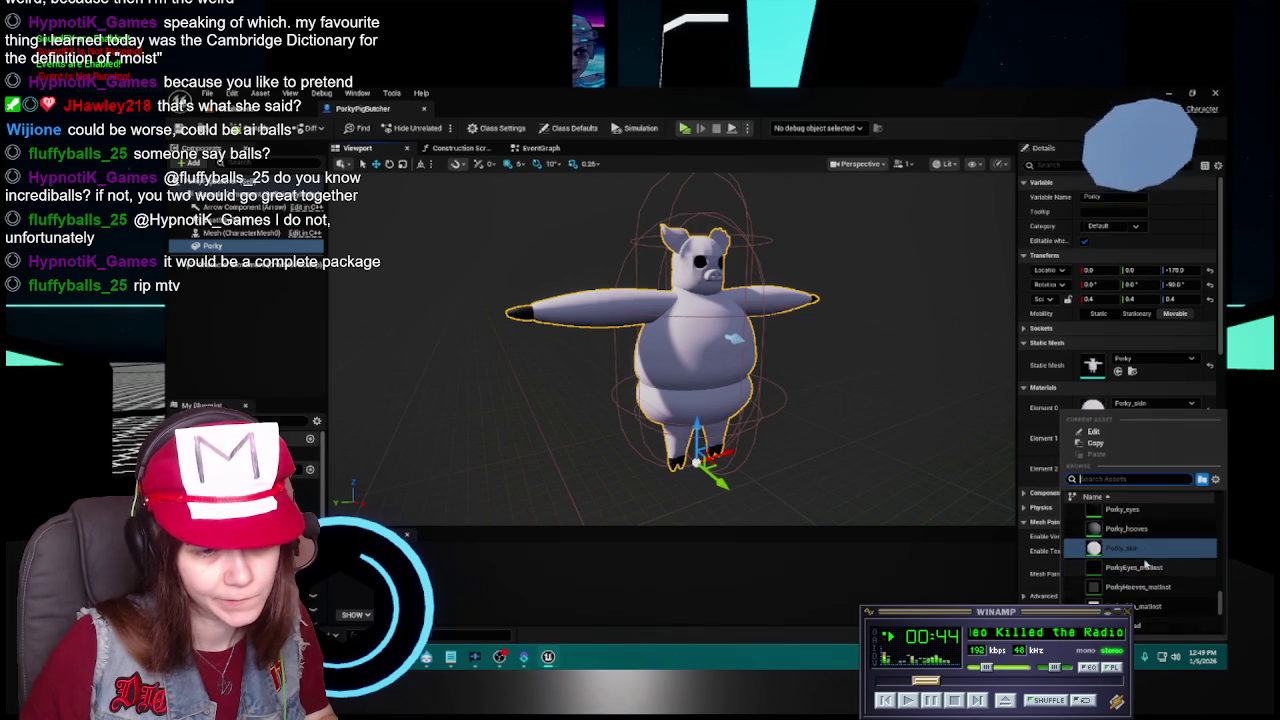
{"action": "left_click", "coordinate": [1135, 585]}
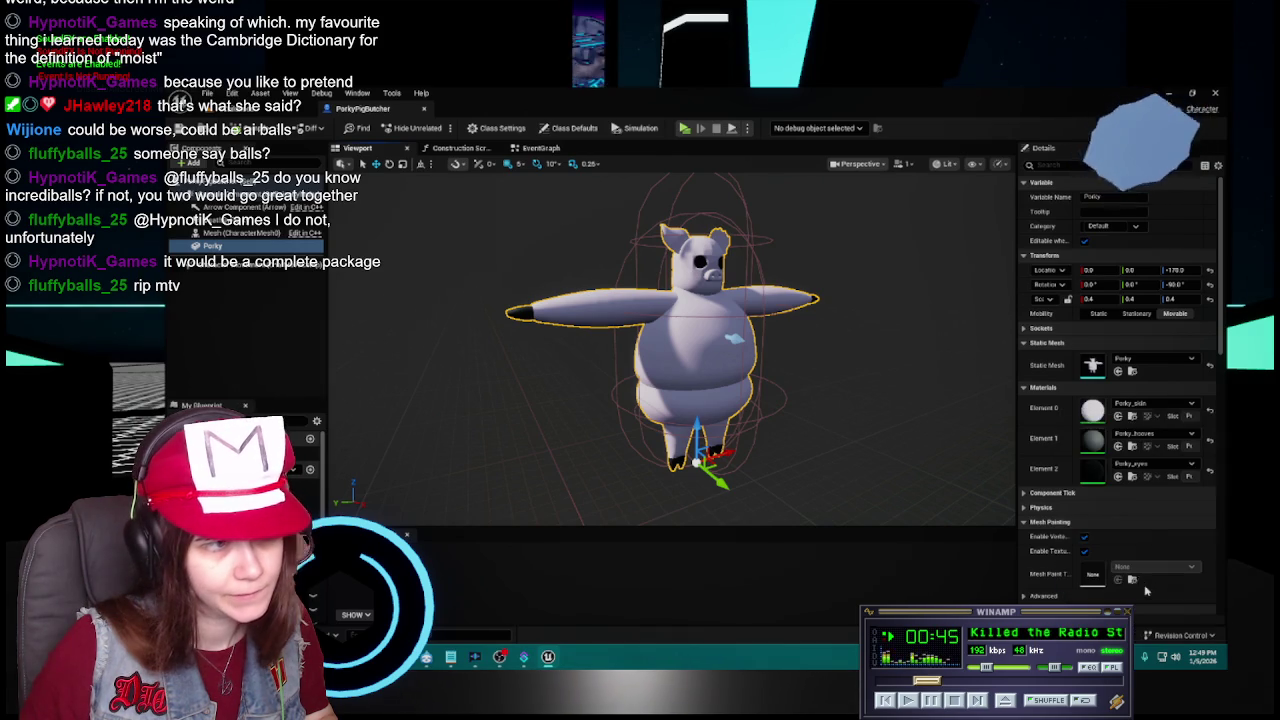
{"action": "left_click", "coordinate": [1150, 433]}
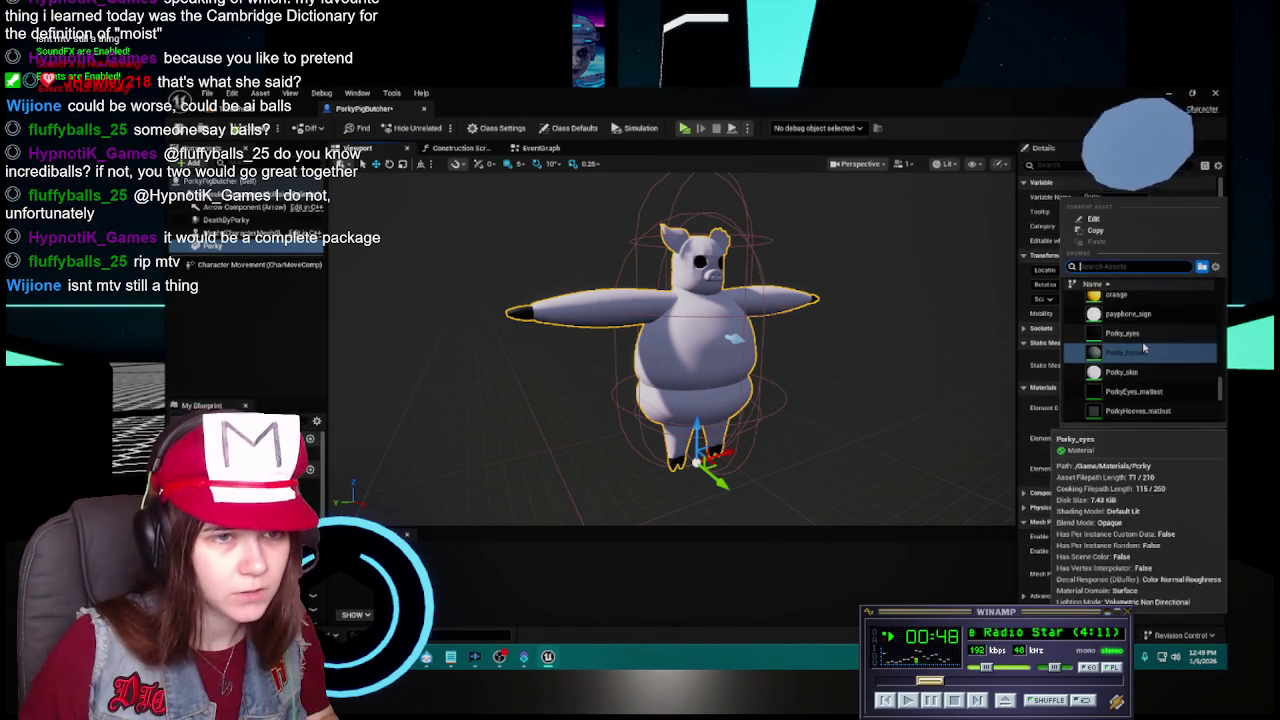
{"action": "scroll", "coordinate": [1150, 352], "scroll_direction": "down", "scroll_amount": 1}
{"action": "left_click", "coordinate": [1157, 358]}
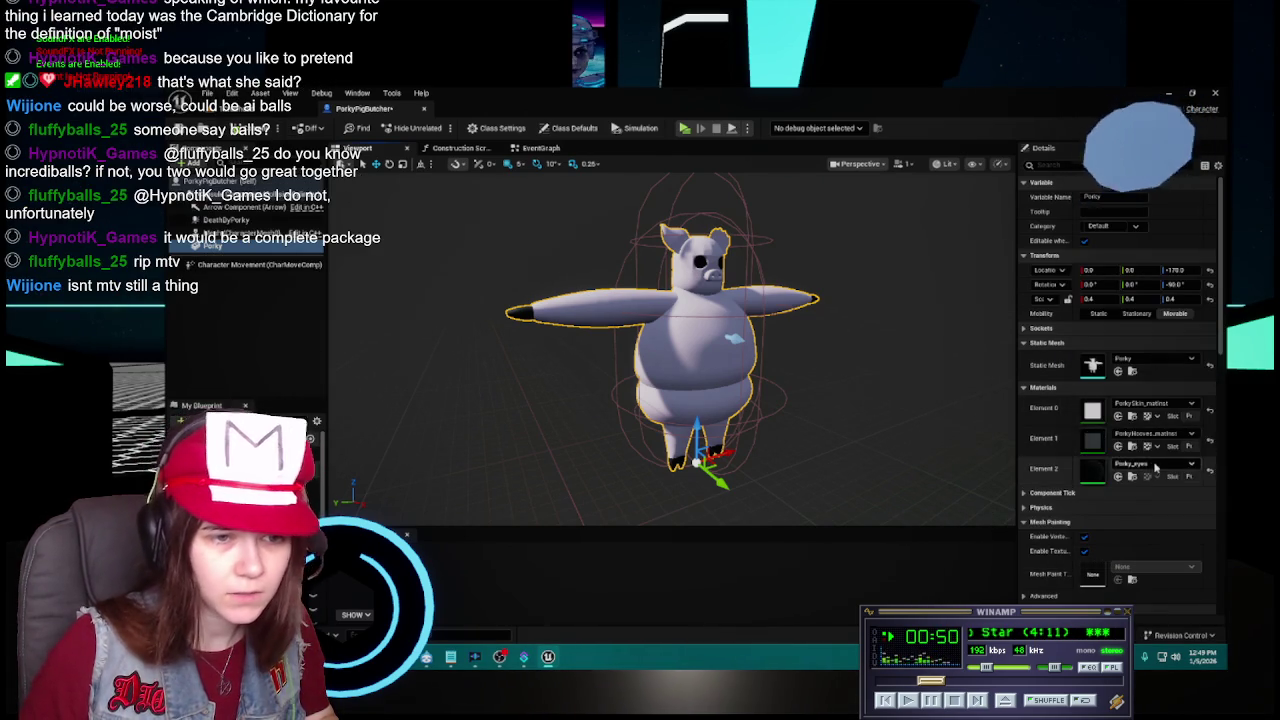
{"action": "left_click", "coordinate": [1155, 463]}
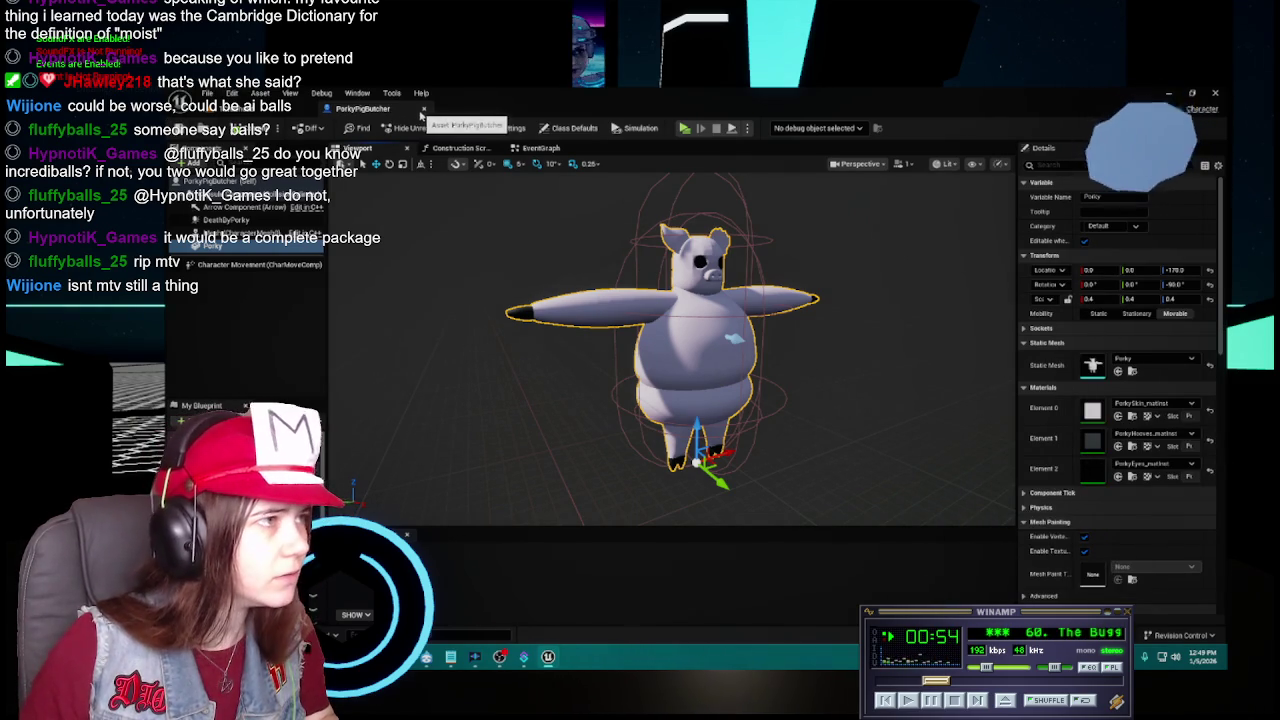
{"action": "left_click", "coordinate": [424, 108]}
{"action": "key", "text": "ctrl+space"}
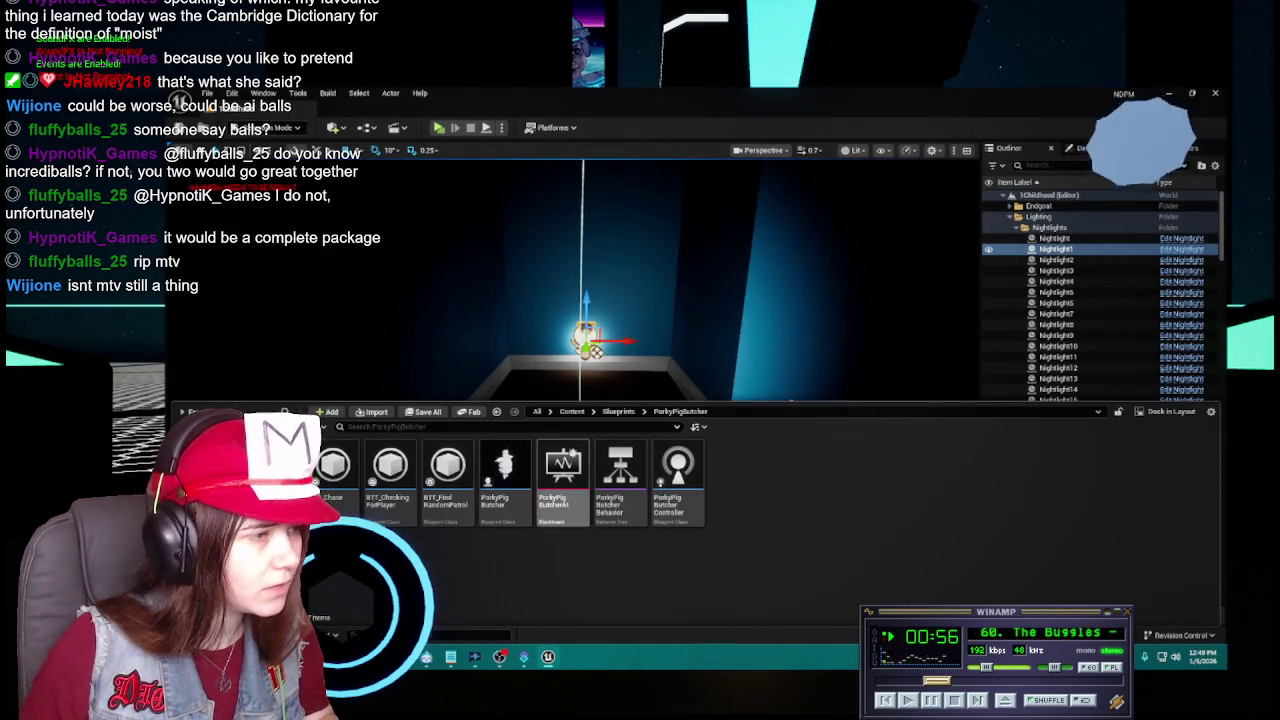
Orbit around the light, collapse the Outliner's Lighting folder, and deselect the light actor.
{"action": "left_click", "coordinate": [572, 411]}
{"action": "left_click_drag", "start_coordinate": [550, 302], "coordinate": [690, 328]}
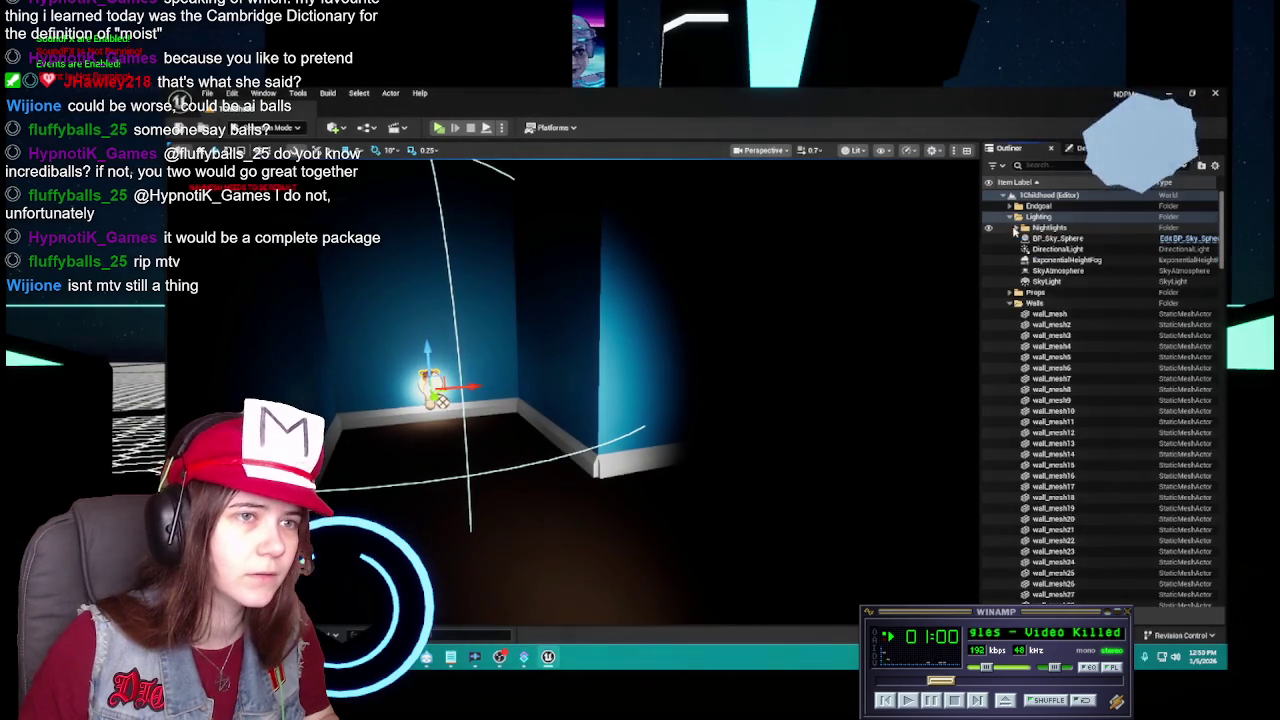
{"action": "left_click", "coordinate": [1017, 216]}
{"action": "left_click", "coordinate": [1053, 390]}
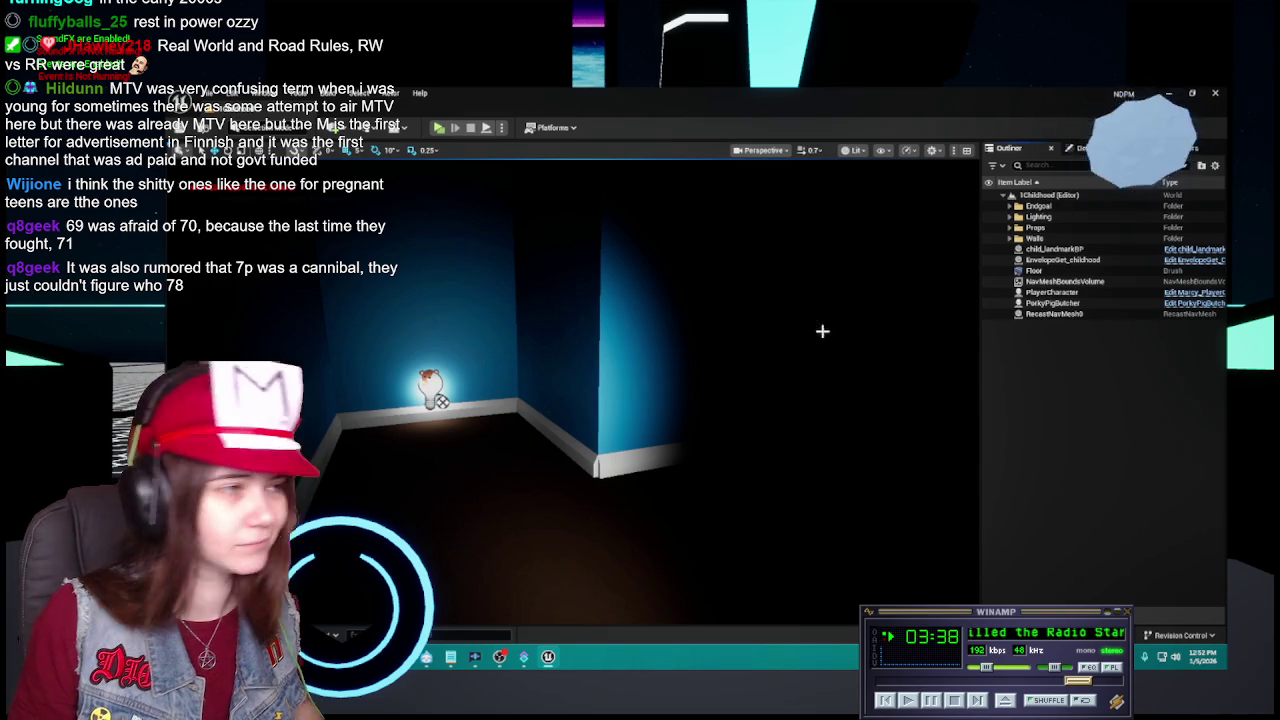
{"action": "key", "text": "ctrl+space"}
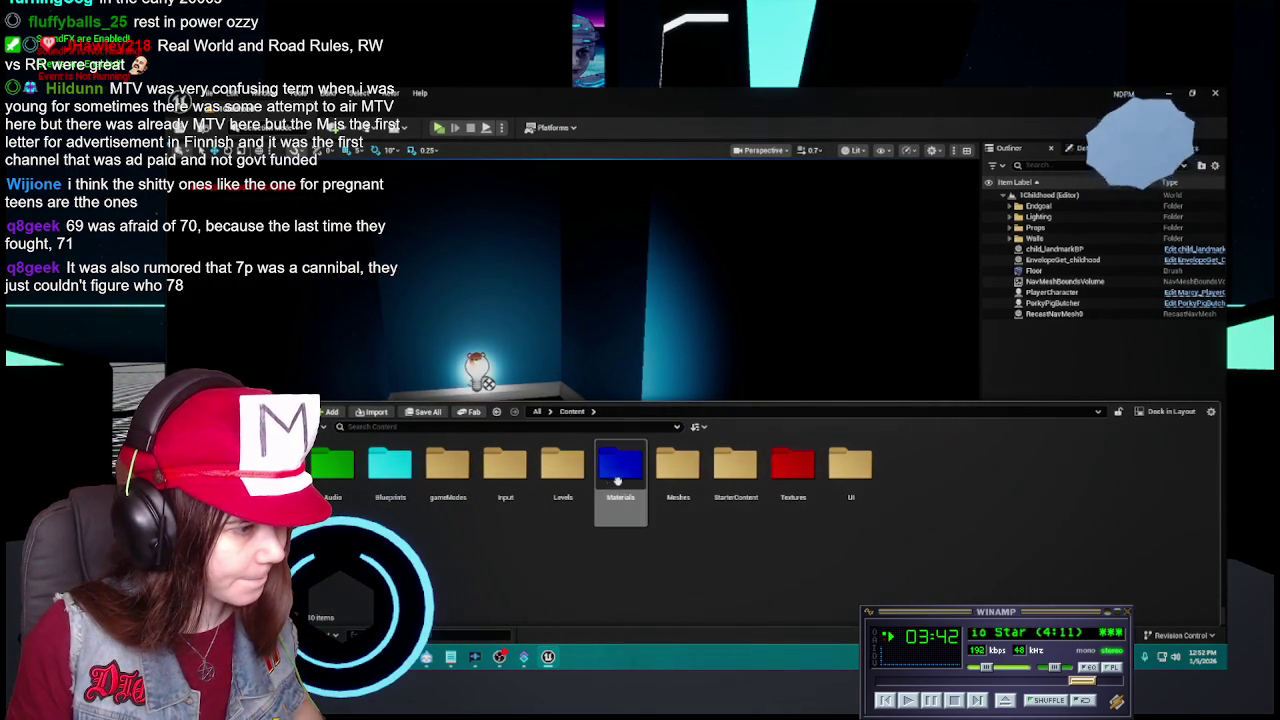
Try deleting the three original Porky materials, then cancel because they're still referenced.
{"action": "left_click", "coordinate": [631, 488]}
{"action": "double_click", "coordinate": [631, 488]}
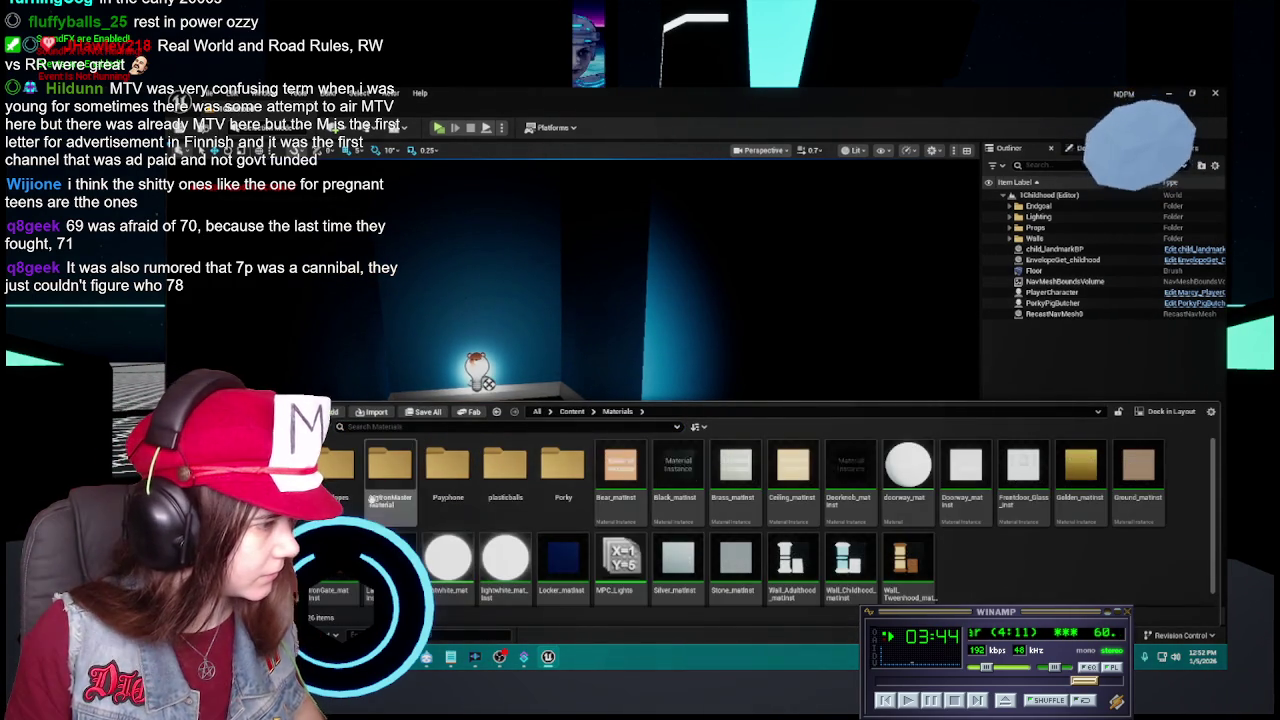
{"action": "double_click", "coordinate": [357, 500]}
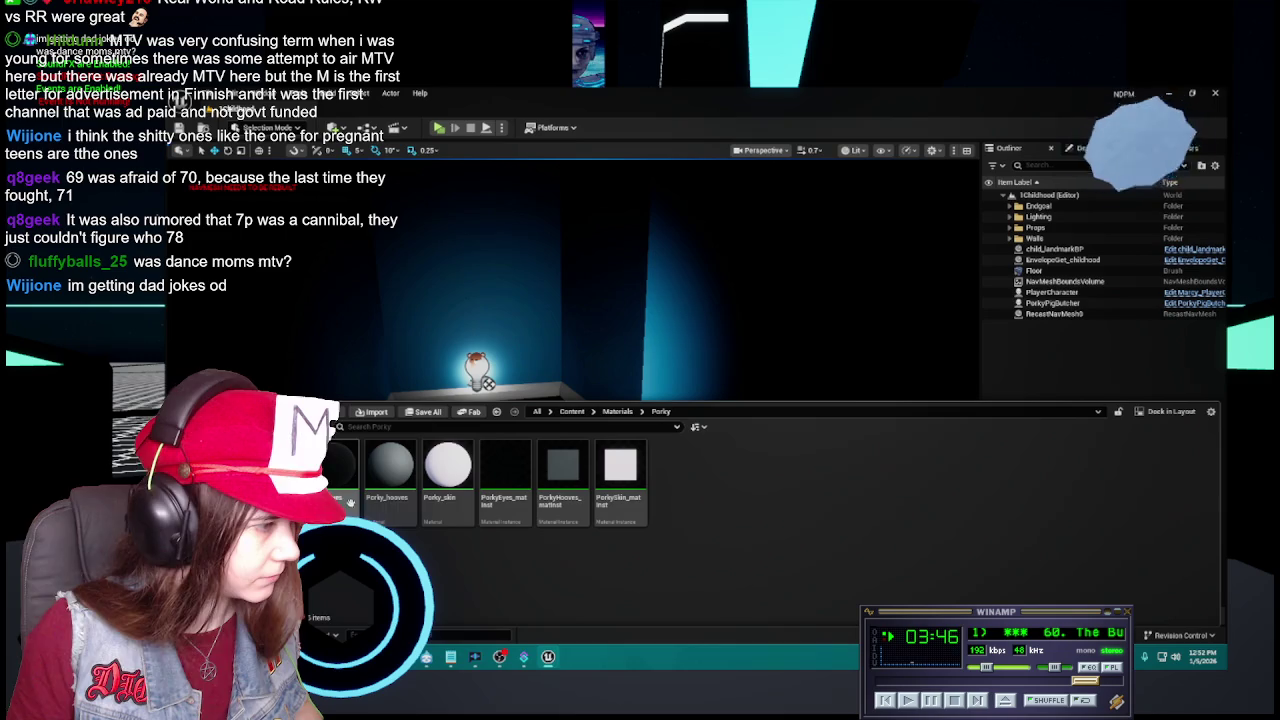
{"action": "left_click", "coordinate": [350, 503]}
{"action": "left_click", "coordinate": [447, 480], "text": "shift"}
{"action": "right_click", "coordinate": [462, 462]}
{"action": "left_click", "coordinate": [520, 522]}
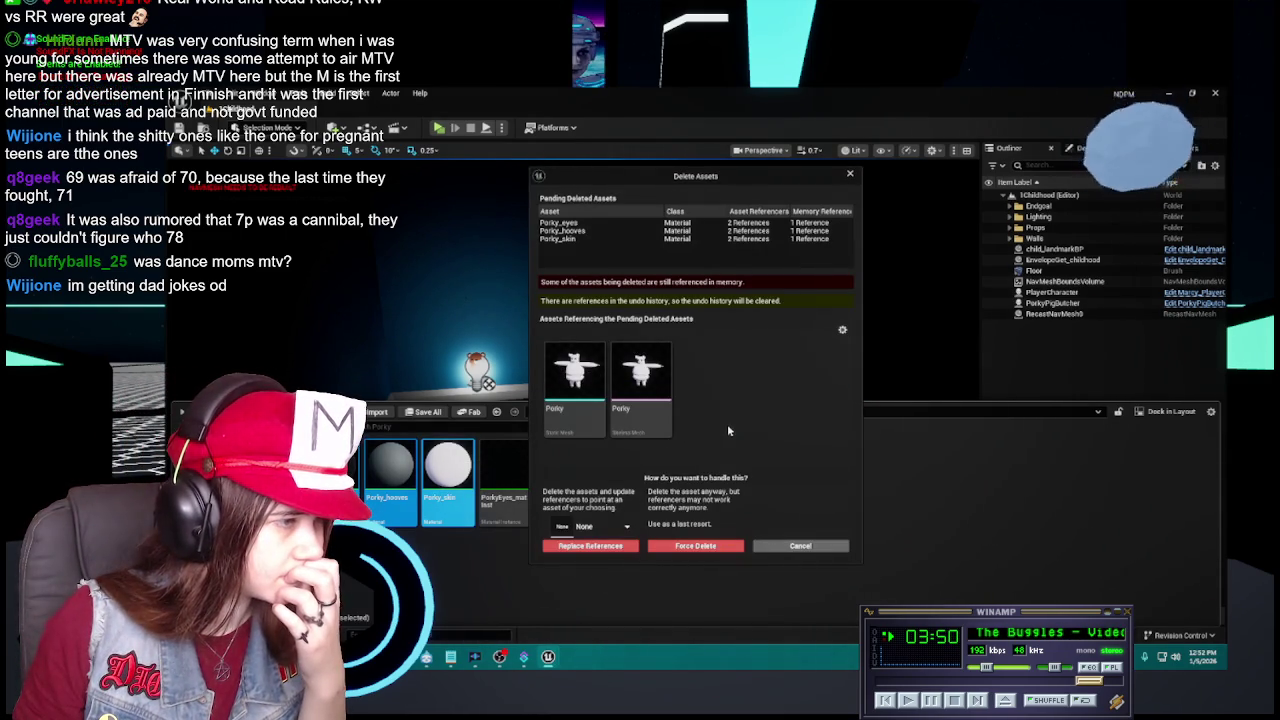
{"action": "left_click", "coordinate": [812, 546]}
Browse into the Blueprints > PorkyPigButcher folder.
{"action": "left_click", "coordinate": [572, 411]}
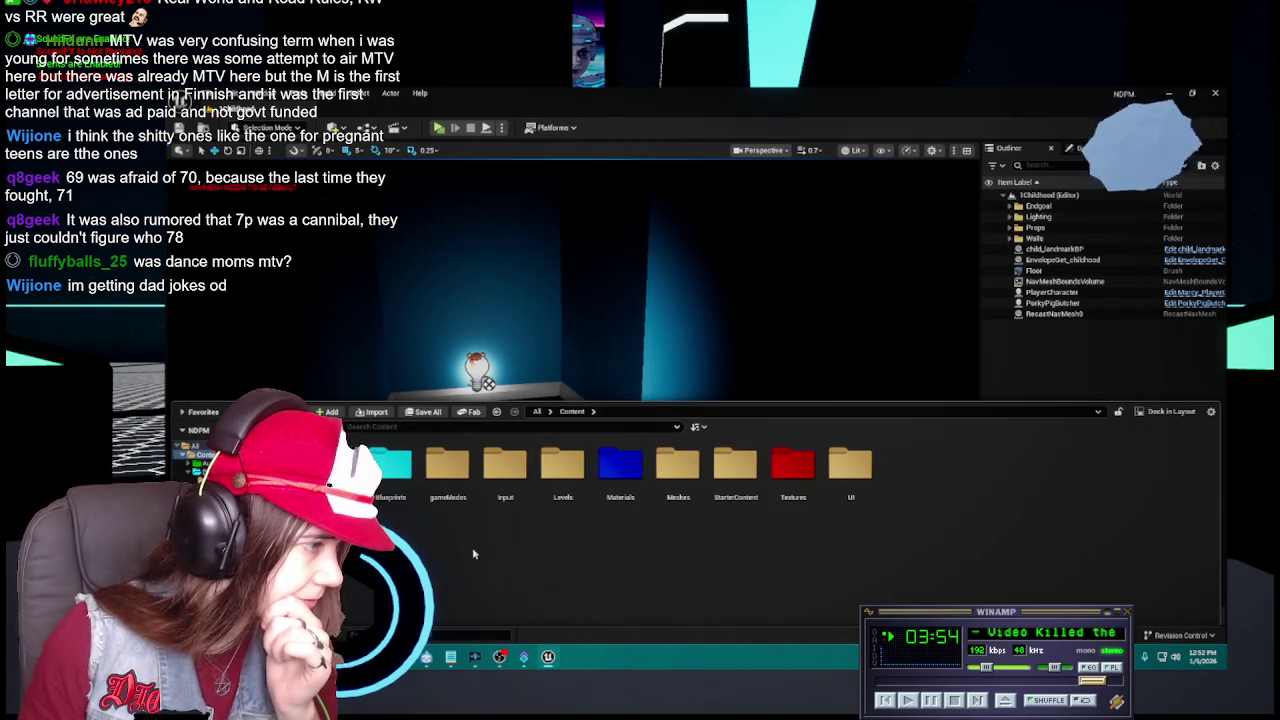
{"action": "double_click", "coordinate": [380, 475]}
{"action": "double_click", "coordinate": [562, 465]}
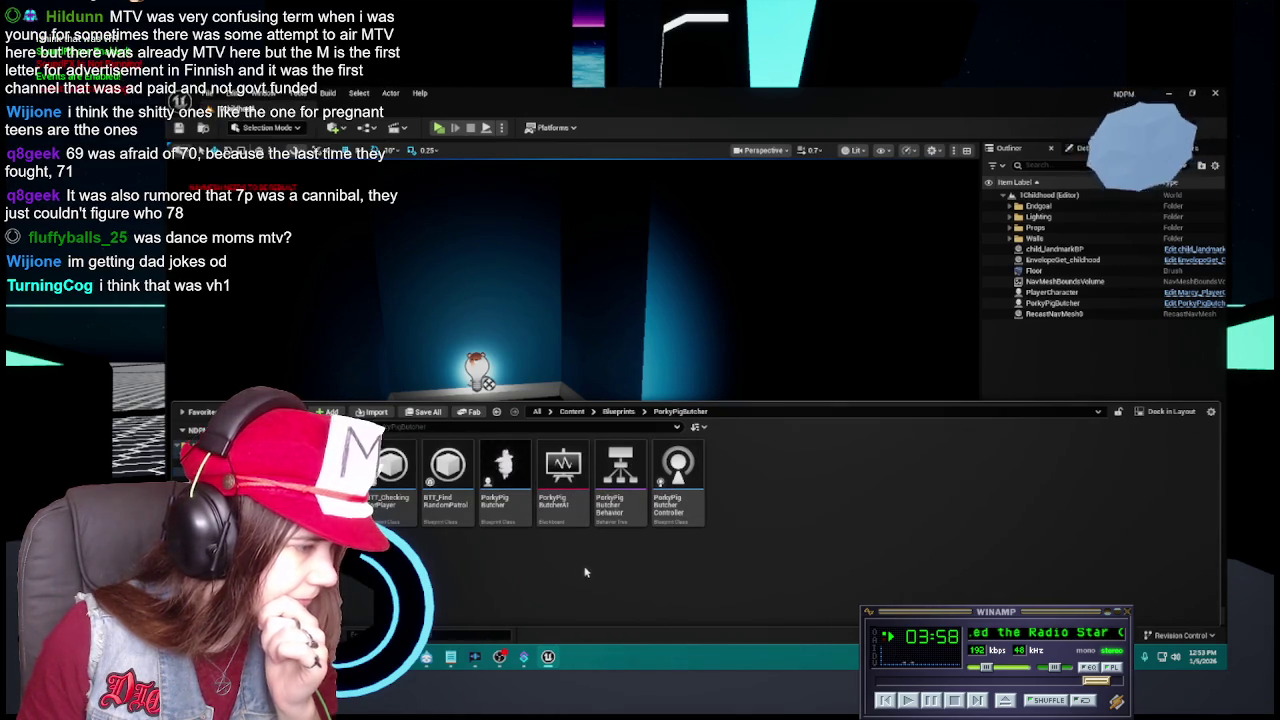
{"action": "left_click", "coordinate": [618, 411]}
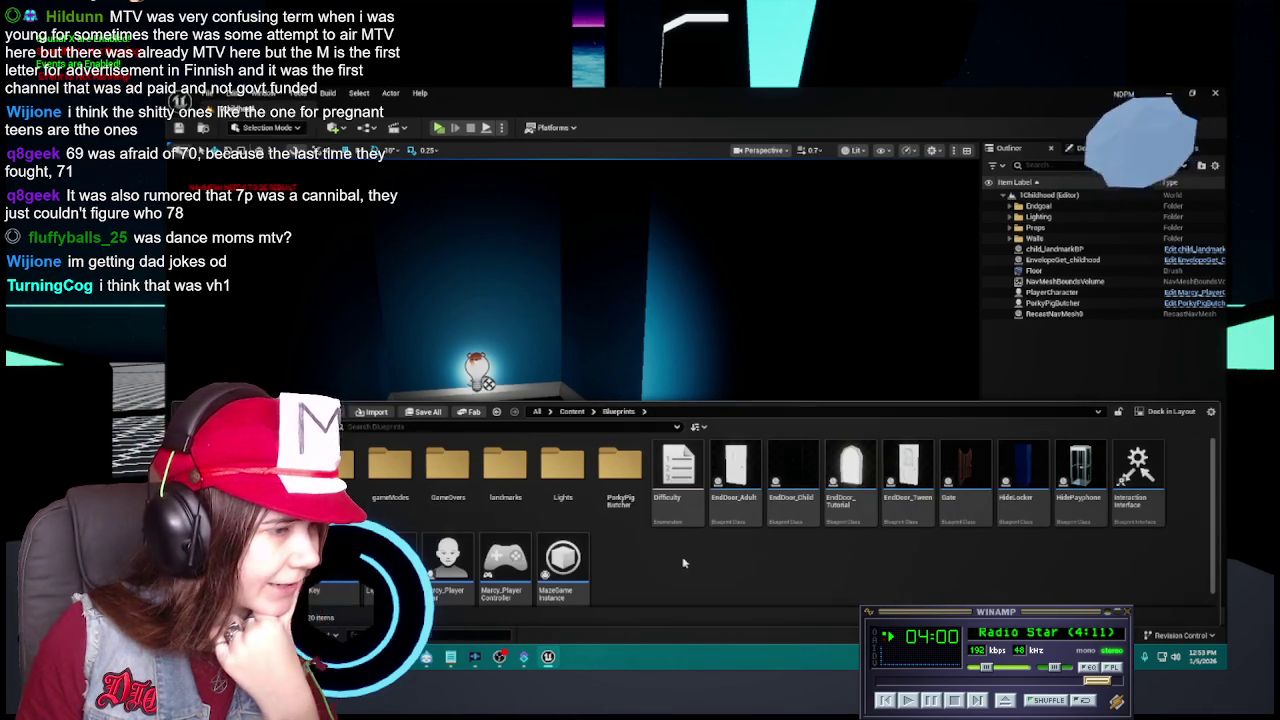
{"action": "left_click", "coordinate": [621, 500]}
{"action": "double_click", "coordinate": [621, 500]}
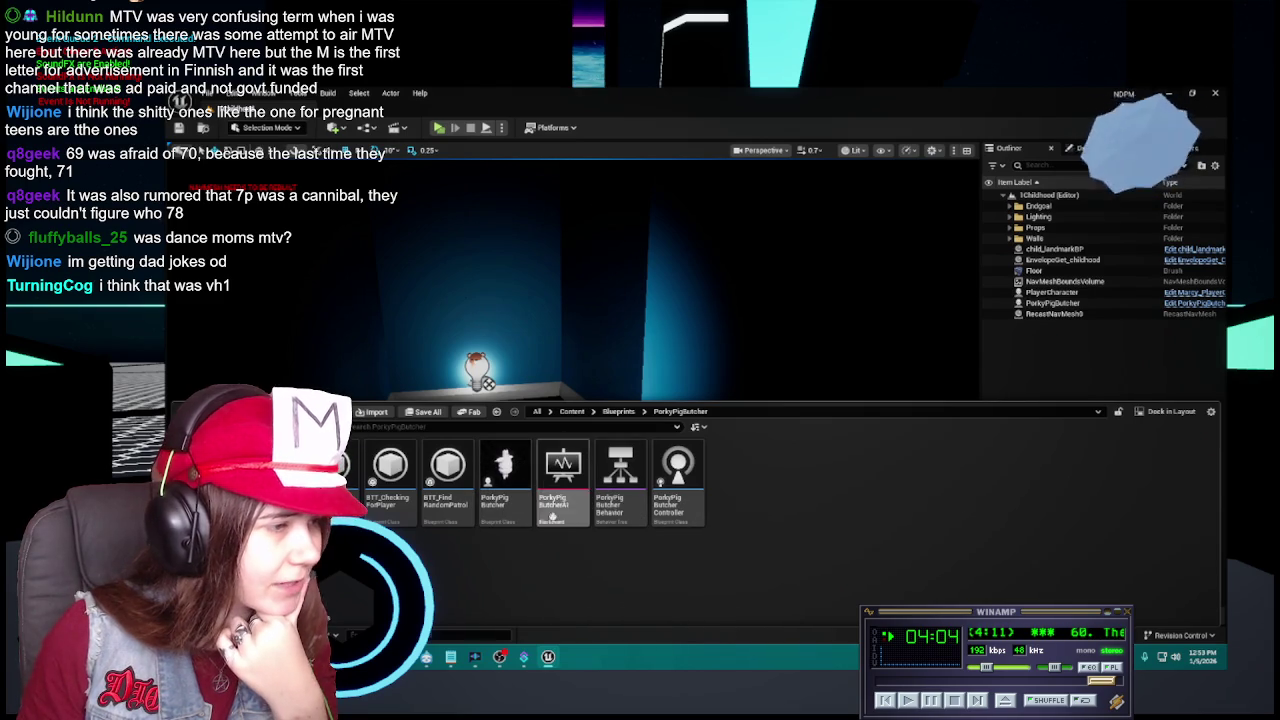
Navigate from Content to the Meshes > Porky > Rigged folder.
{"action": "left_click", "coordinate": [572, 411]}
{"action": "double_click", "coordinate": [677, 470]}
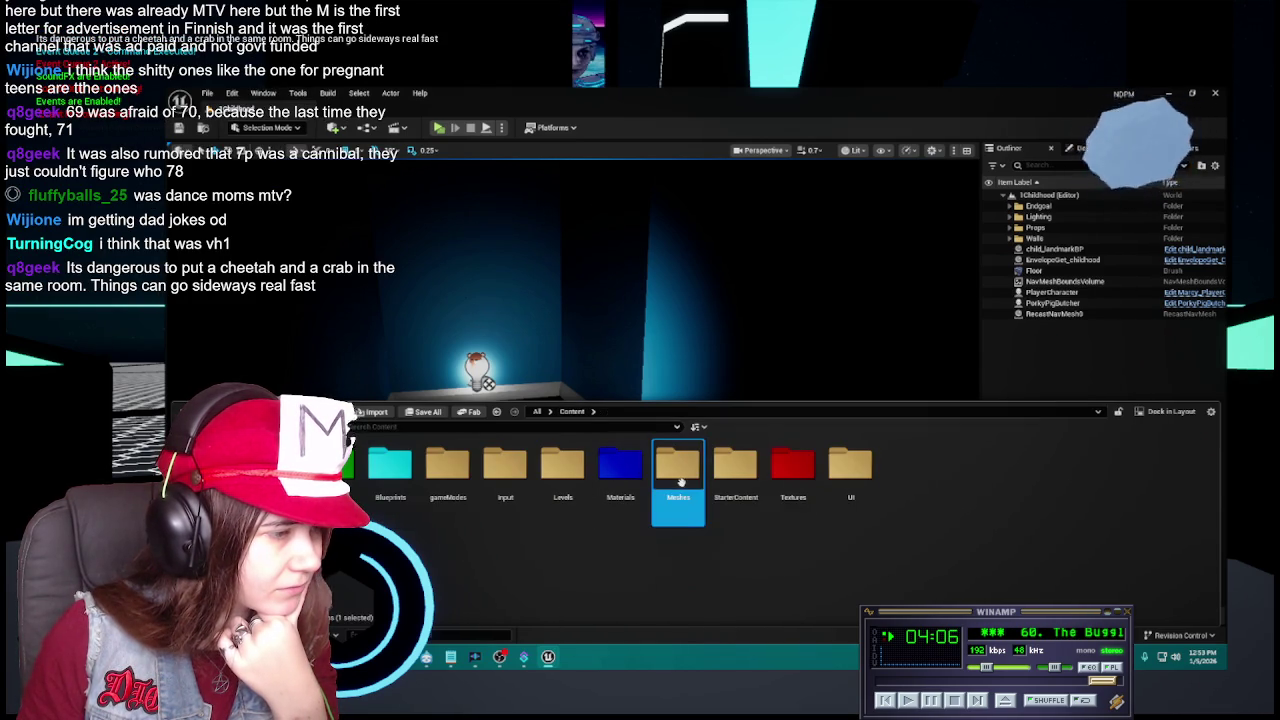
{"action": "double_click", "coordinate": [541, 484]}
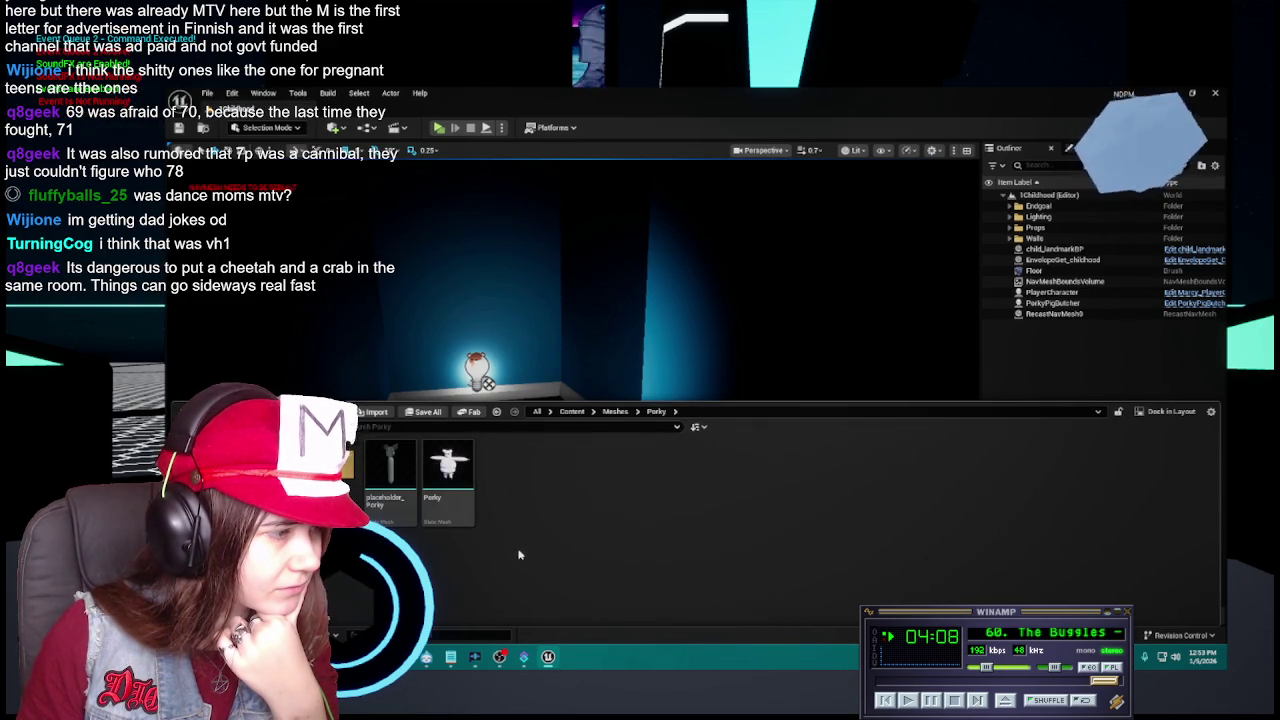
{"action": "left_click", "coordinate": [455, 500]}
{"action": "double_click", "coordinate": [335, 475]}
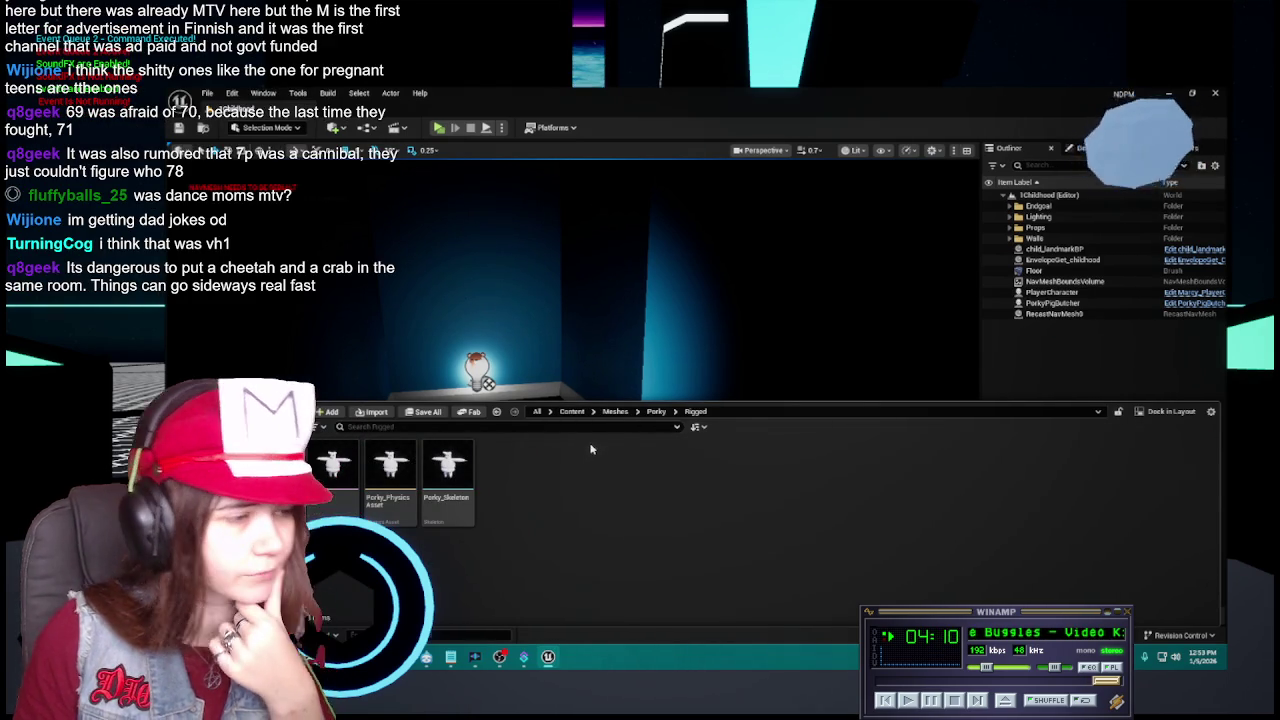